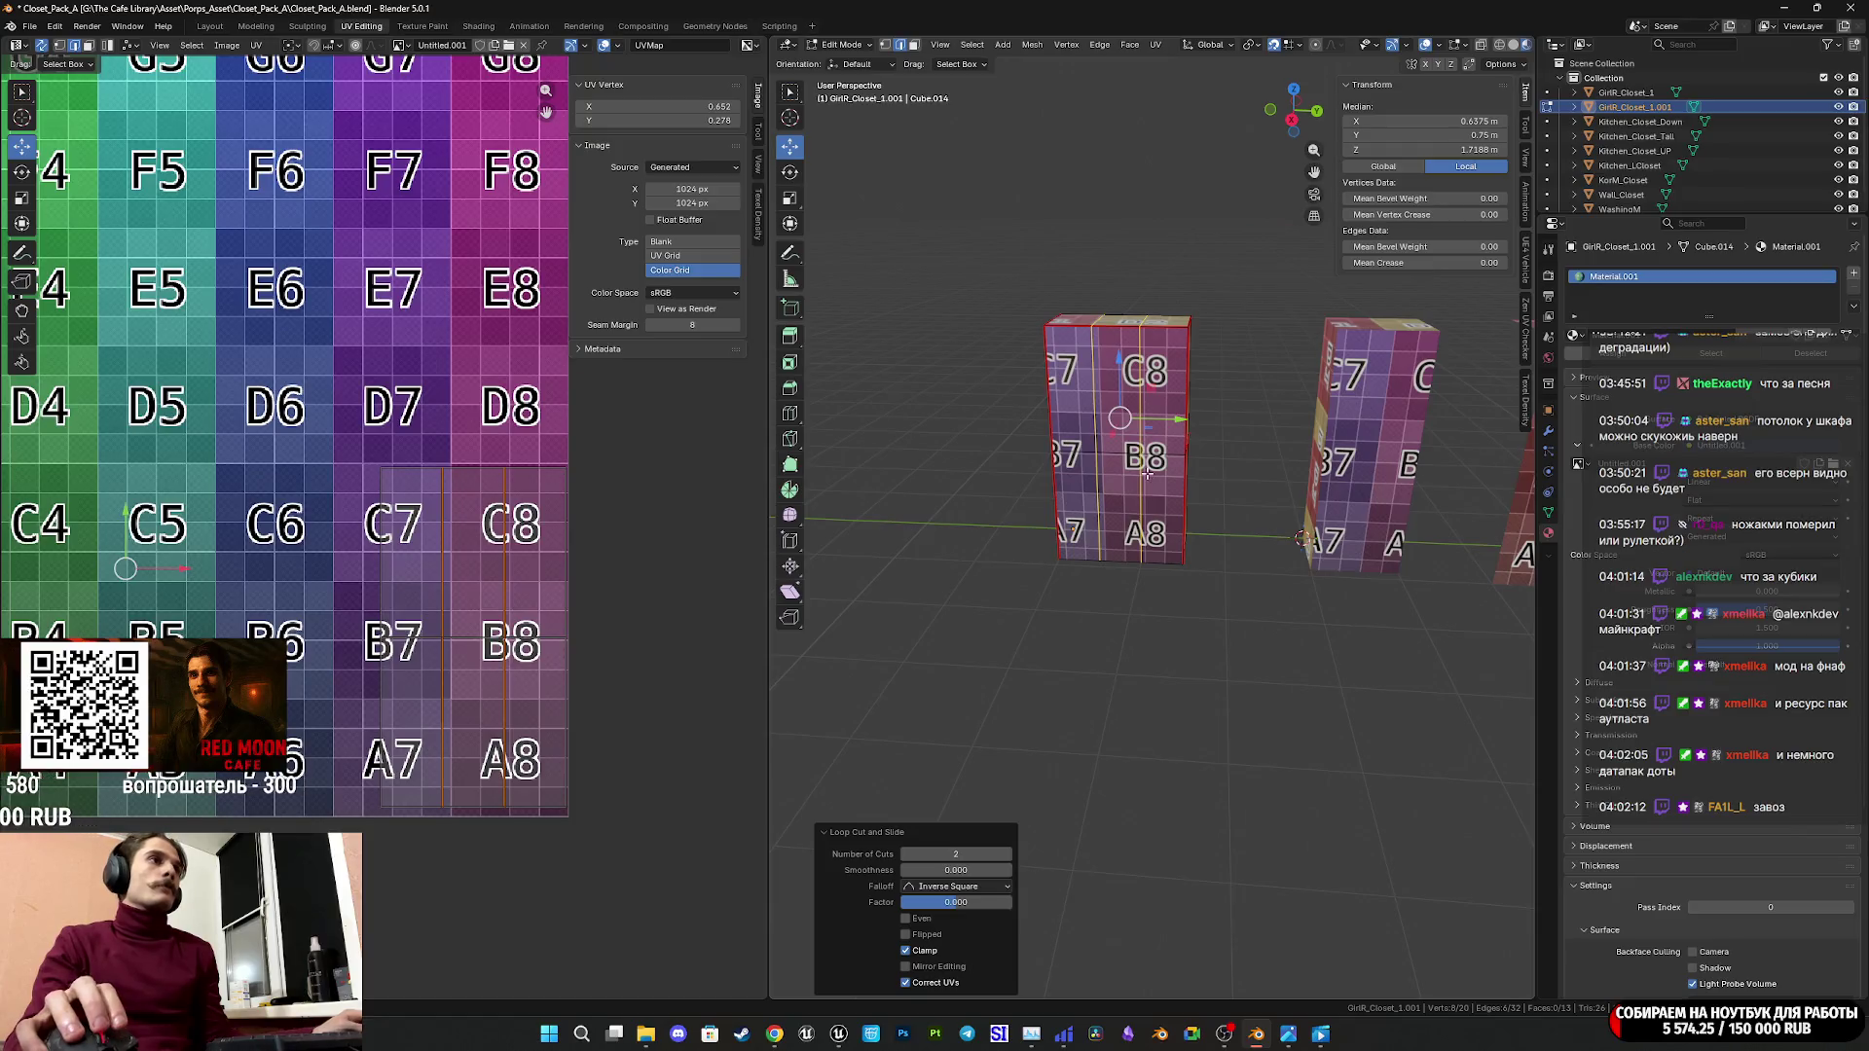
Dissolve the extra loop-cut edges on the closet box.
middle_click_drag(1146, 472, 1156, 509, "shift")
left_click(1129, 491)
key("x")
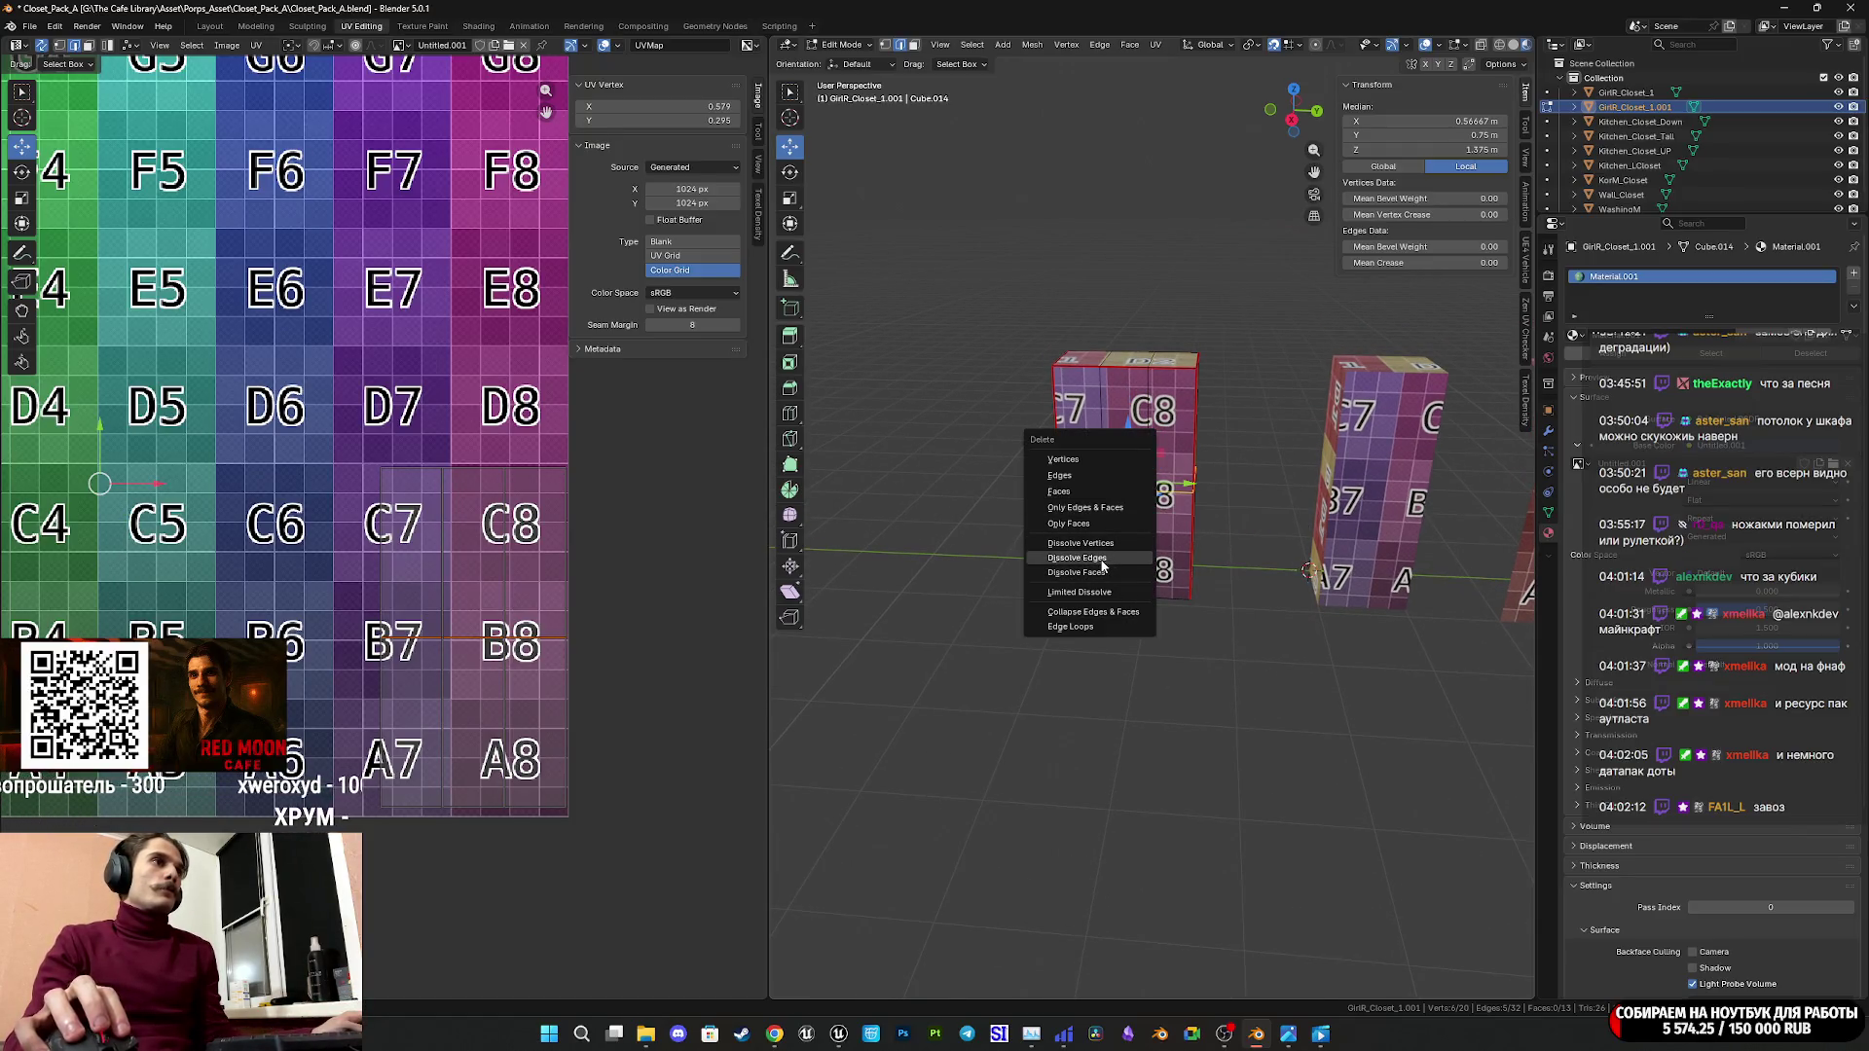
left_click(1103, 565)
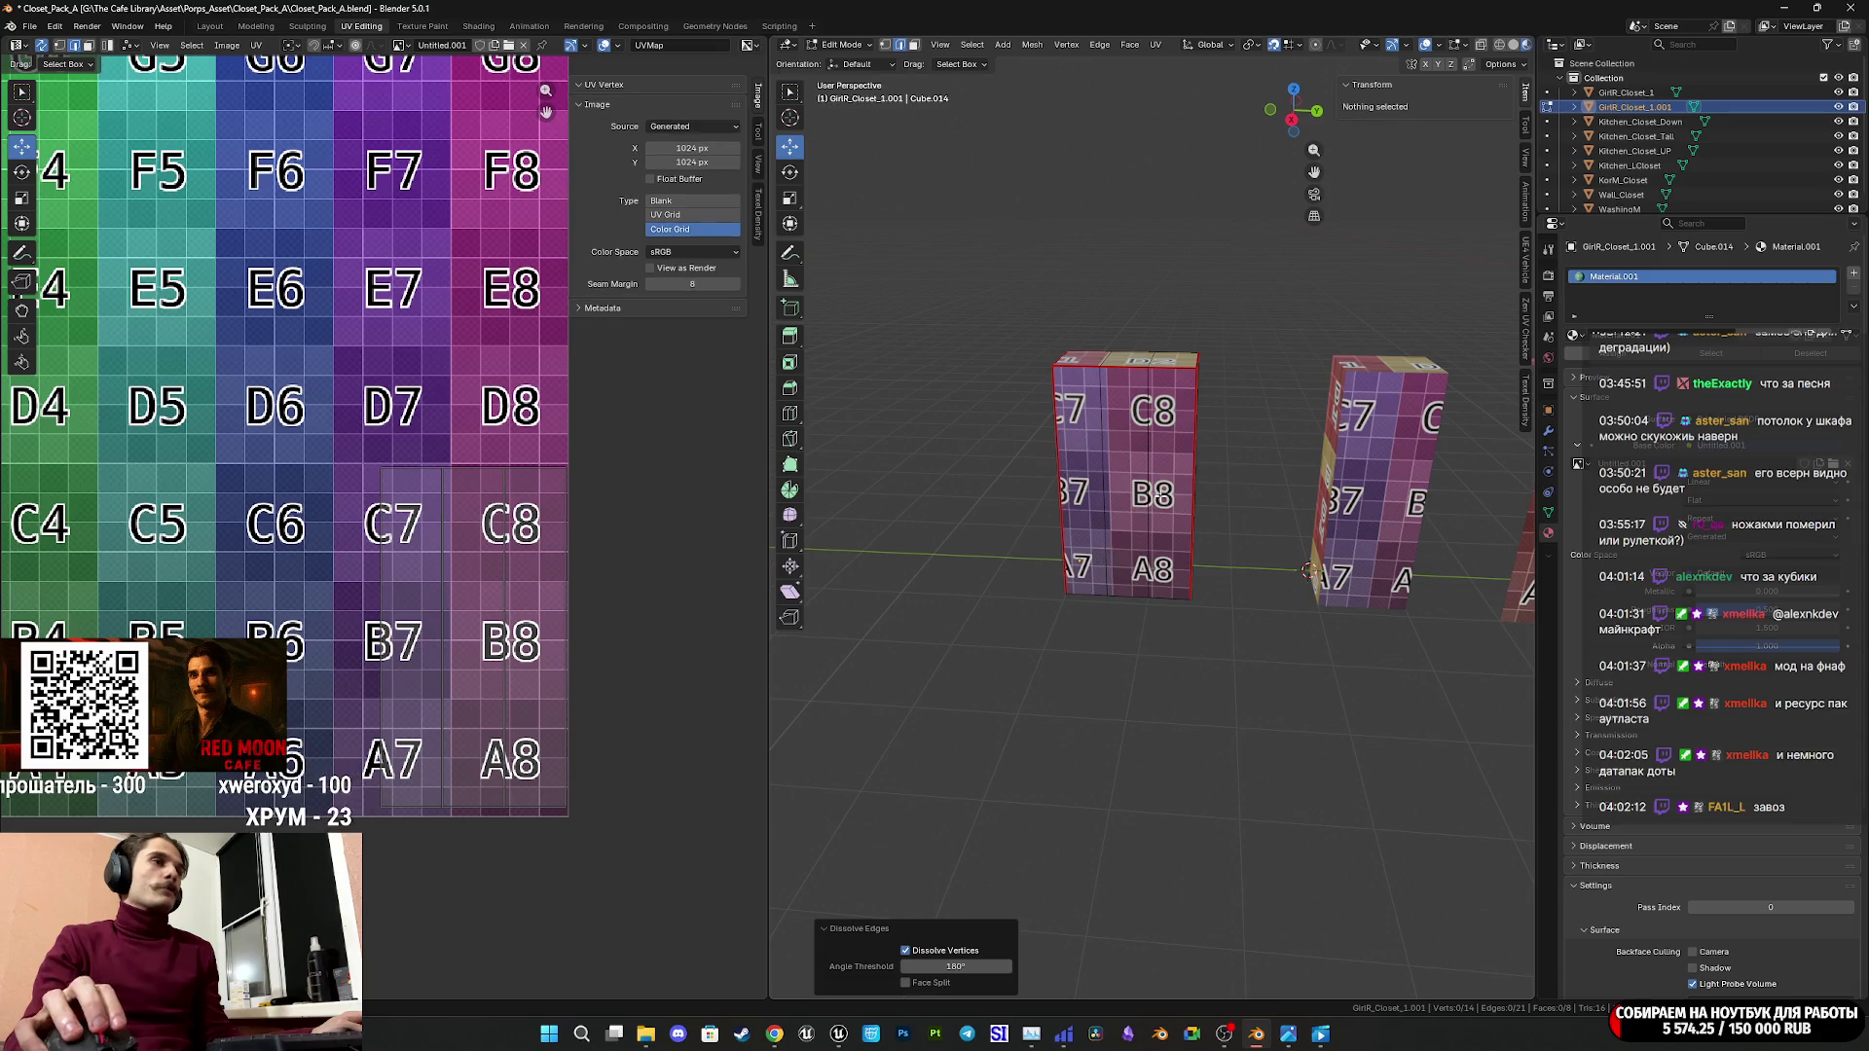
middle_click_drag(1103, 565, 1218, 378)
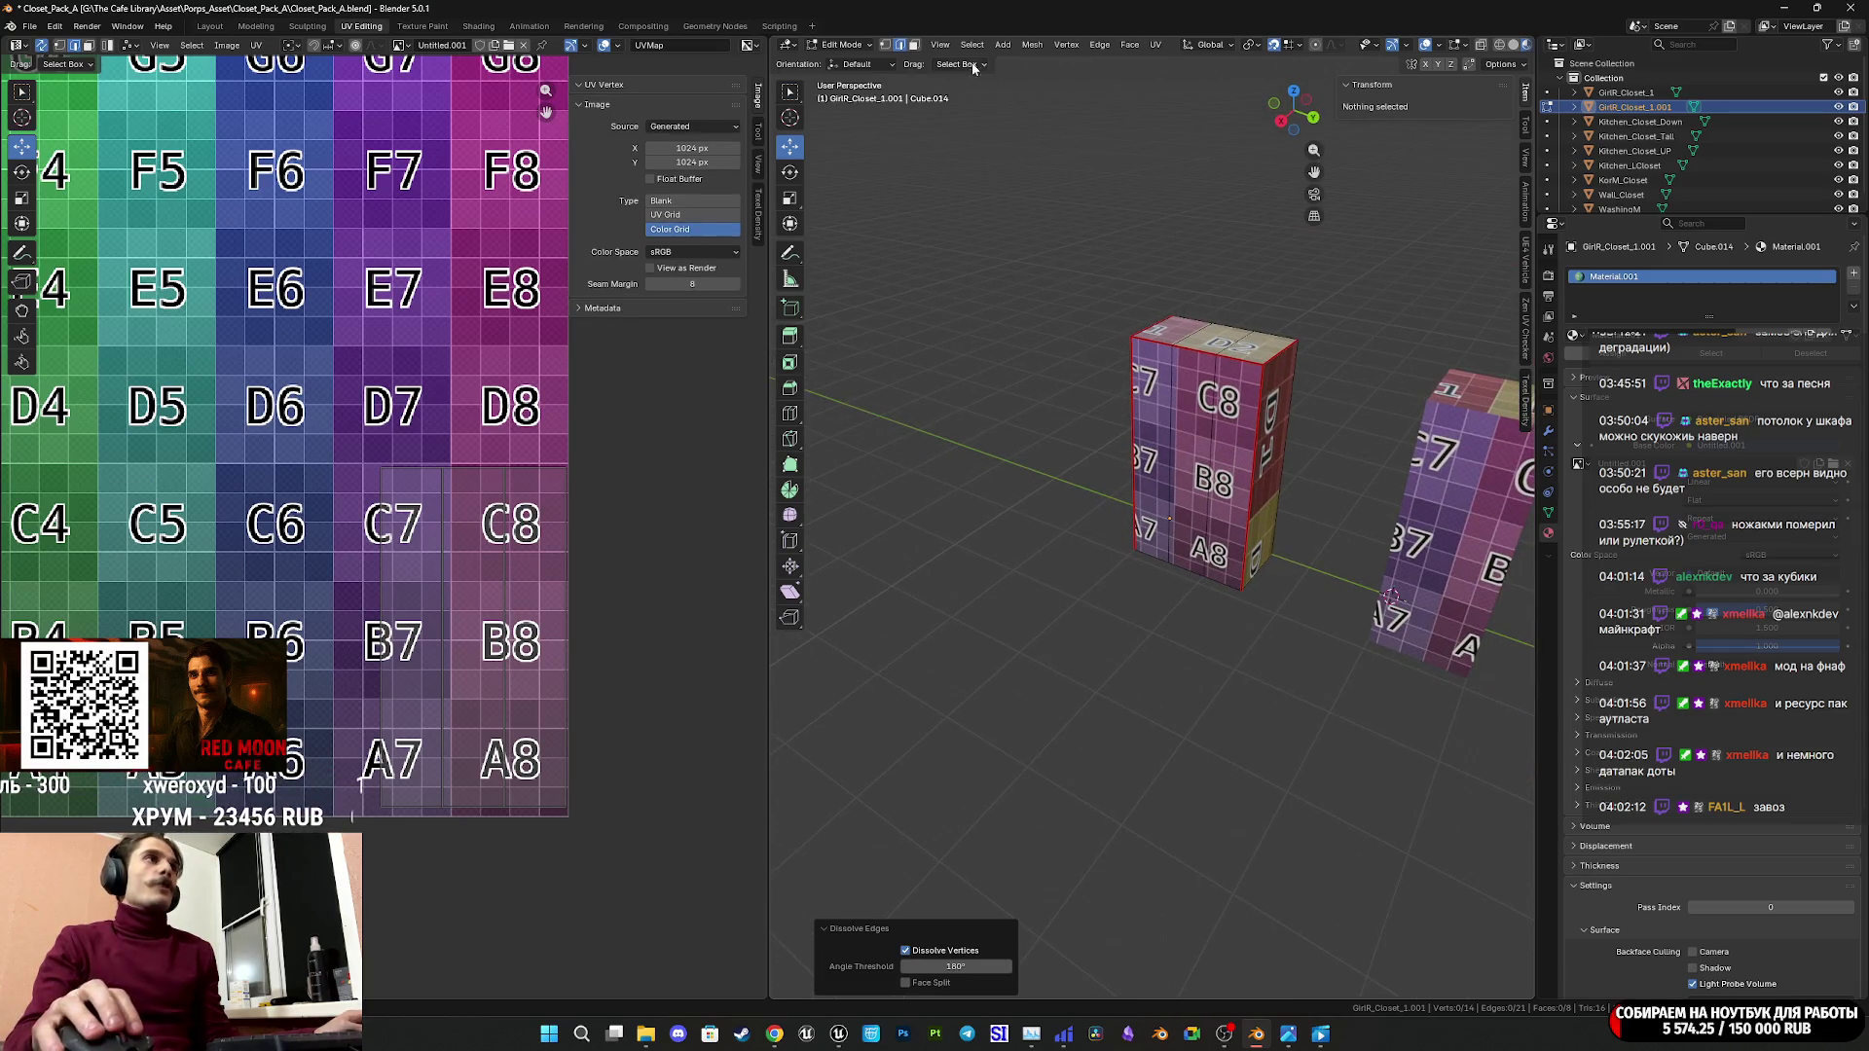
Select the box's top faces and set their Median Z to 1.75 m.
left_click(913, 45)
left_click(1244, 327)
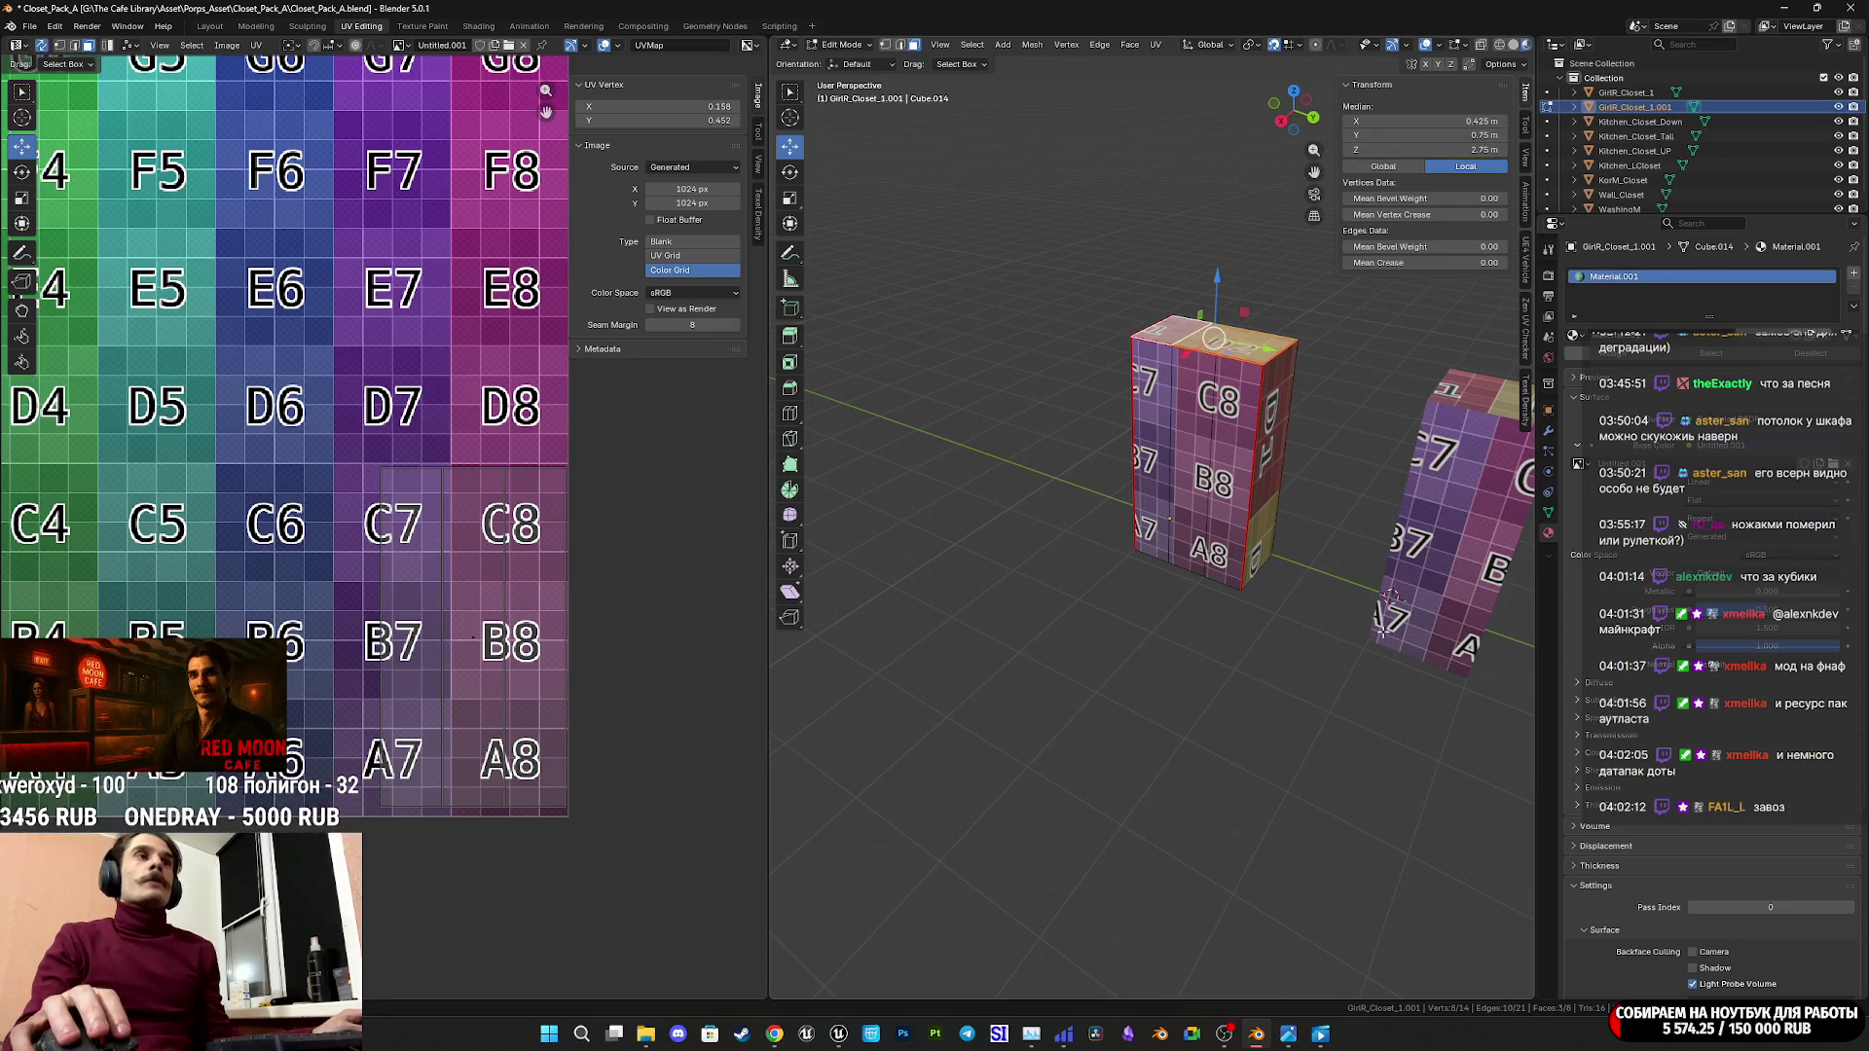
mouse_move(1256, 1034)
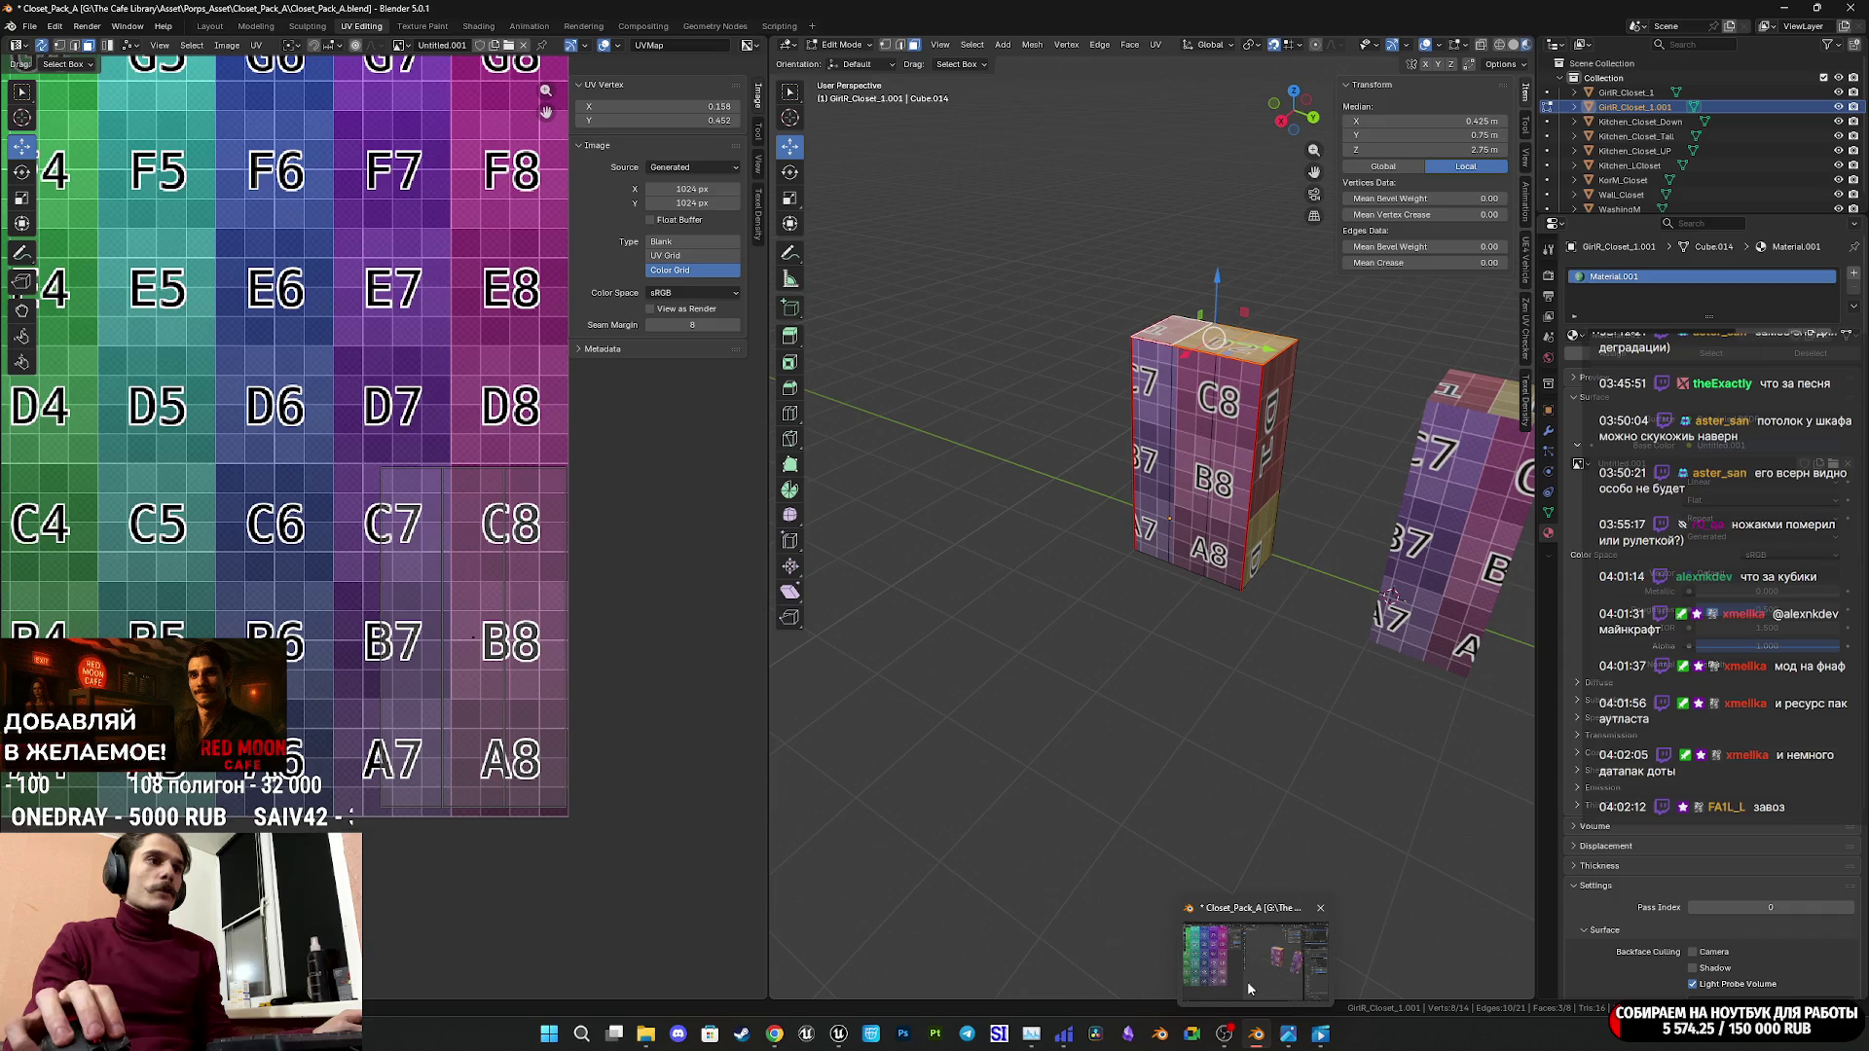
mouse_move(807, 1036)
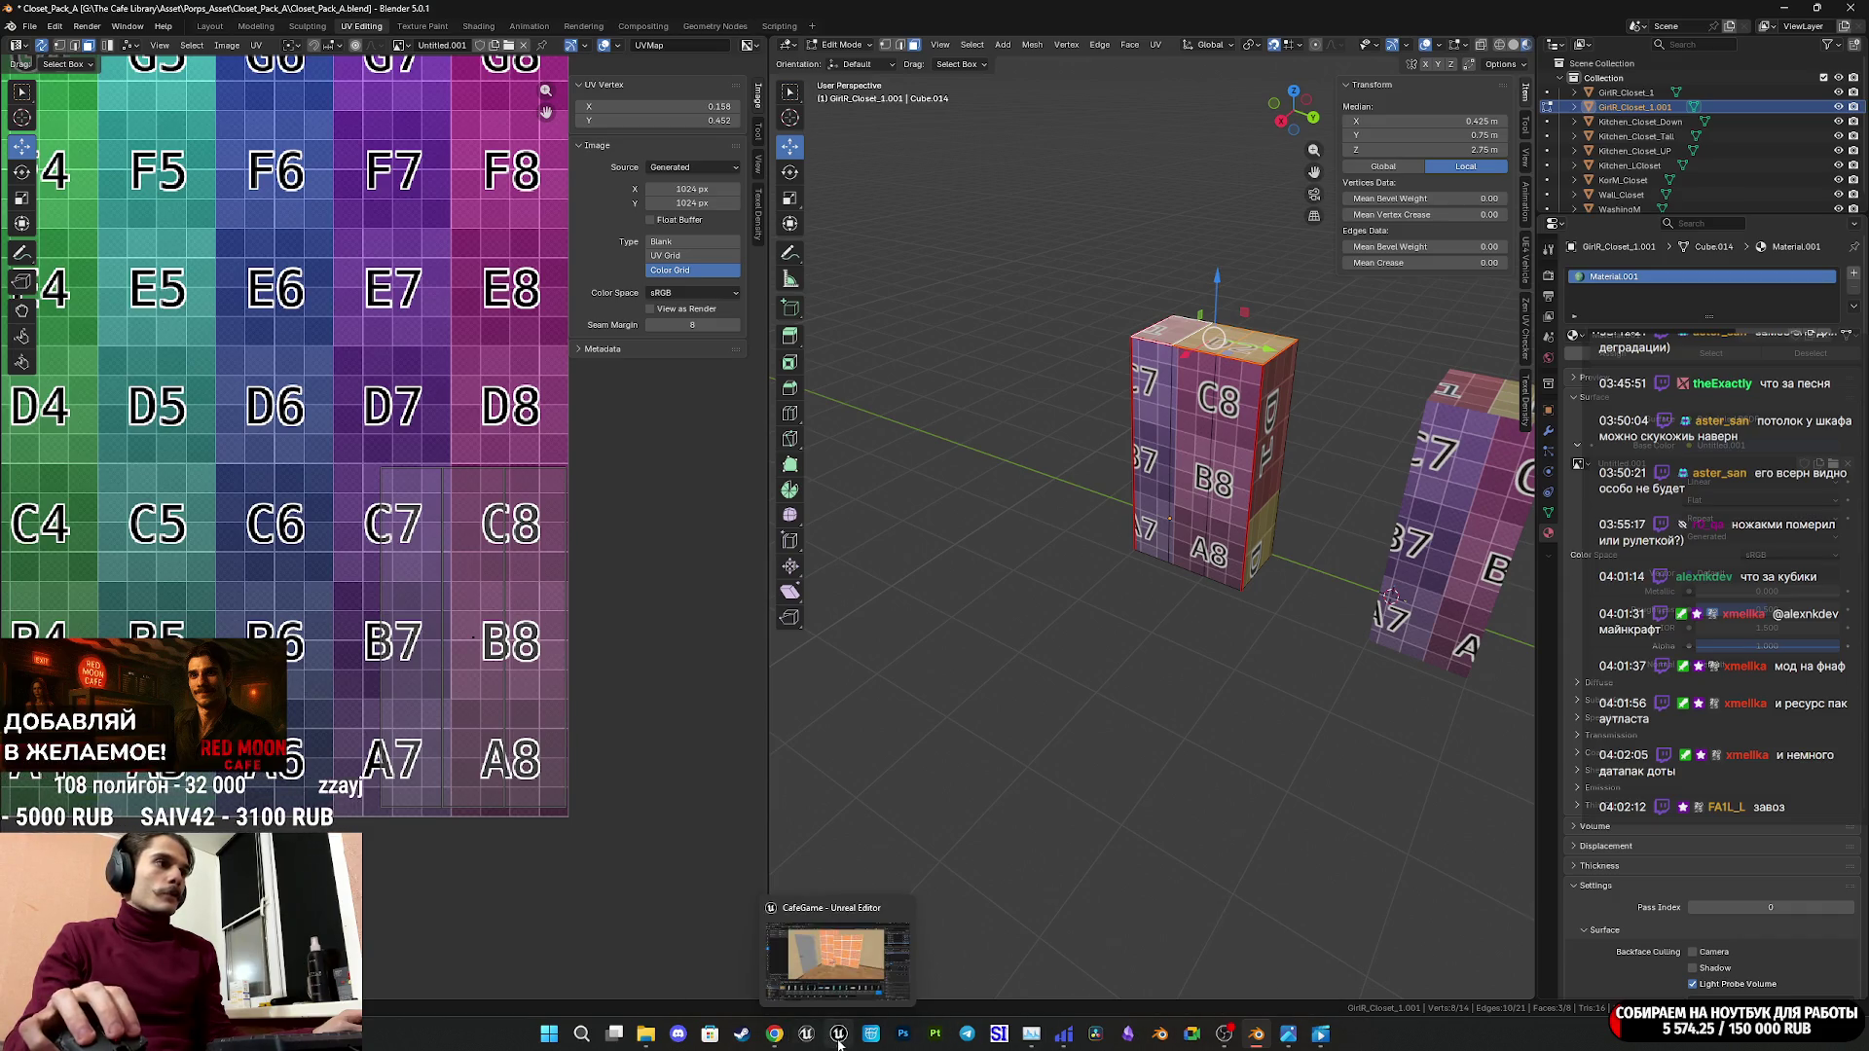
mouse_move(855, 969)
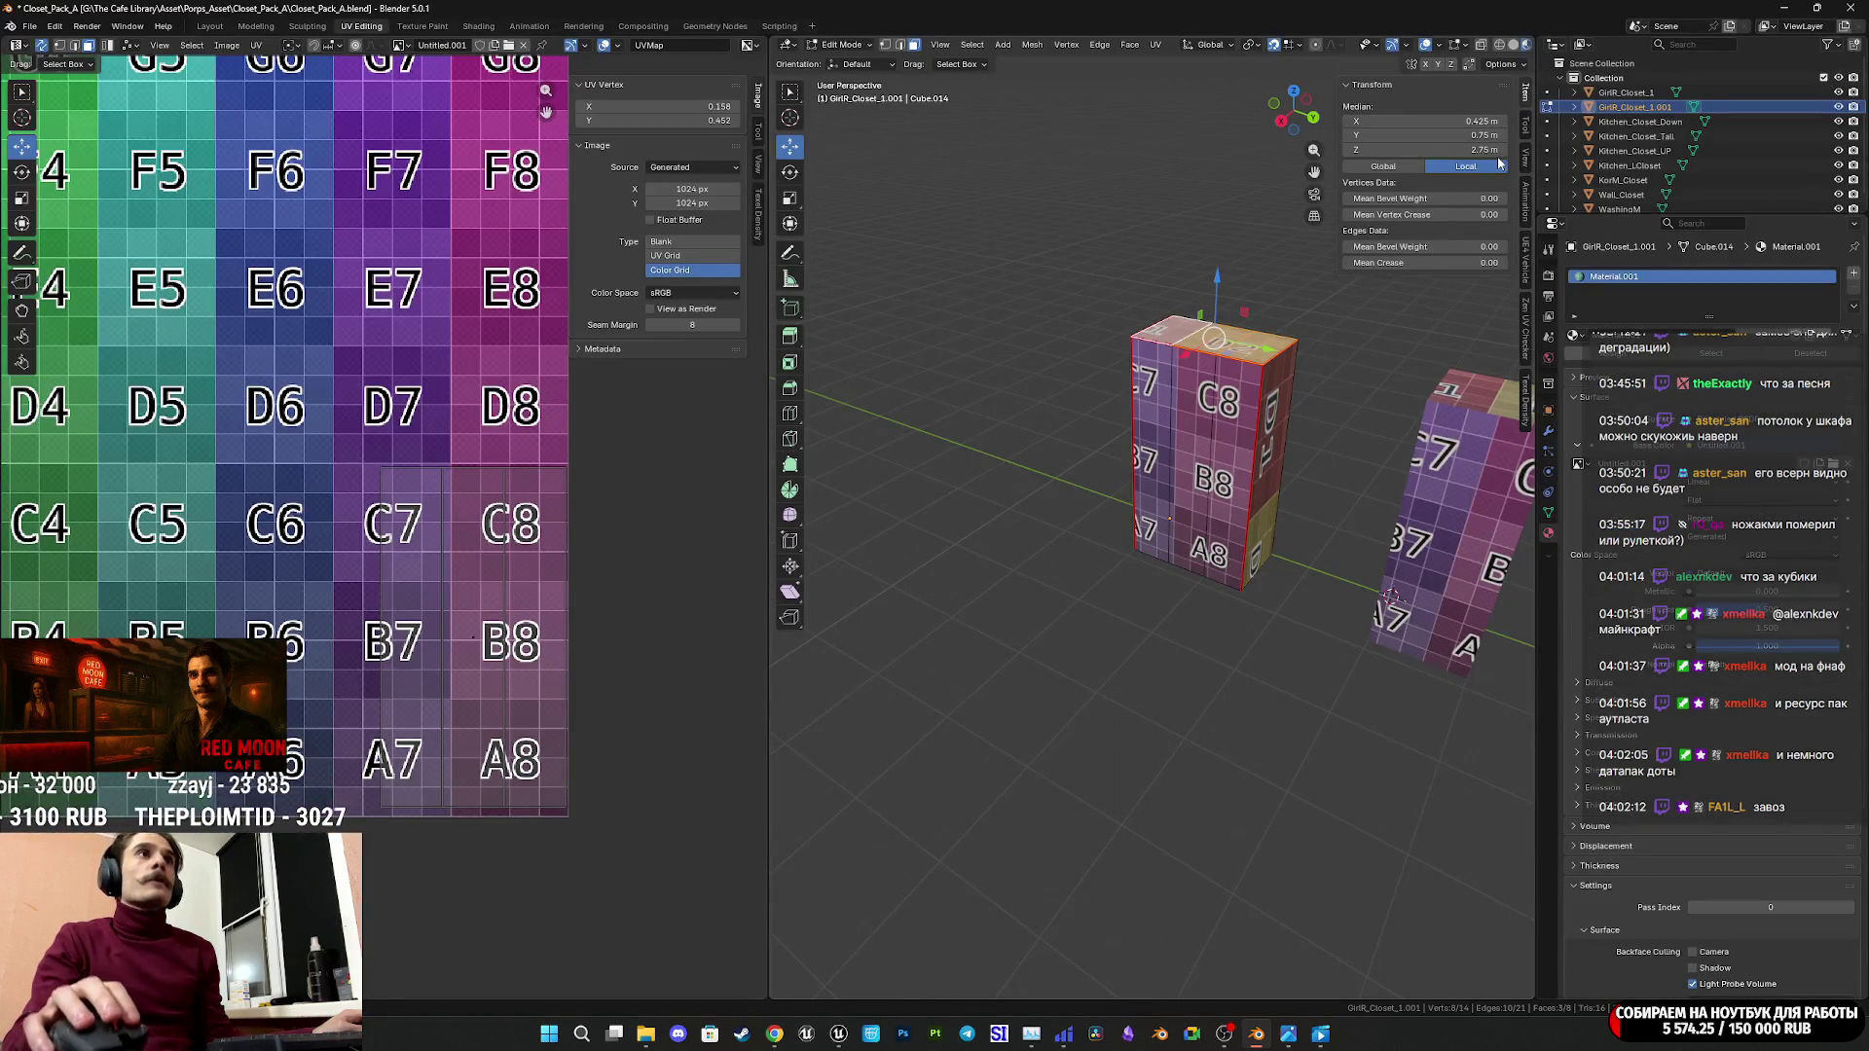
left_click(1463, 149)
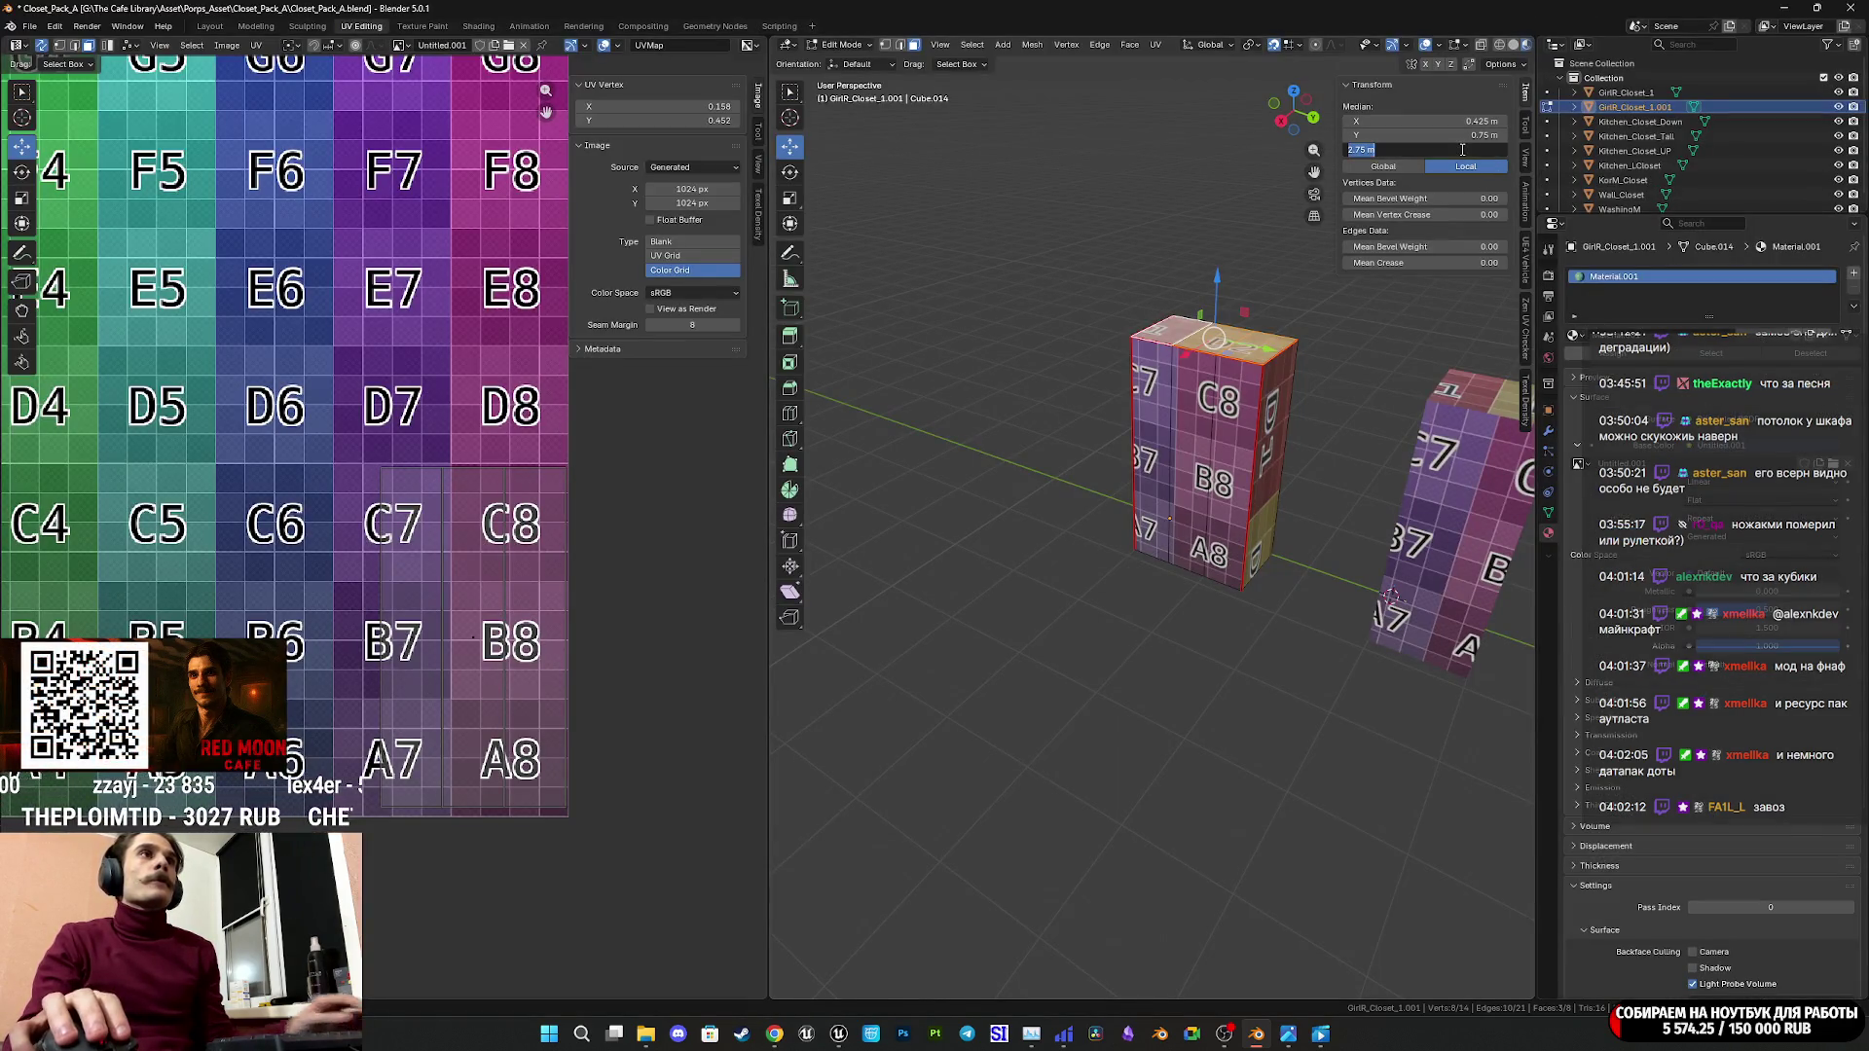
key("Home")
key("Delete")
type("1")
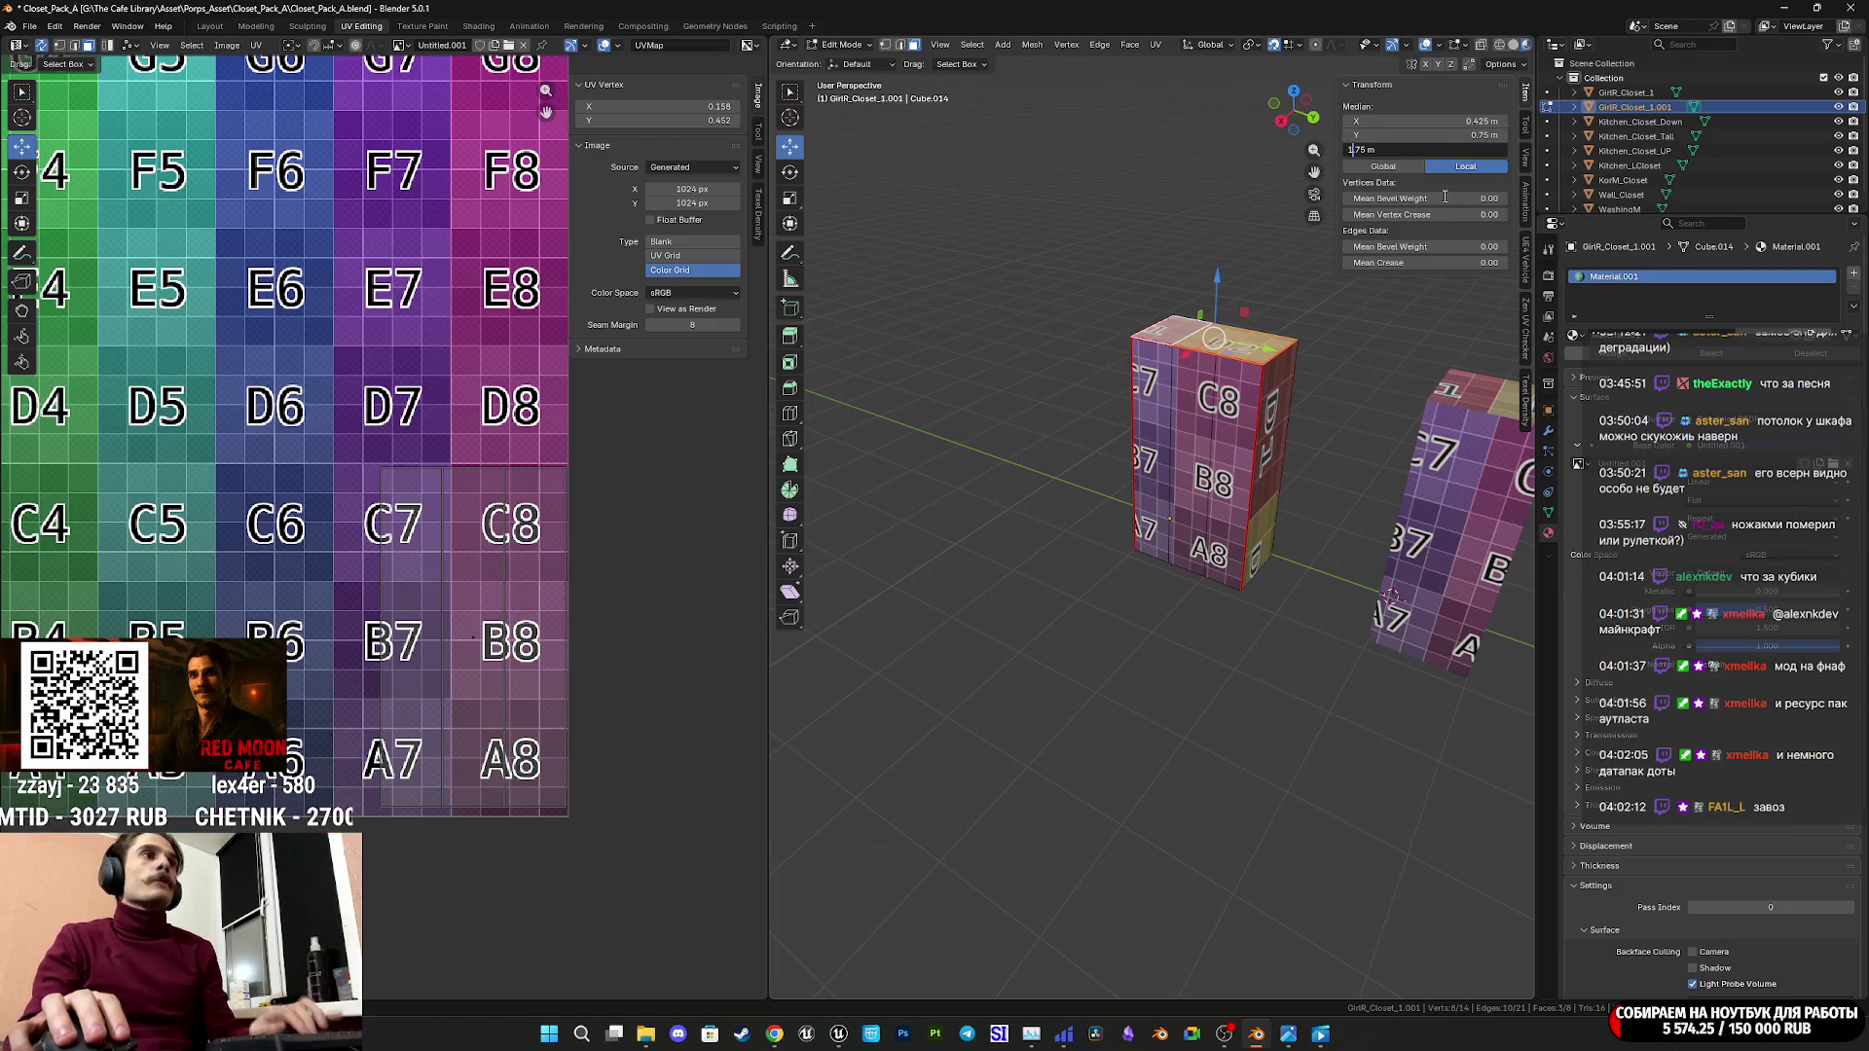
key("Return")
scroll(1247, 450, "up", 1)
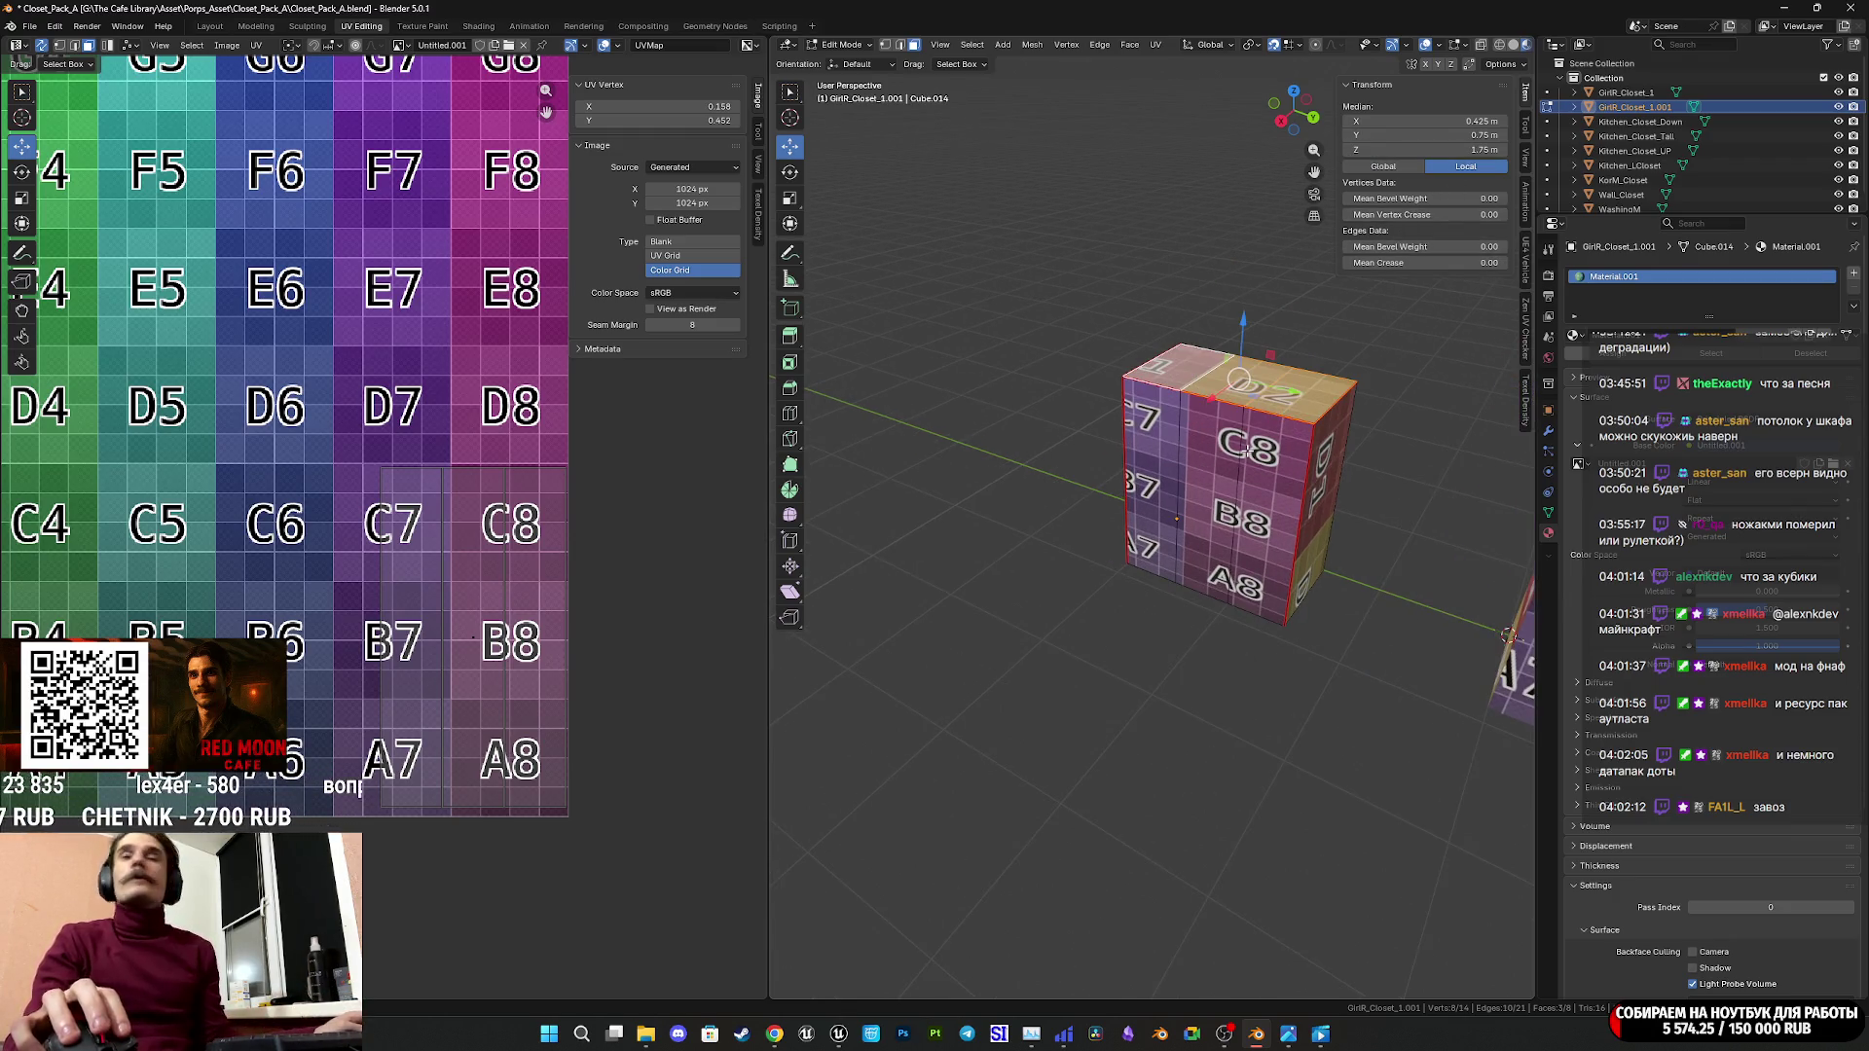
Save Closet_Pack_A.blend.
mouse_move(1250, 462)
middle_mouse_down()
mouse_move(1223, 486)
mouse_move(1221, 599)
mouse_move(1199, 612)
mouse_move(1232, 492)
mouse_move(1165, 503)
mouse_move(1192, 575)
mouse_move(1177, 589)
middle_mouse_up()
key("ctrl+s")
scroll(1199, 563, "up", 2)
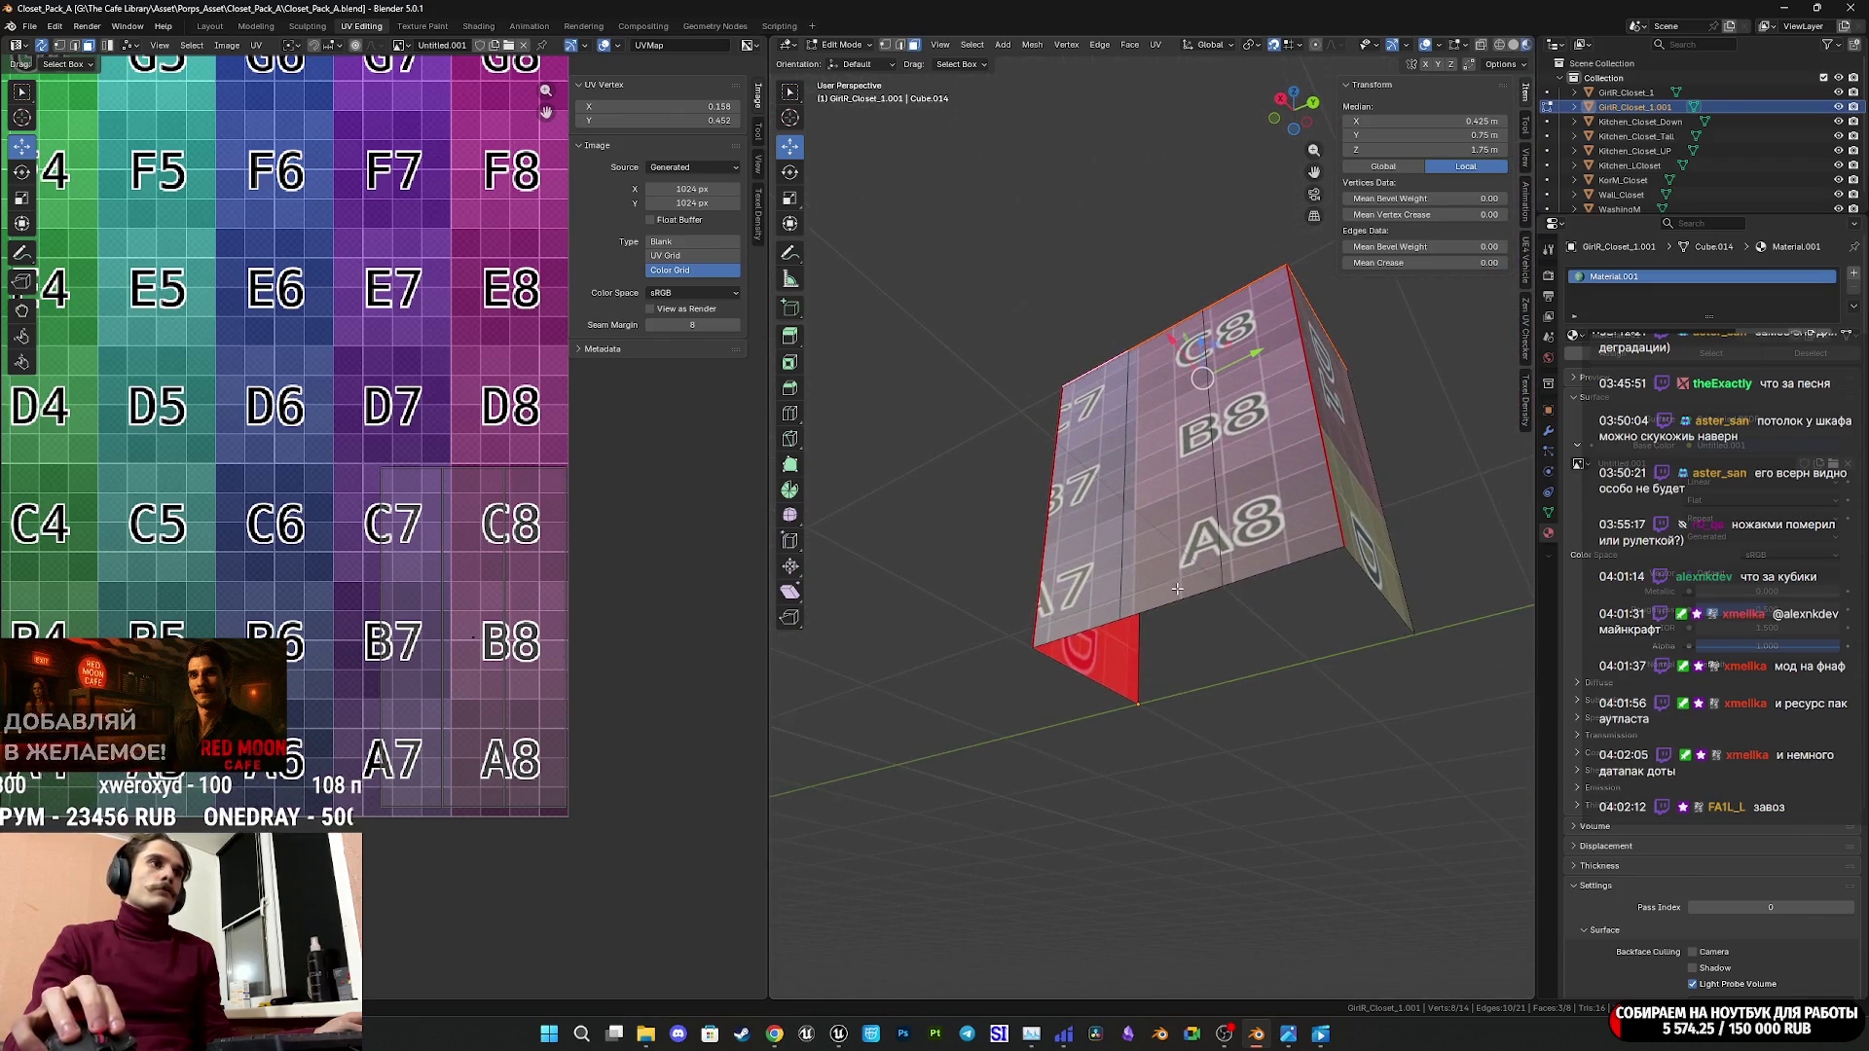
Extrude the box's bottom edge loop 0.85 m along X, then deselect everything.
left_click(901, 45, "shift")
left_click(1094, 624, "alt")
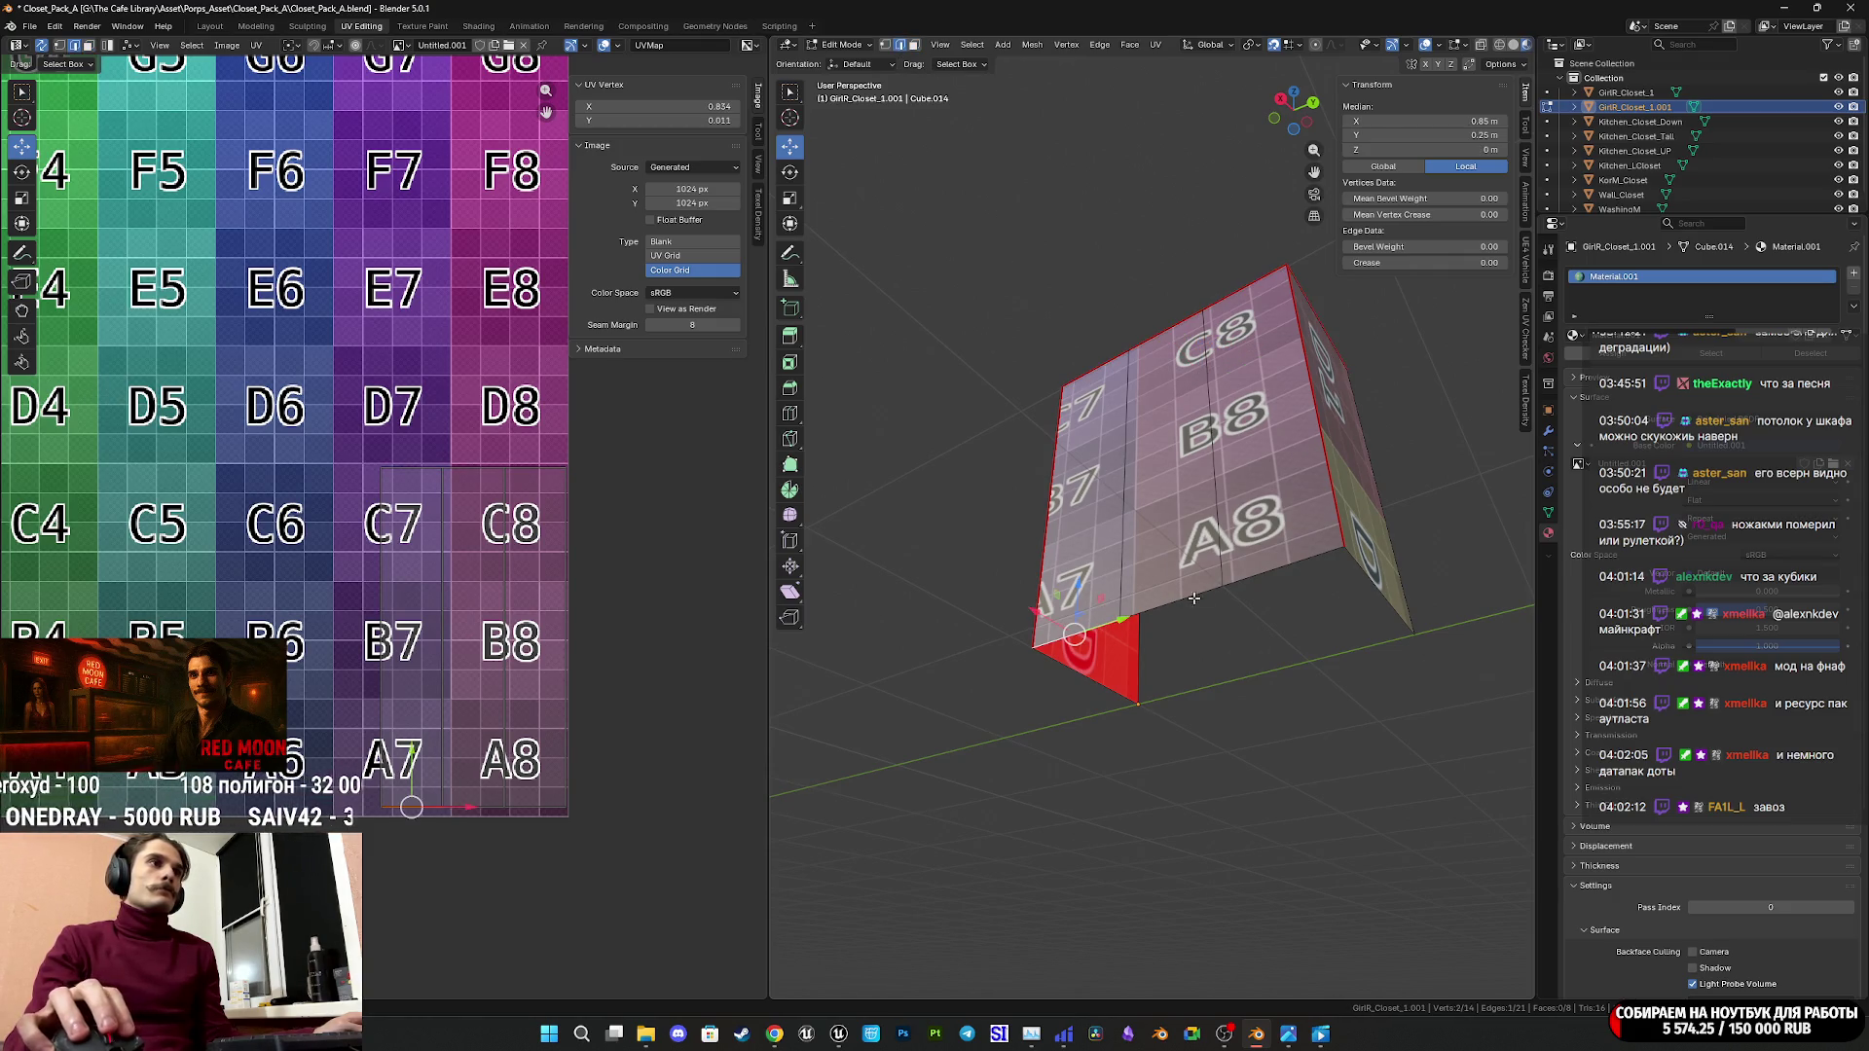
mouse_move(1095, 624)
middle_mouse_down()
mouse_move(1302, 603)
mouse_move(1139, 772)
mouse_move(1266, 243)
middle_mouse_up()
left_click(1295, 122)
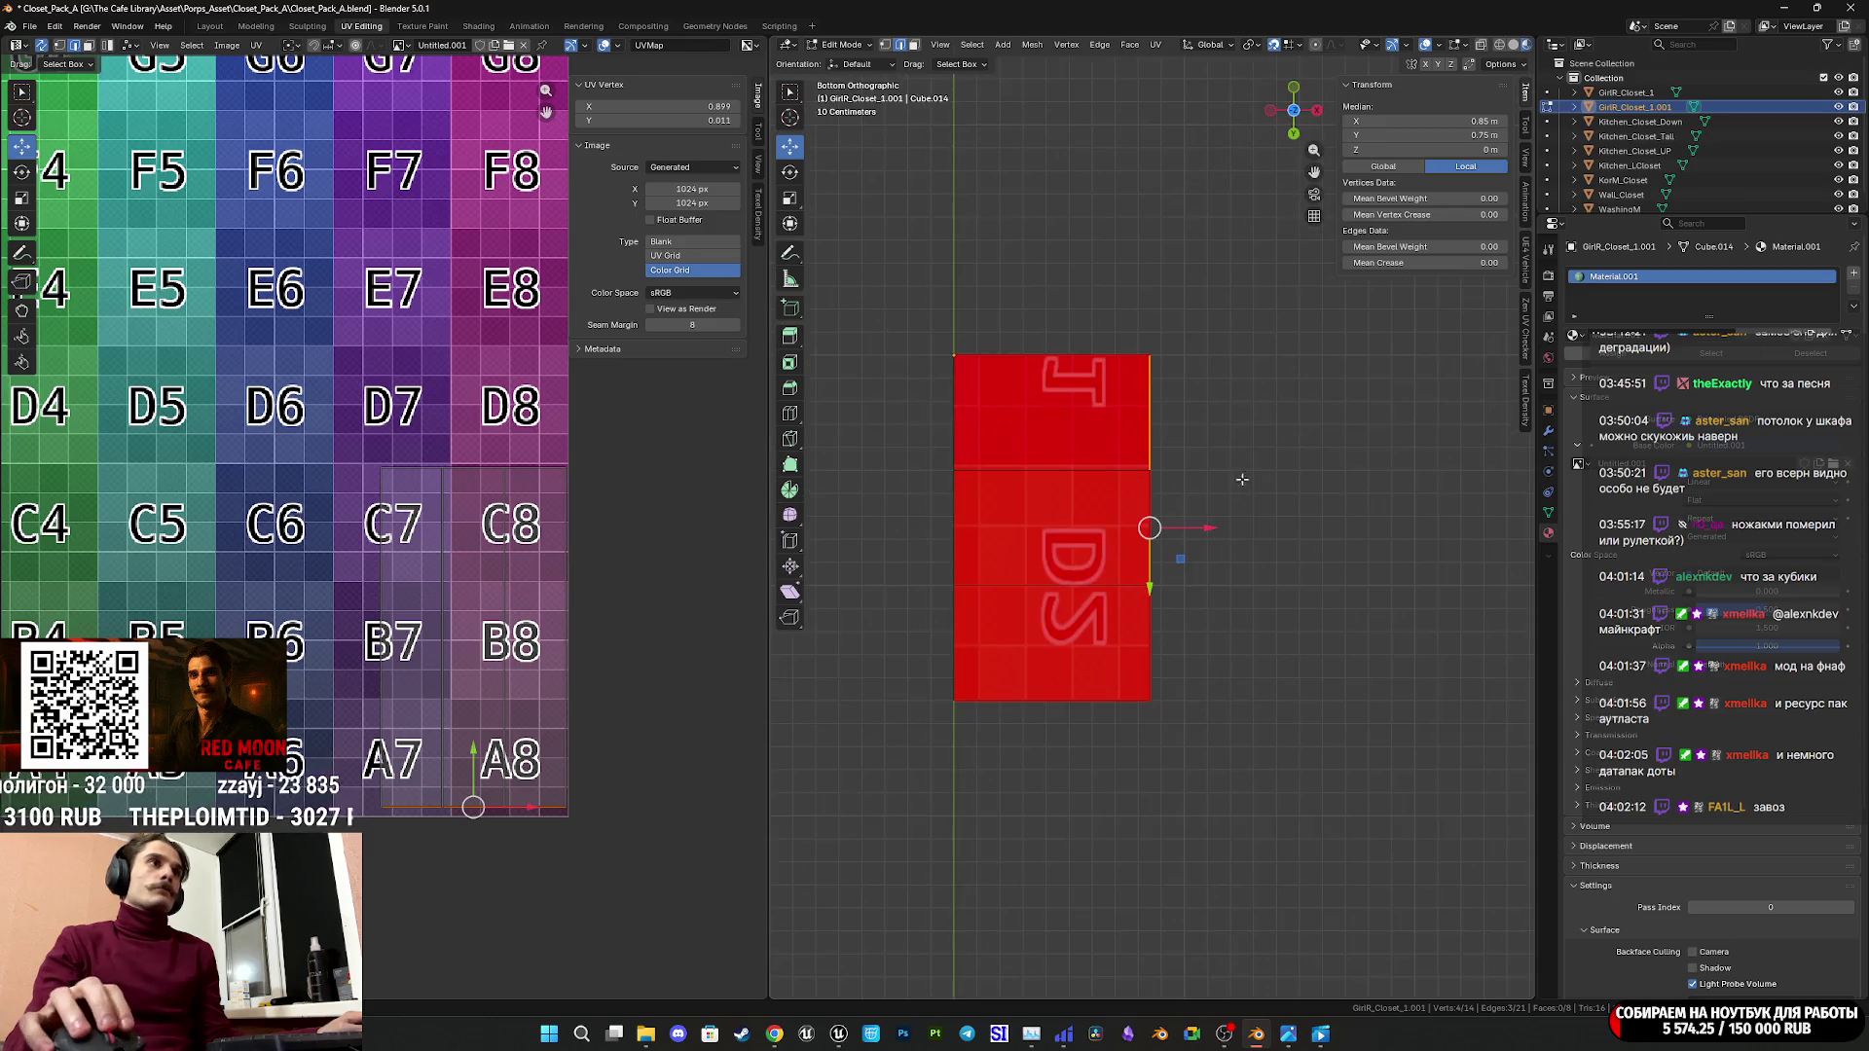
key("g")
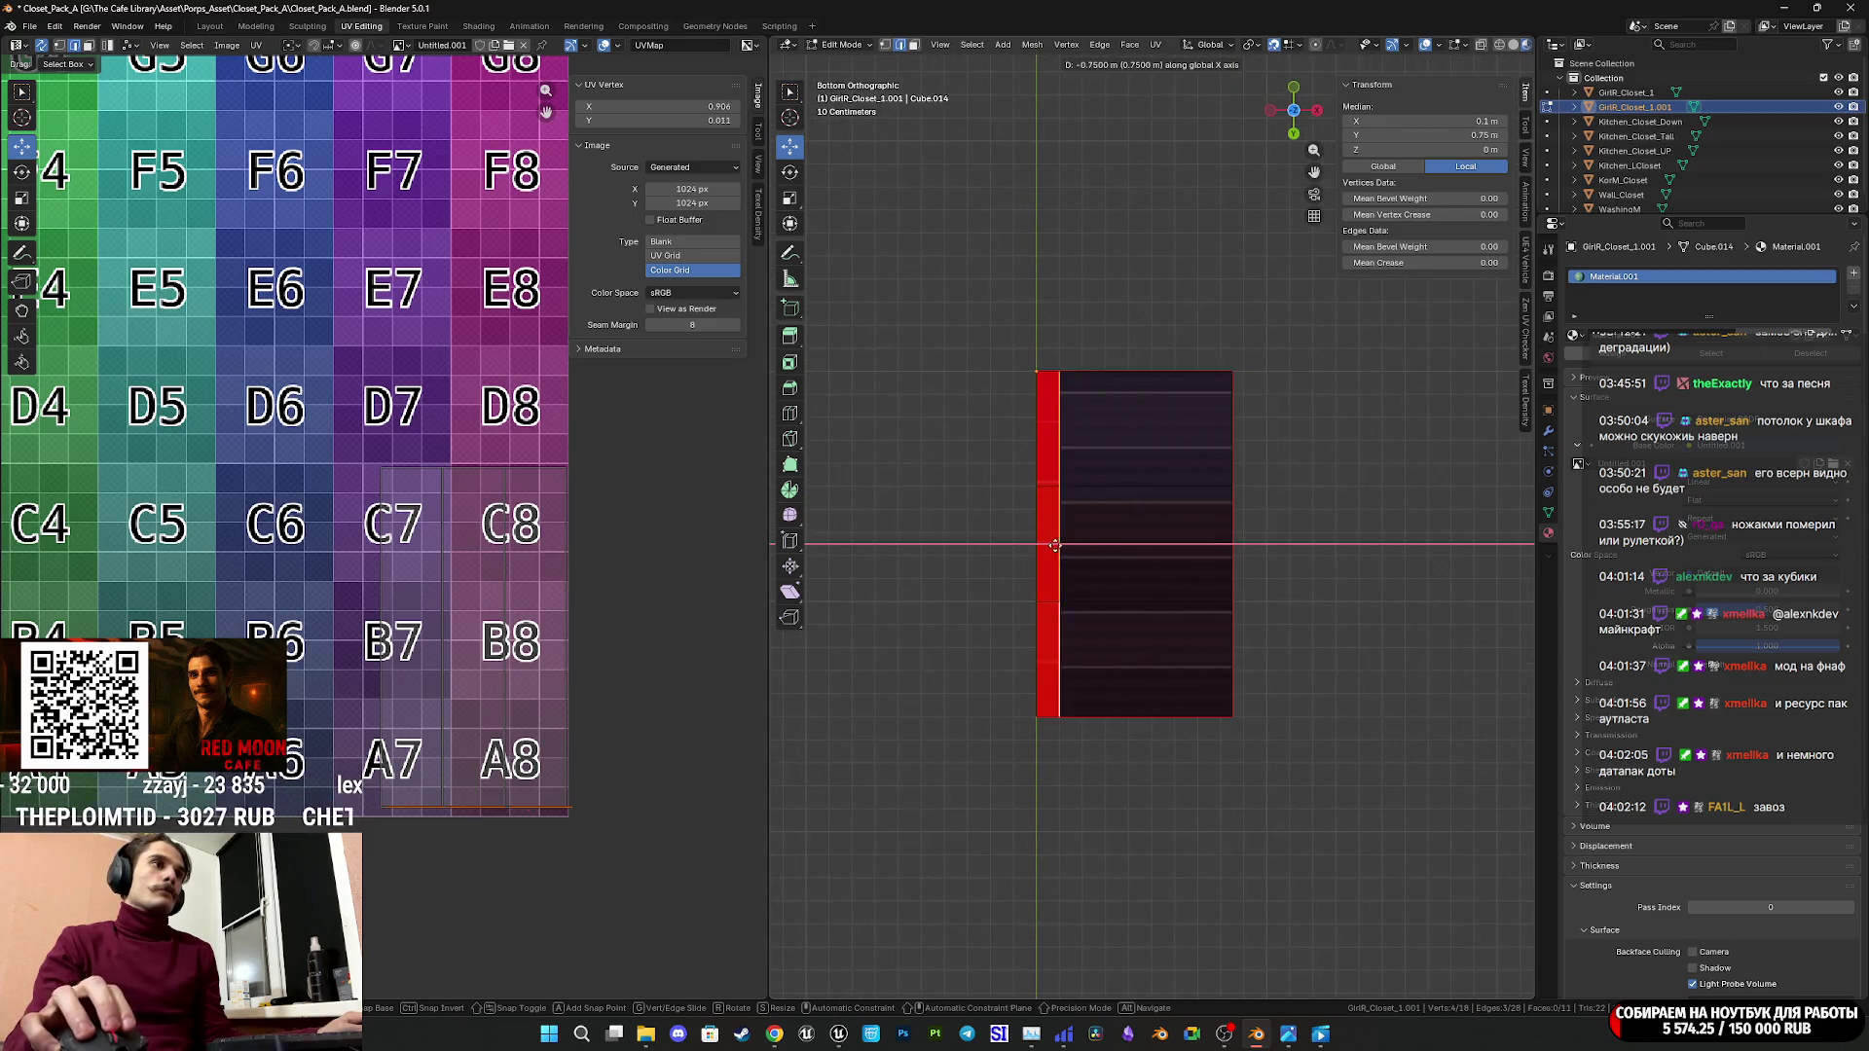
left_click(1070, 550)
mouse_move(1070, 550)
middle_mouse_down()
mouse_move(1052, 671)
mouse_move(1066, 717)
middle_mouse_up()
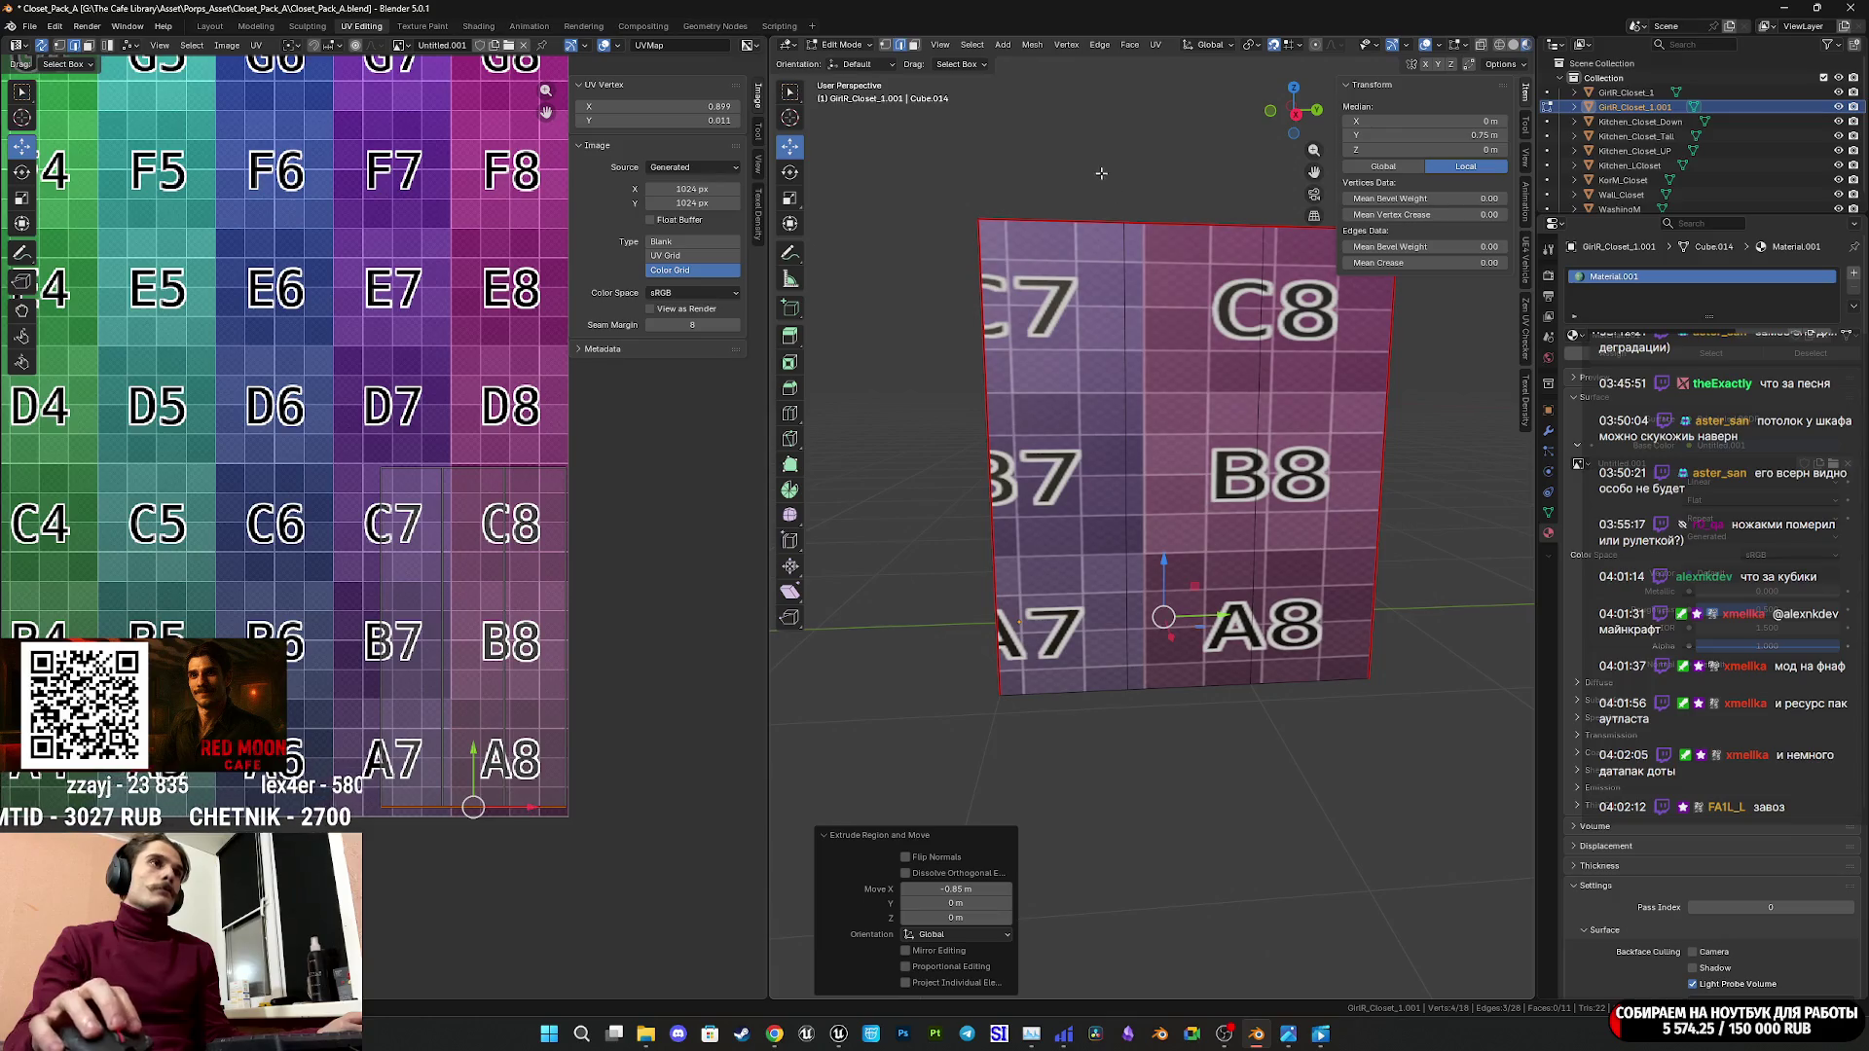
left_click(1101, 174)
Orbit and zoom around the grid-textured closet box and save Closet_Pack_A.blend.
scroll(1189, 499, "down", 3)
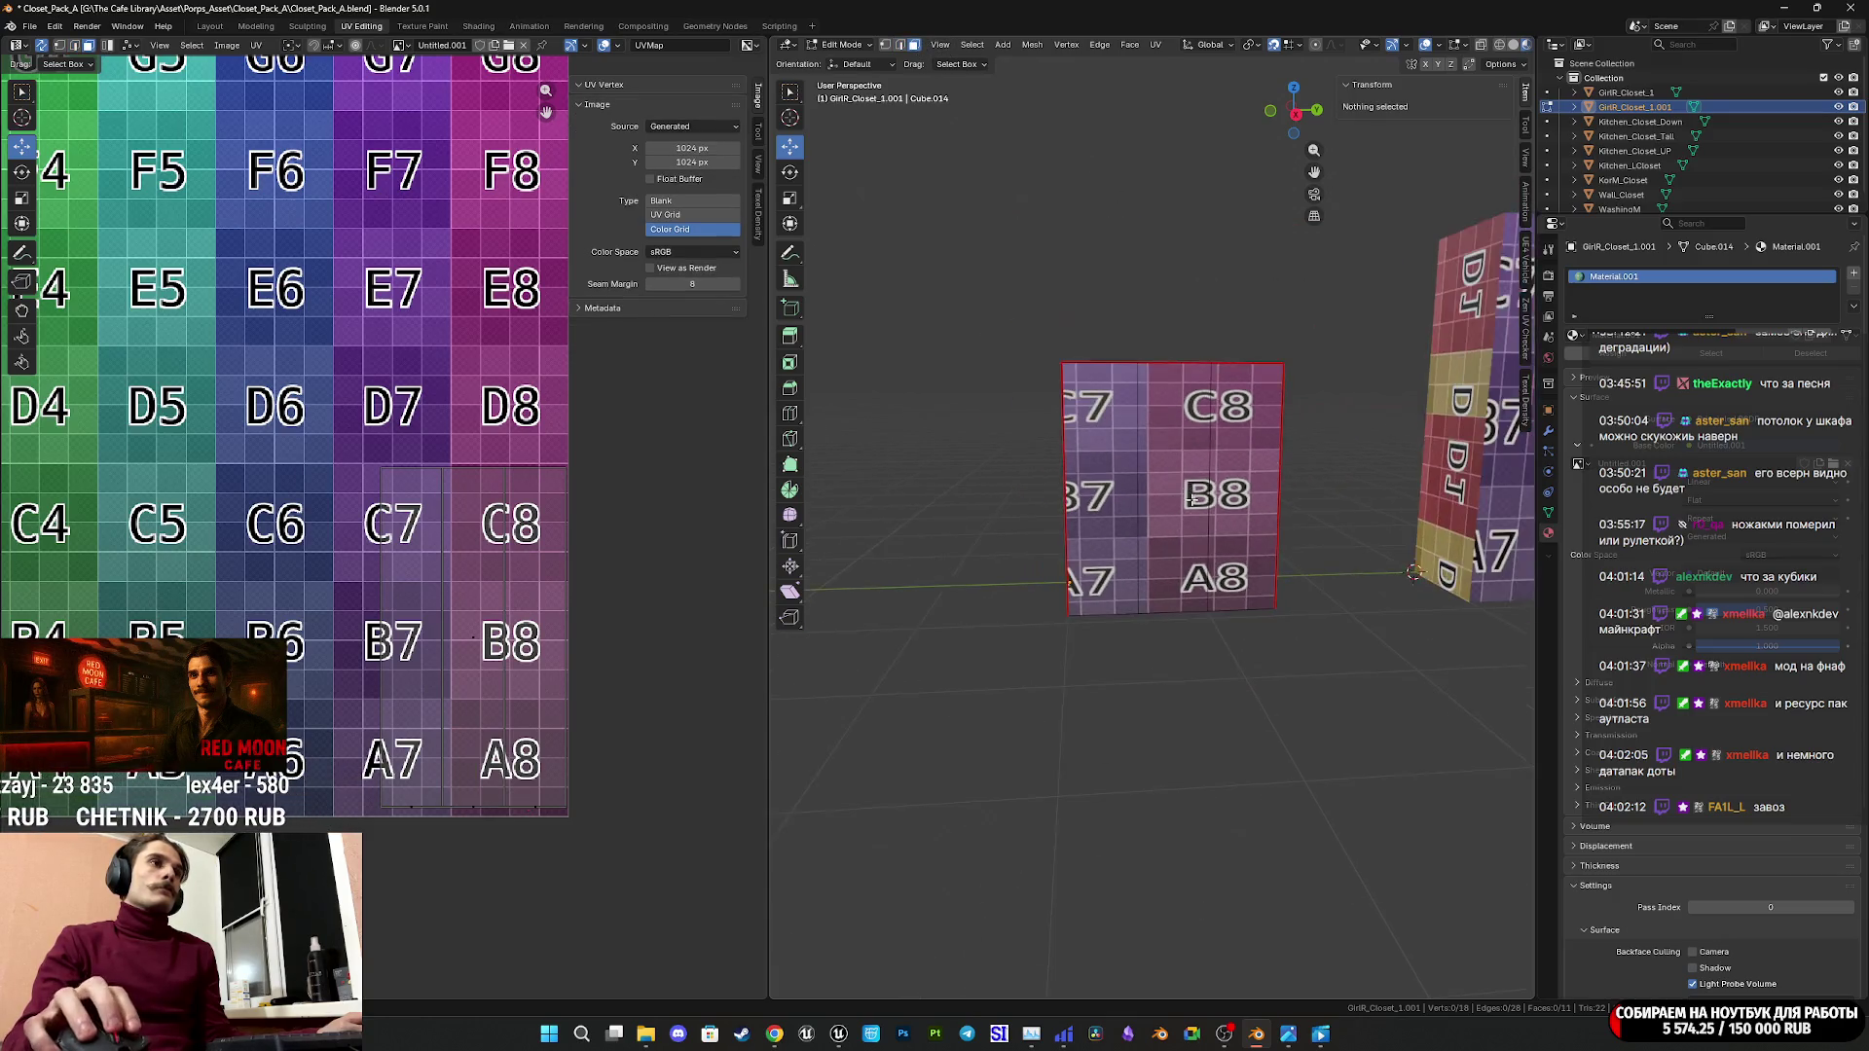
middle_click_drag(1190, 499, 1186, 381)
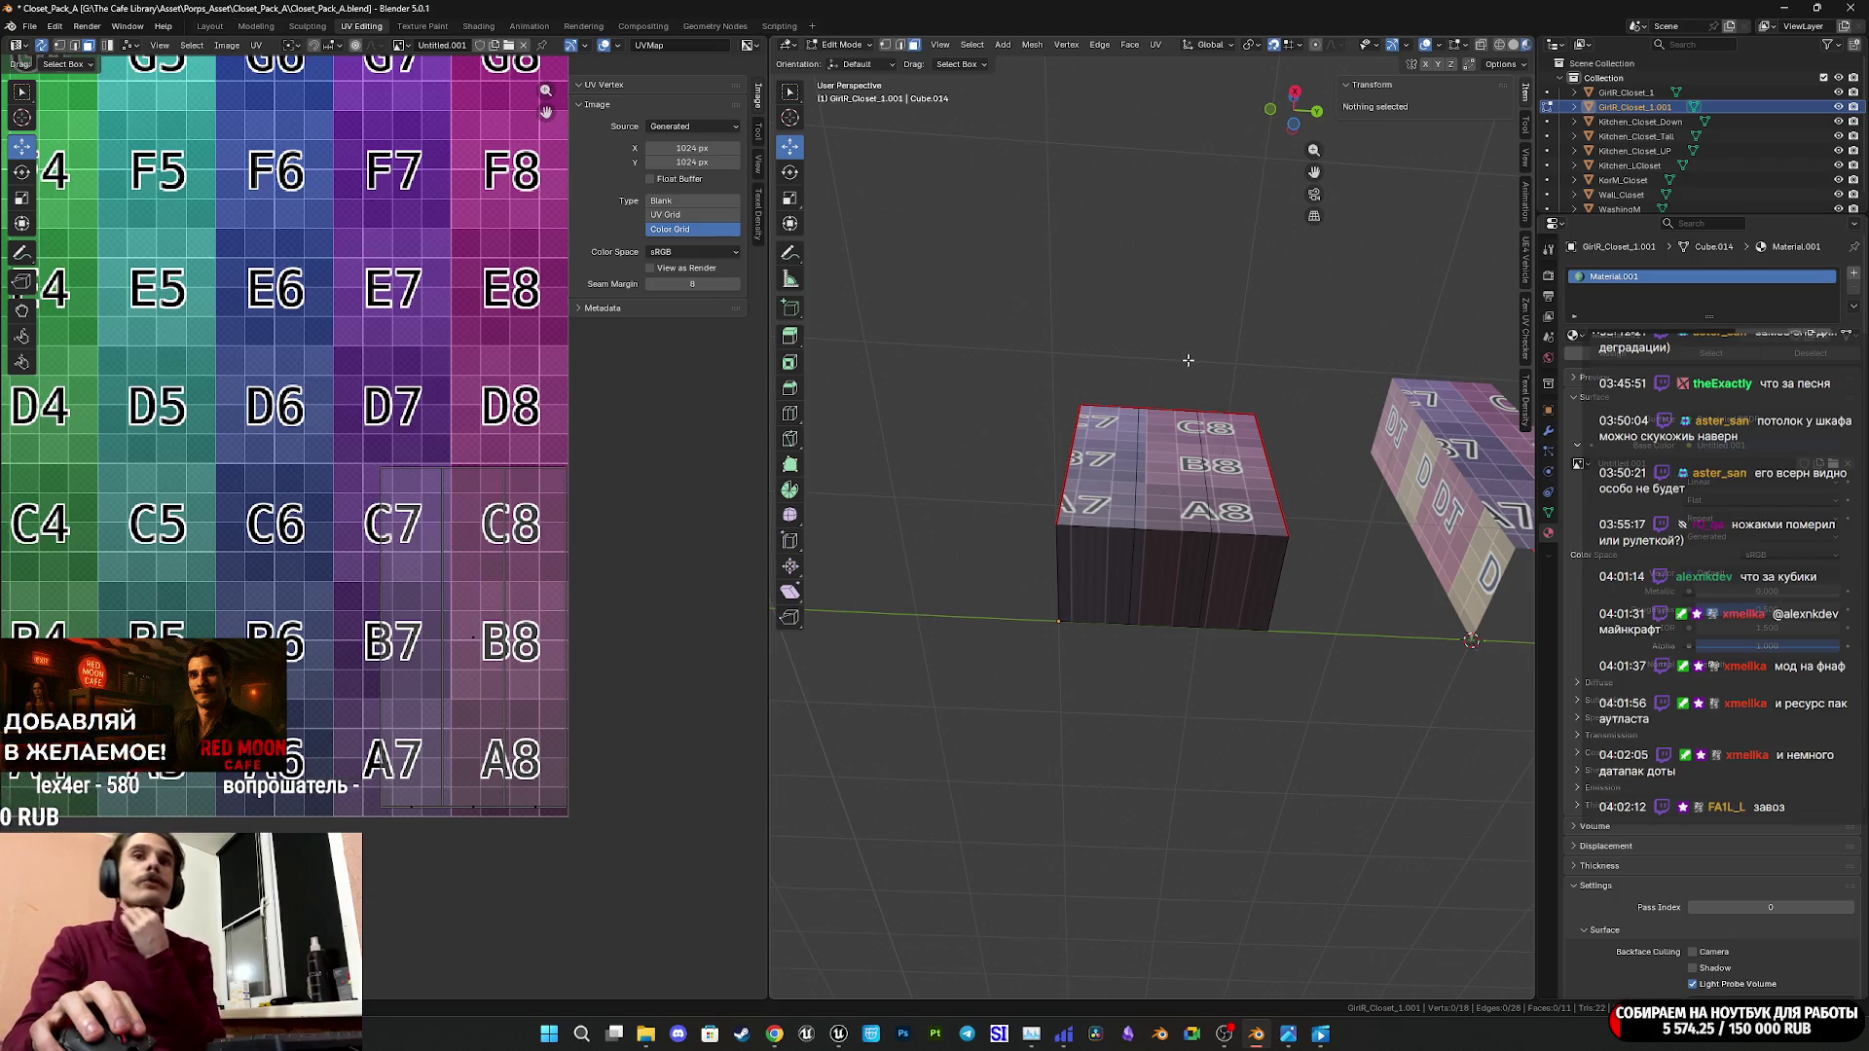
scroll(1189, 375, "up", 1)
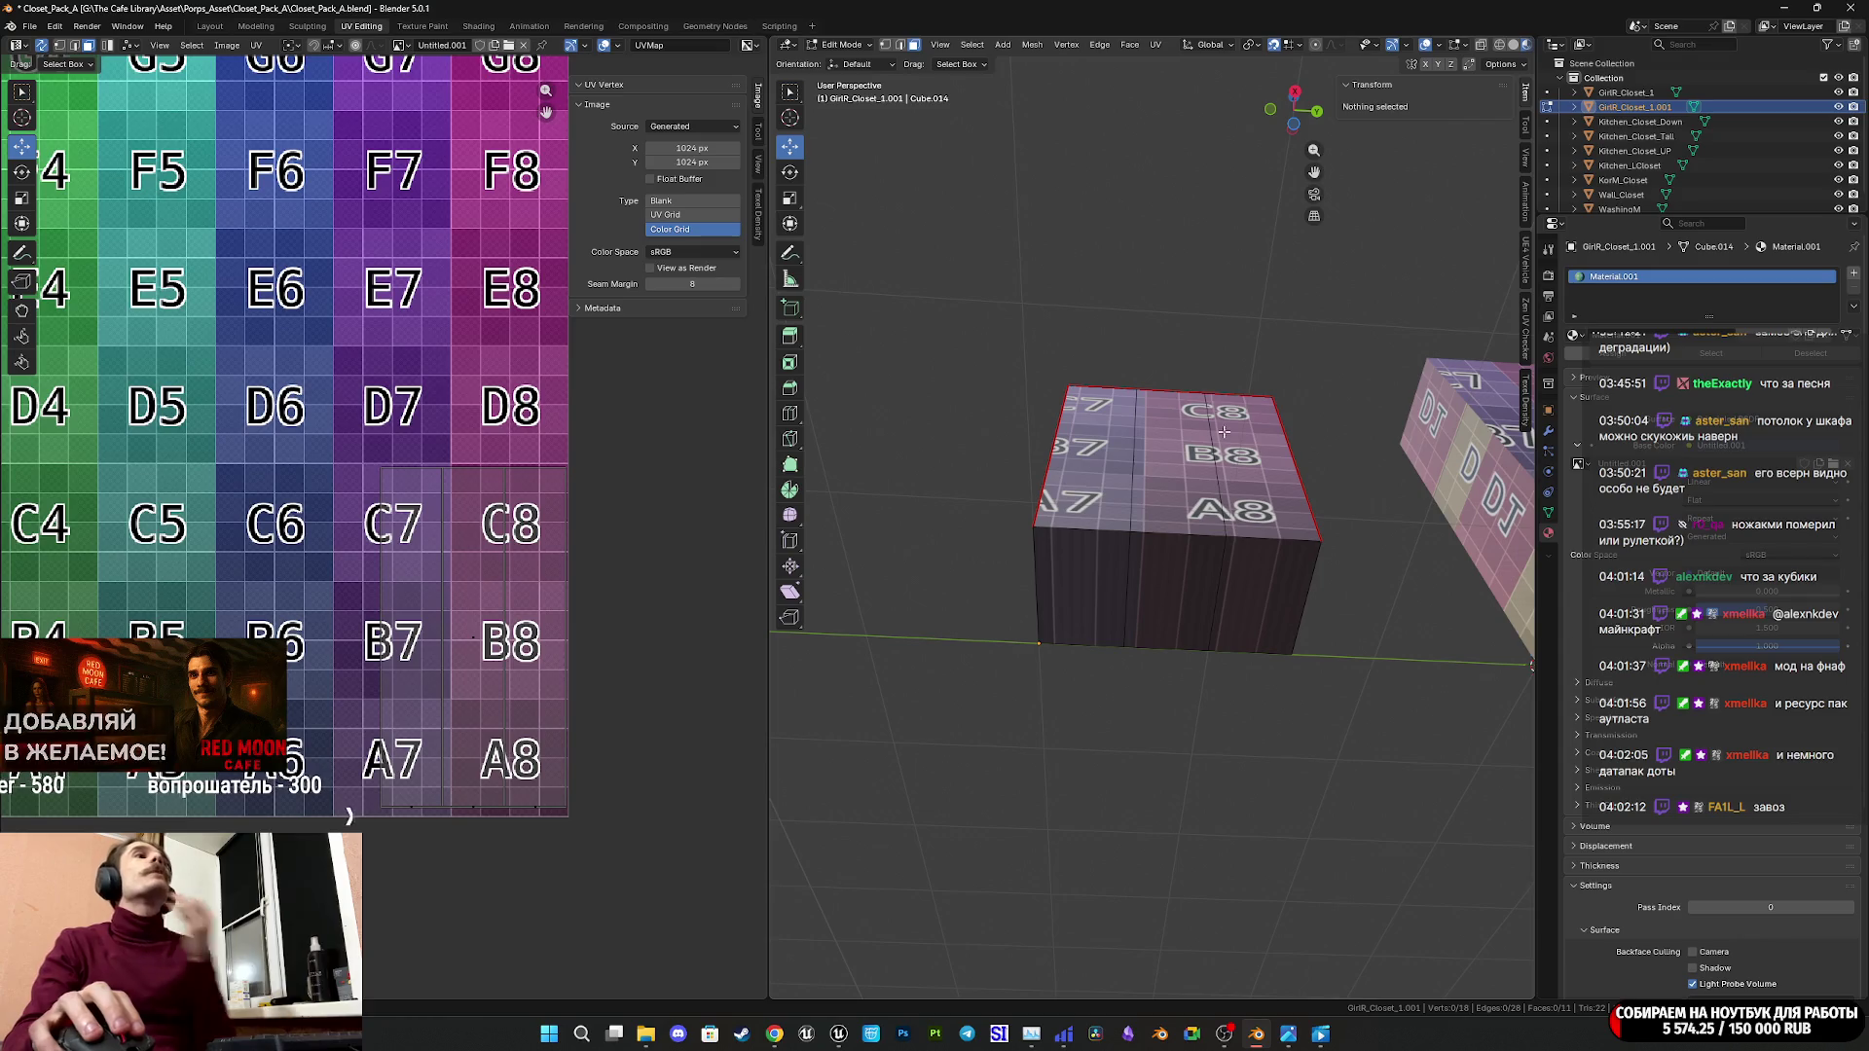
middle_click_drag(1223, 431, 1232, 570)
key("ctrl+s")
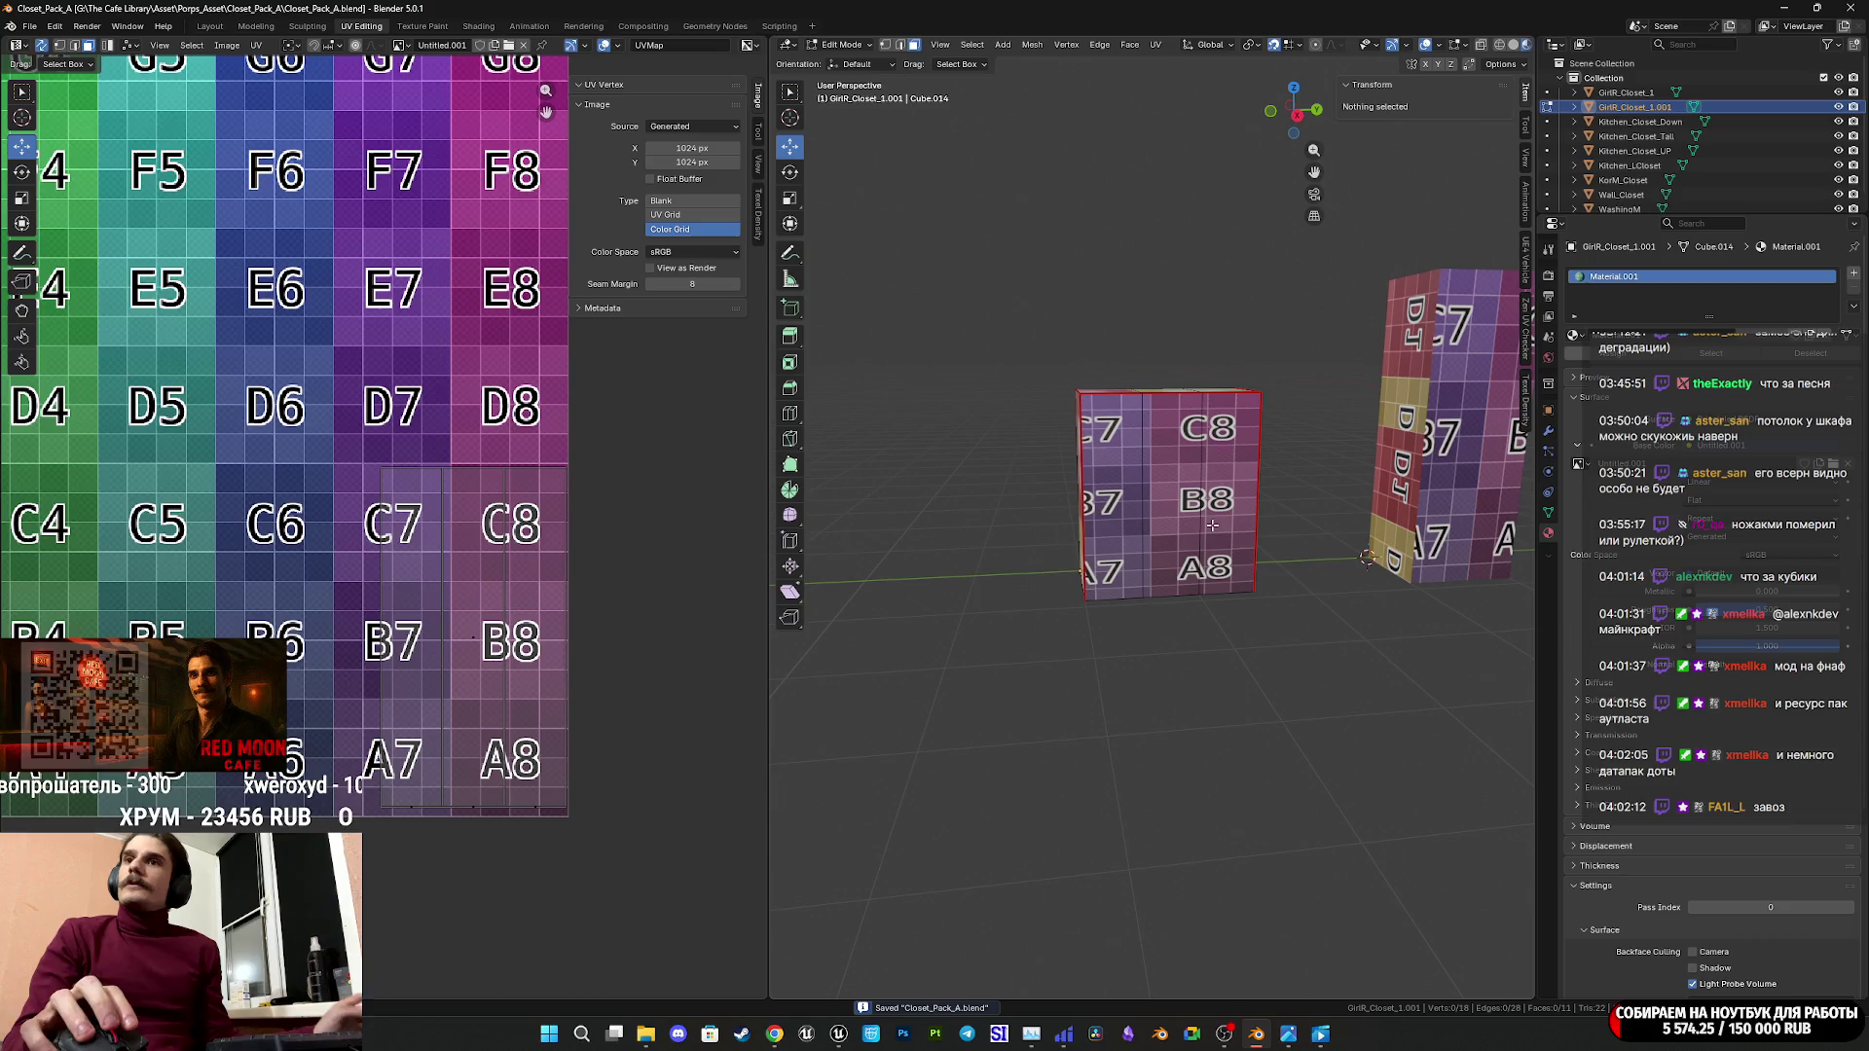
middle_click_drag(1217, 533, 1203, 530)
scroll(1198, 530, "up", 3)
scroll(1198, 530, "up", 3)
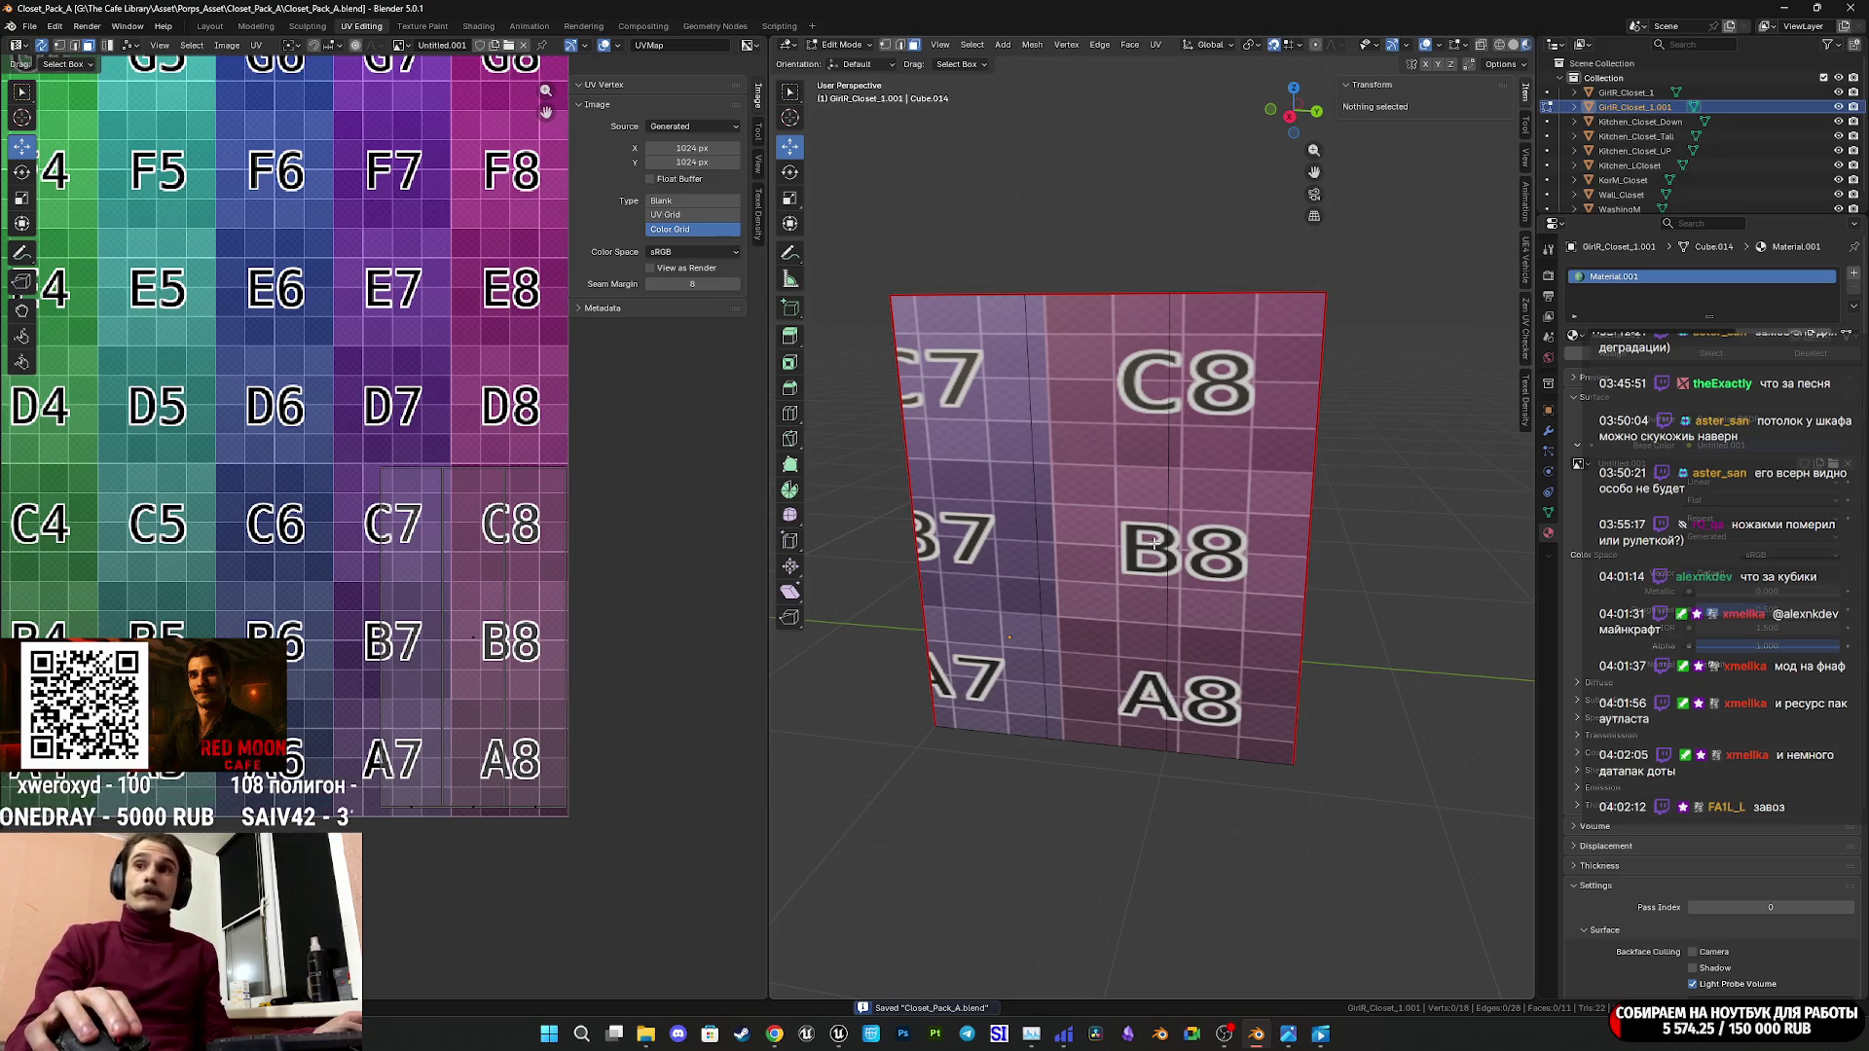
scroll(1155, 545, "down", 5)
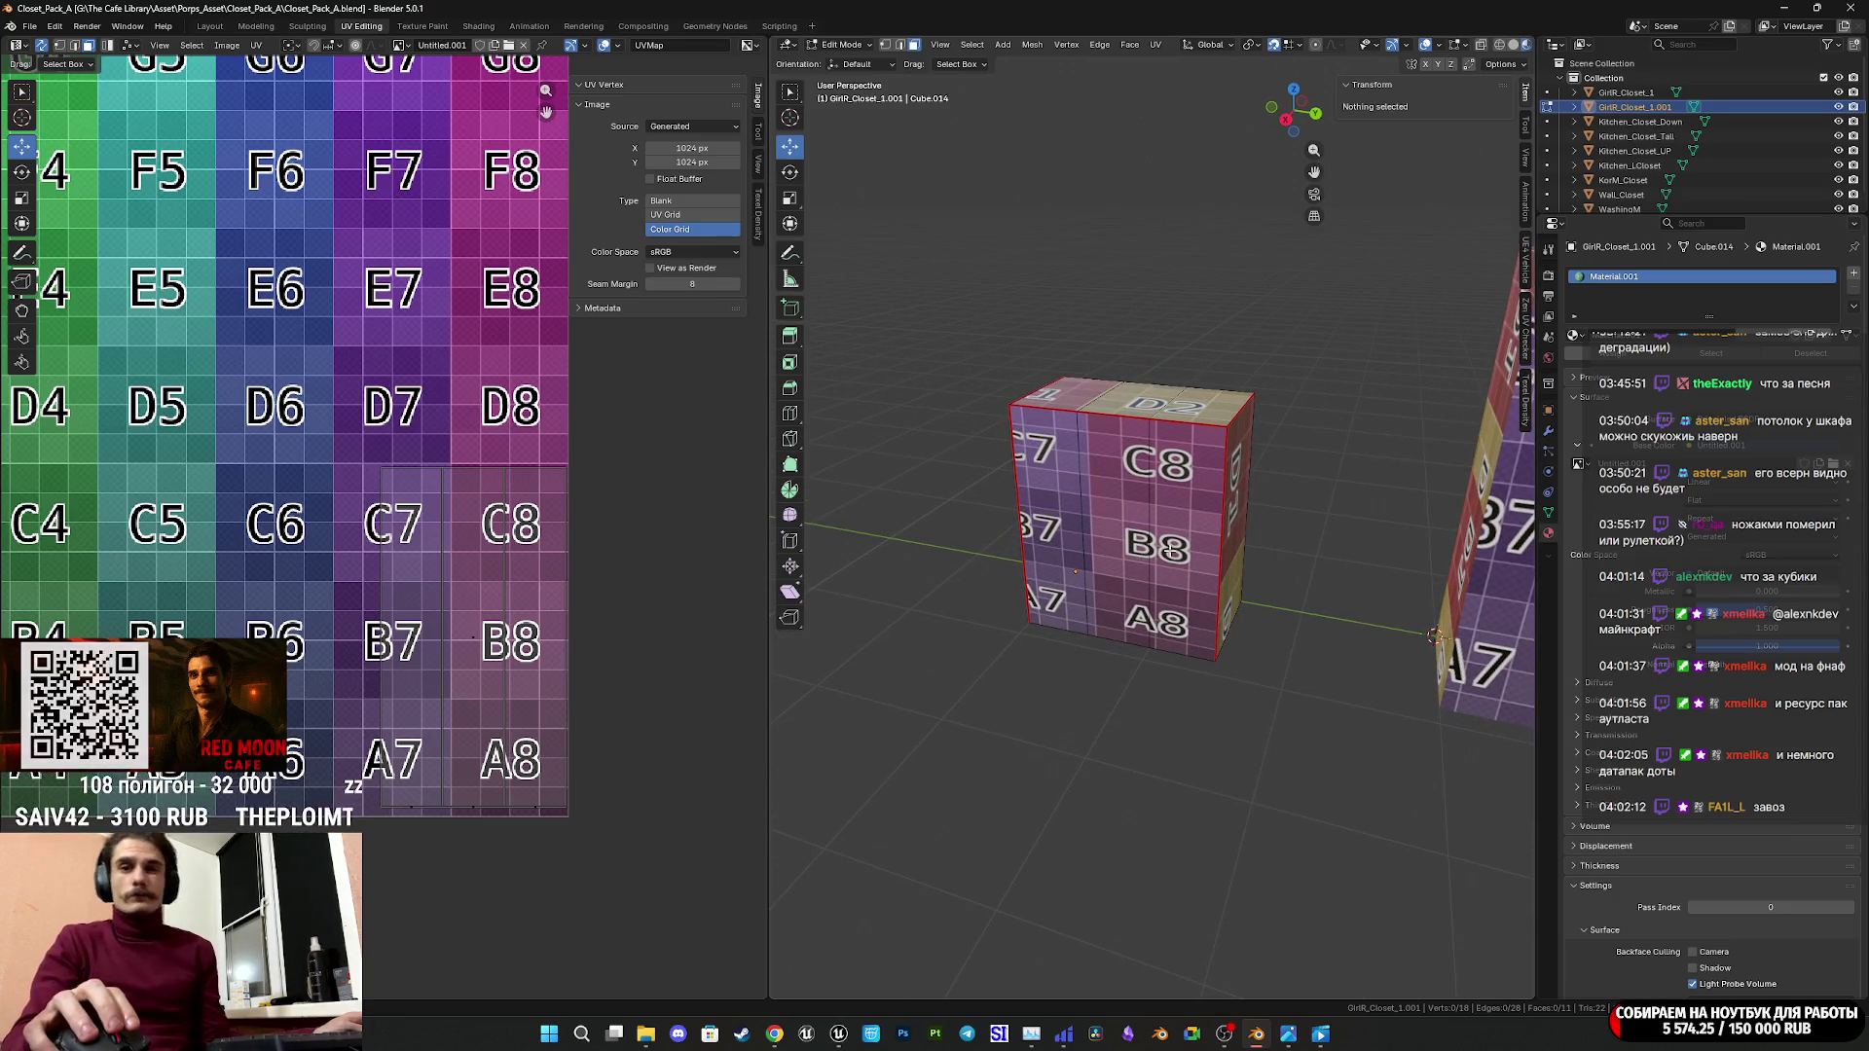
mouse_move(1176, 553)
middle_mouse_down()
mouse_move(1176, 527)
mouse_move(1129, 531)
mouse_move(1153, 528)
middle_mouse_up()
mouse_move(1353, 626)
middle_mouse_down()
mouse_move(1235, 500)
mouse_move(1370, 422)
mouse_move(1311, 425)
middle_mouse_up()
Mark UV seams on several of the closet box's edges.
left_click(900, 45)
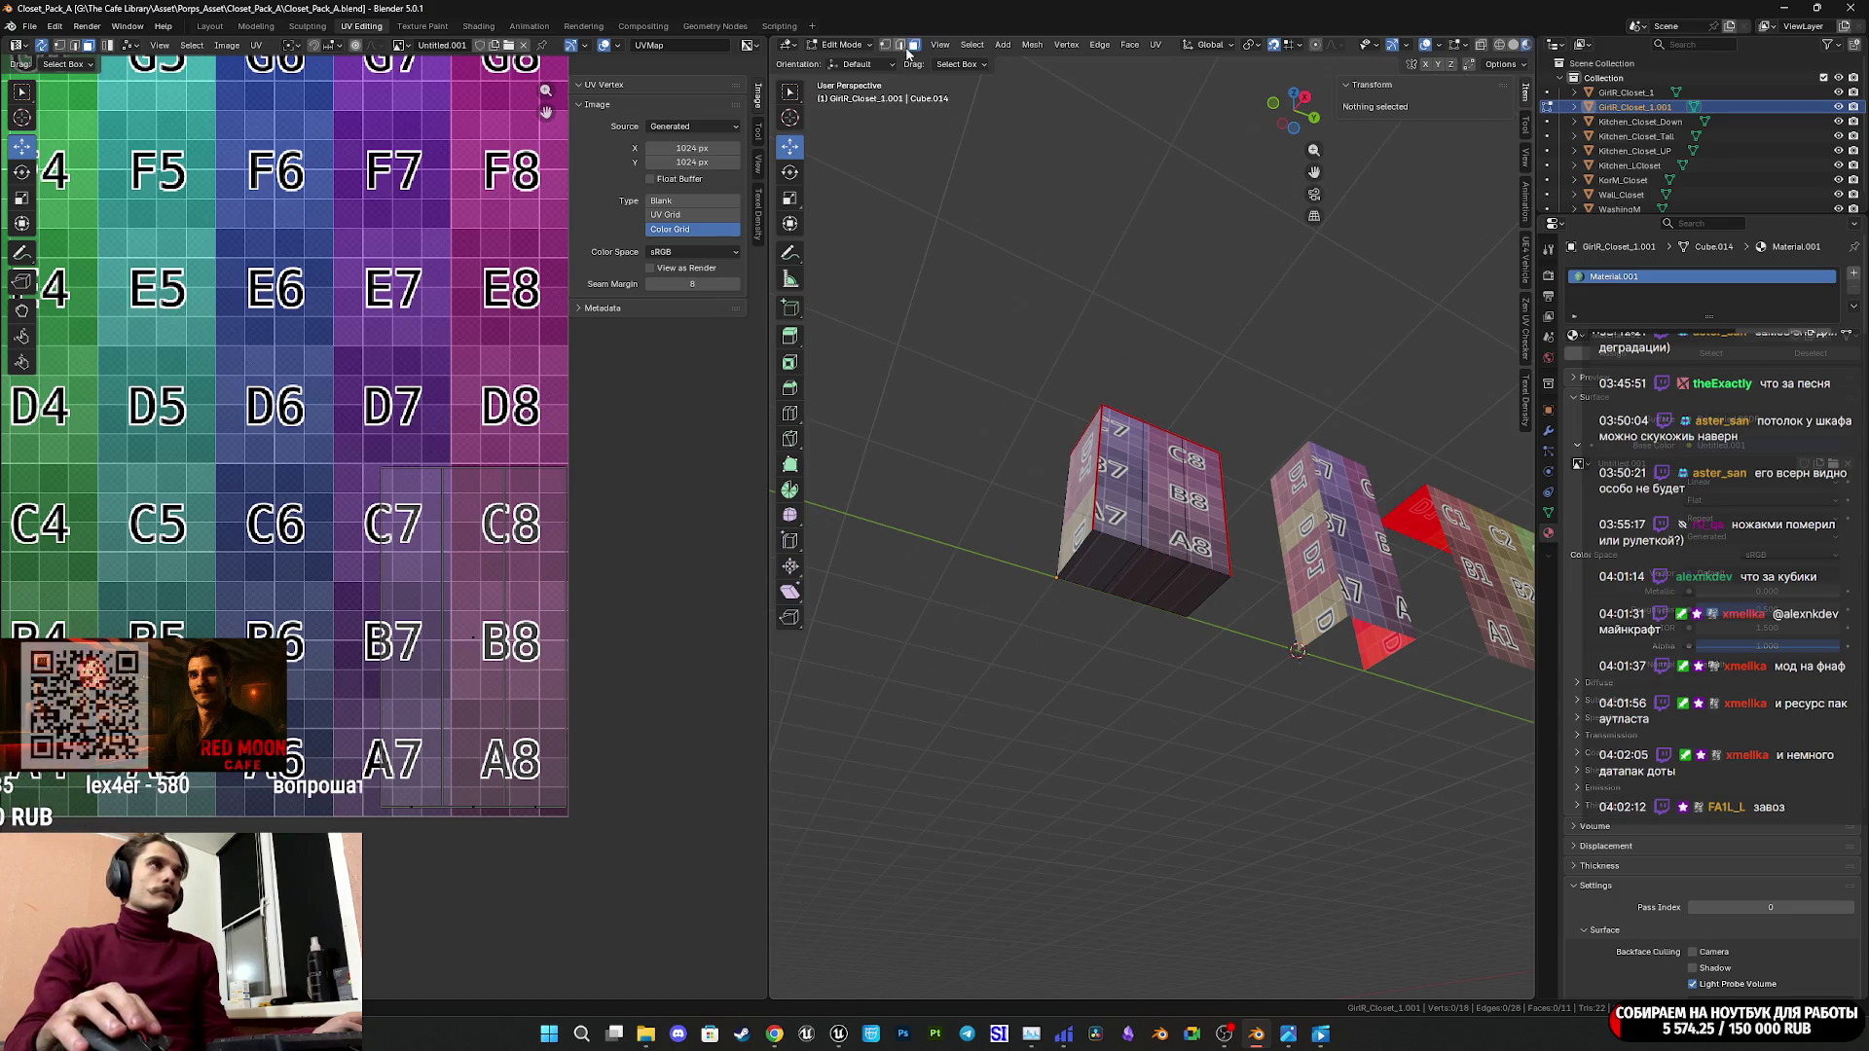
left_click(1121, 534)
key("ctrl+e")
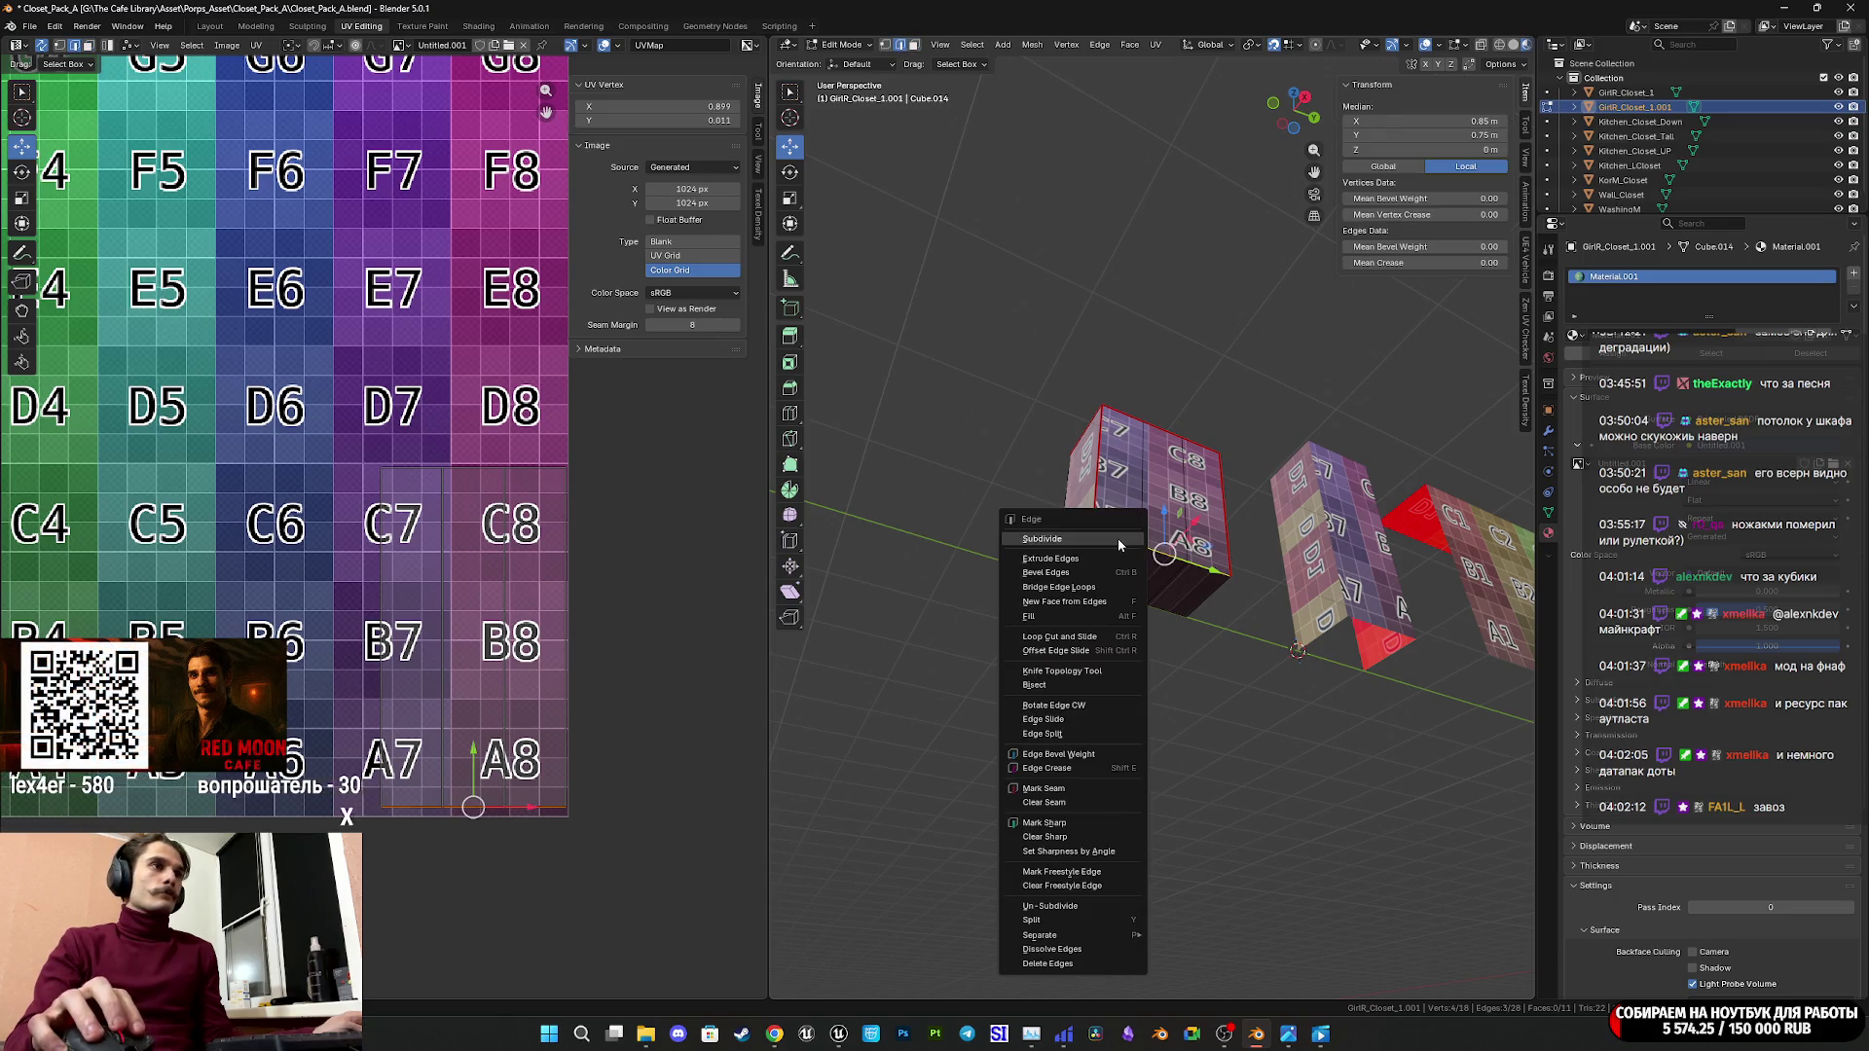
left_click(1082, 789)
mouse_move(1083, 788)
middle_mouse_down()
mouse_move(1148, 552)
mouse_move(1019, 617)
middle_mouse_up()
left_click(1148, 552)
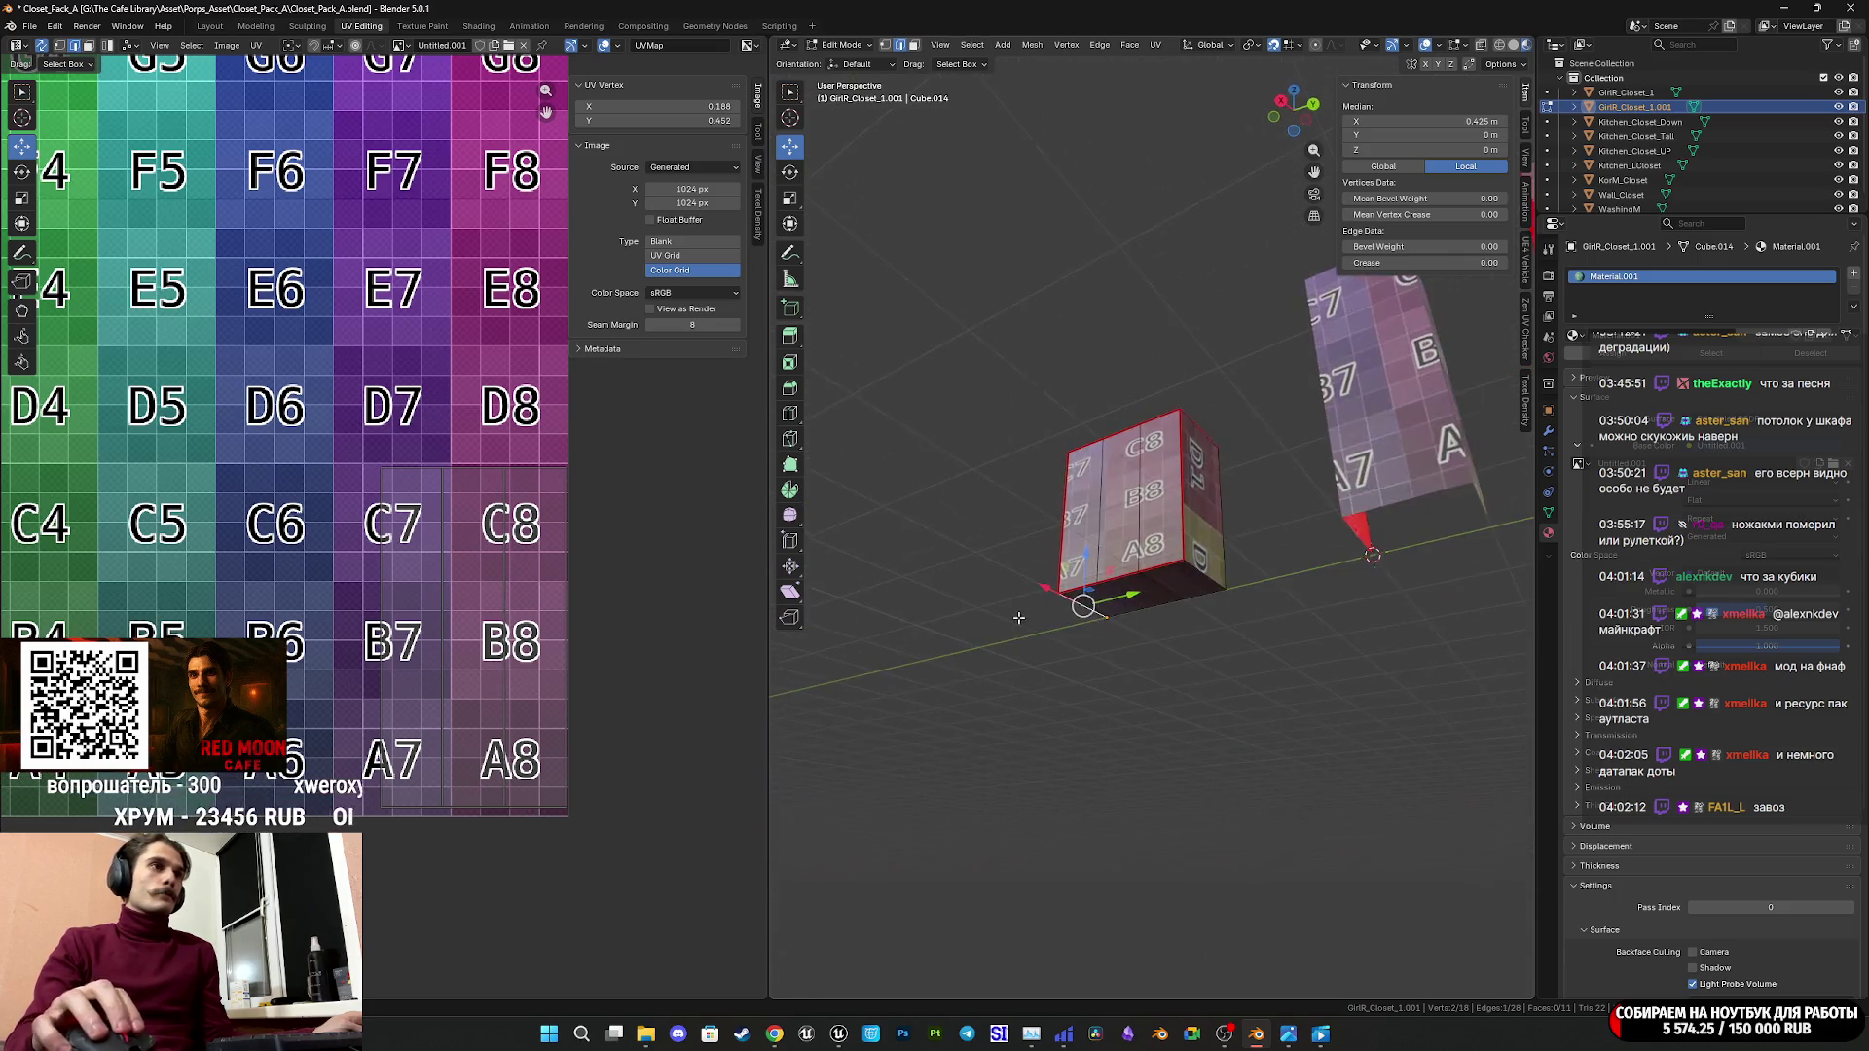
left_click(1187, 576, "shift")
mouse_move(1187, 576)
middle_mouse_down()
mouse_move(1188, 594)
mouse_move(1154, 591)
middle_mouse_up()
key("ctrl+e")
left_click(1140, 563)
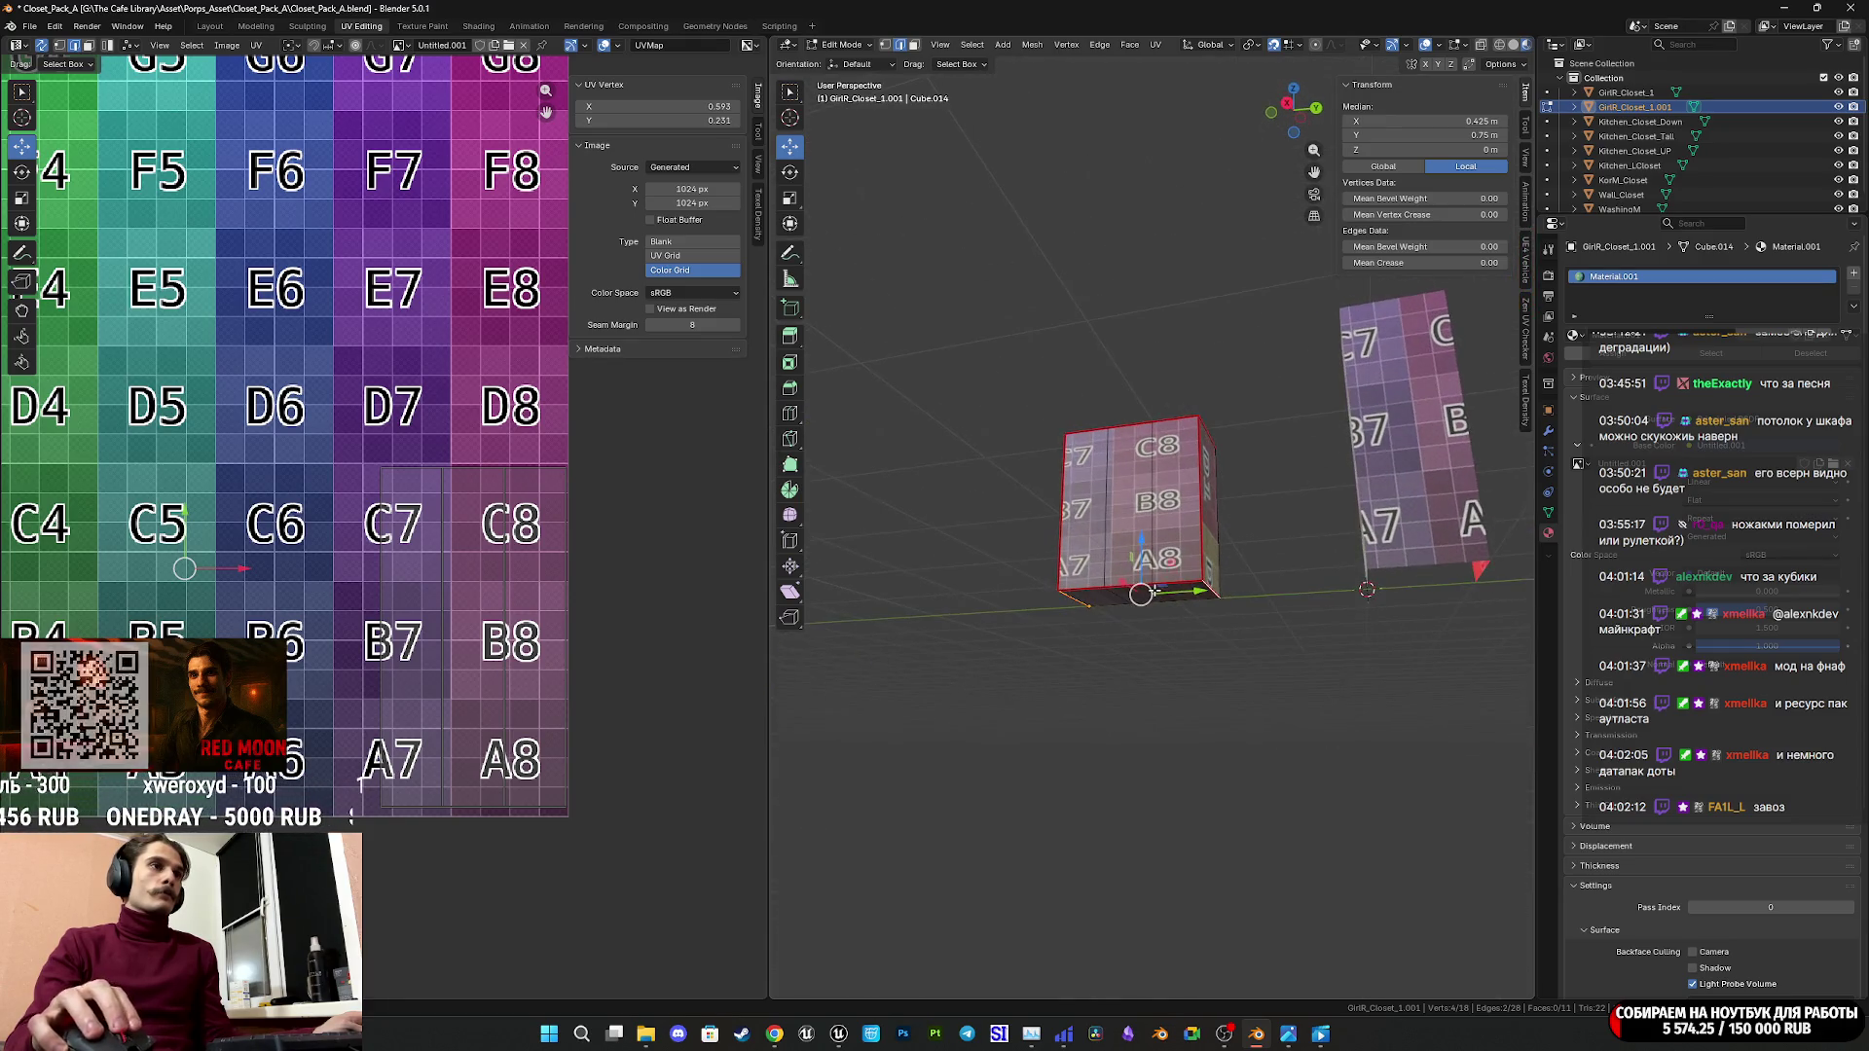
Select the front section's faces as one seam-bounded linked island.
left_click(913, 47)
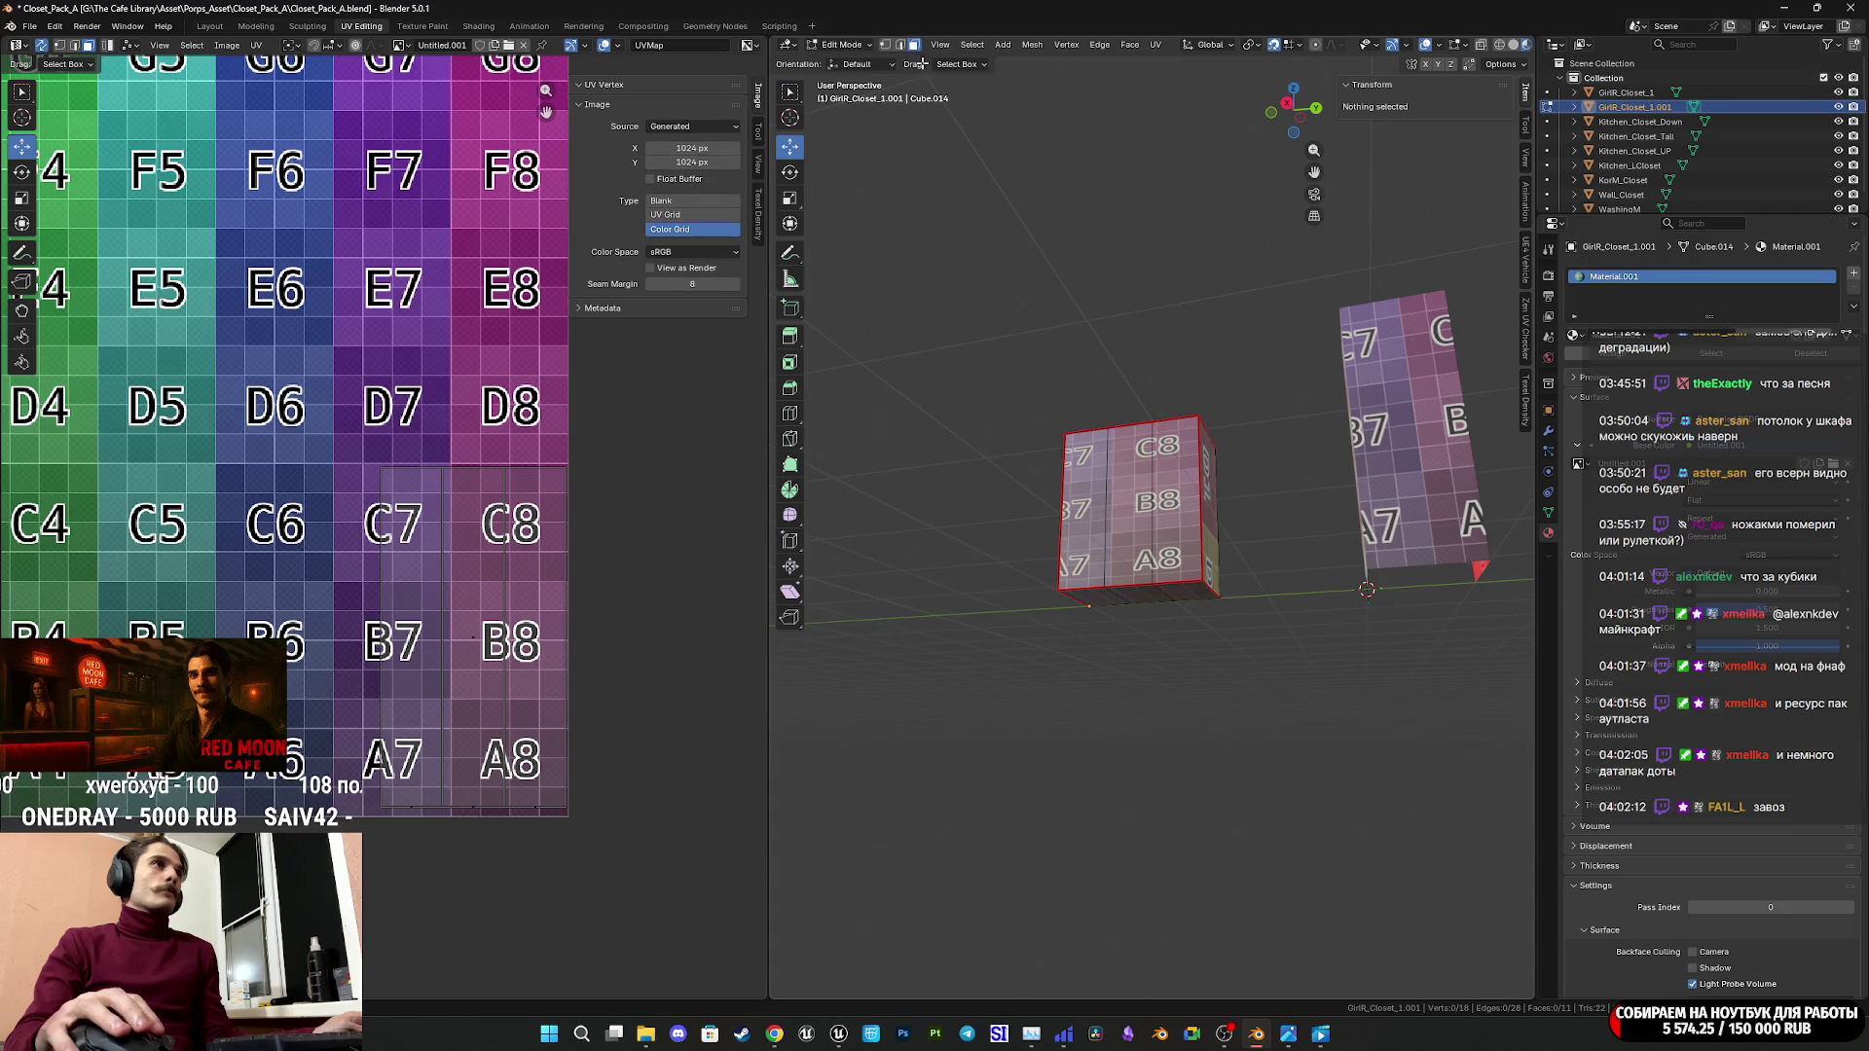
left_click(1158, 530)
key("l")
mouse_move(1158, 536)
middle_mouse_down()
mouse_move(1164, 568)
mouse_move(1217, 554)
middle_mouse_up()
key("l")
key("l")
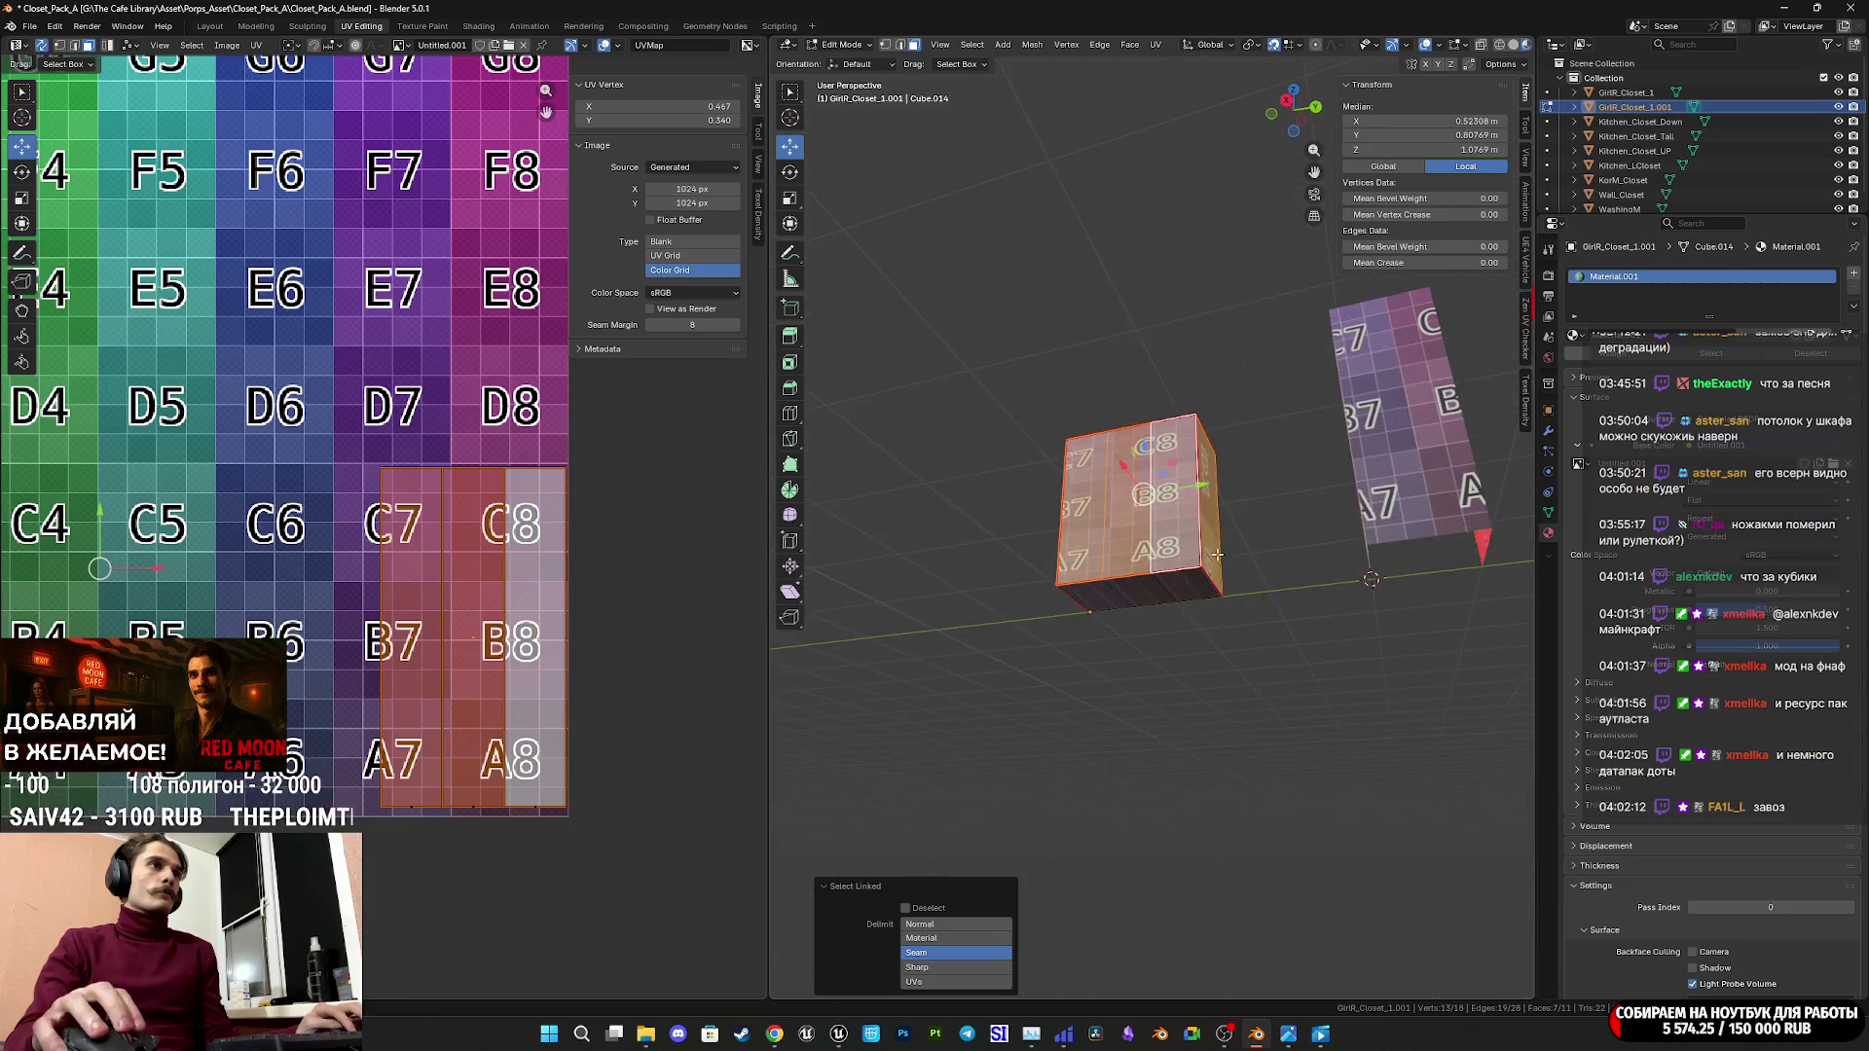
key("l")
Unwrap the selected cabinet faces angle-based and frame the cabinet in side view.
left_click(1157, 46)
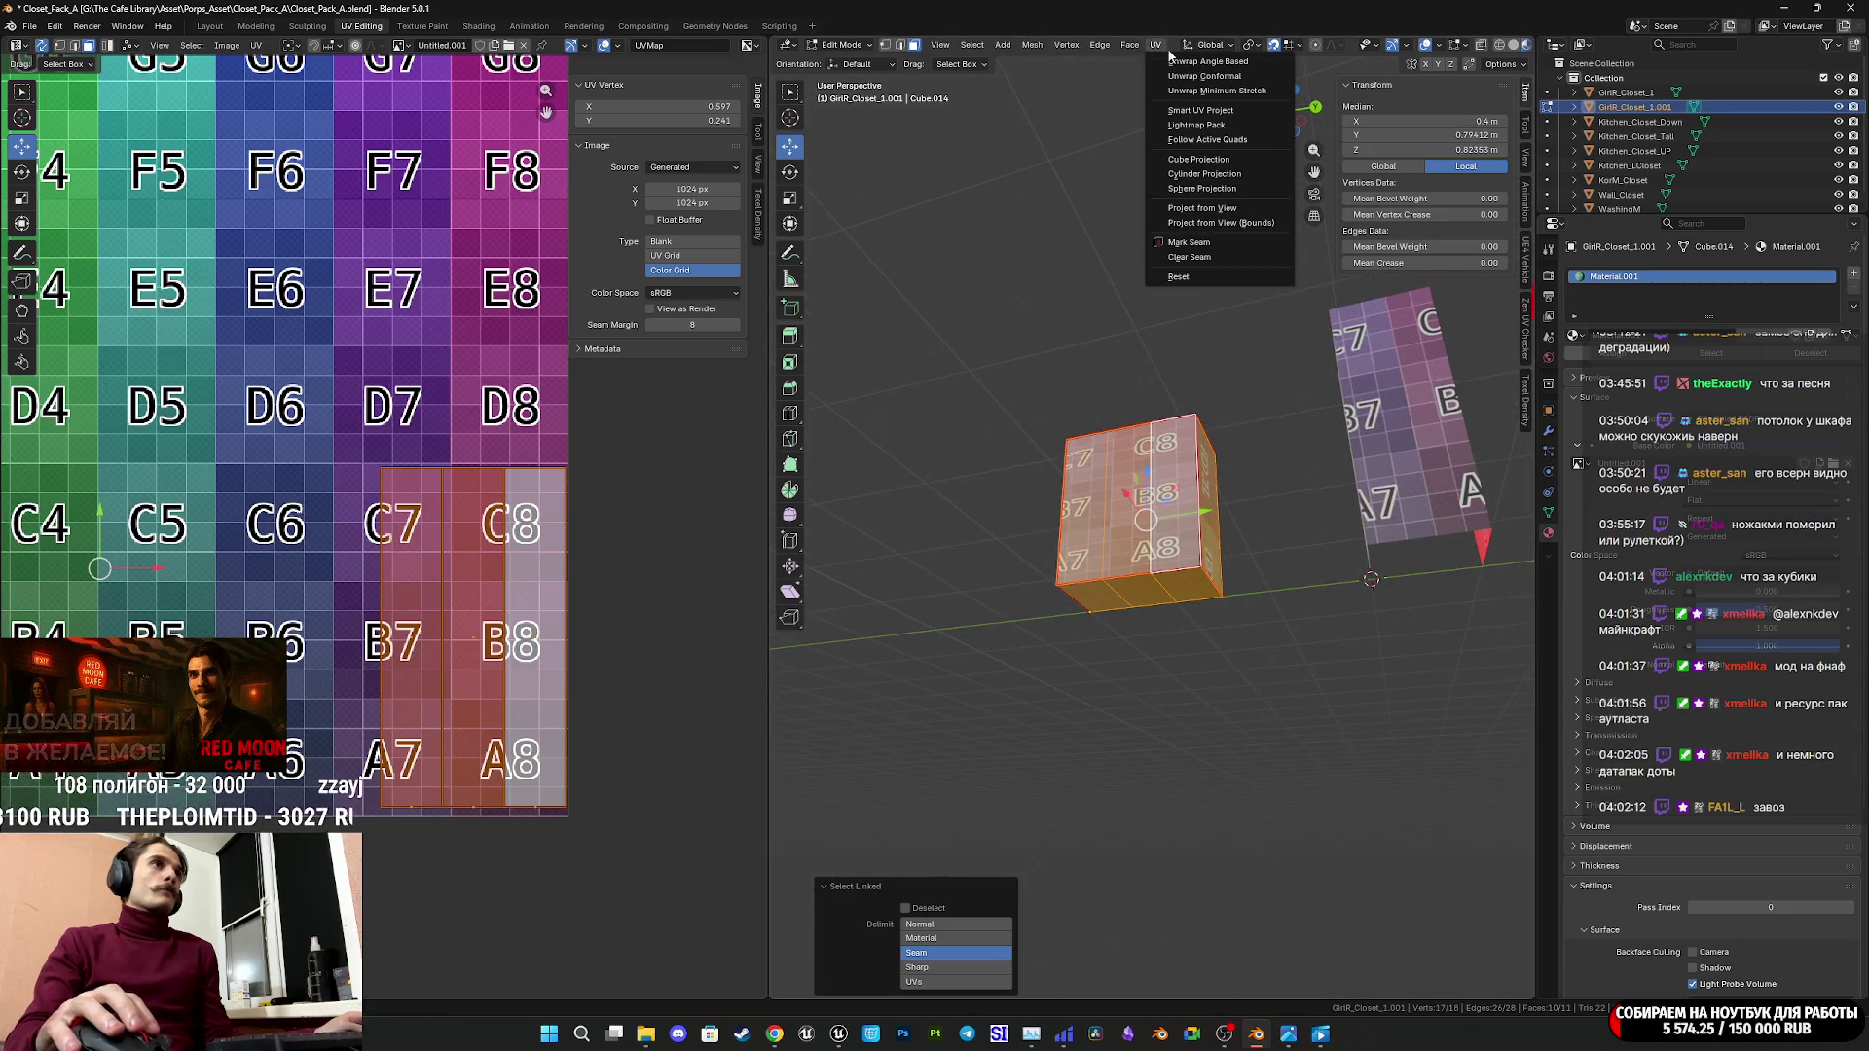
left_click(1205, 62)
scroll(563, 650, "down", 5)
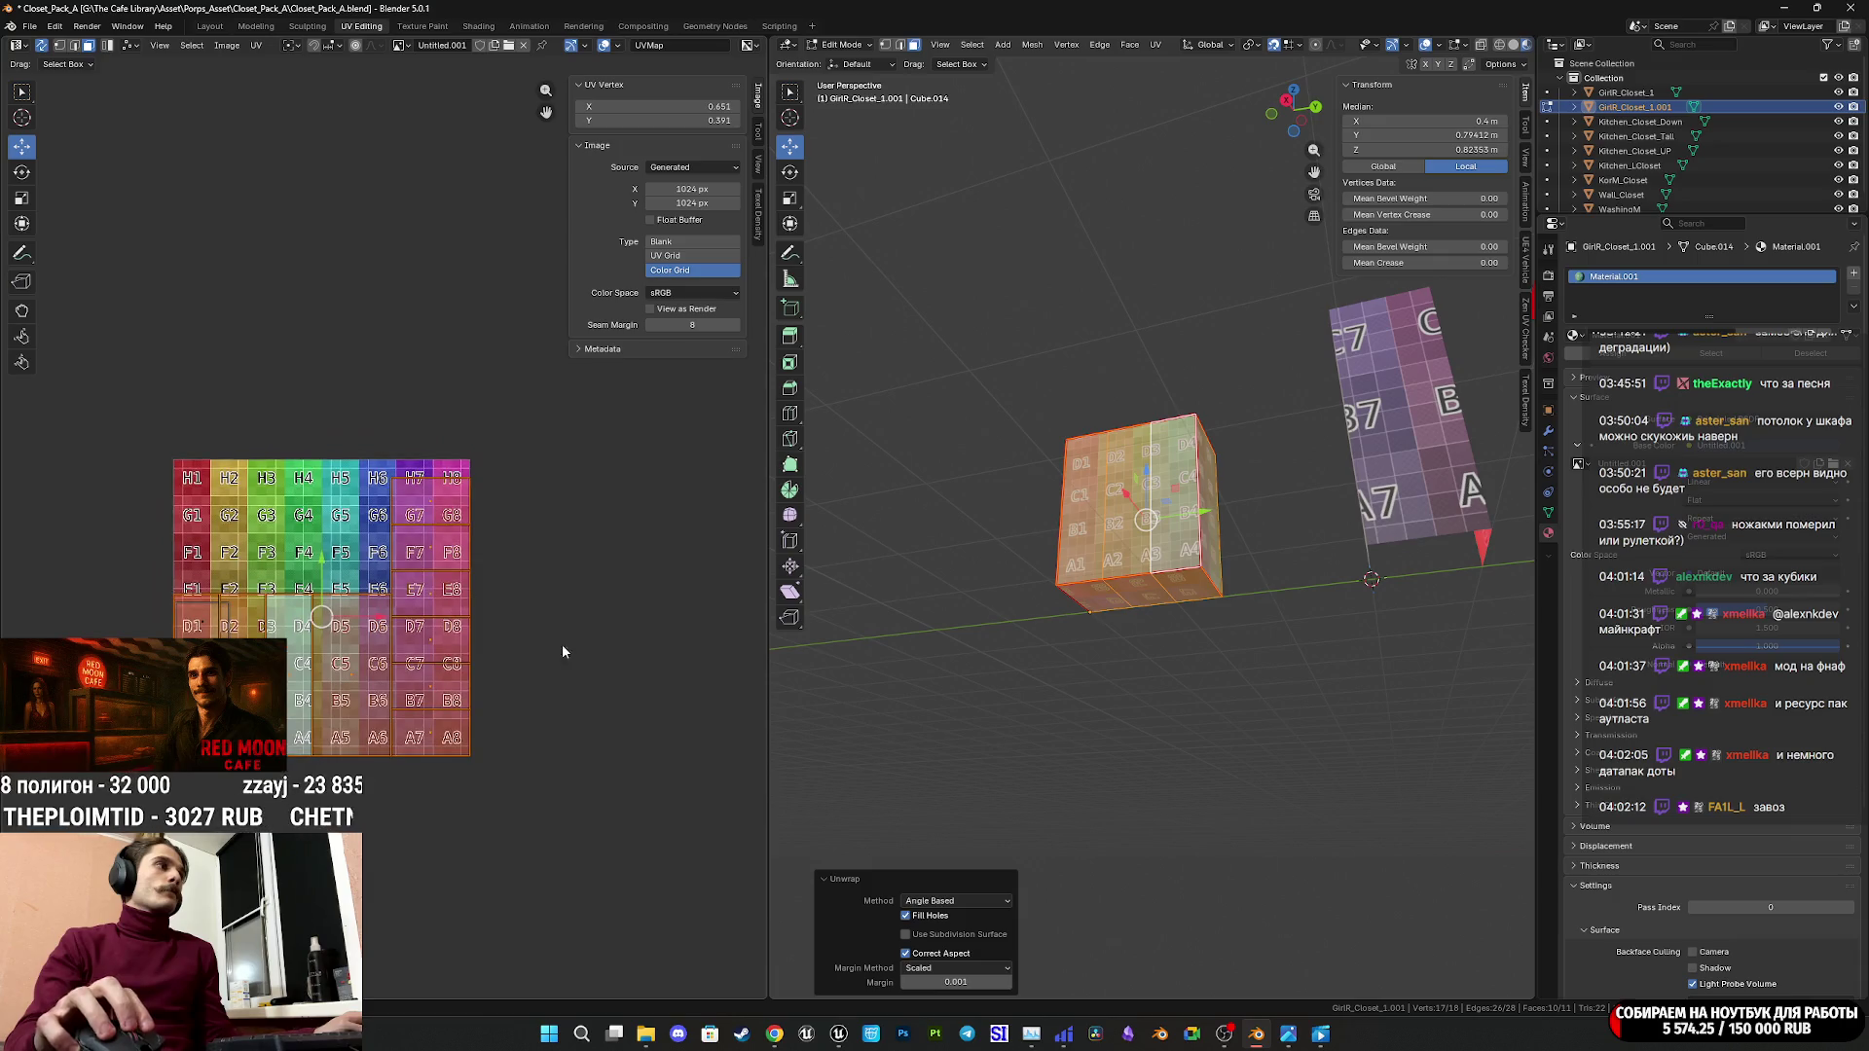
scroll(1192, 606, "up", 3)
key("KP_3")
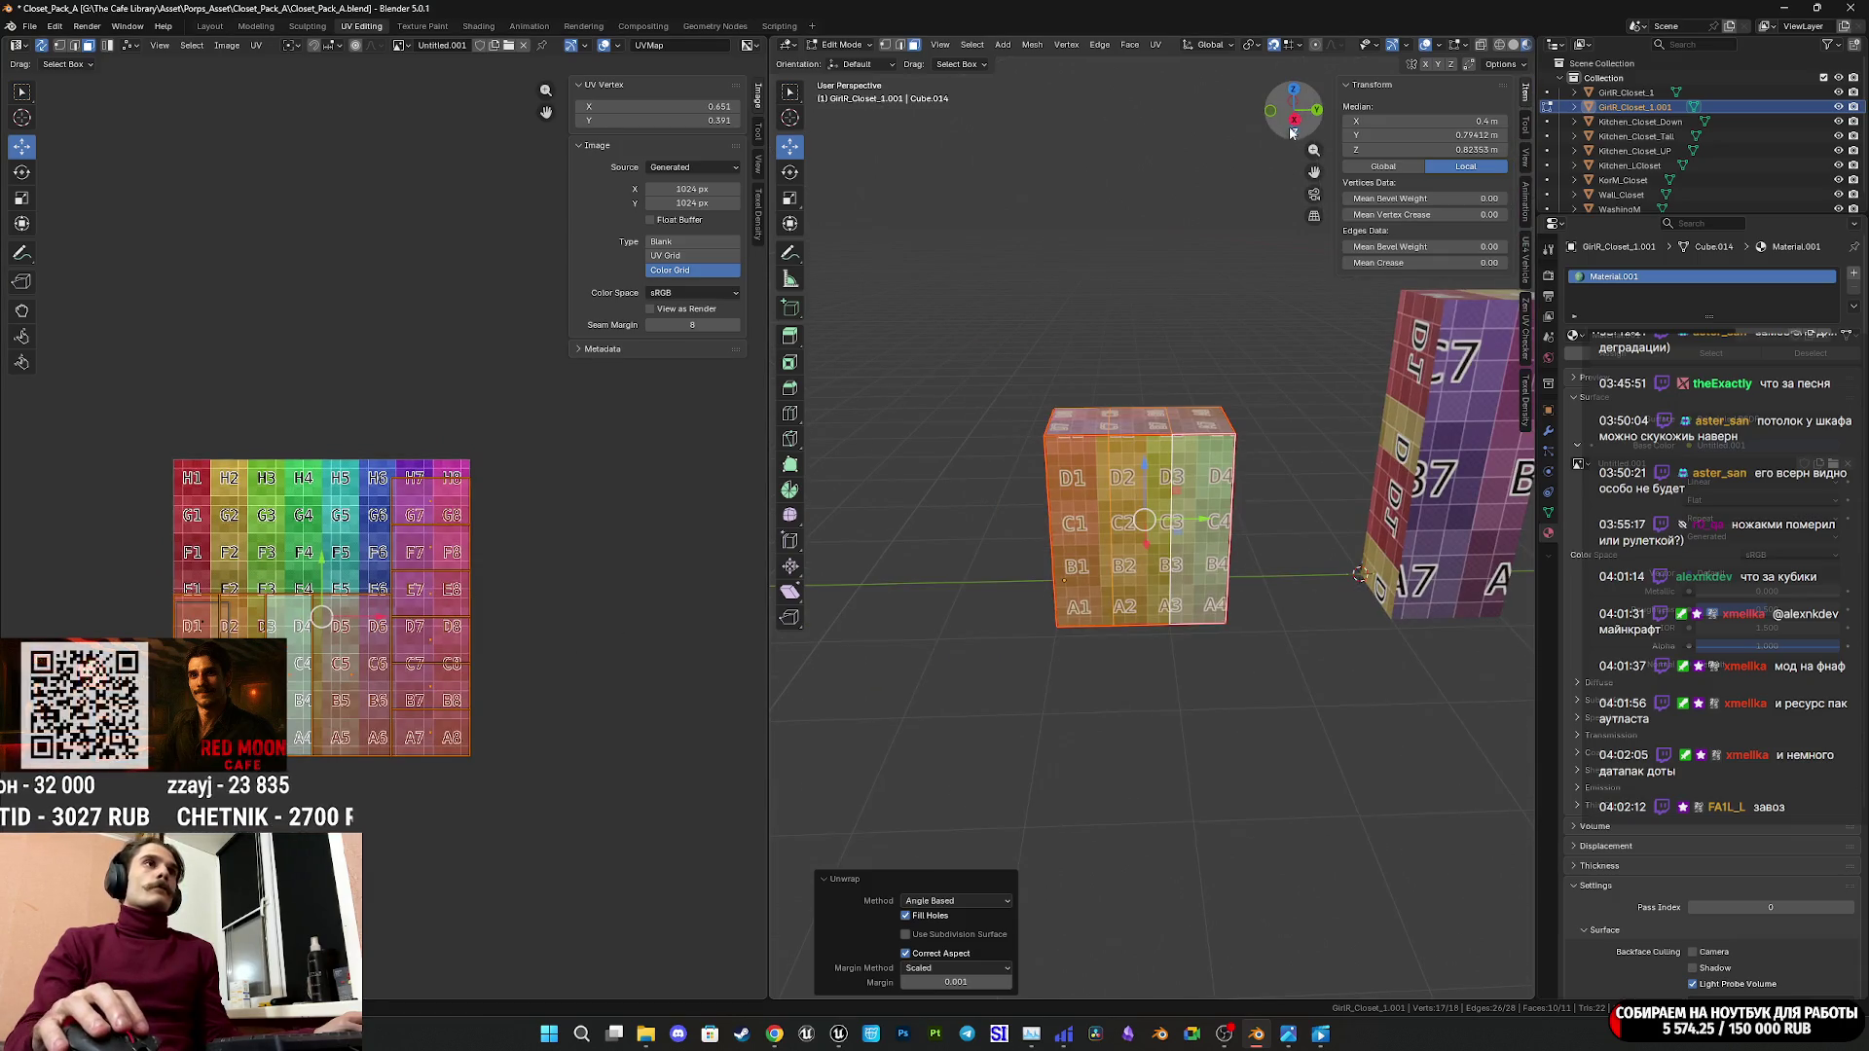
left_click_drag(1312, 153, 1311, 107)
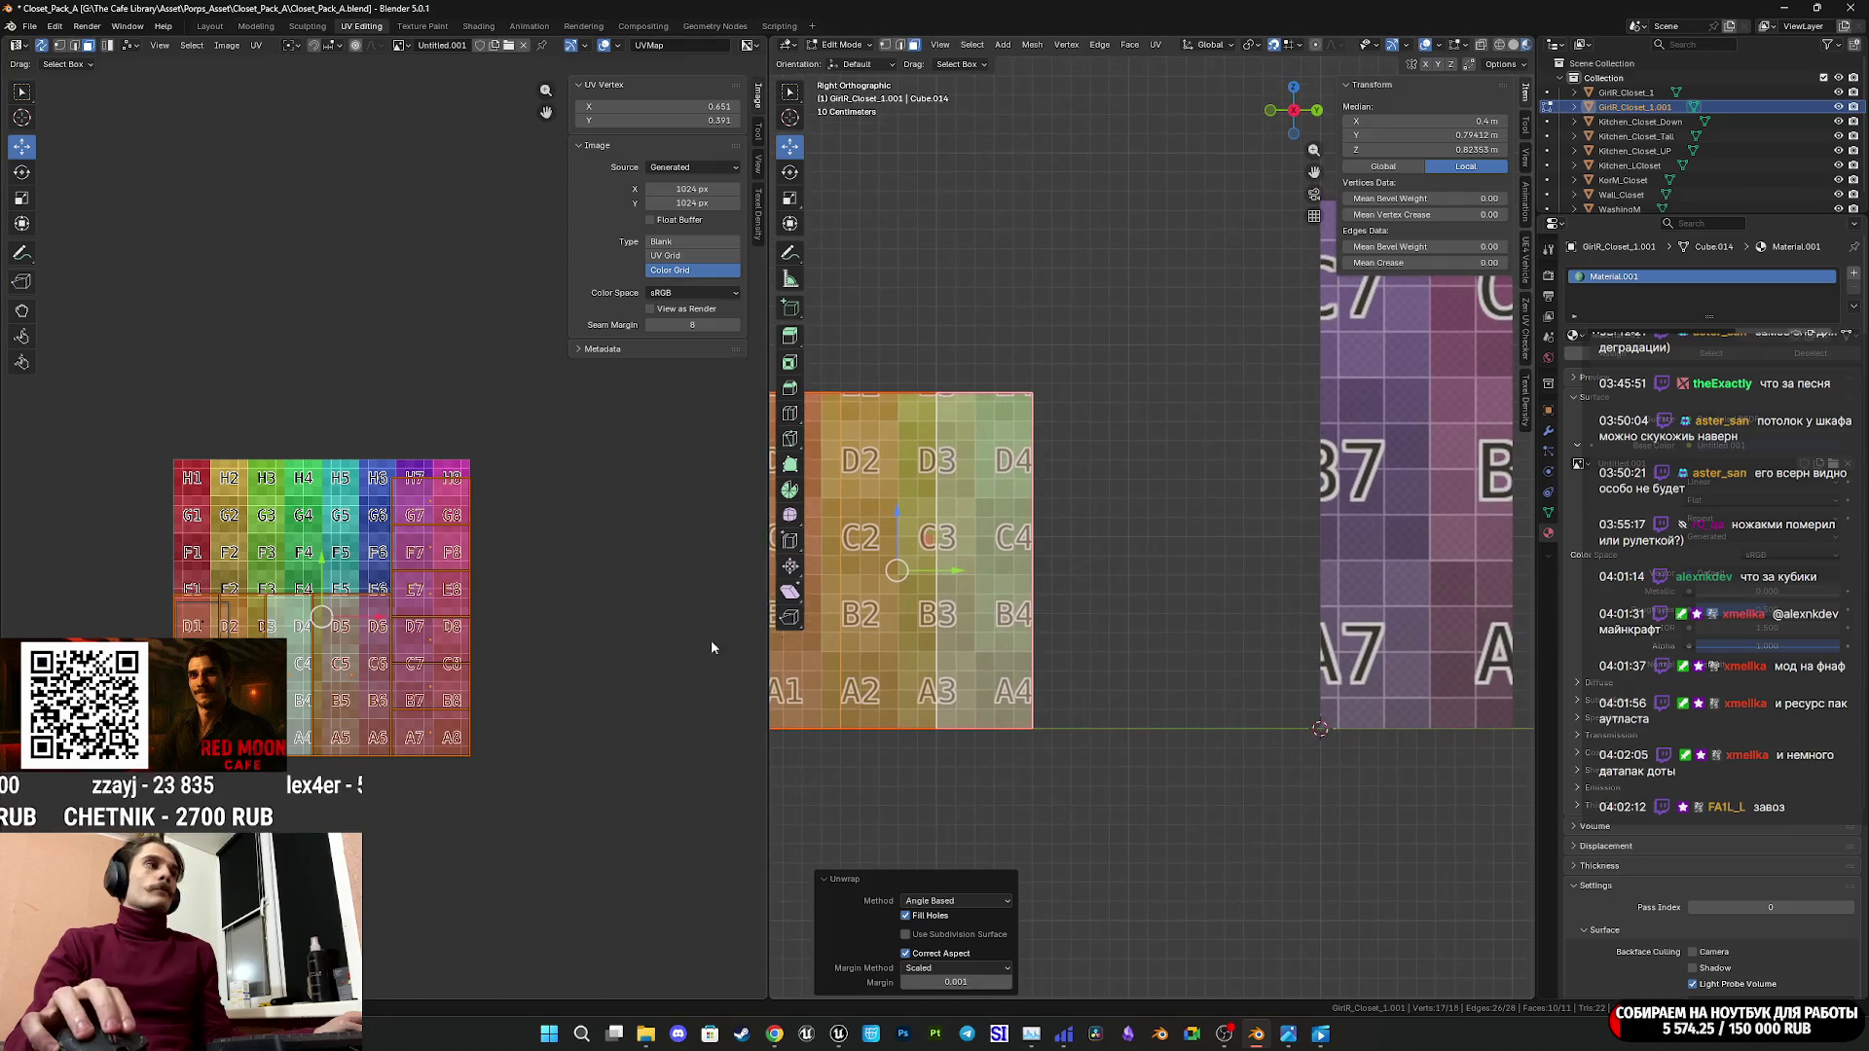
Scale the UV island down and move it onto the A1–B2 grid cells.
key("s")
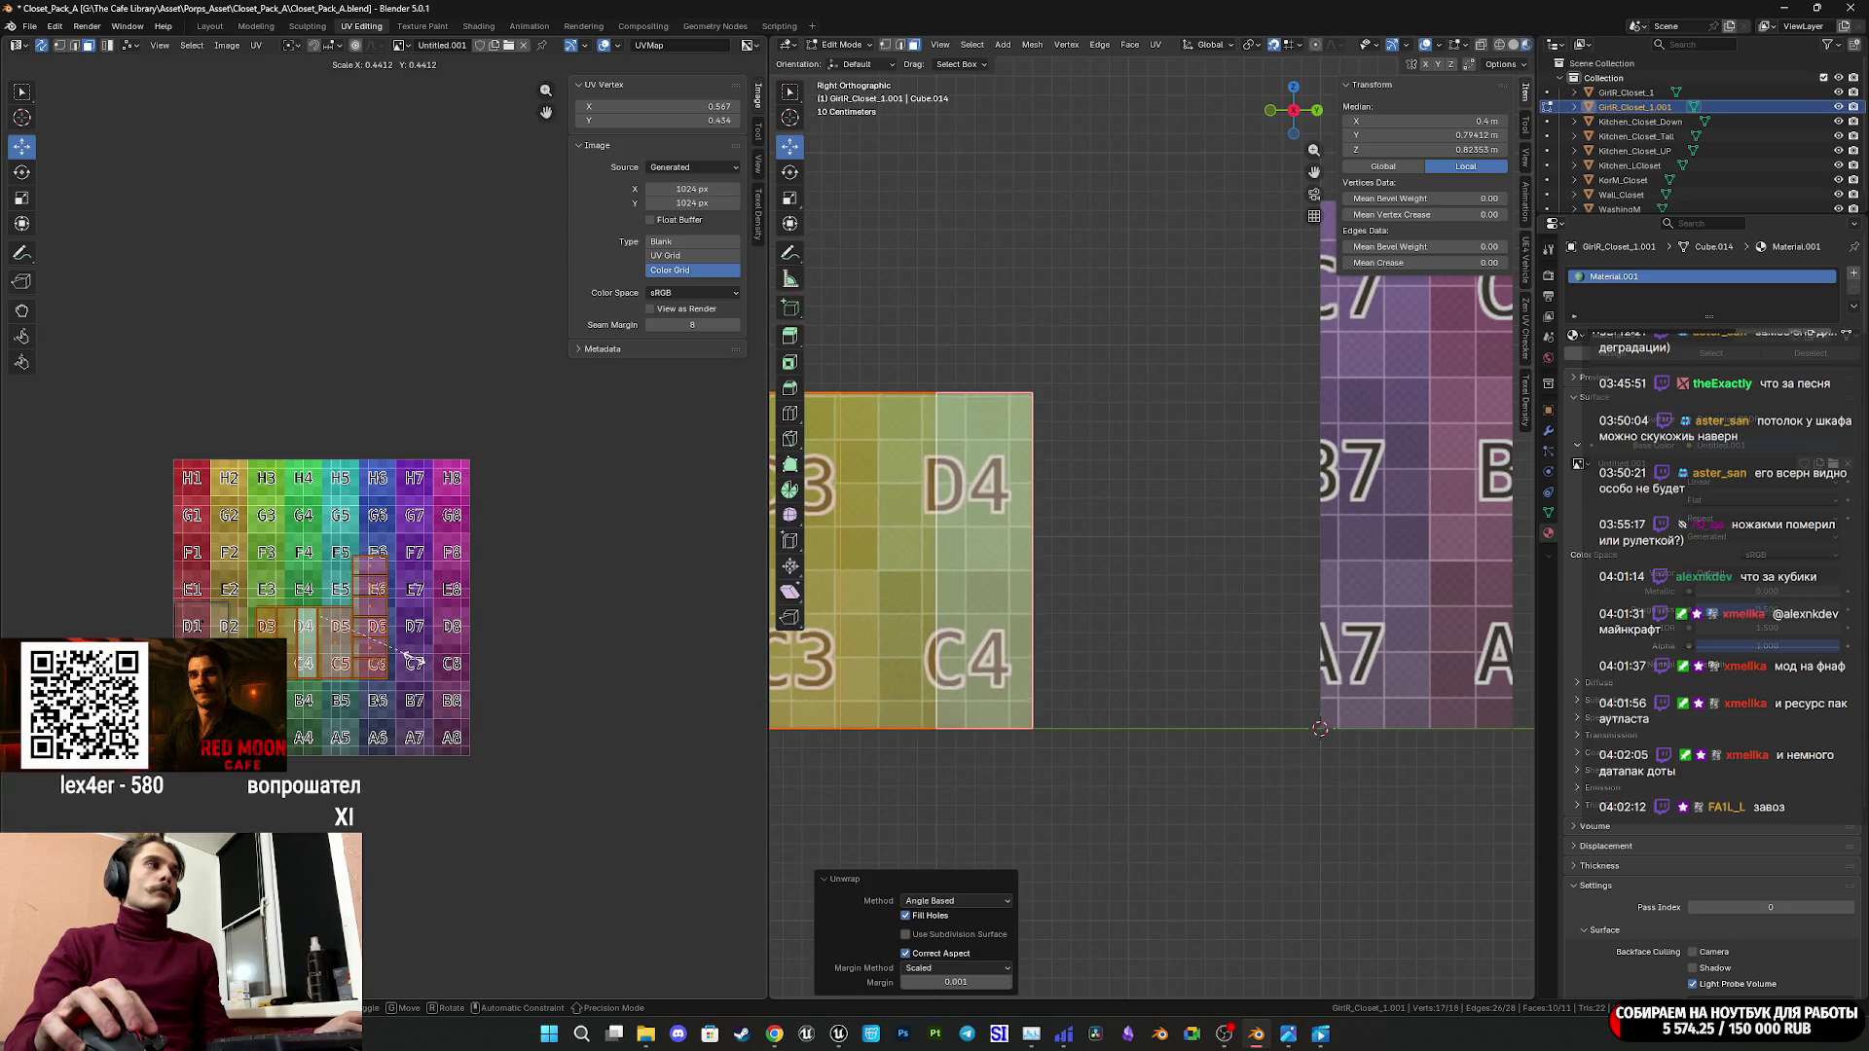
left_click(414, 662)
key("g")
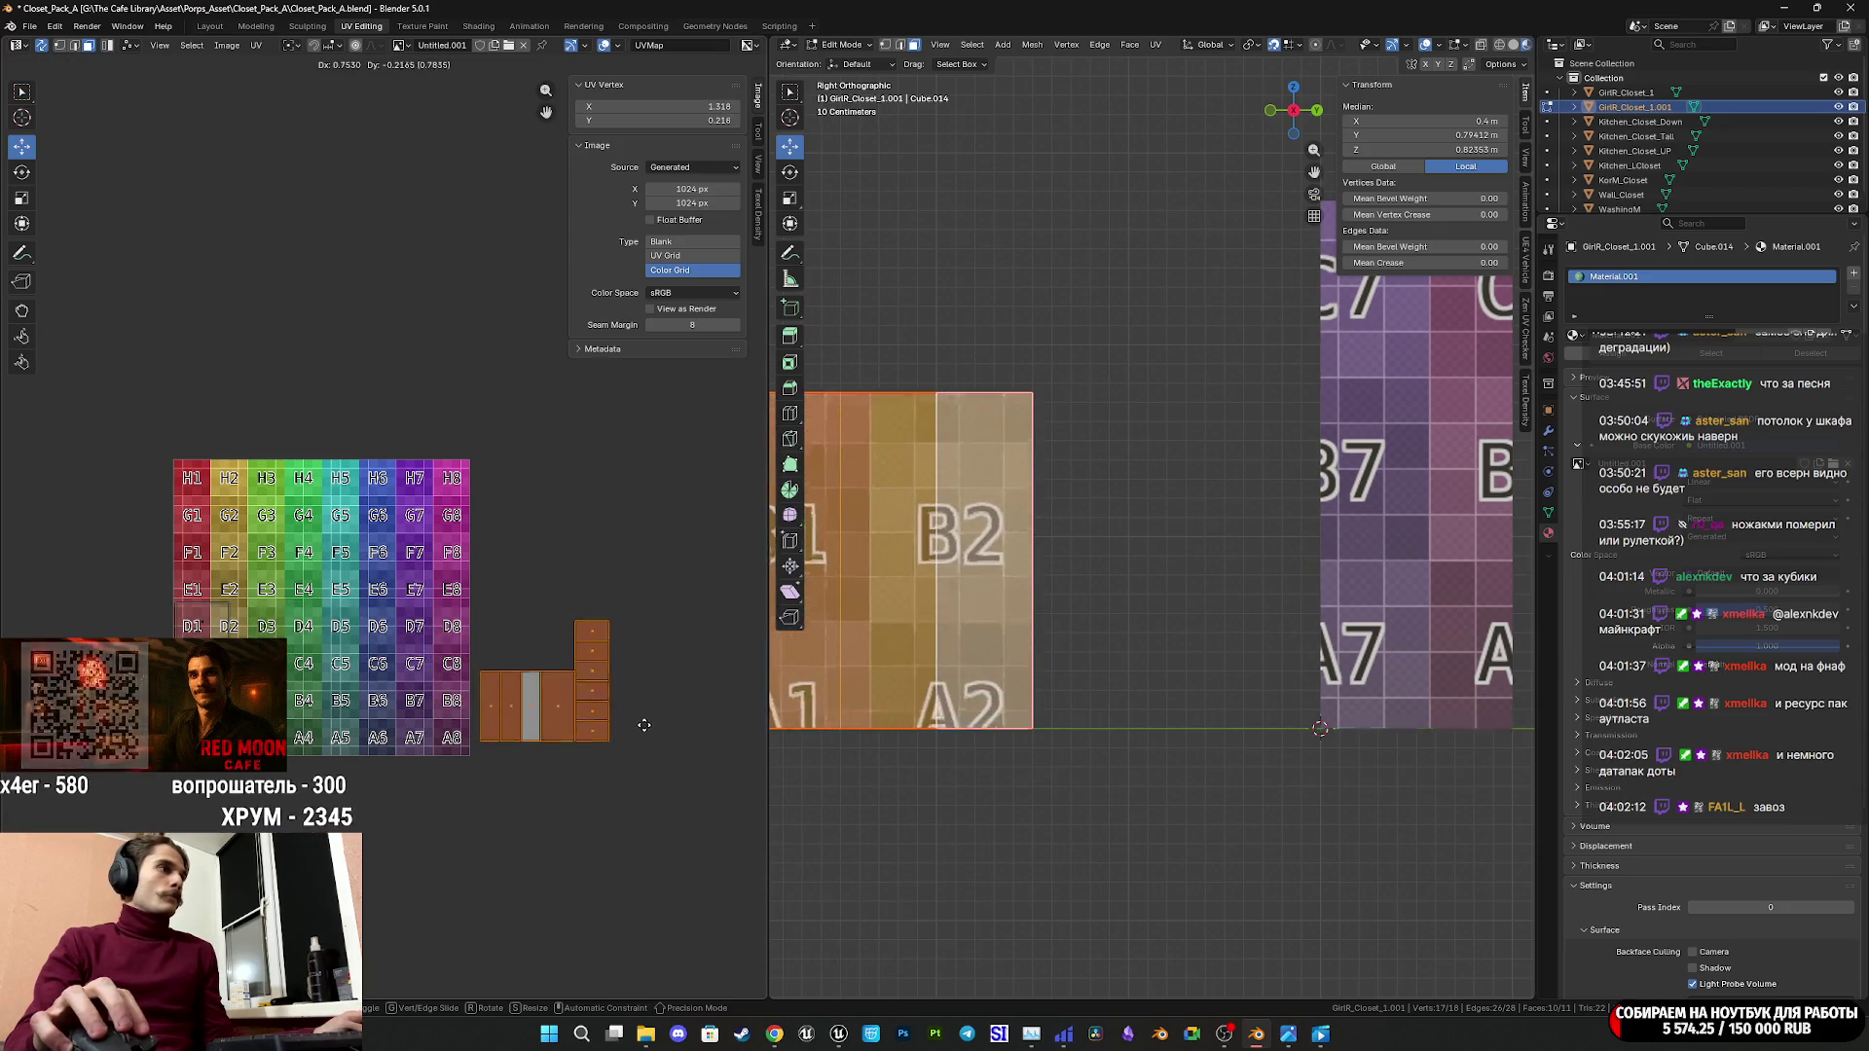
left_click(639, 725)
middle_click_drag(1222, 638, 1118, 634, "shift")
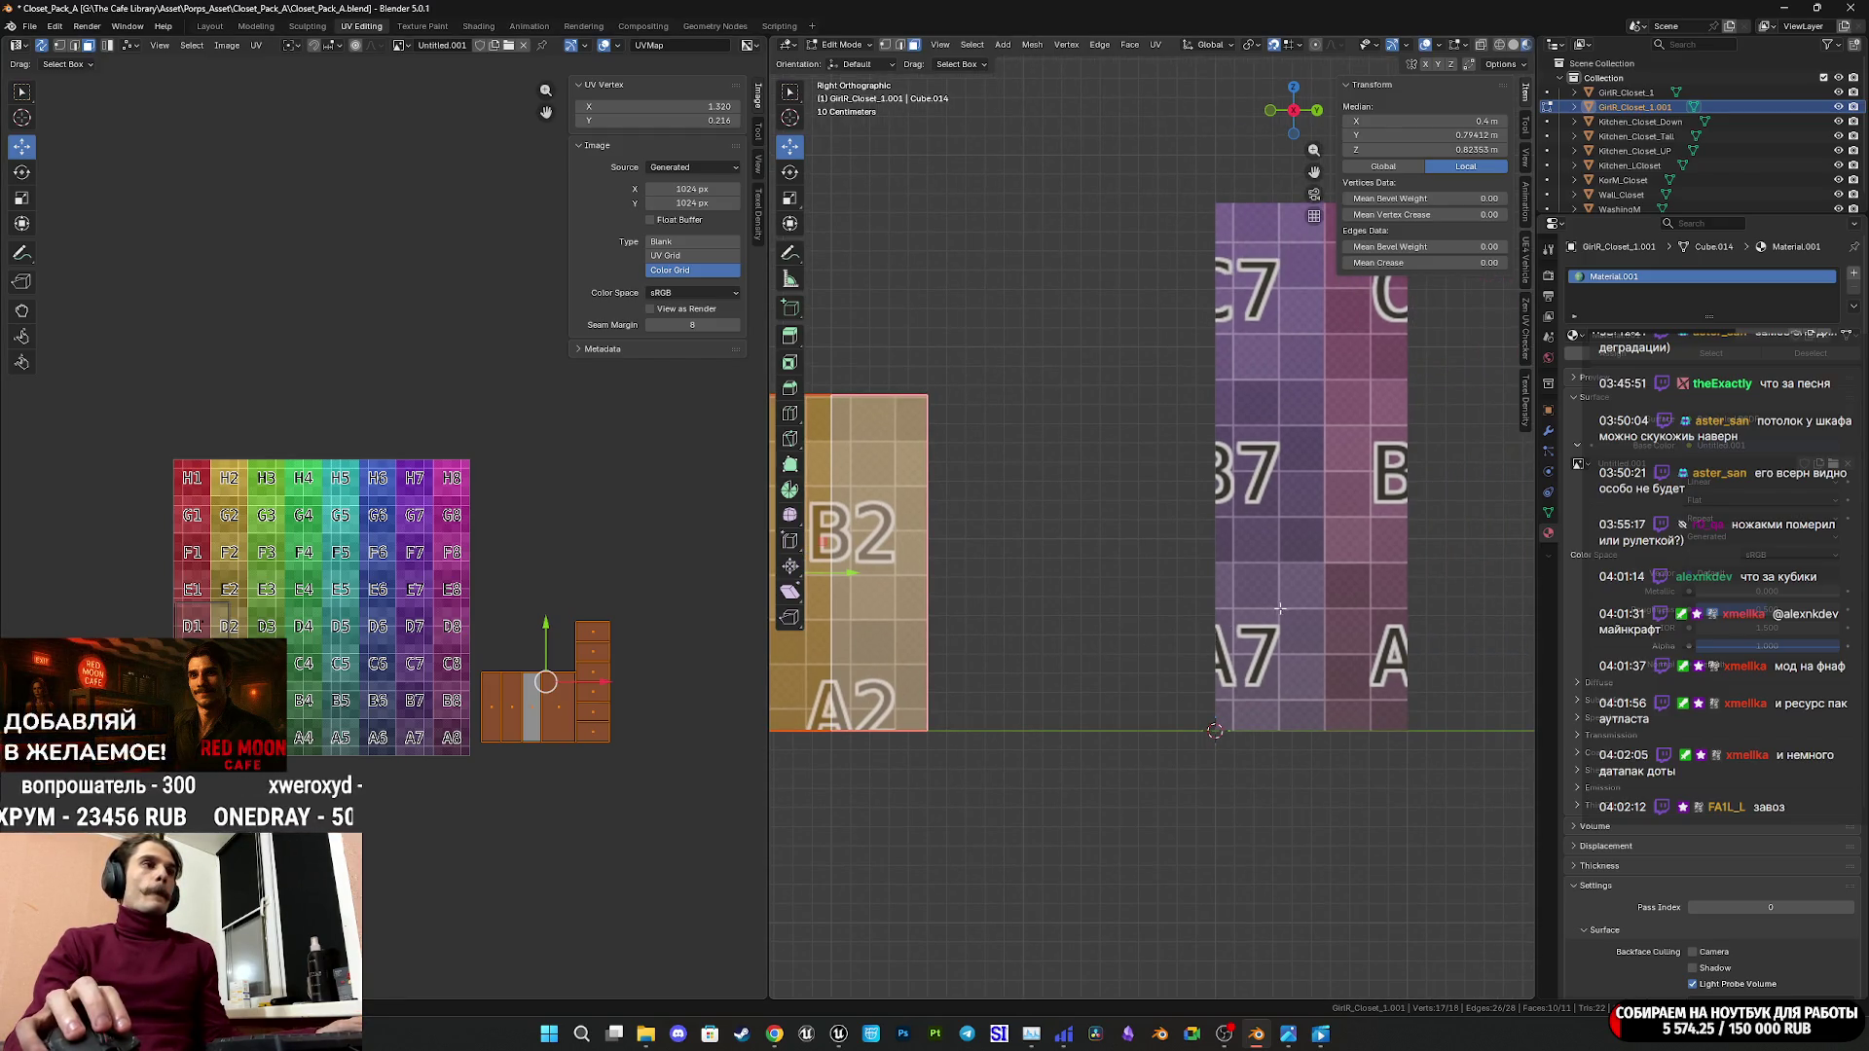
Return to Object Mode and save Closet_Pack_A.blend.
key("Tab")
mouse_move(1110, 600)
middle_mouse_down()
mouse_move(1237, 618)
mouse_move(1158, 627)
mouse_move(1306, 606)
middle_mouse_up()
key("ctrl+s")
middle_click_drag(1310, 397, 1271, 395)
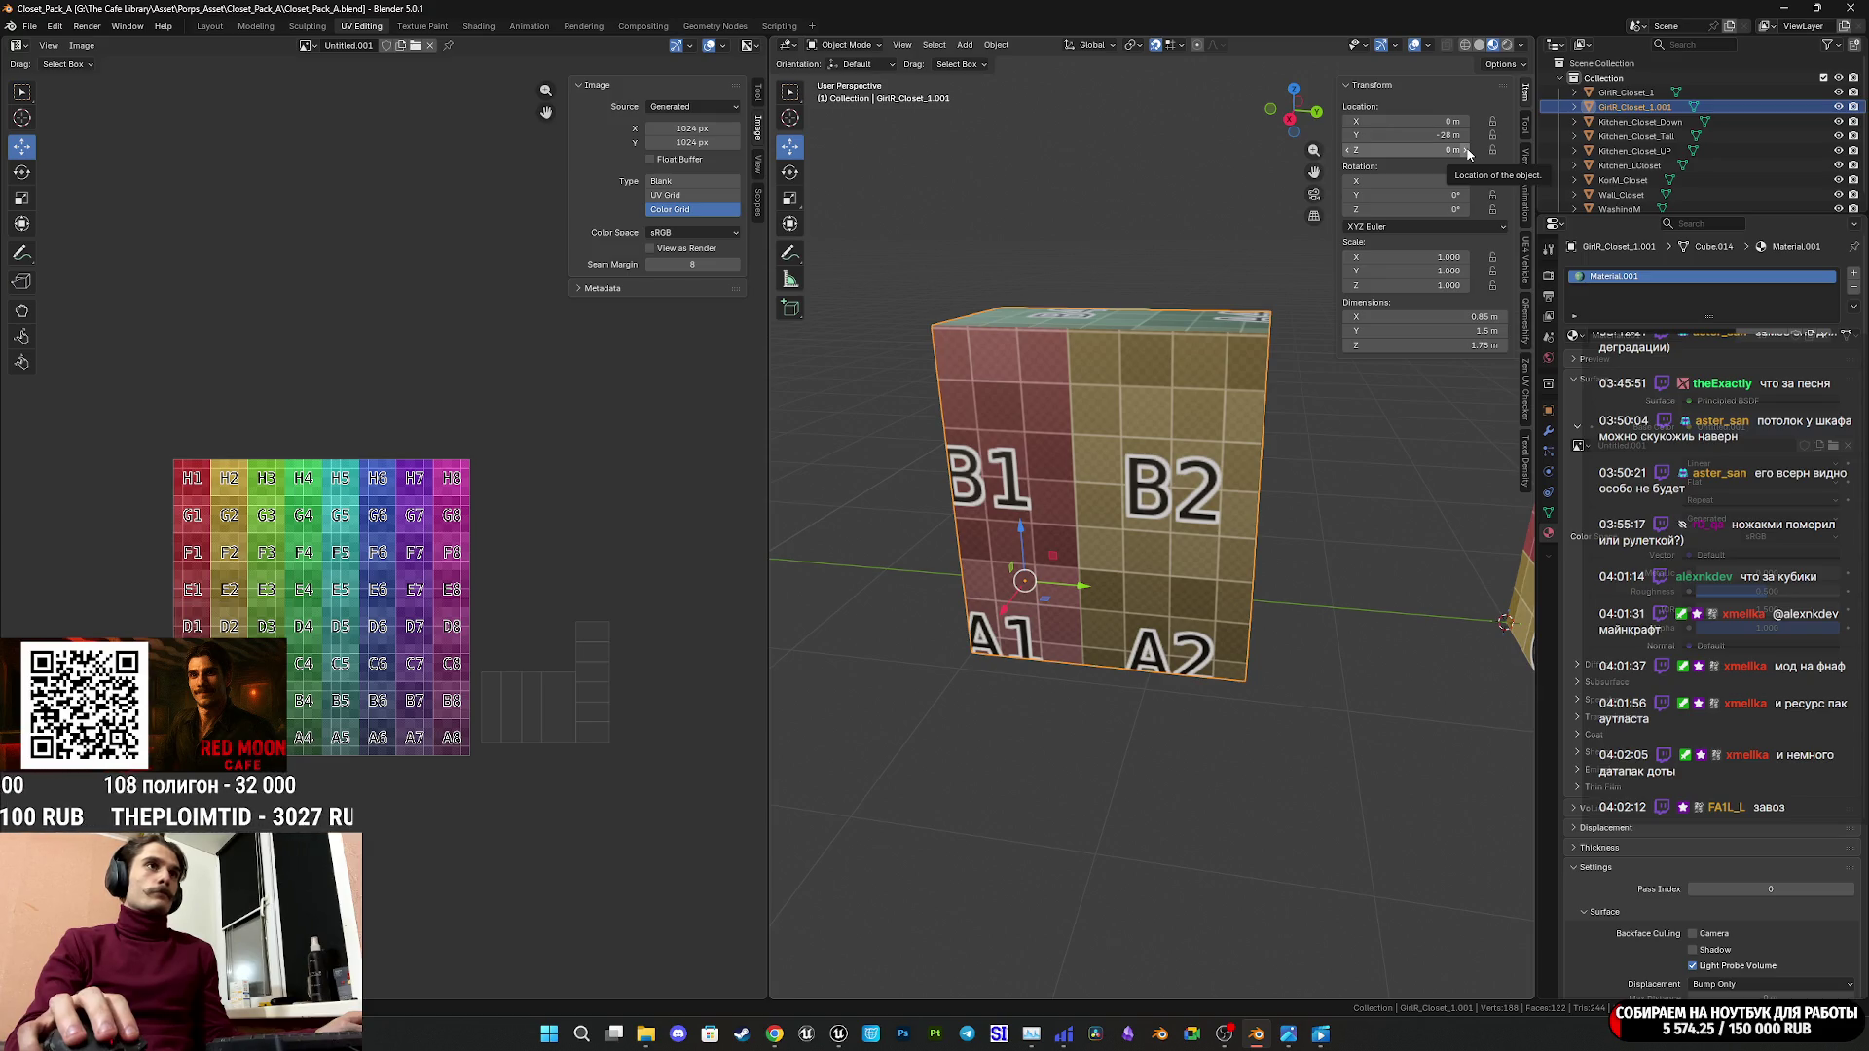
Raise the cabinet to Location Z 0.25 m and save the scene.
left_click_drag(1468, 153, 1534, 153)
scroll(1359, 444, "down", 4)
mouse_move(1361, 450)
middle_mouse_down()
mouse_move(1299, 528)
mouse_move(1330, 492)
mouse_move(1196, 547)
middle_mouse_up()
key("ctrl+s")
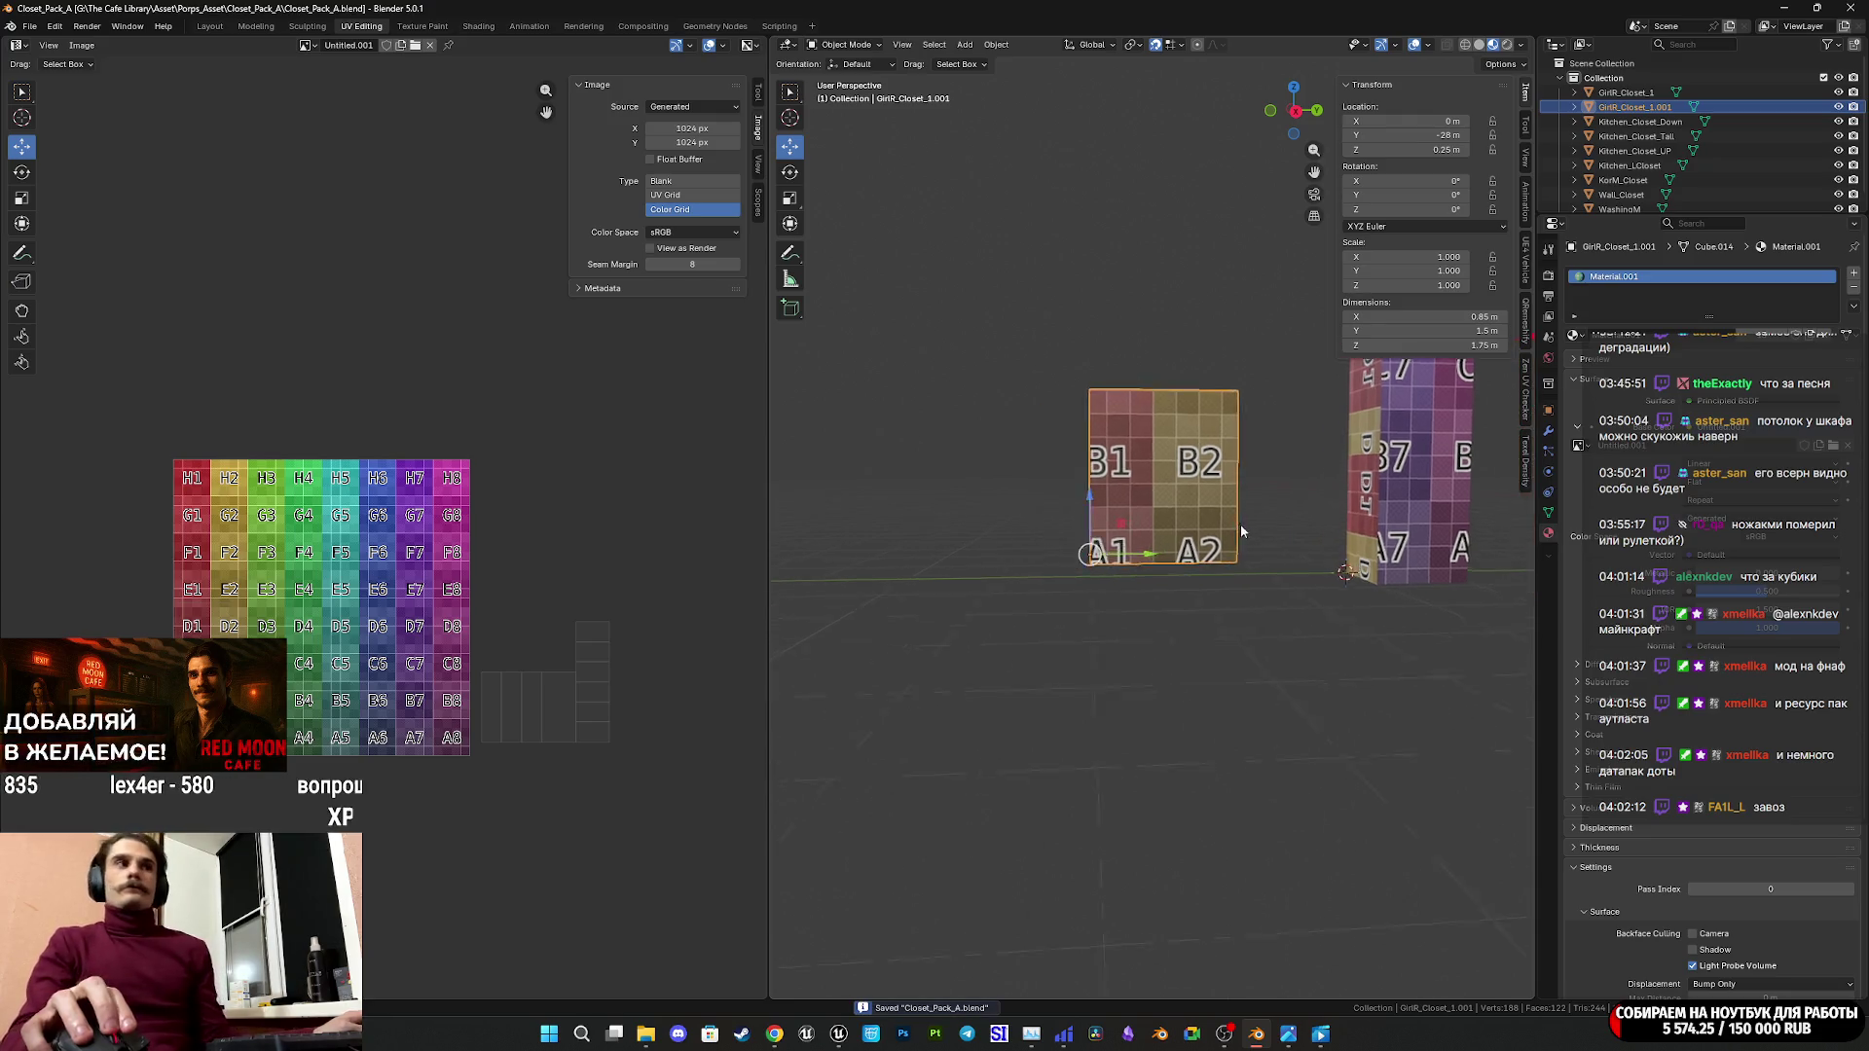
Rename the cabinet object to GirlR_Closet_2 in the Outliner and save again.
scroll(1240, 523, "up", 4)
mouse_move(1240, 524)
middle_mouse_down()
mouse_move(1209, 494)
mouse_move(1234, 477)
mouse_move(1213, 504)
middle_mouse_up()
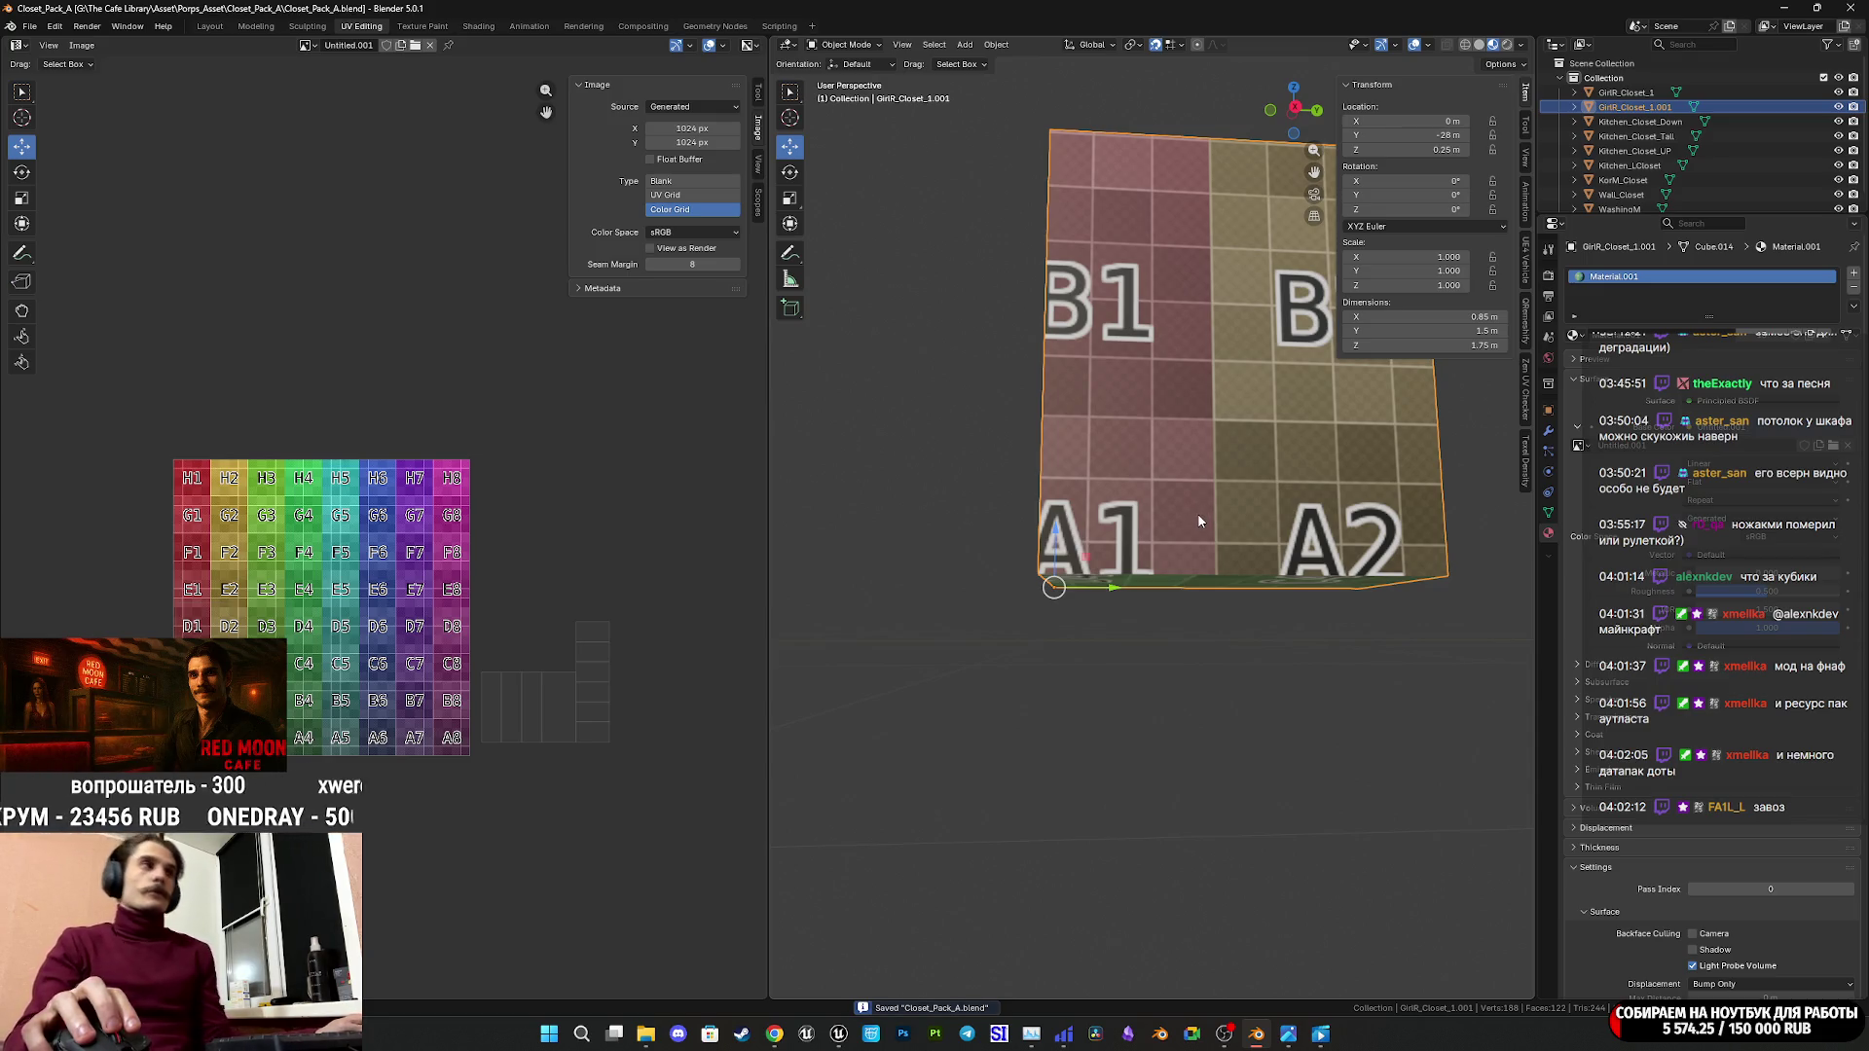
scroll(1199, 512, "down", 5)
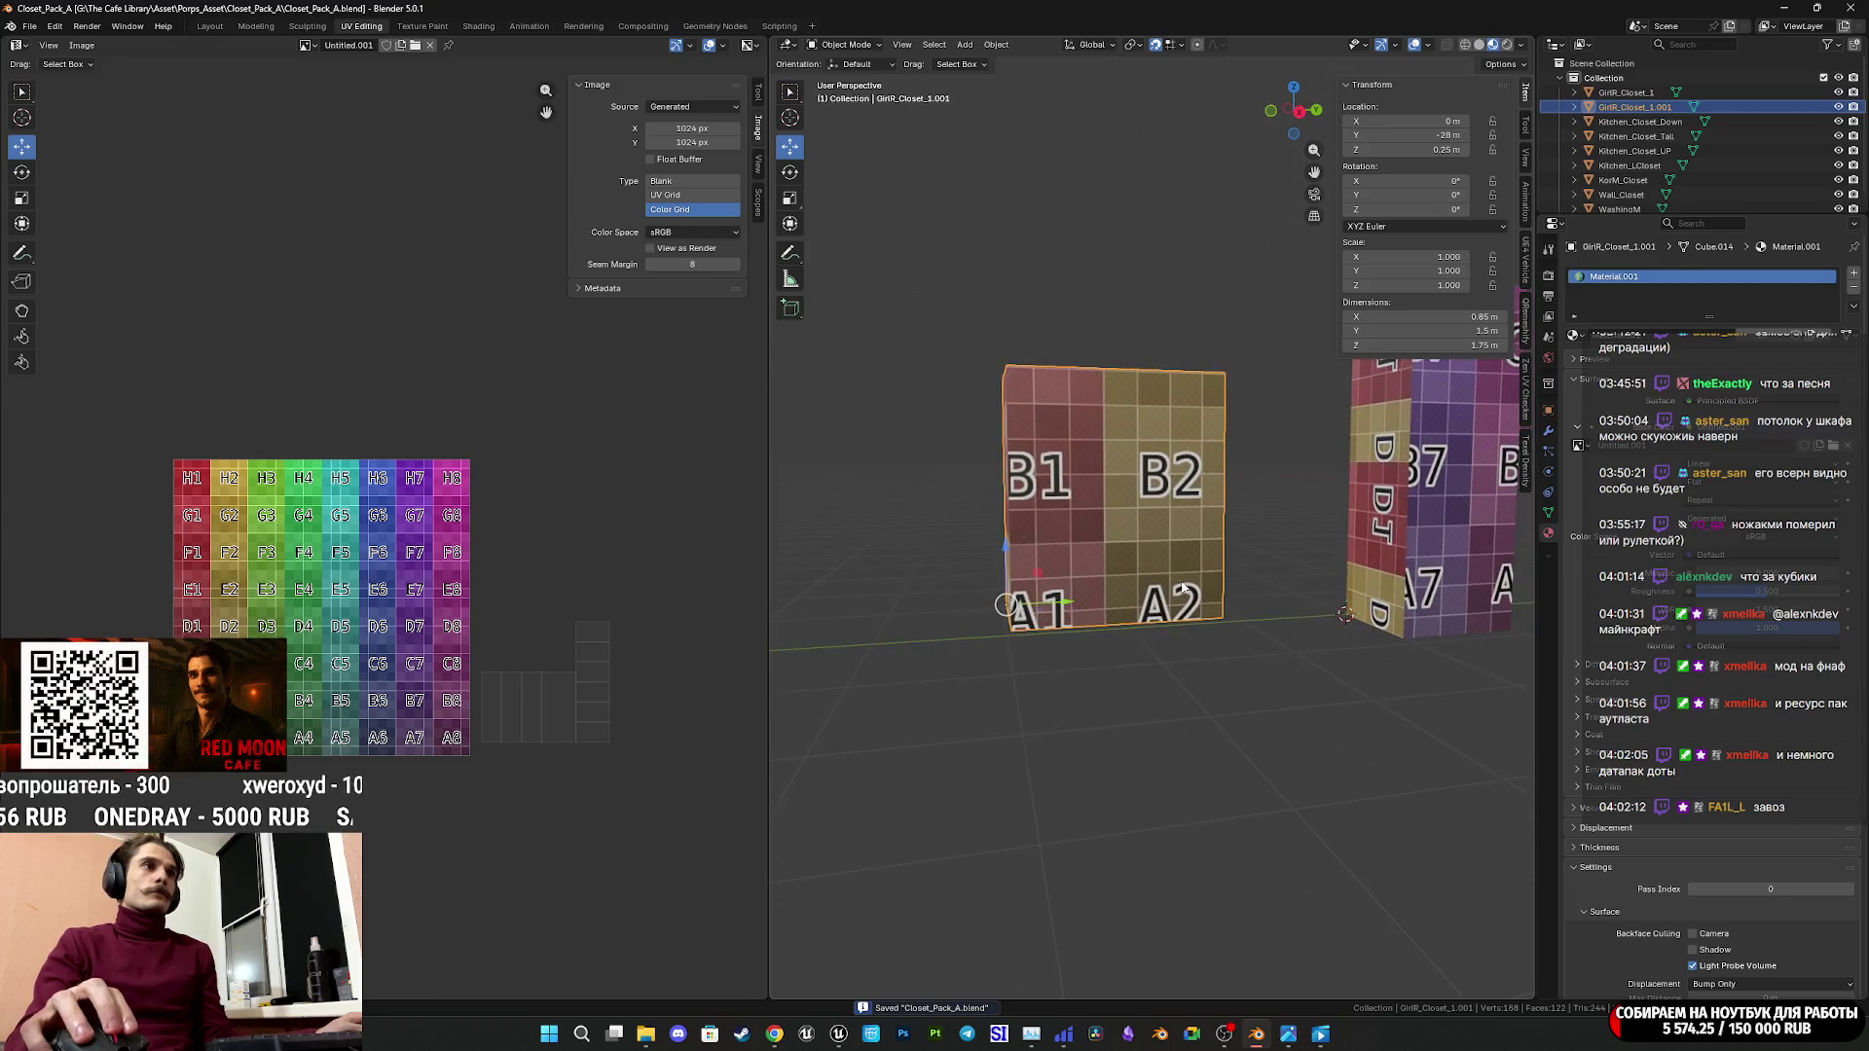
double_click(1654, 107)
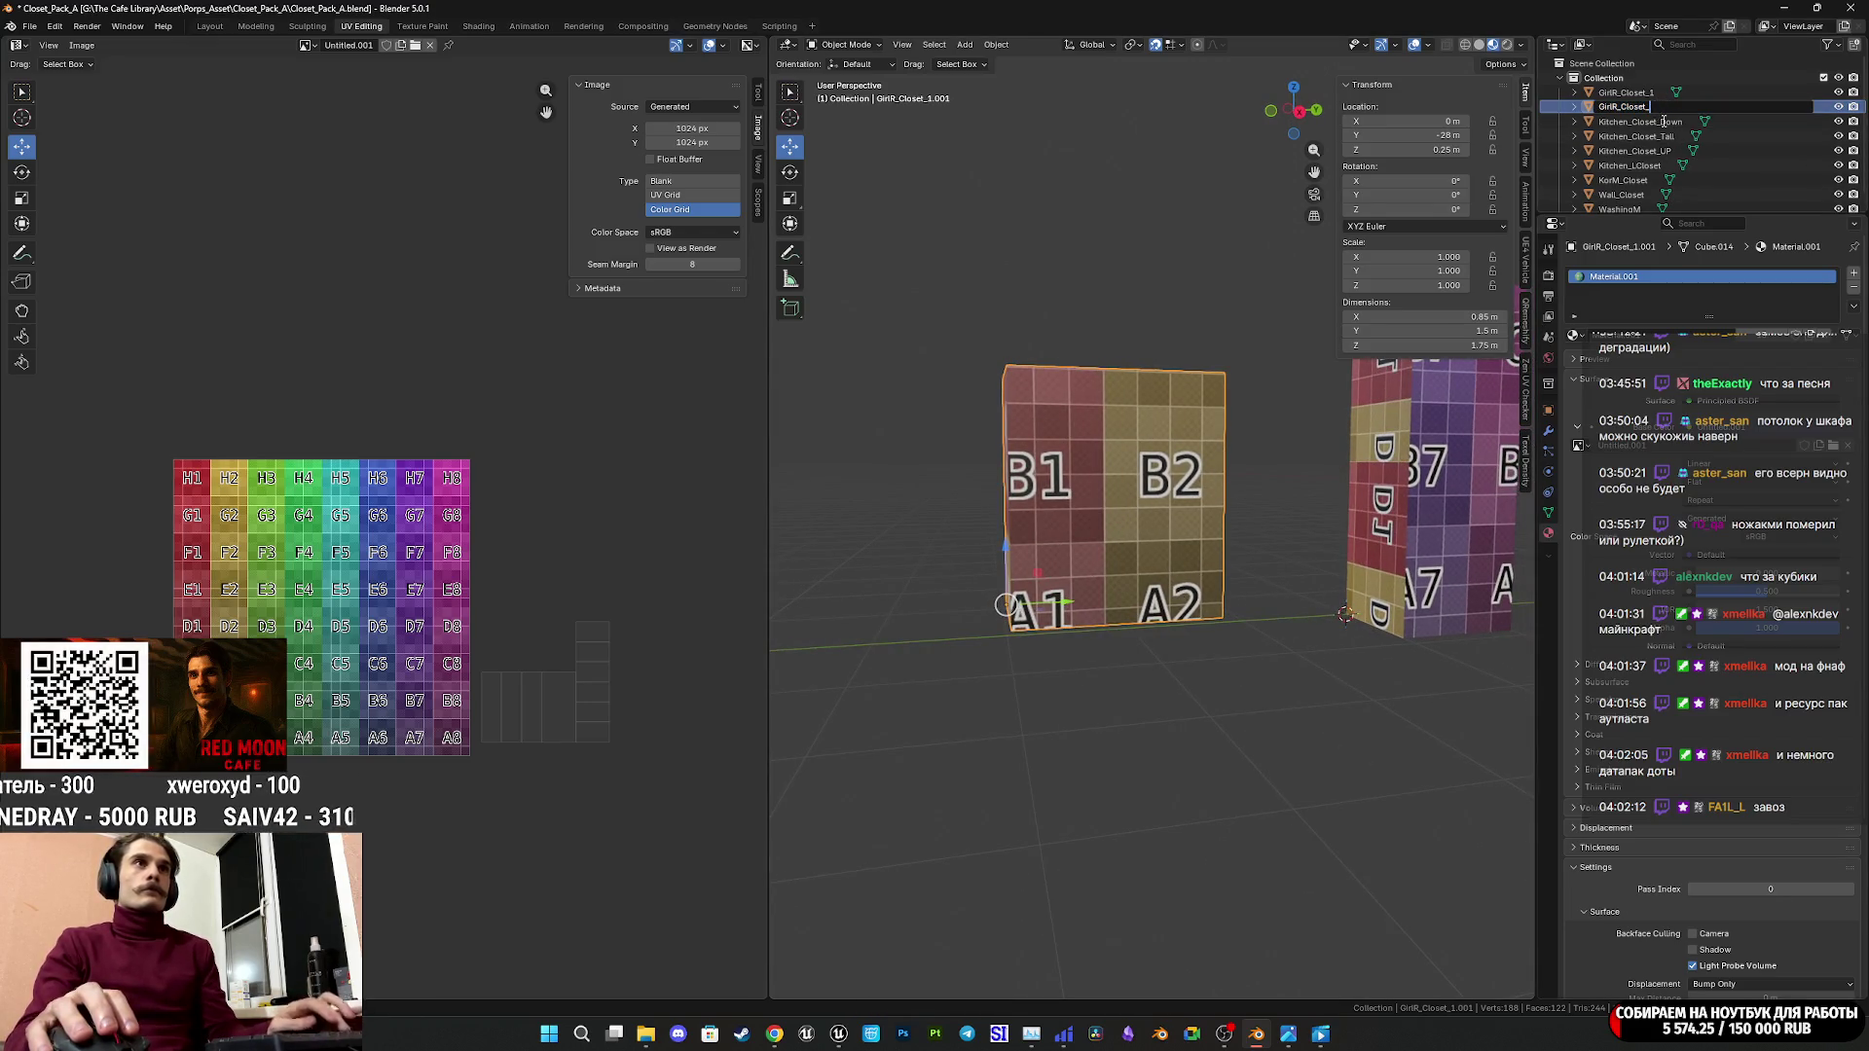
type("2")
key("Return")
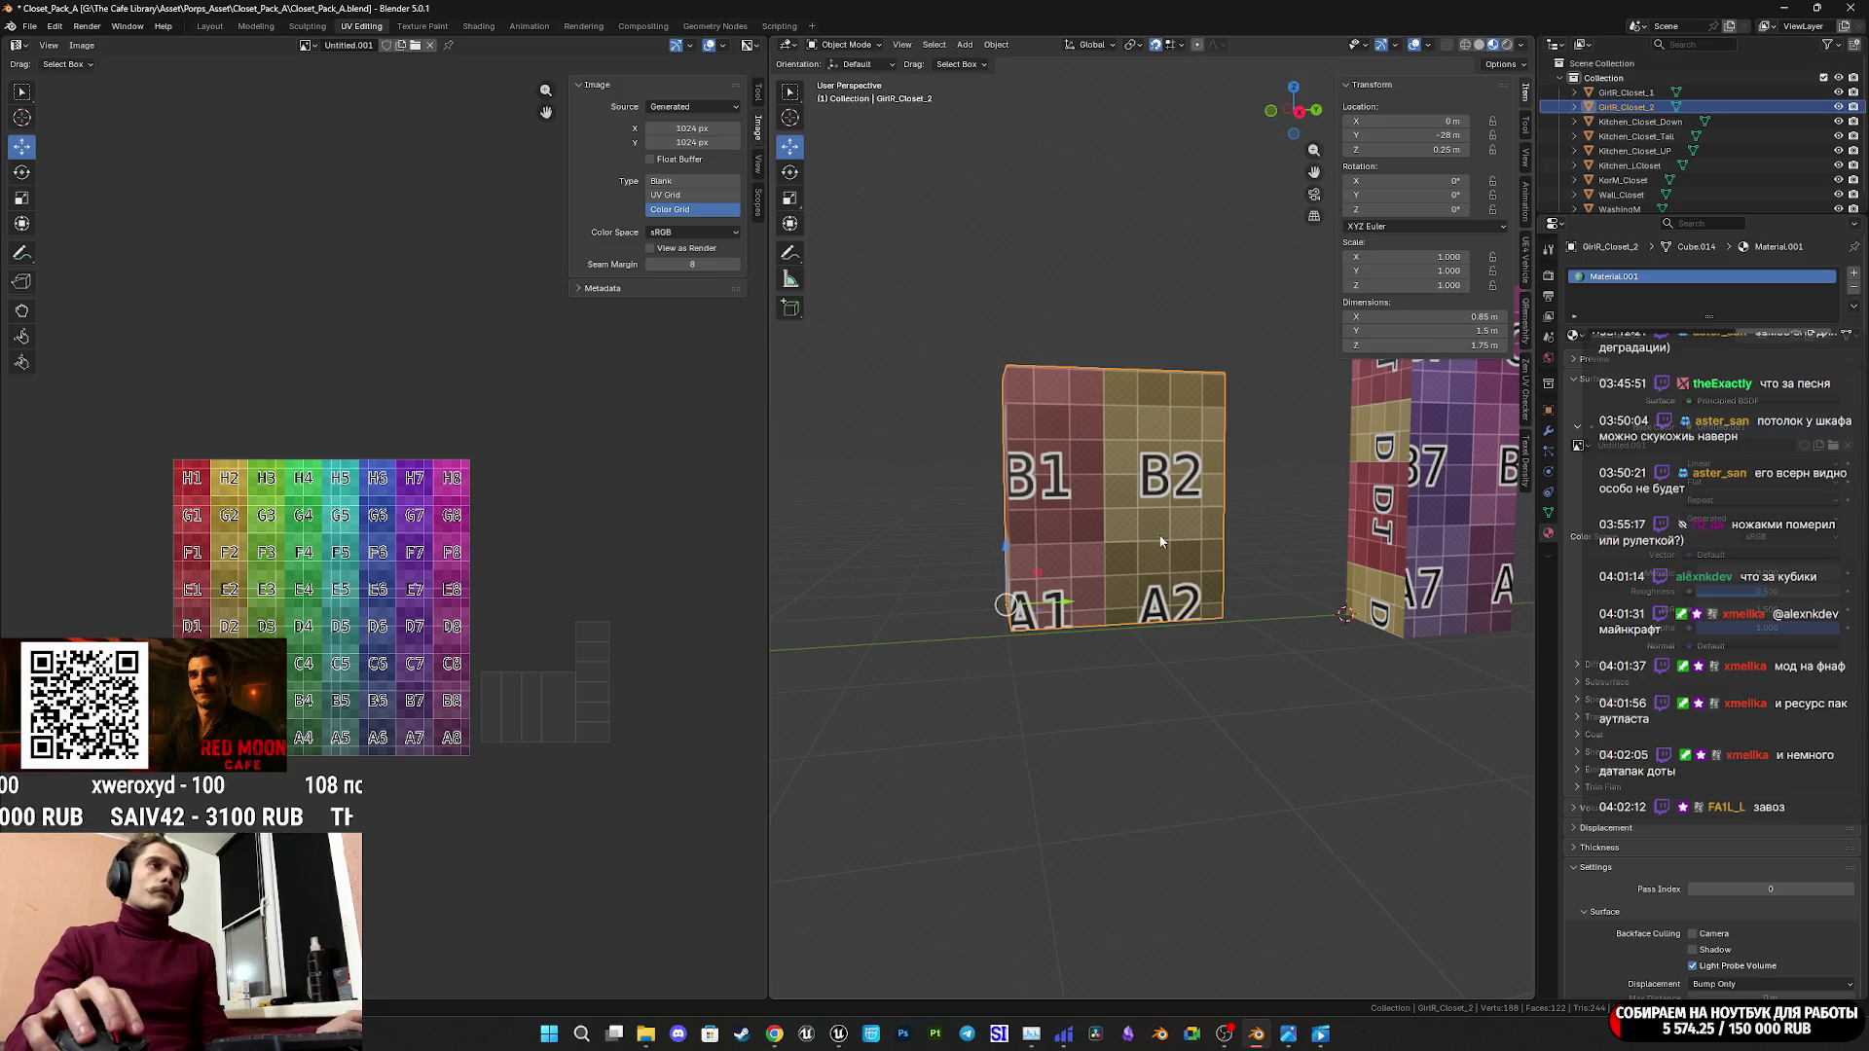
mouse_move(1210, 489)
middle_mouse_down()
mouse_move(1094, 553)
mouse_move(1092, 530)
middle_mouse_up()
key("ctrl+s")
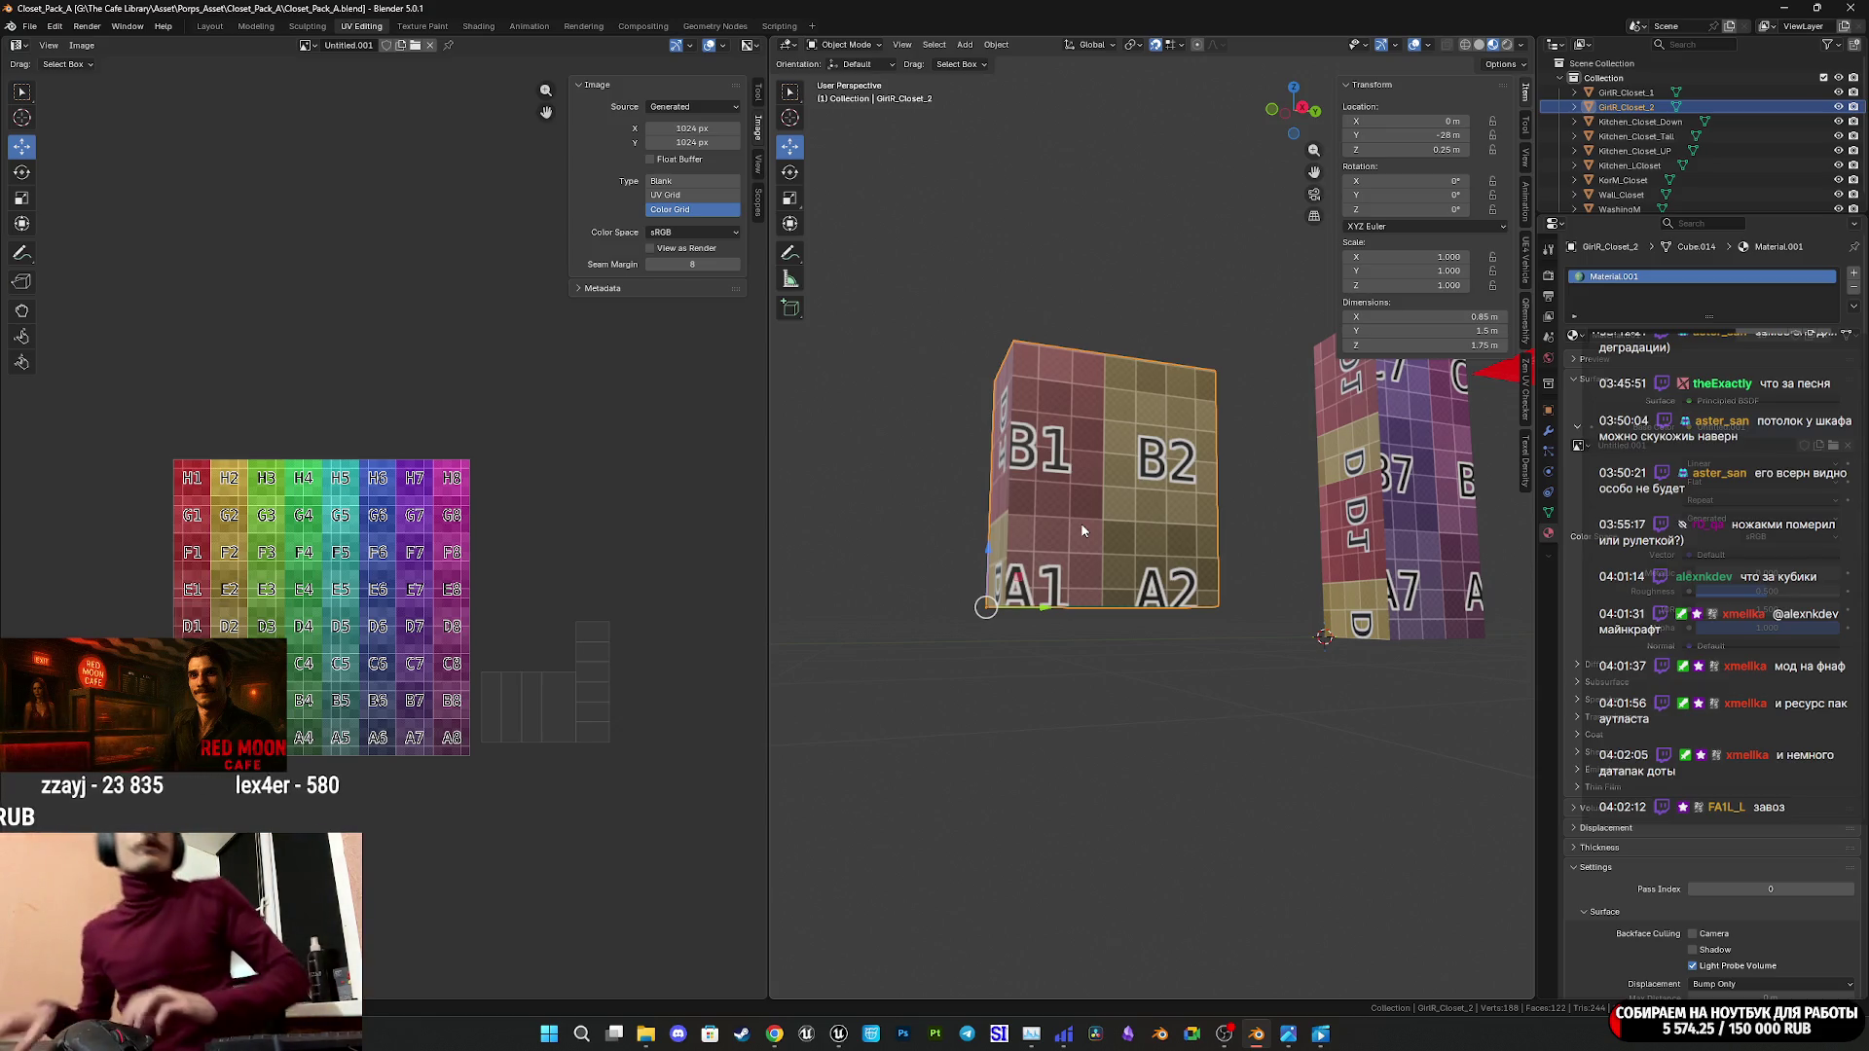
scroll(1103, 418, "down", 2)
mouse_move(1103, 419)
middle_mouse_down()
mouse_move(1118, 519)
mouse_move(1118, 439)
middle_mouse_up()
key("ctrl+s")
scroll(1117, 519, "up", 3)
Snap the 3D cursor to the selected underside face of the cabinet.
key("Tab")
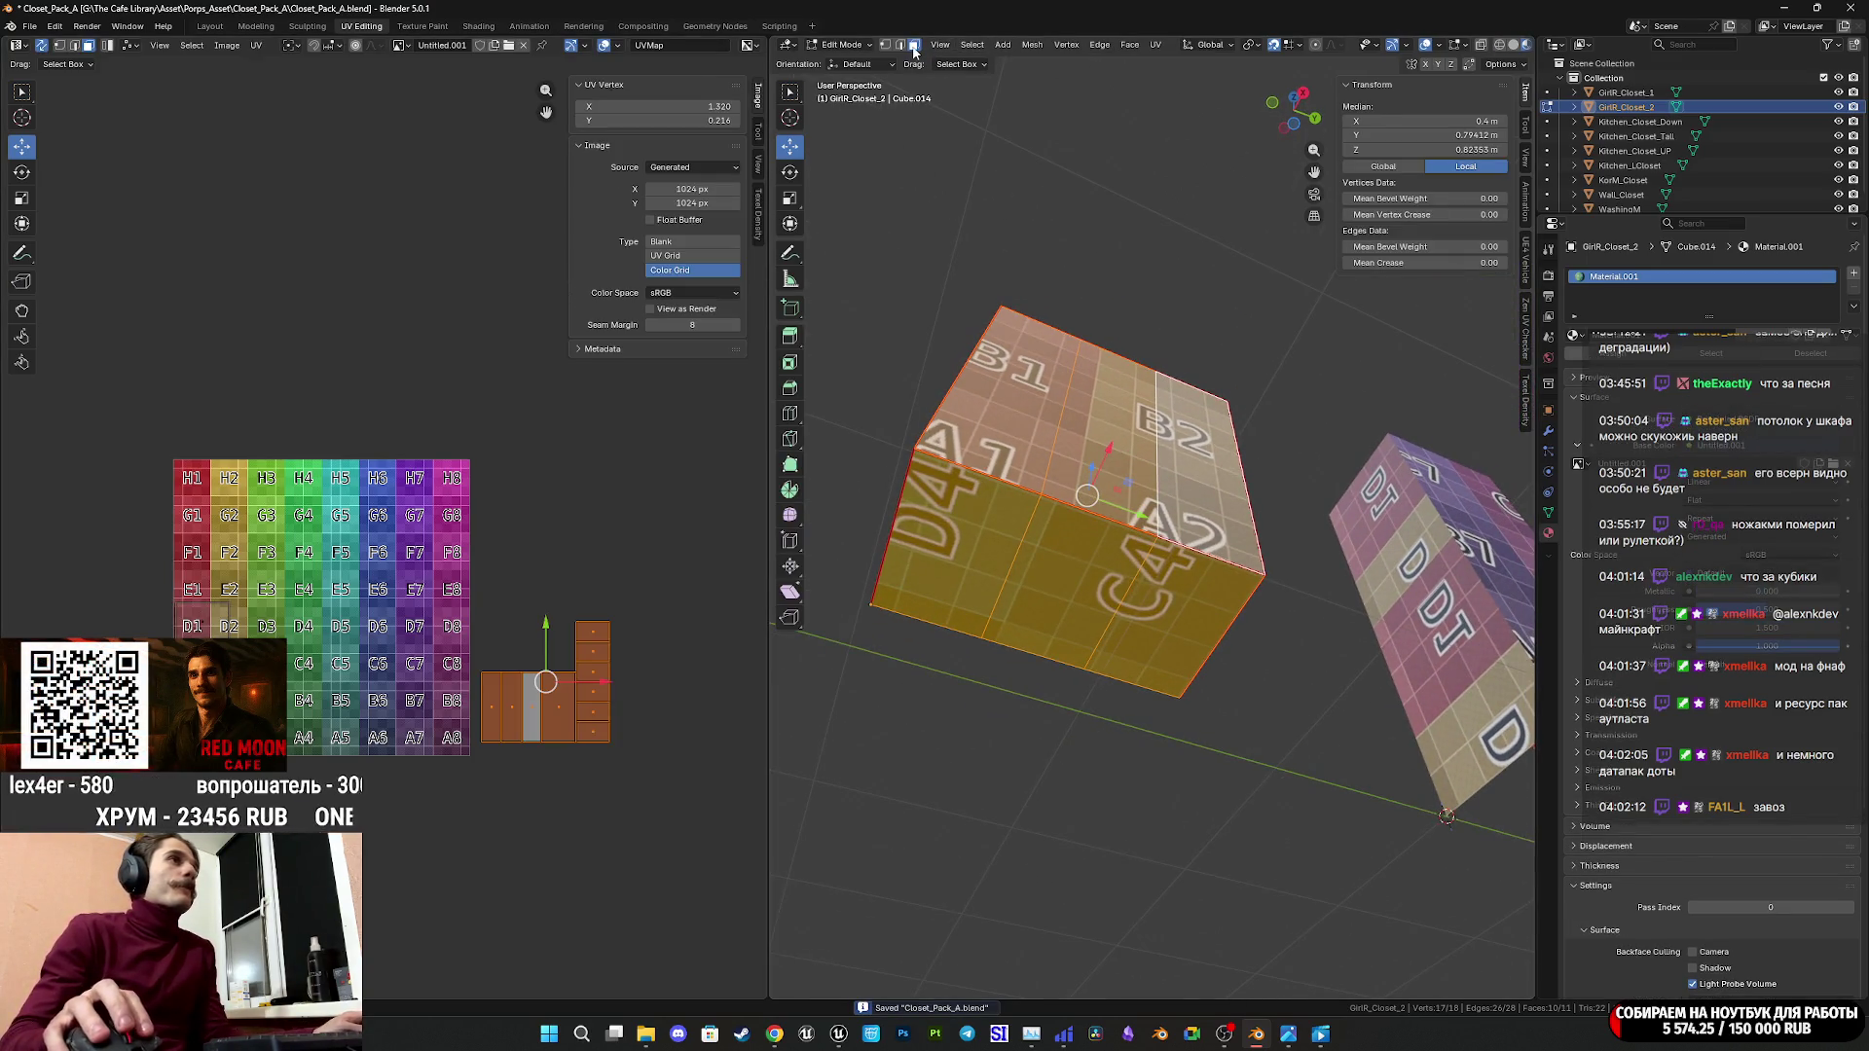
left_click(956, 575)
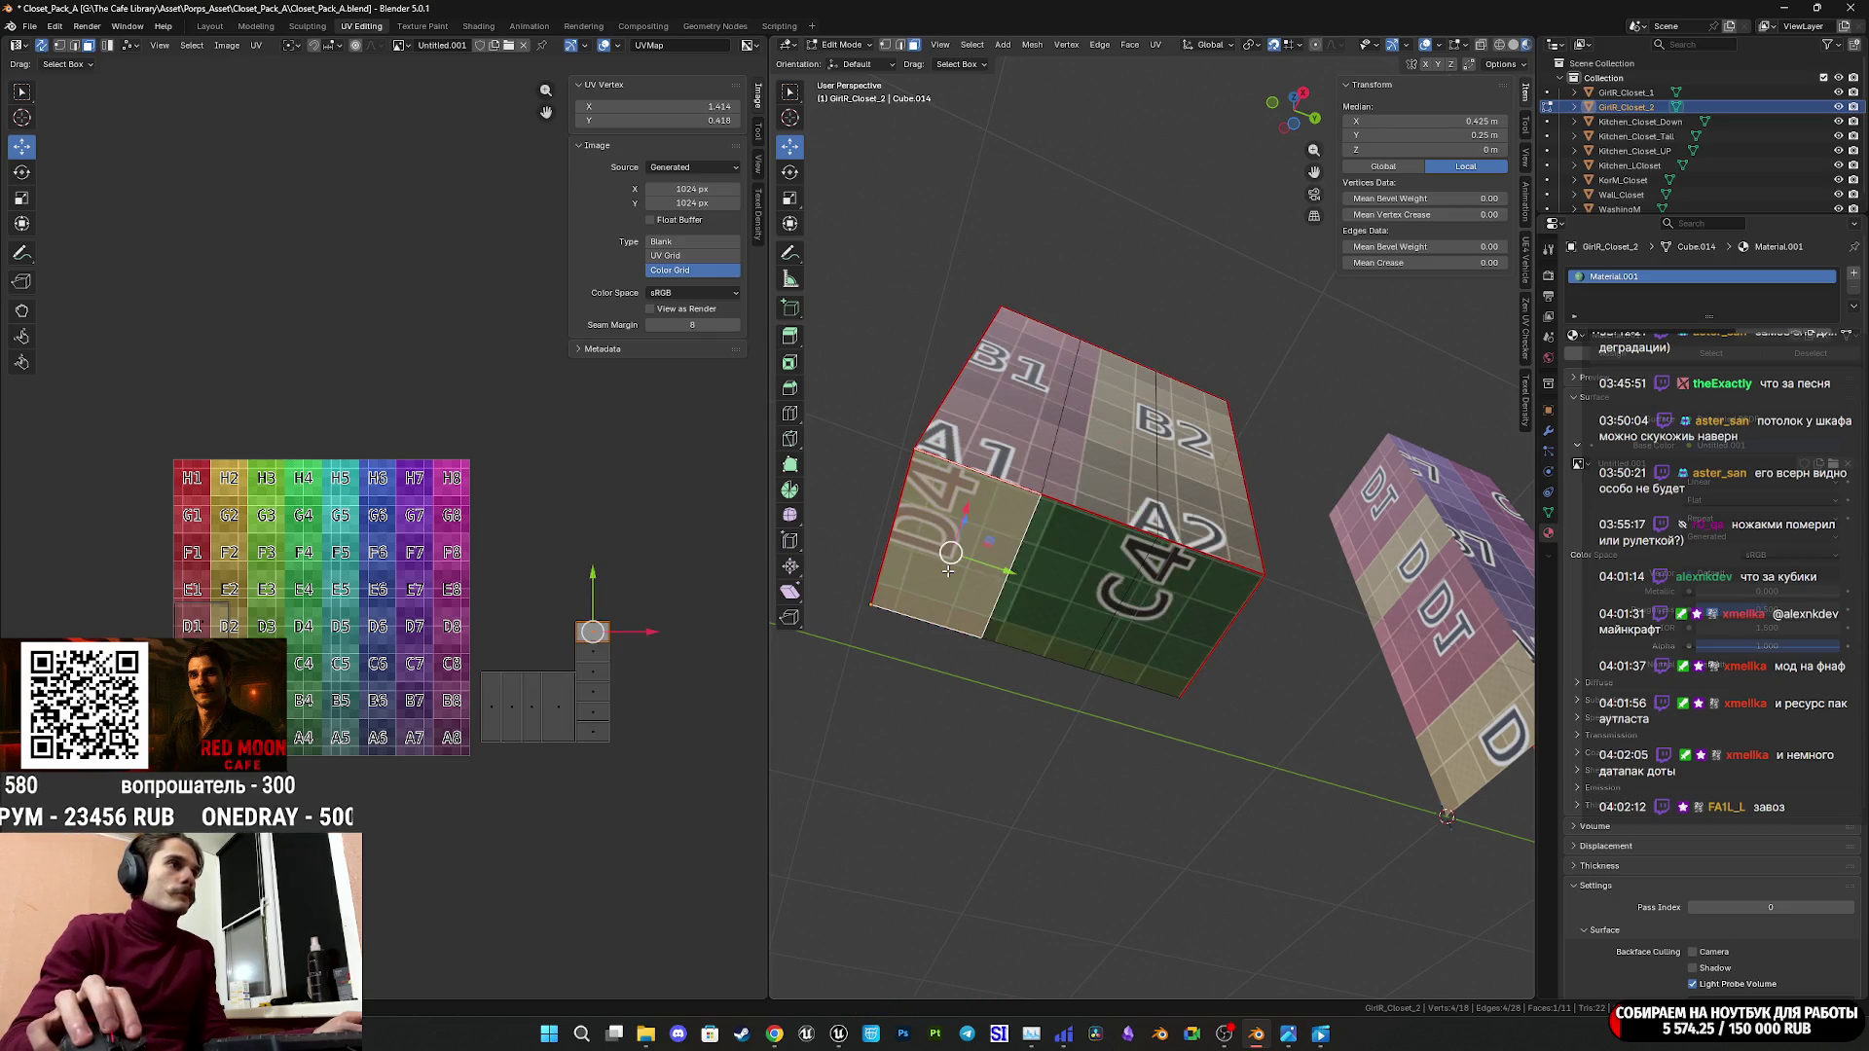
key("shift+s")
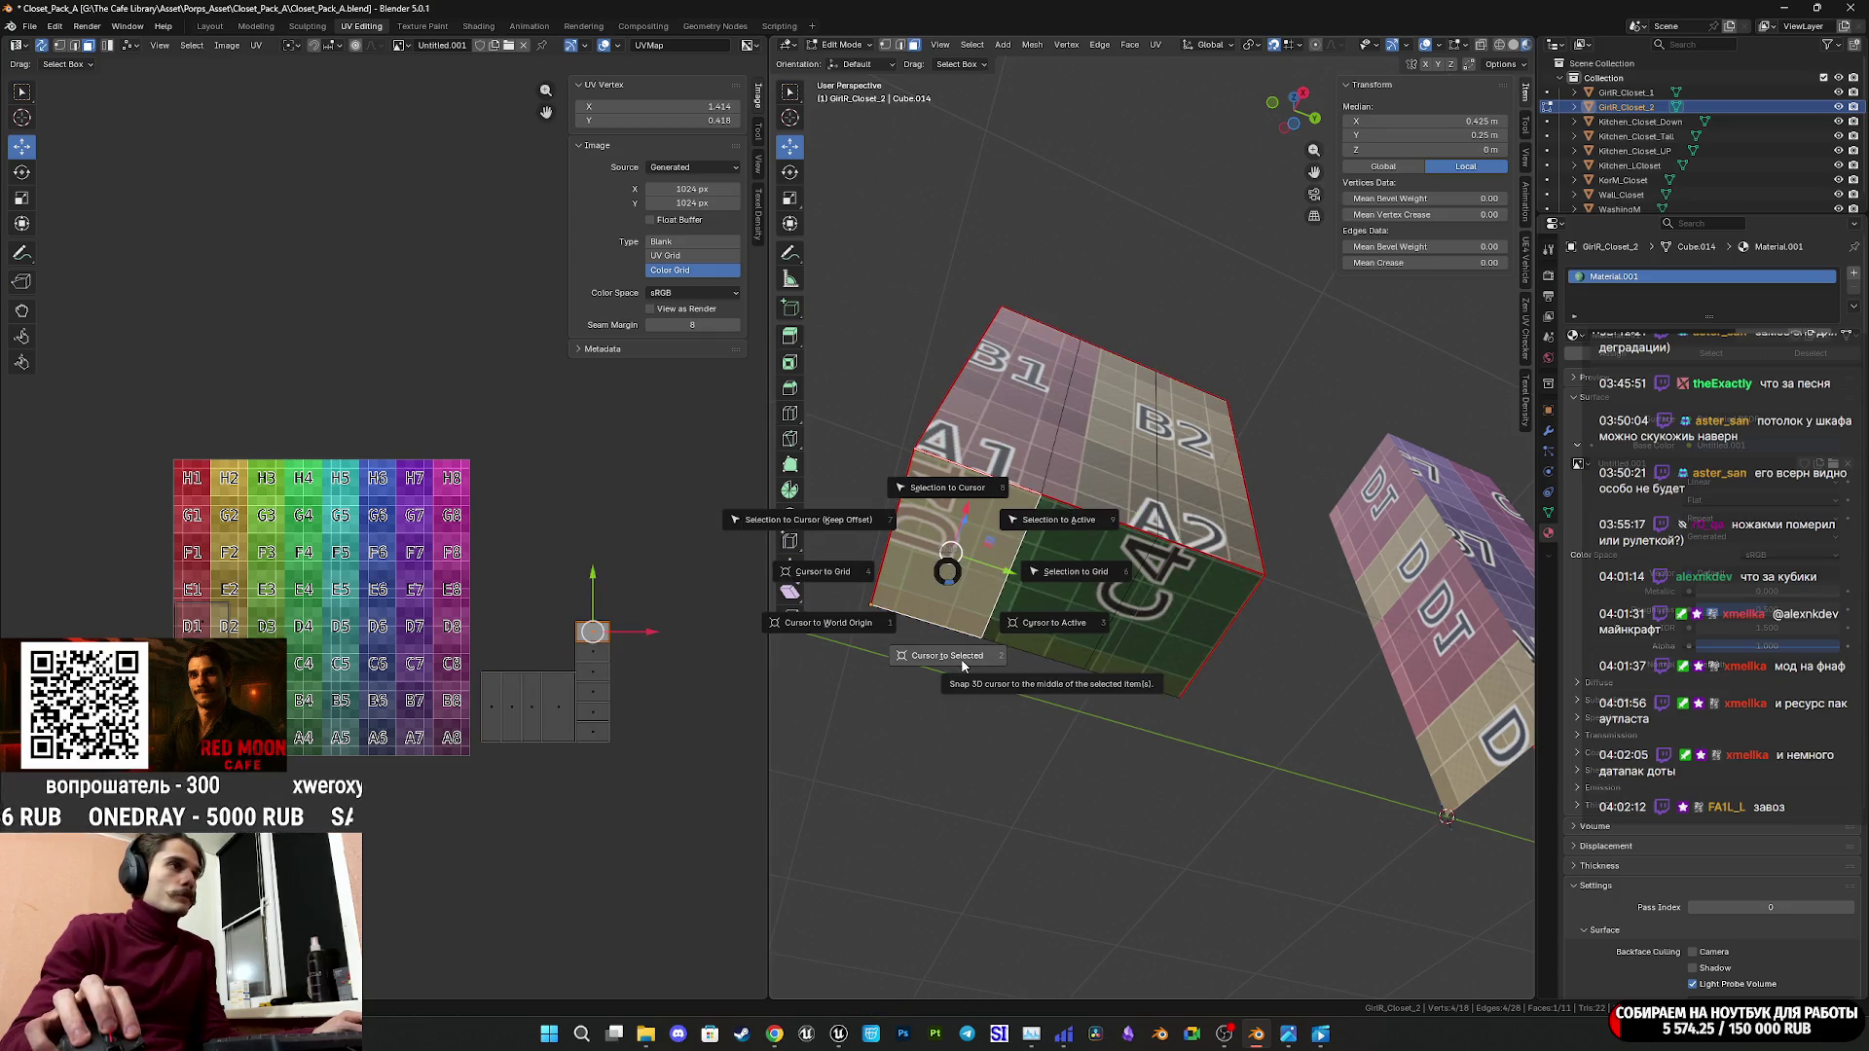
left_click(962, 665)
middle_click_drag(962, 665, 1014, 652)
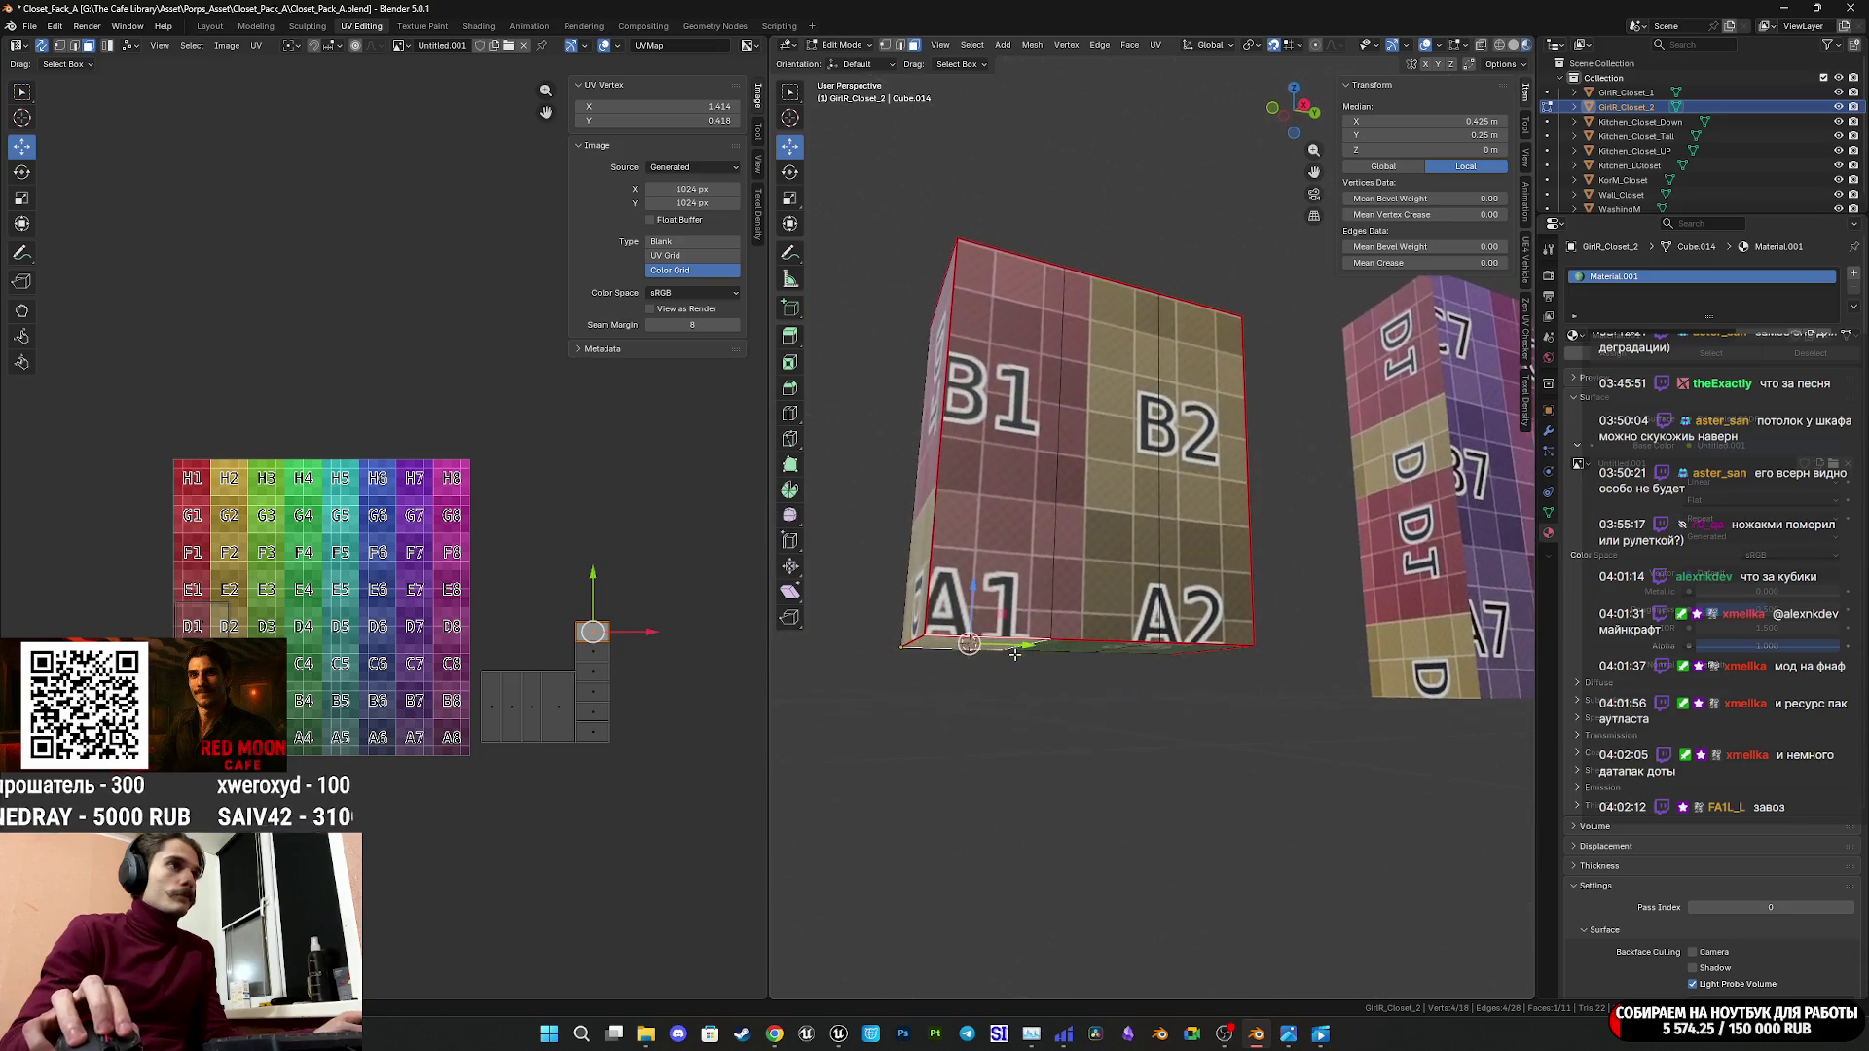
key("shift+a")
Add a cube at the 3D cursor and set its size to 0.075 m.
left_click(968, 670)
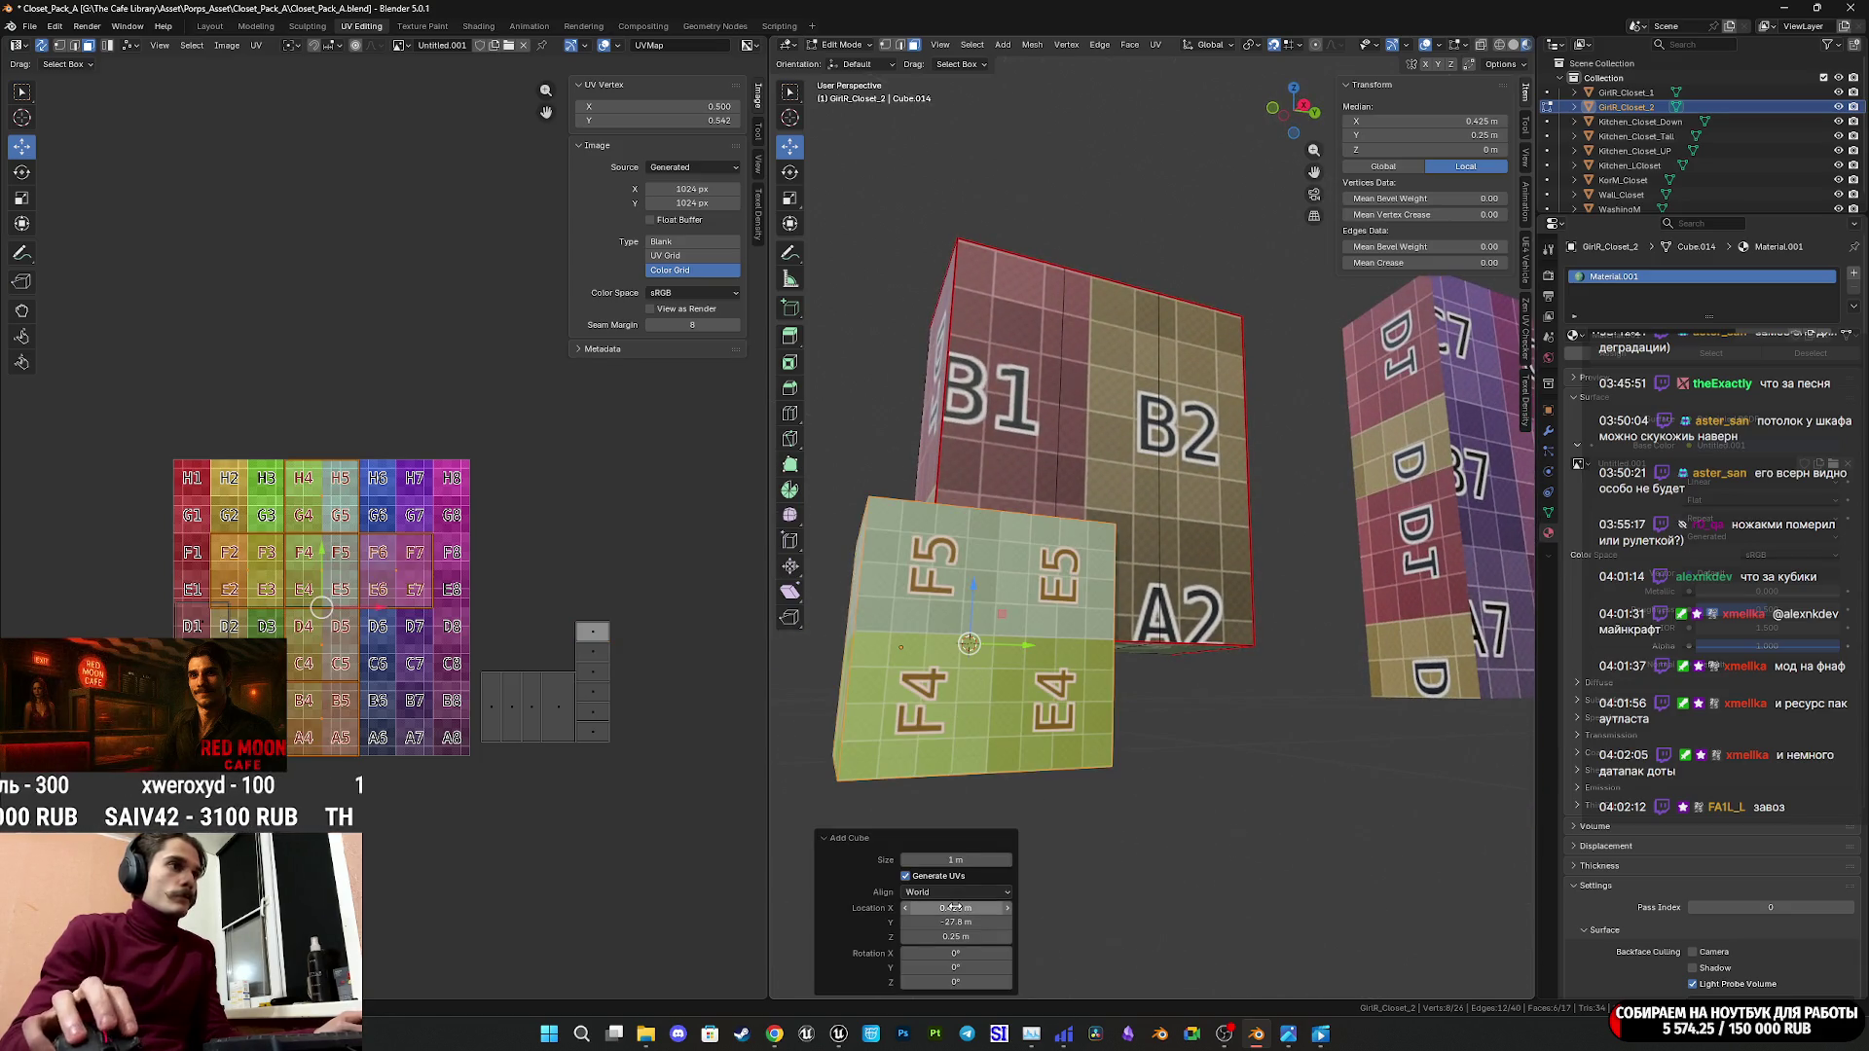
left_click_drag(956, 858, 881, 859)
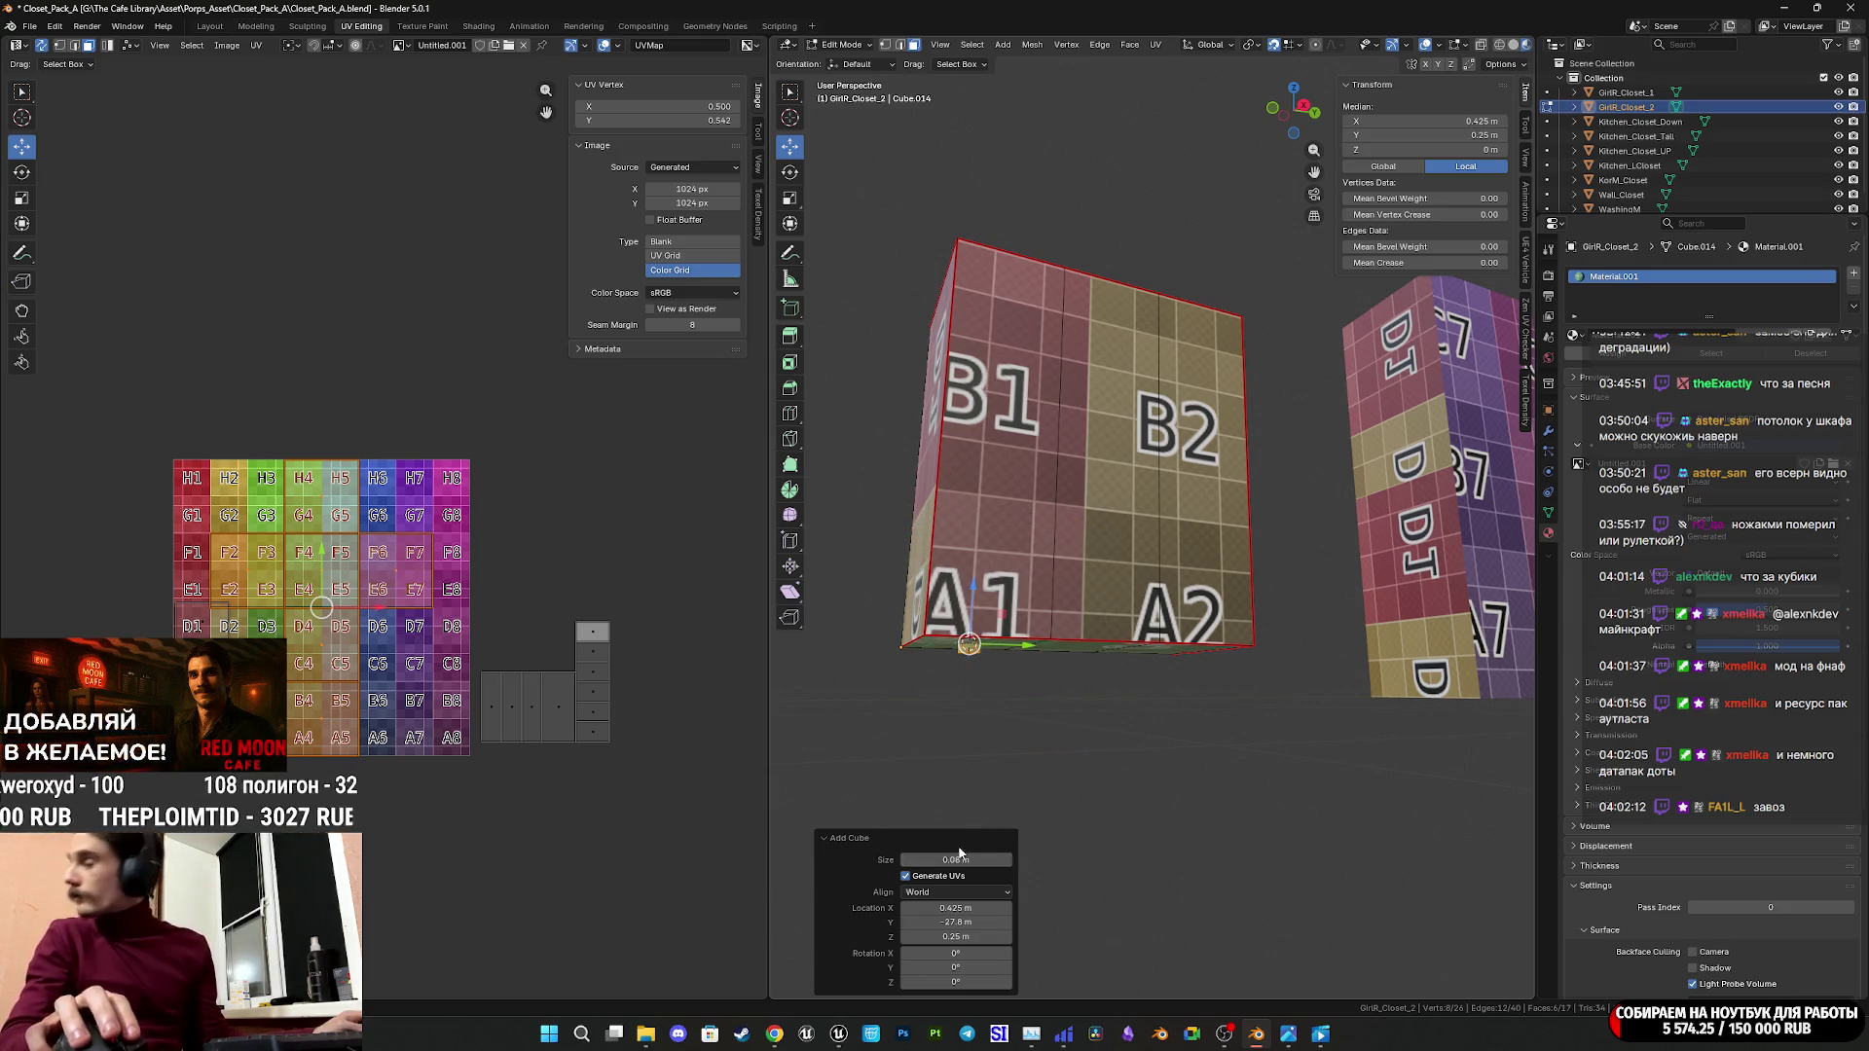
key("KP_3")
scroll(1152, 503, "up", 5)
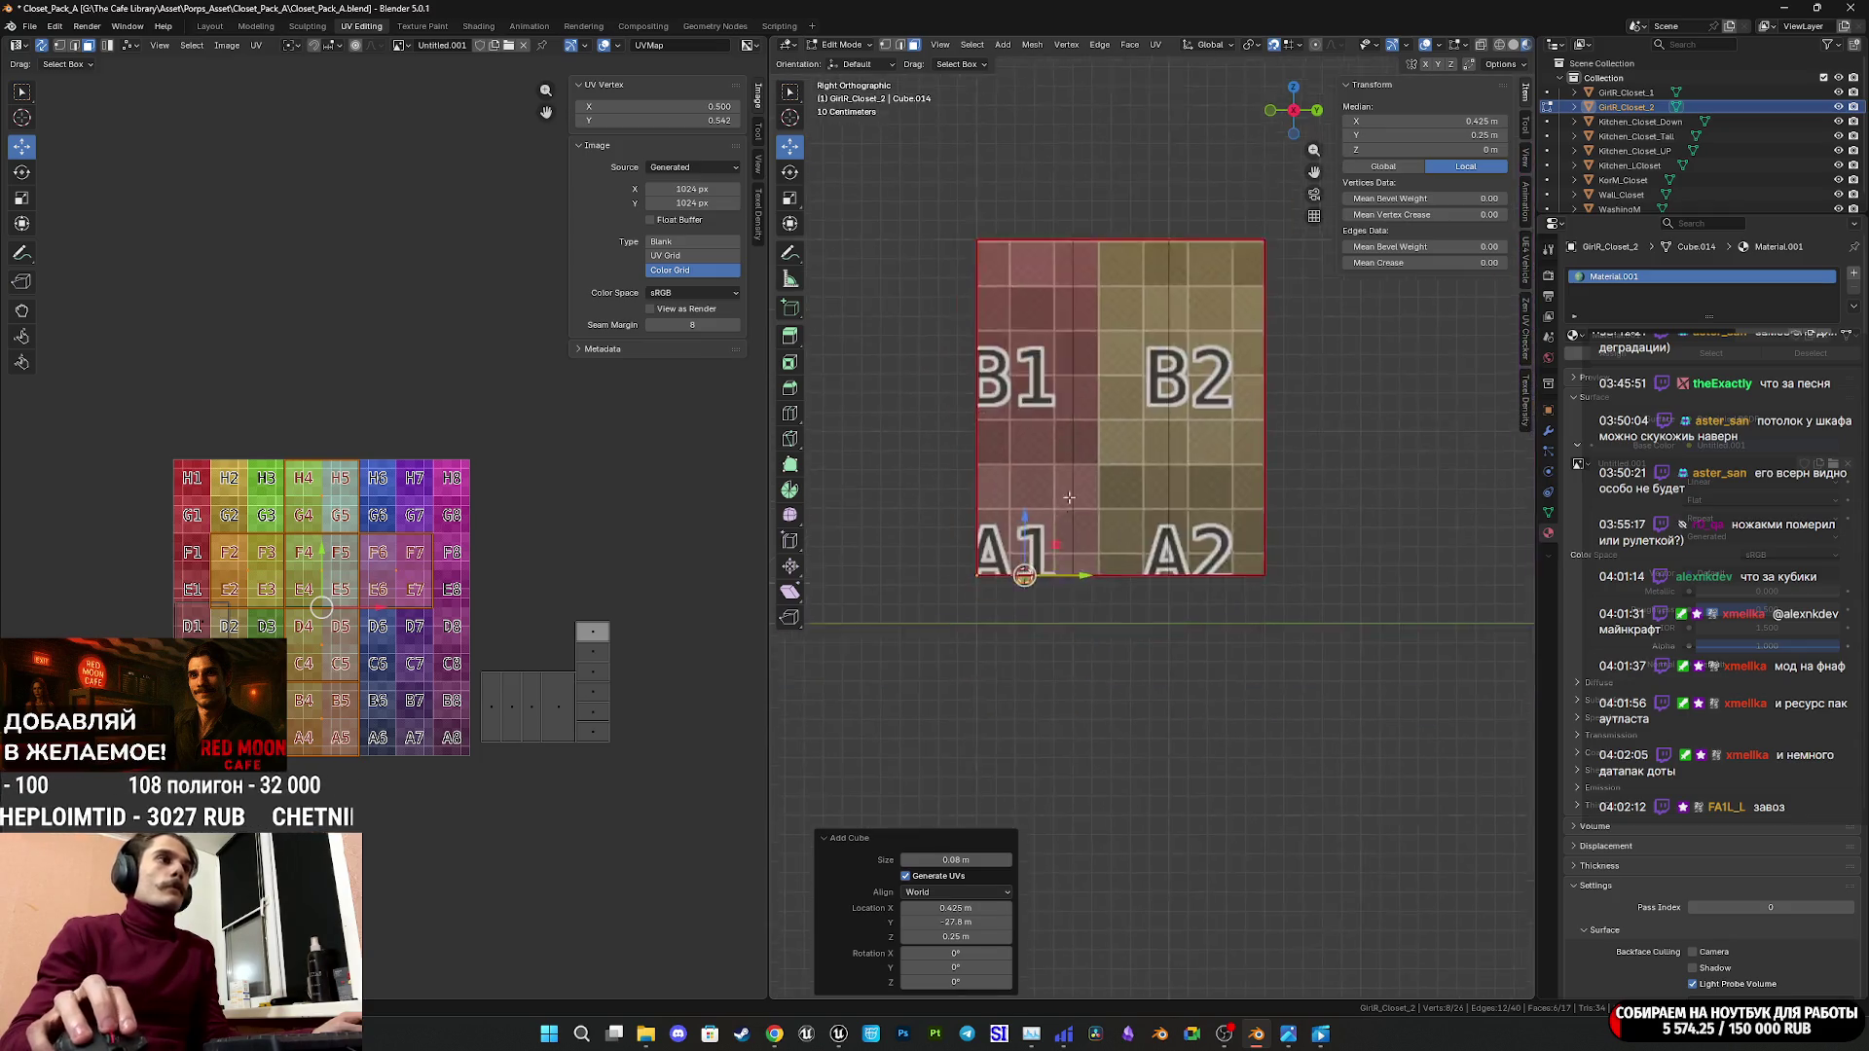
scroll(1152, 503, "down", 5)
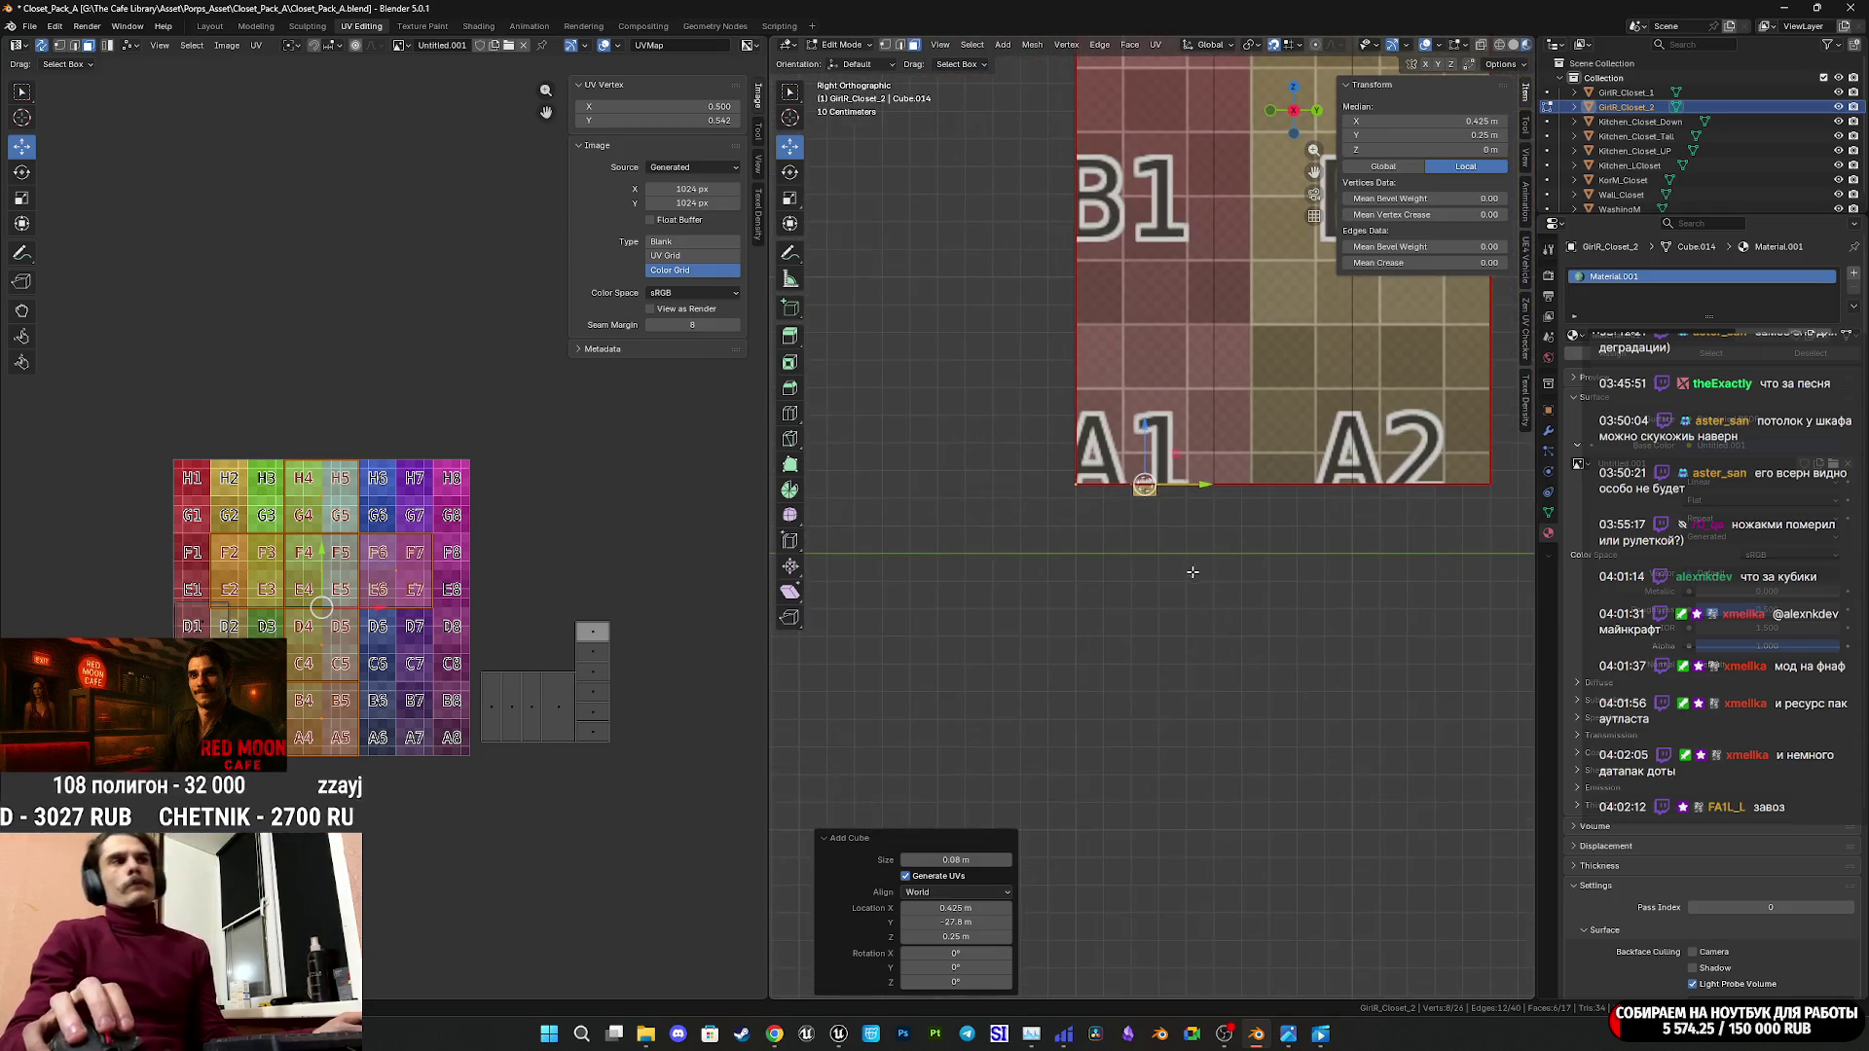
middle_click_drag(1153, 602, 1050, 778, "shift")
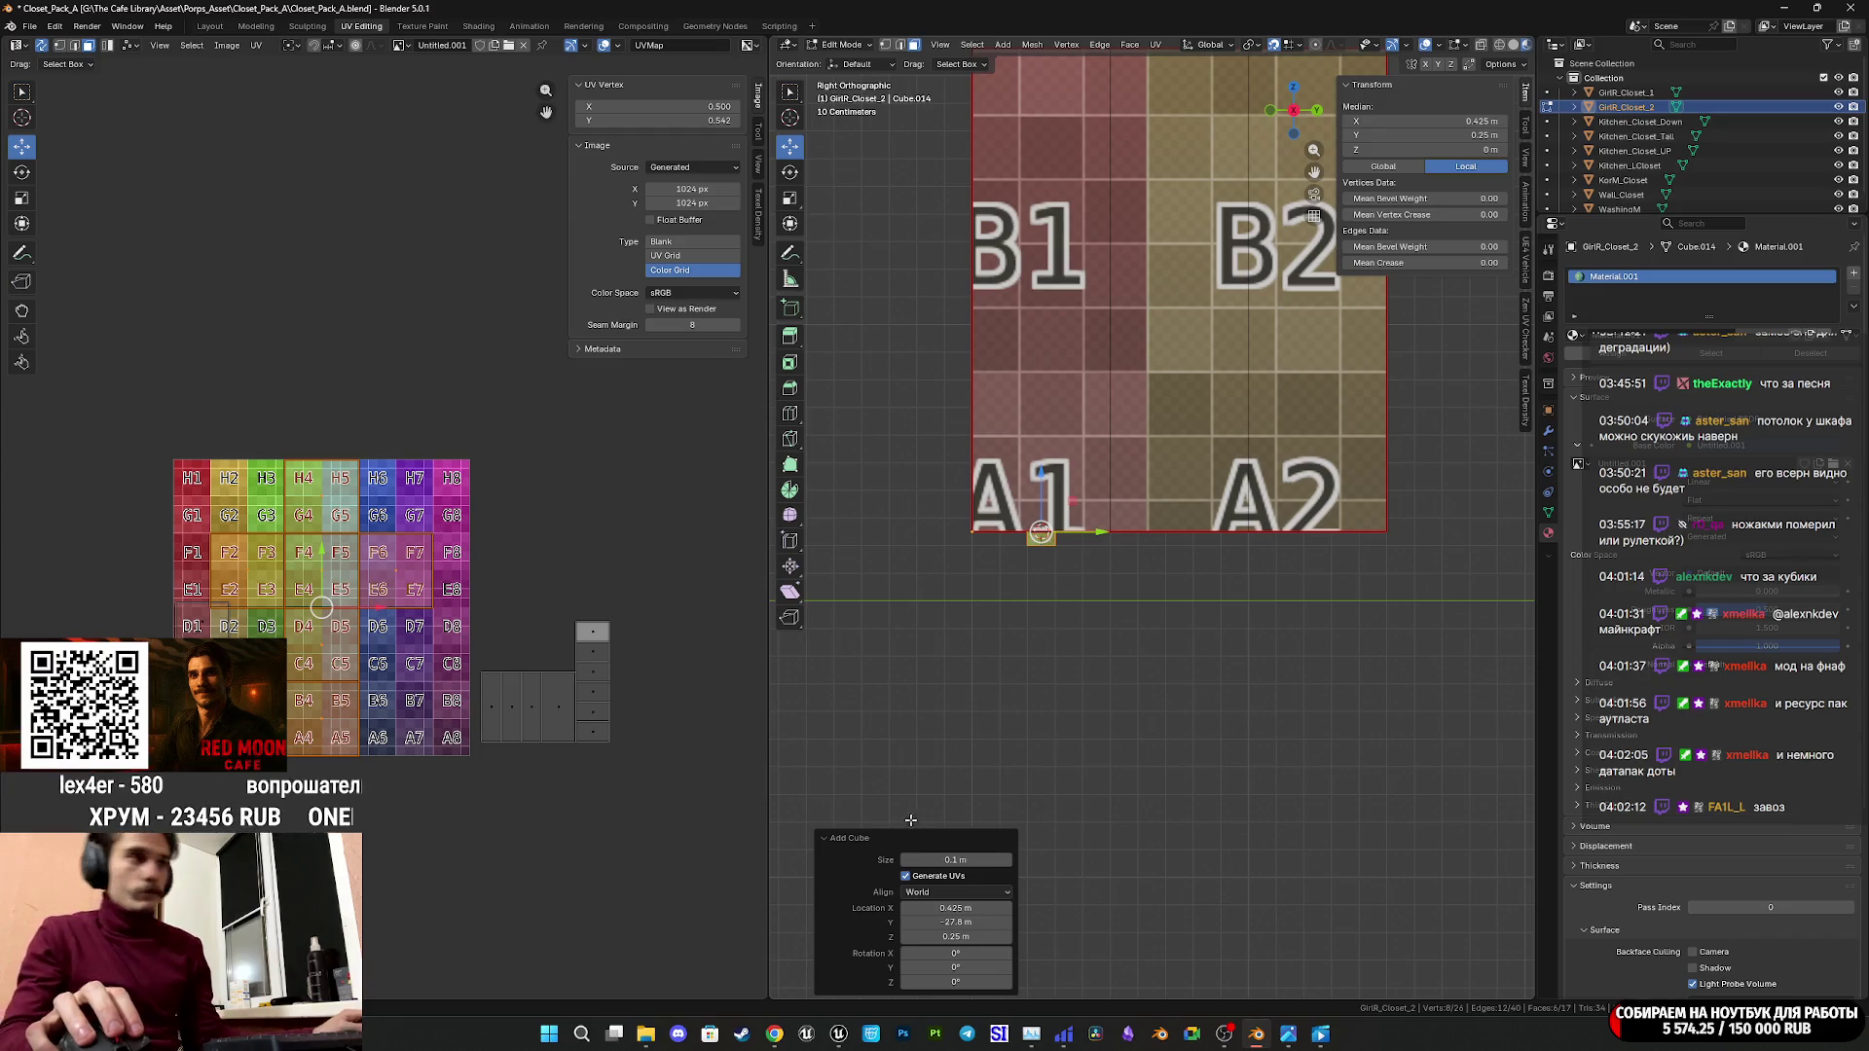
left_click(907, 862)
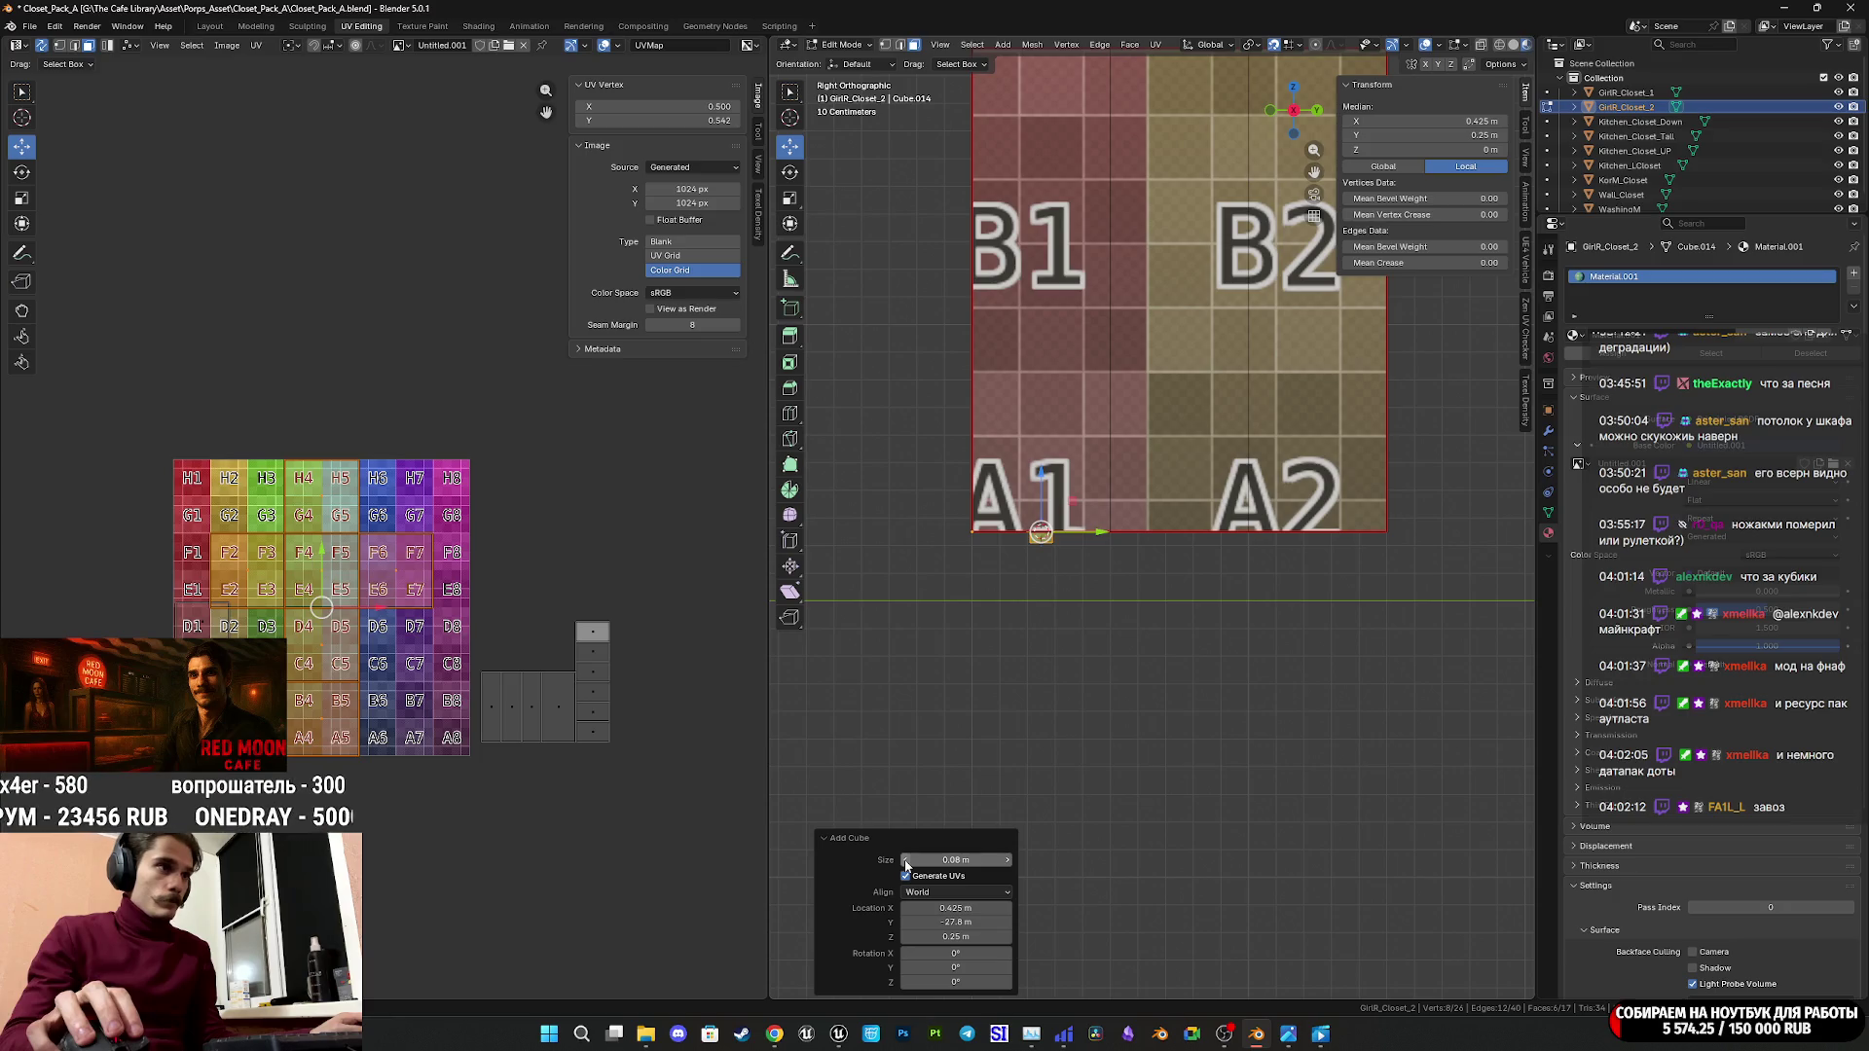
key("BackSpace")
key("BackSpace")
key("BackSpace")
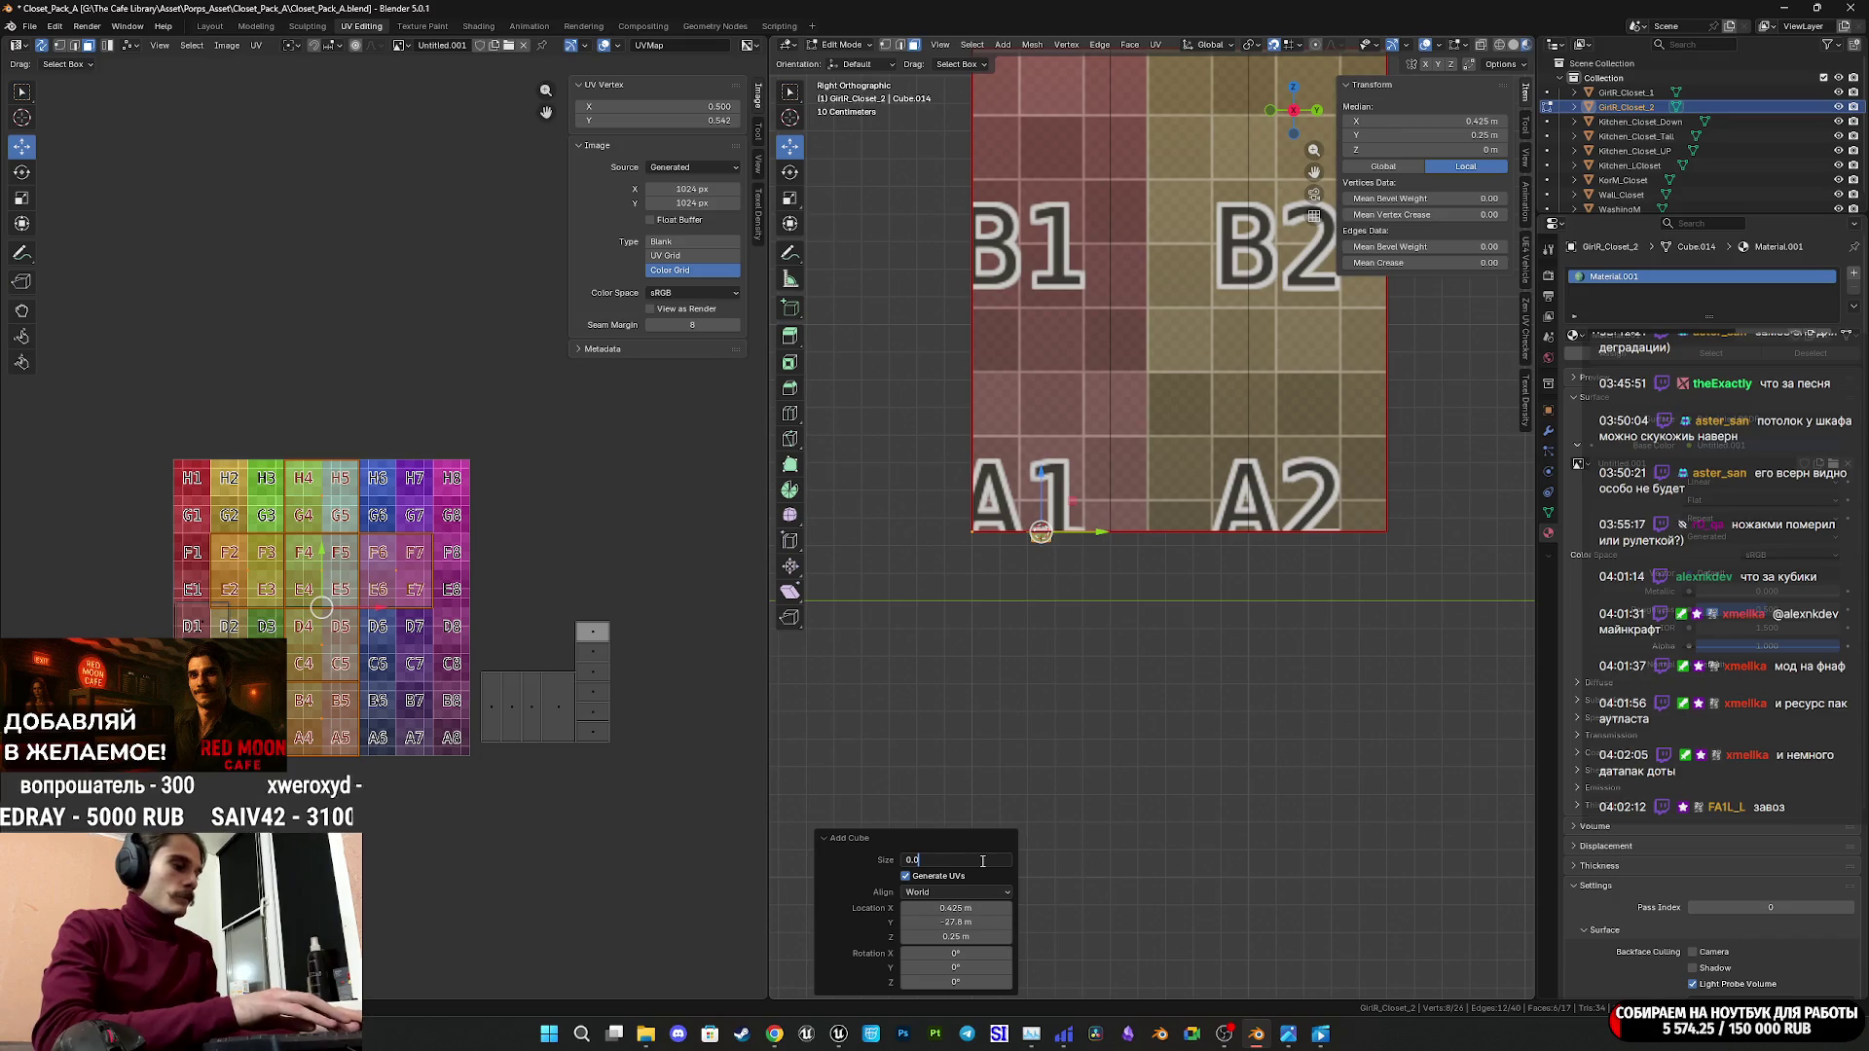
key("Return")
Move the small cube 0.21 m down so it sits below the cabinet.
middle_click_drag(1075, 635, 1256, 234)
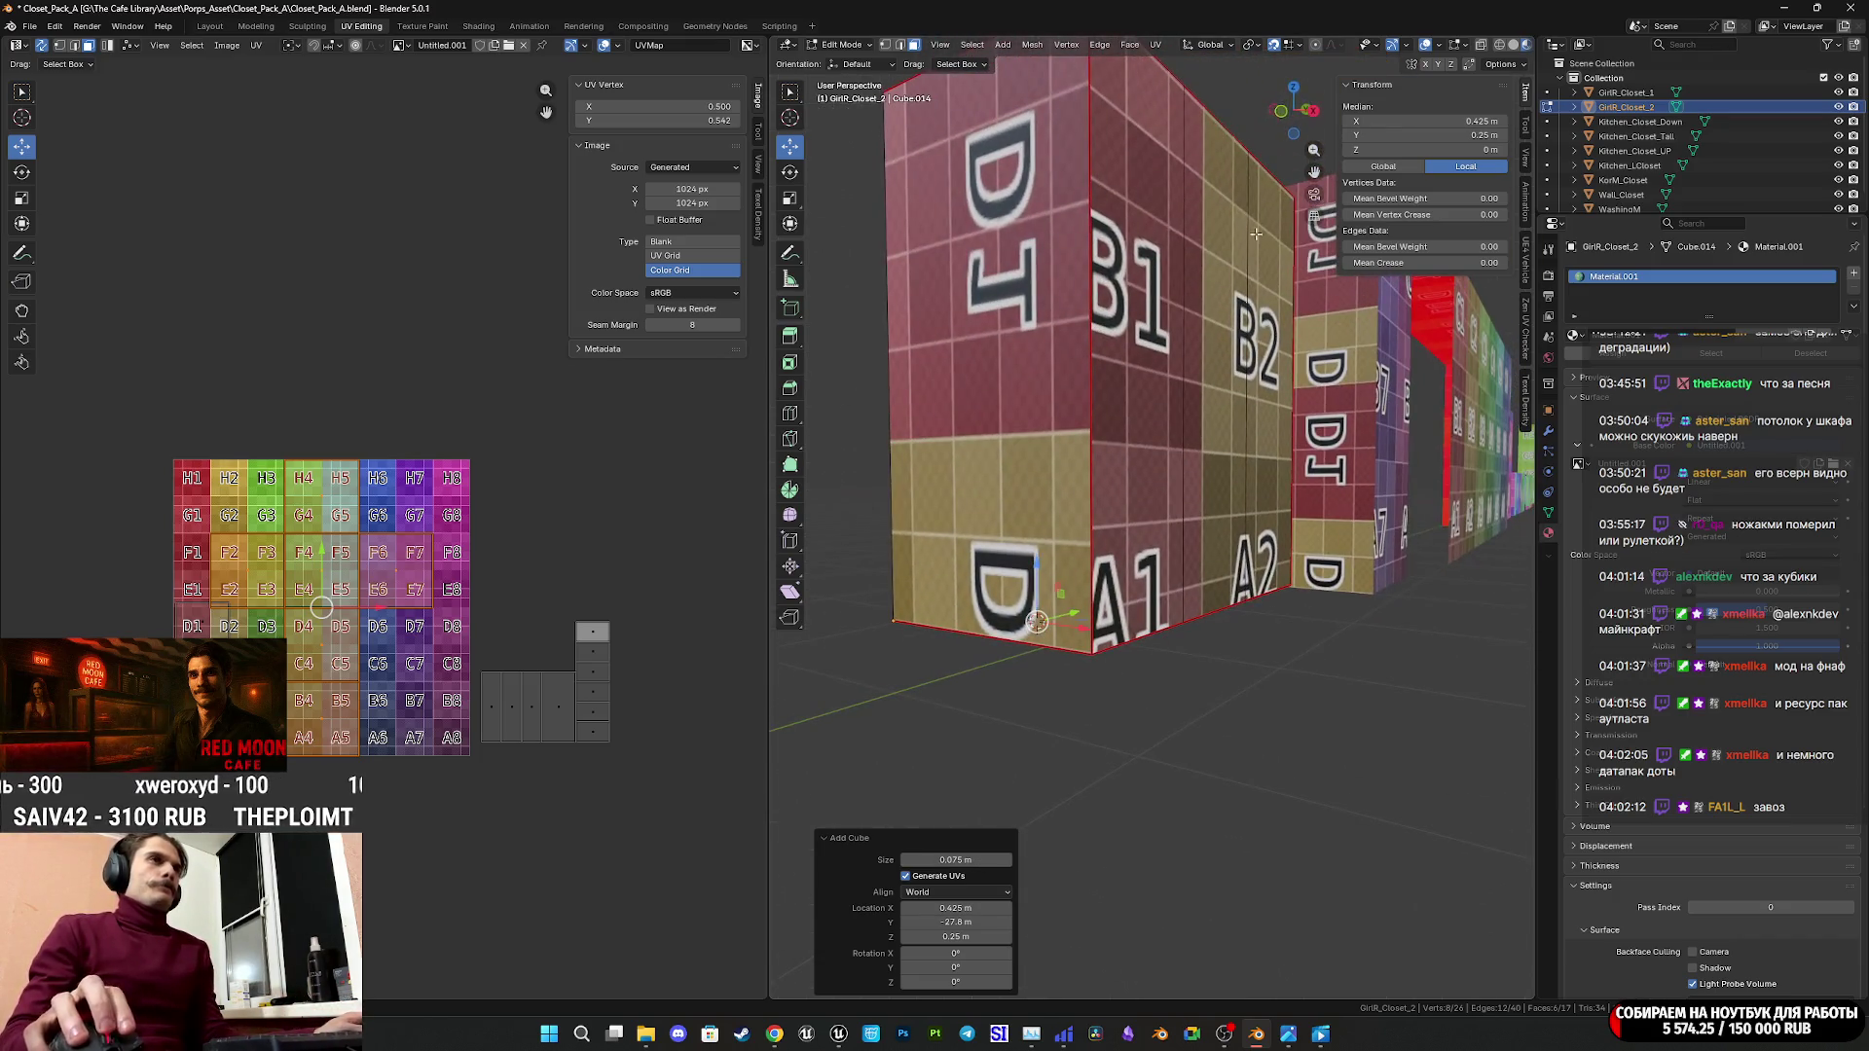
left_click(1316, 117)
left_click(1314, 115)
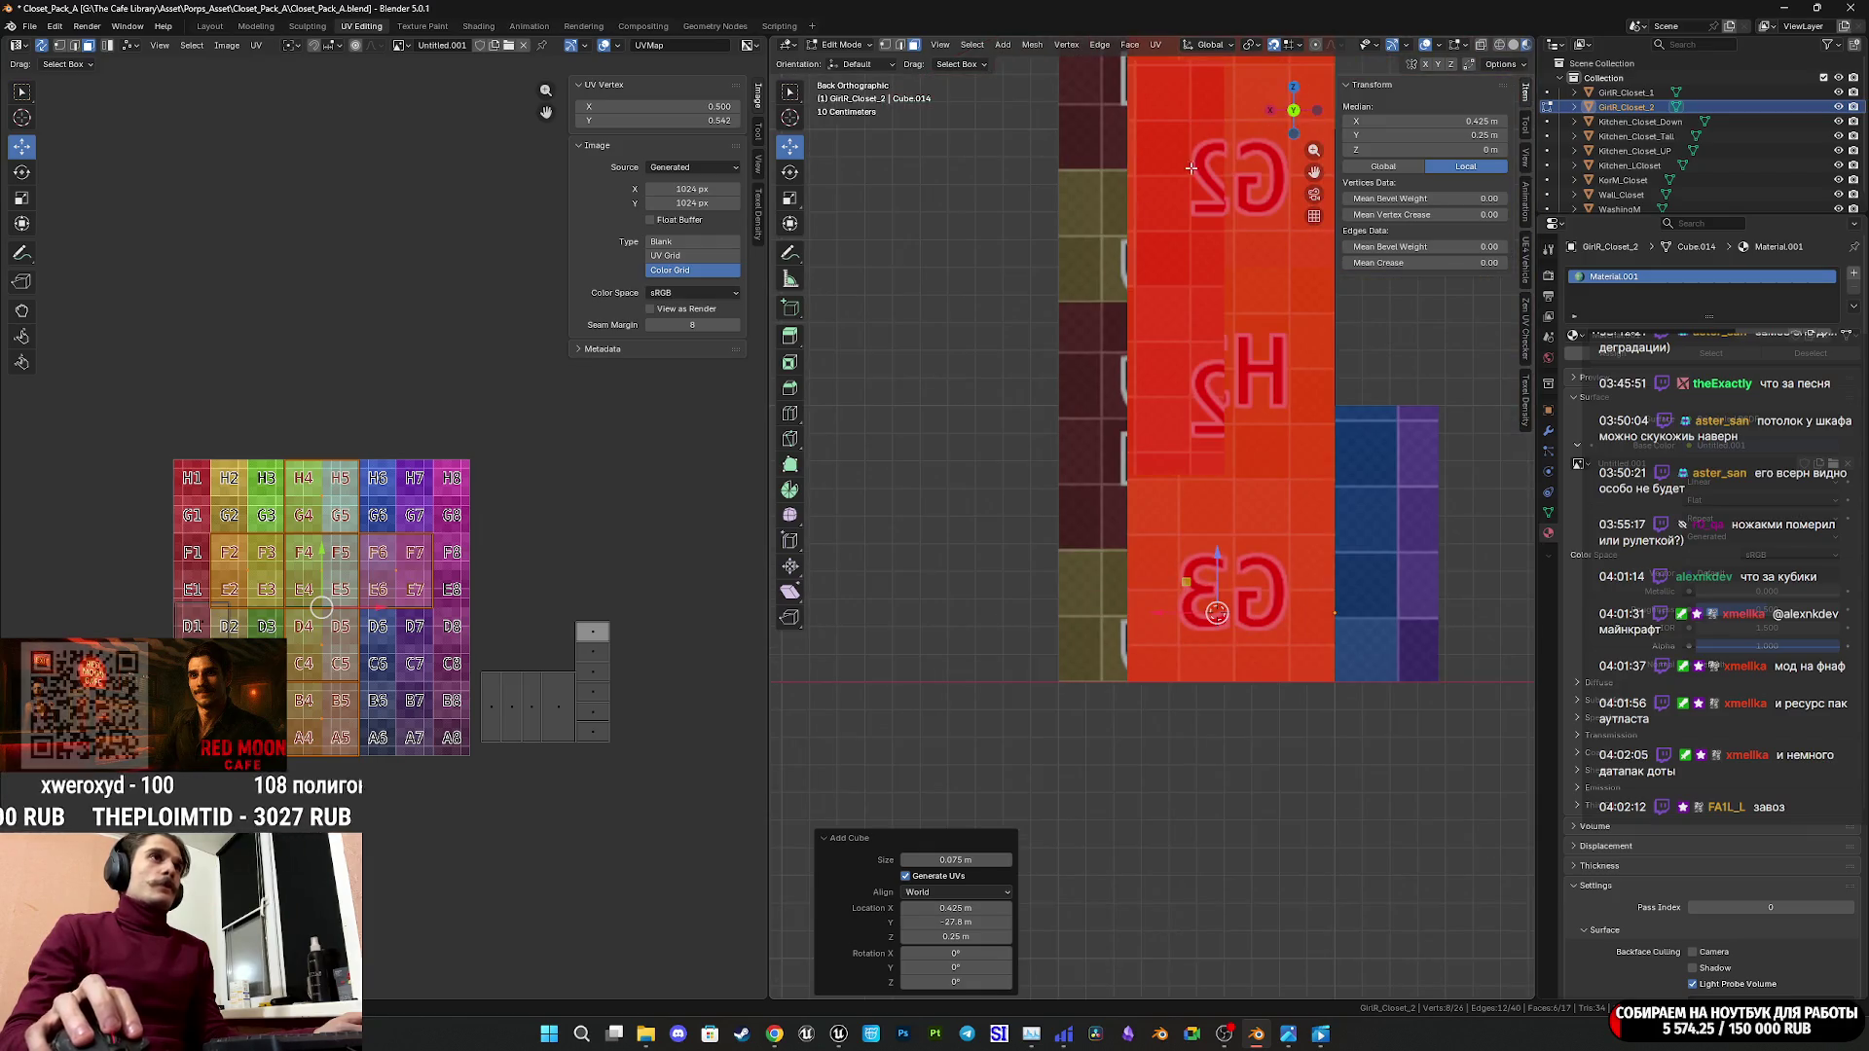
left_click(1293, 111)
middle_click_drag(1223, 332, 1285, 185)
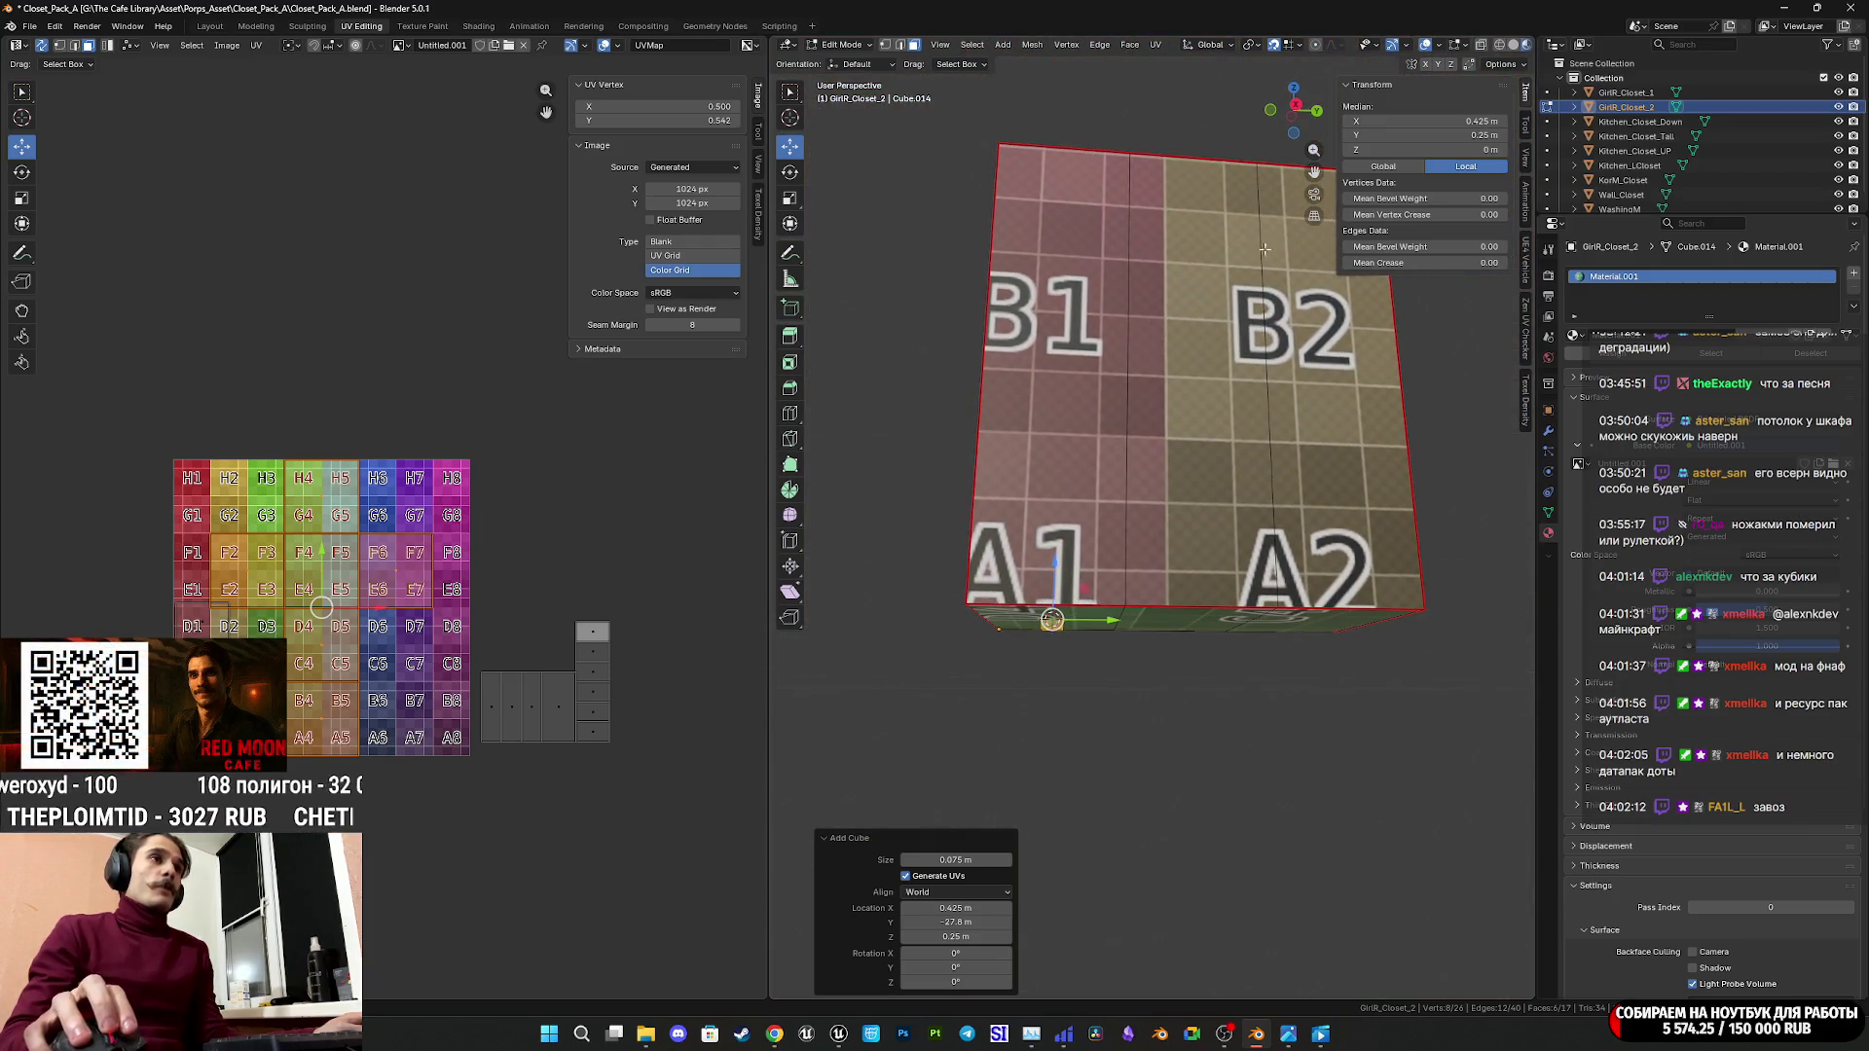
left_click(1296, 107)
scroll(1145, 459, "up", 5)
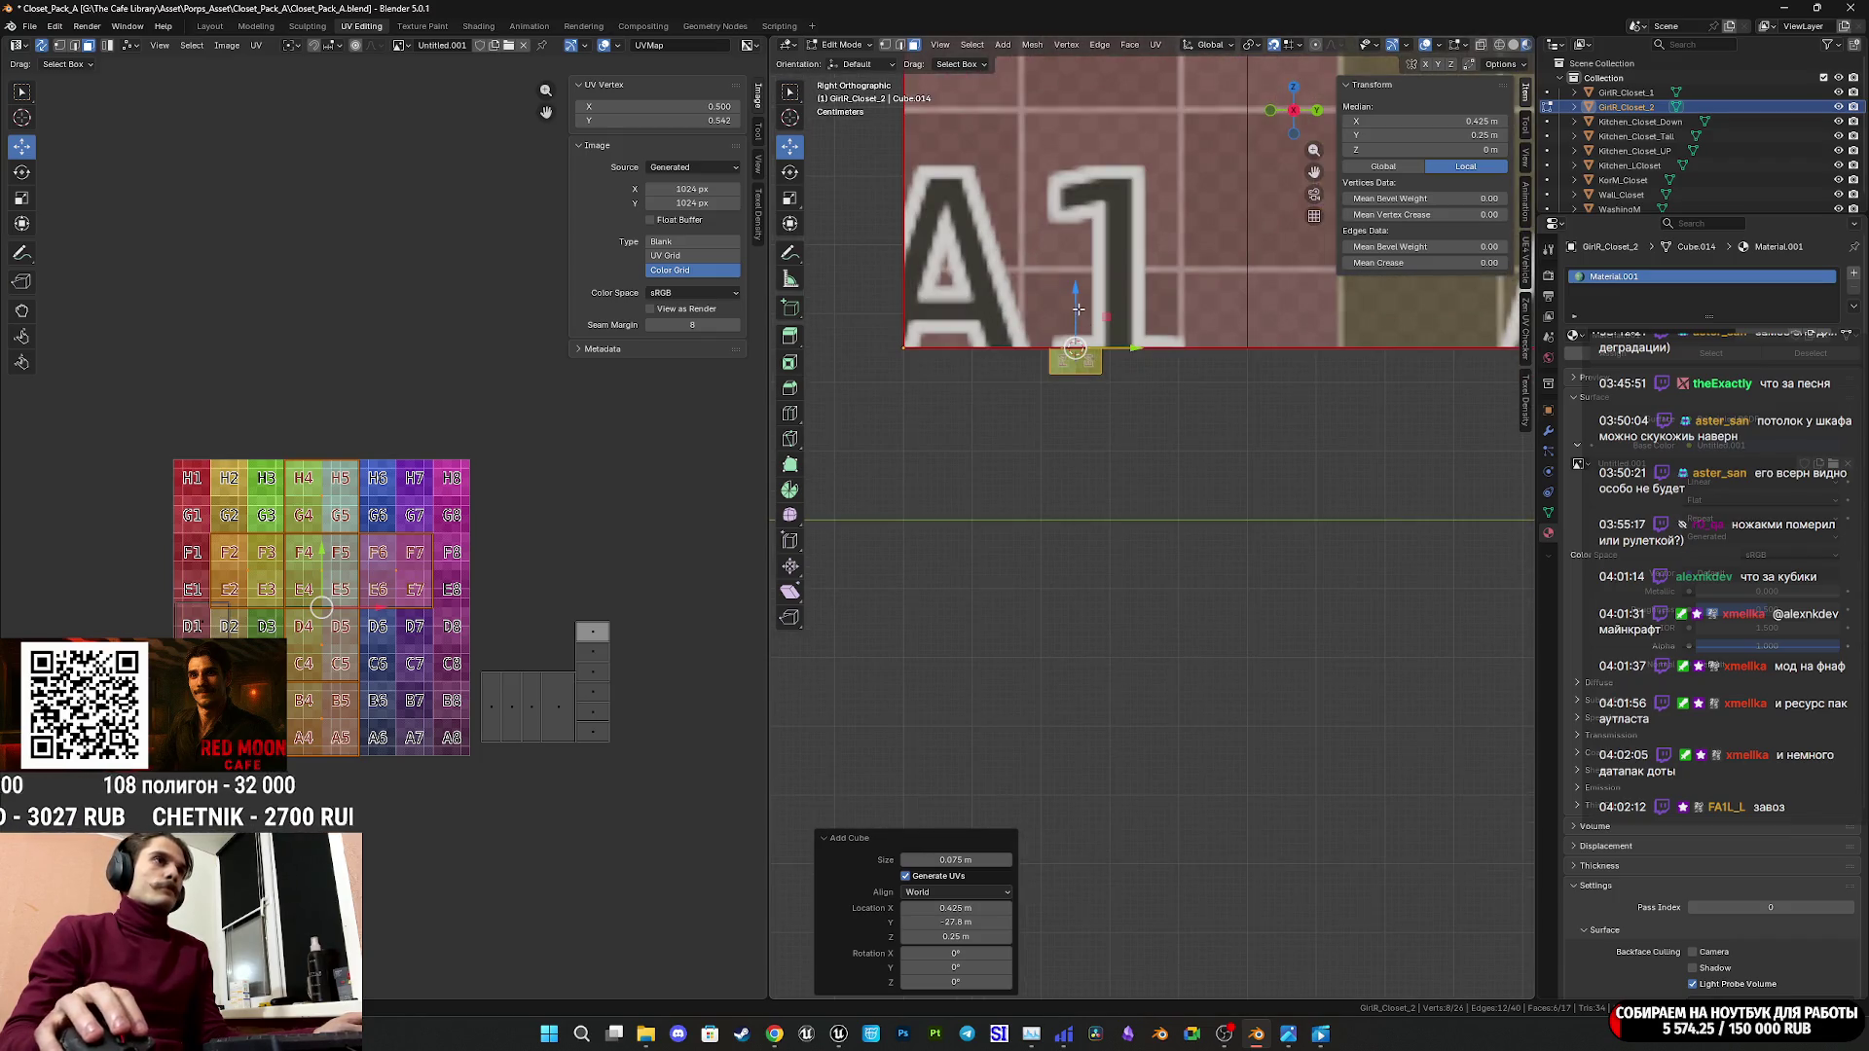
left_click_drag(1078, 310, 1073, 491)
scroll(1078, 527, "down", 3)
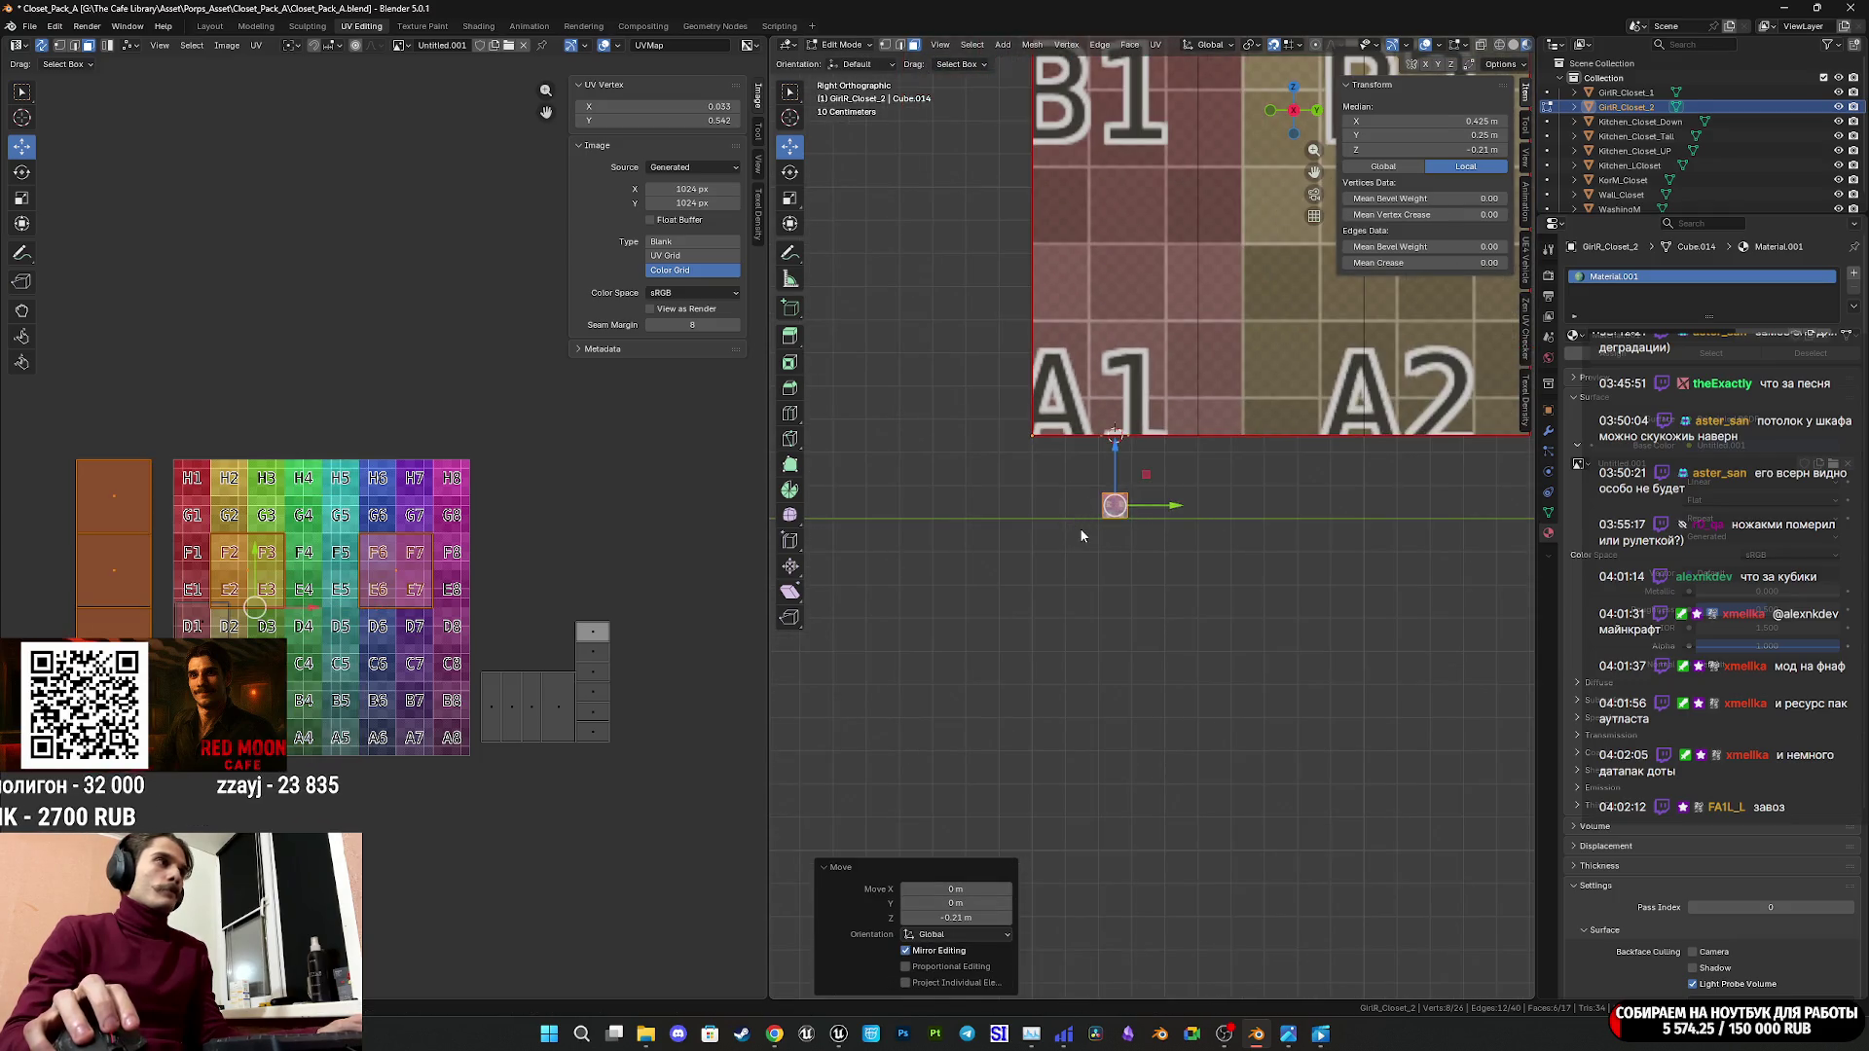
Enter Edit Mode on the small block and select one of its faces.
key("Tab")
mouse_move(1100, 539)
middle_mouse_down()
mouse_move(1211, 571)
mouse_move(978, 474)
middle_mouse_up()
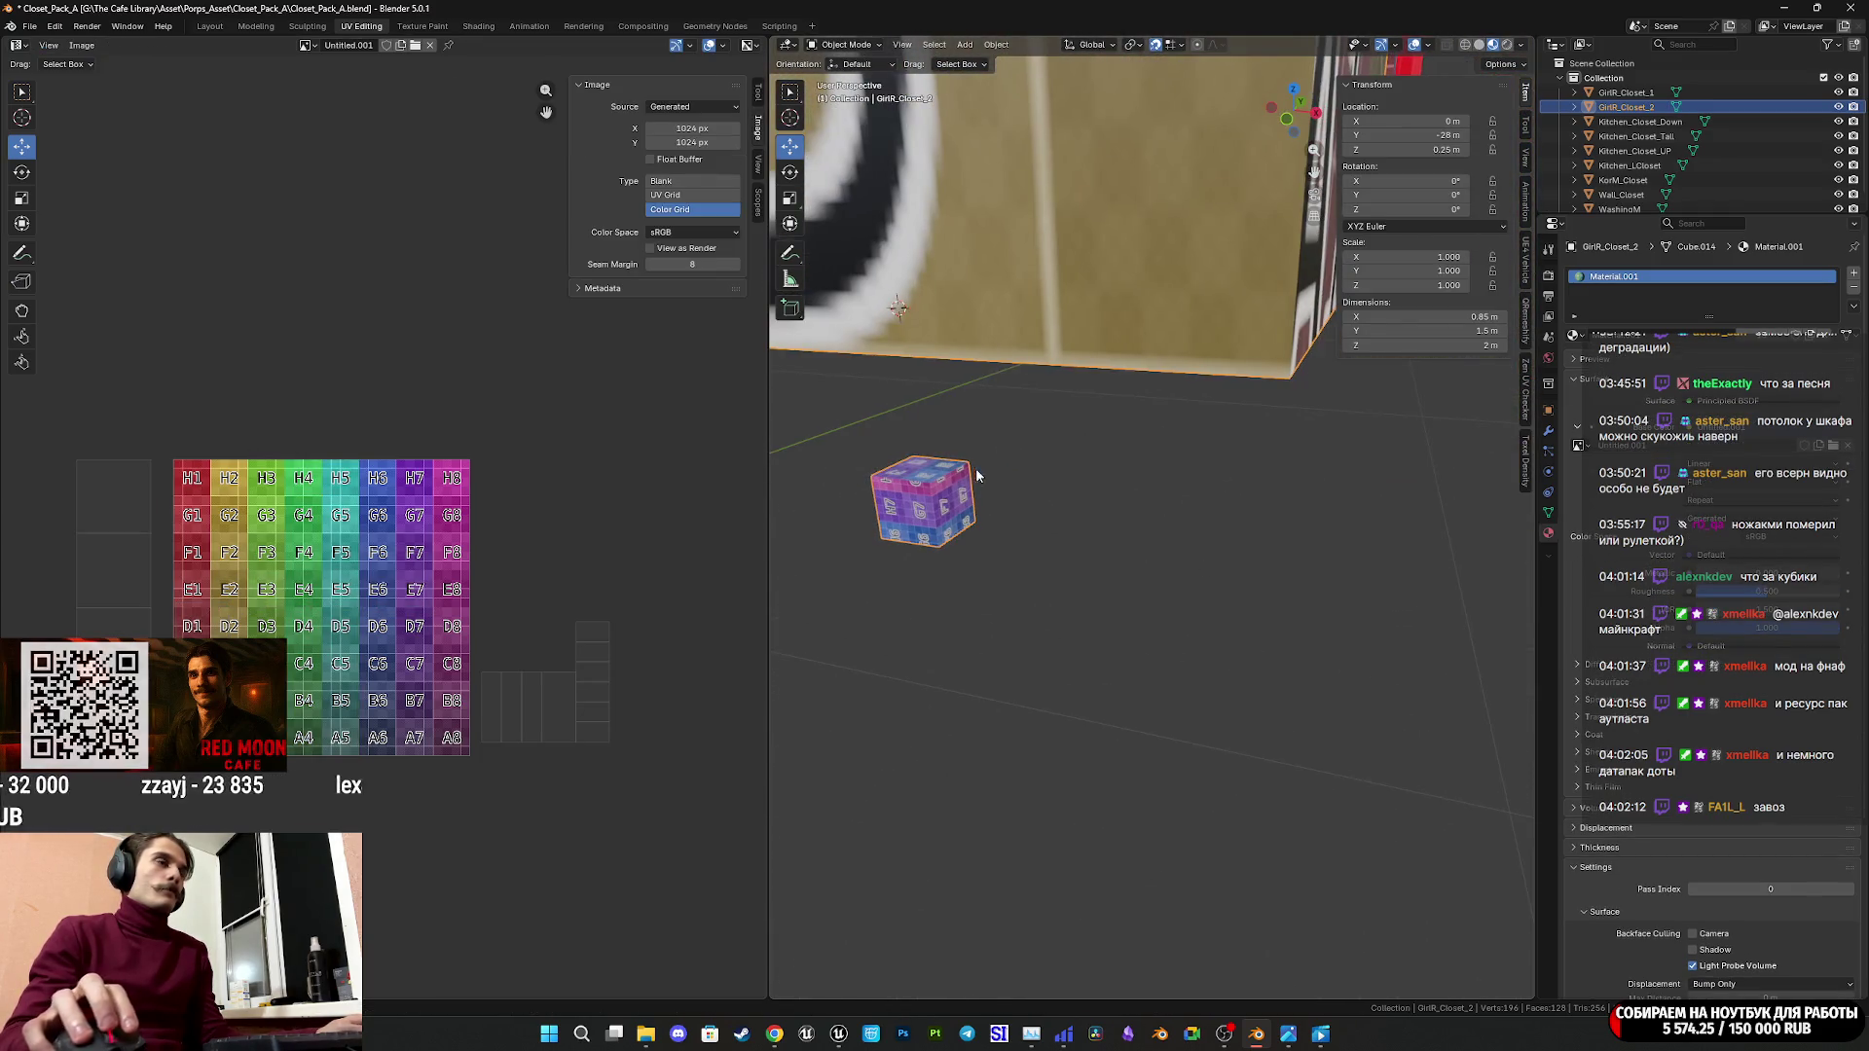
key("Tab")
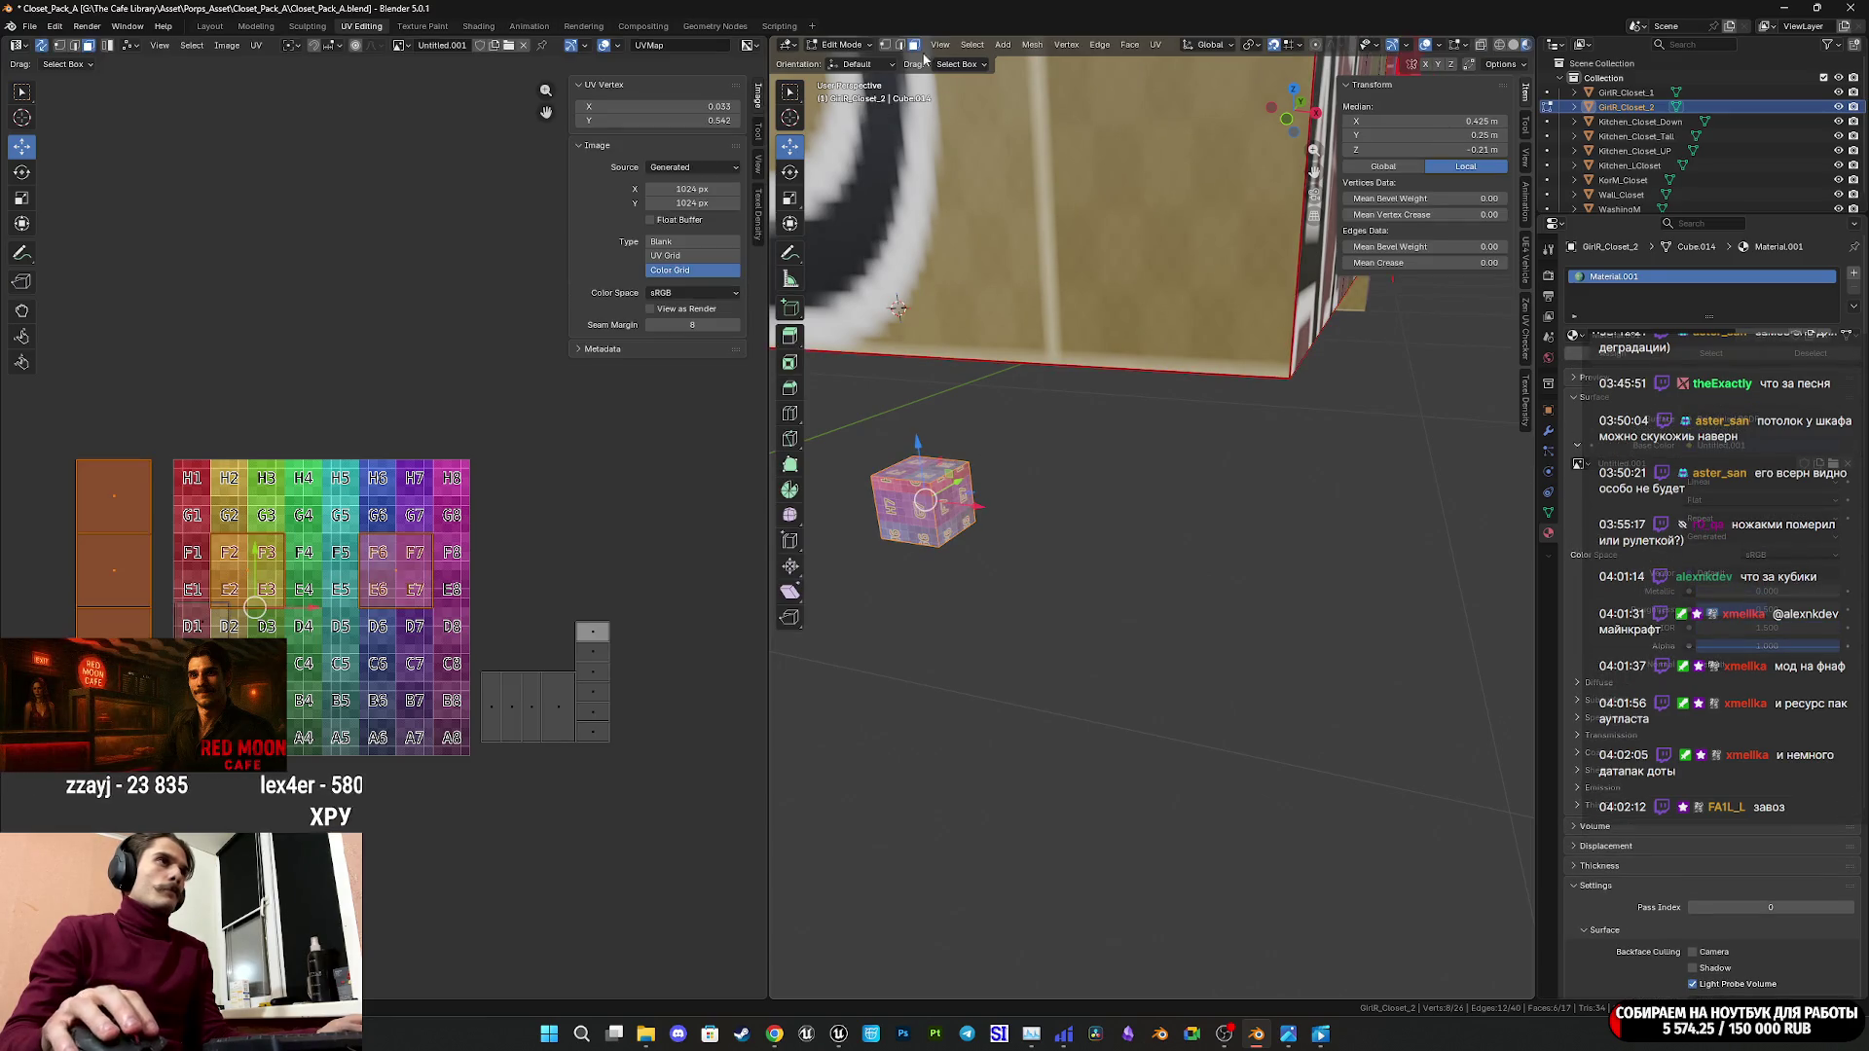
left_click(919, 474)
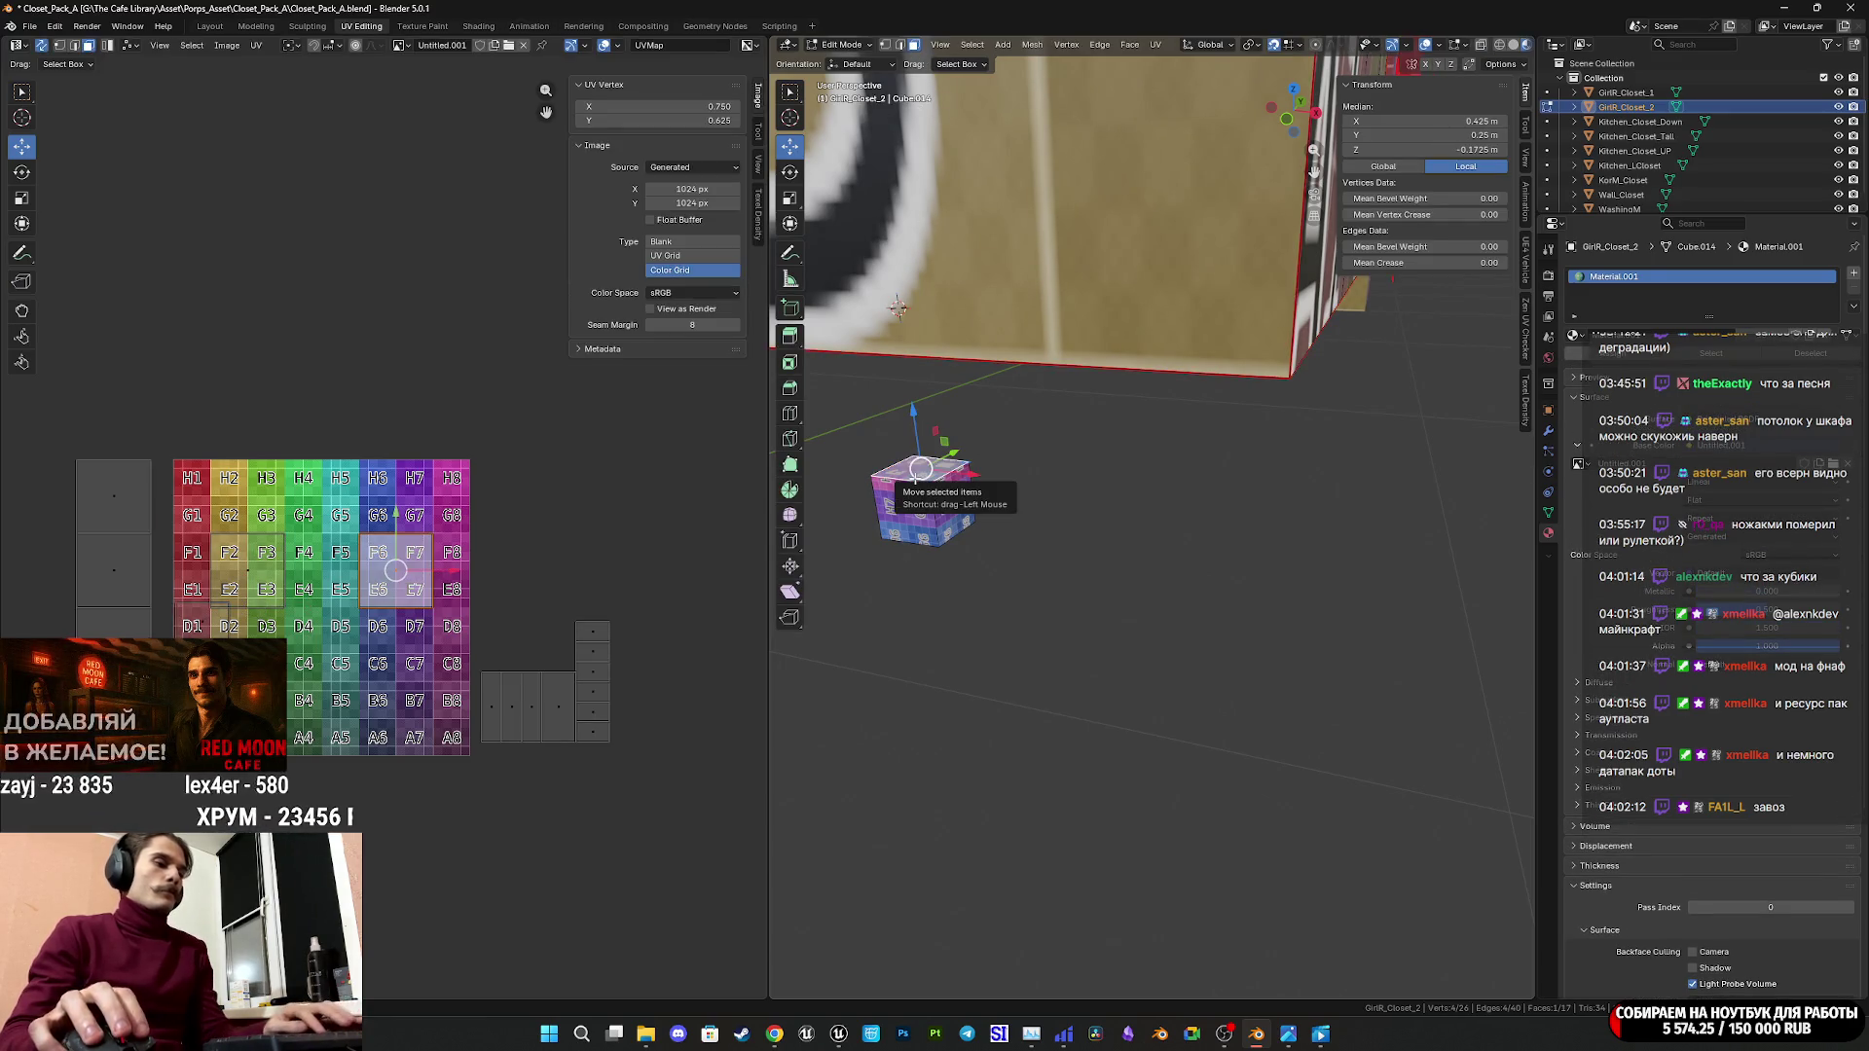
middle_click_drag(1107, 423, 1013, 418)
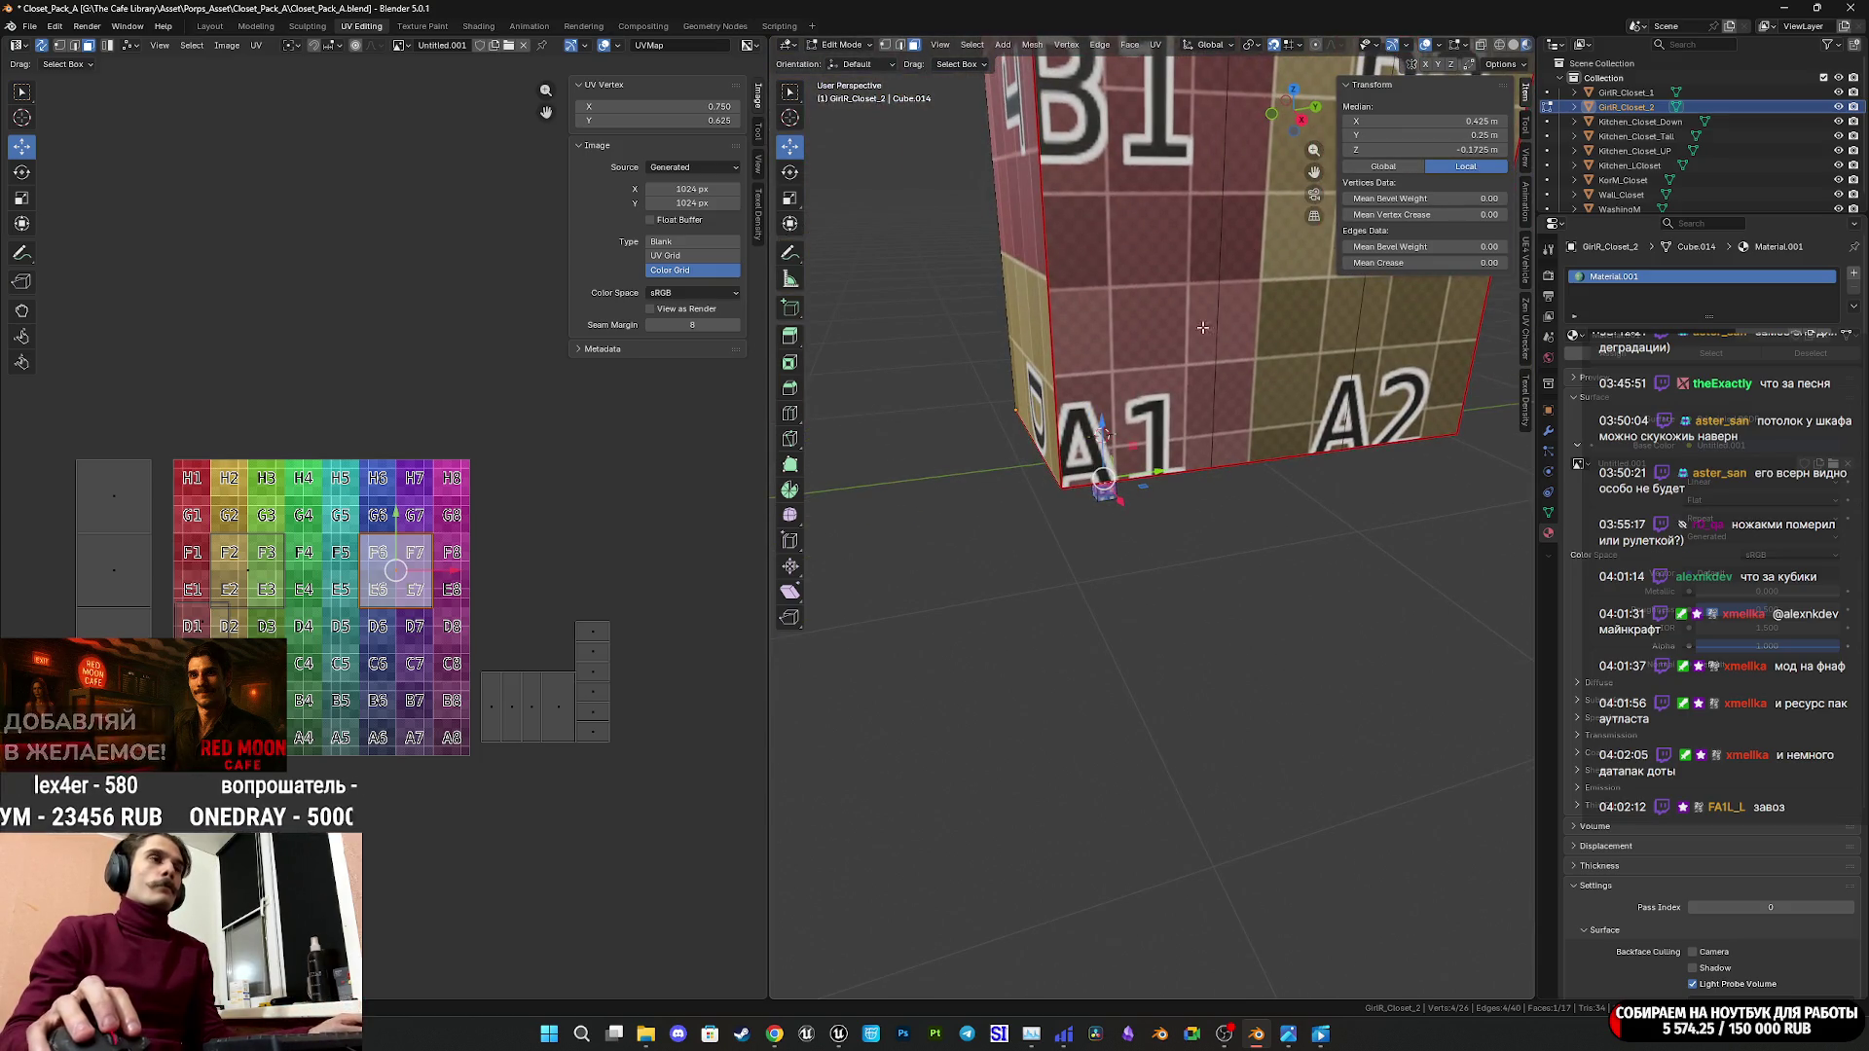
mouse_move(1164, 366)
middle_mouse_down()
mouse_move(1143, 324)
mouse_move(1133, 395)
mouse_move(1115, 393)
mouse_move(1343, 283)
middle_mouse_up()
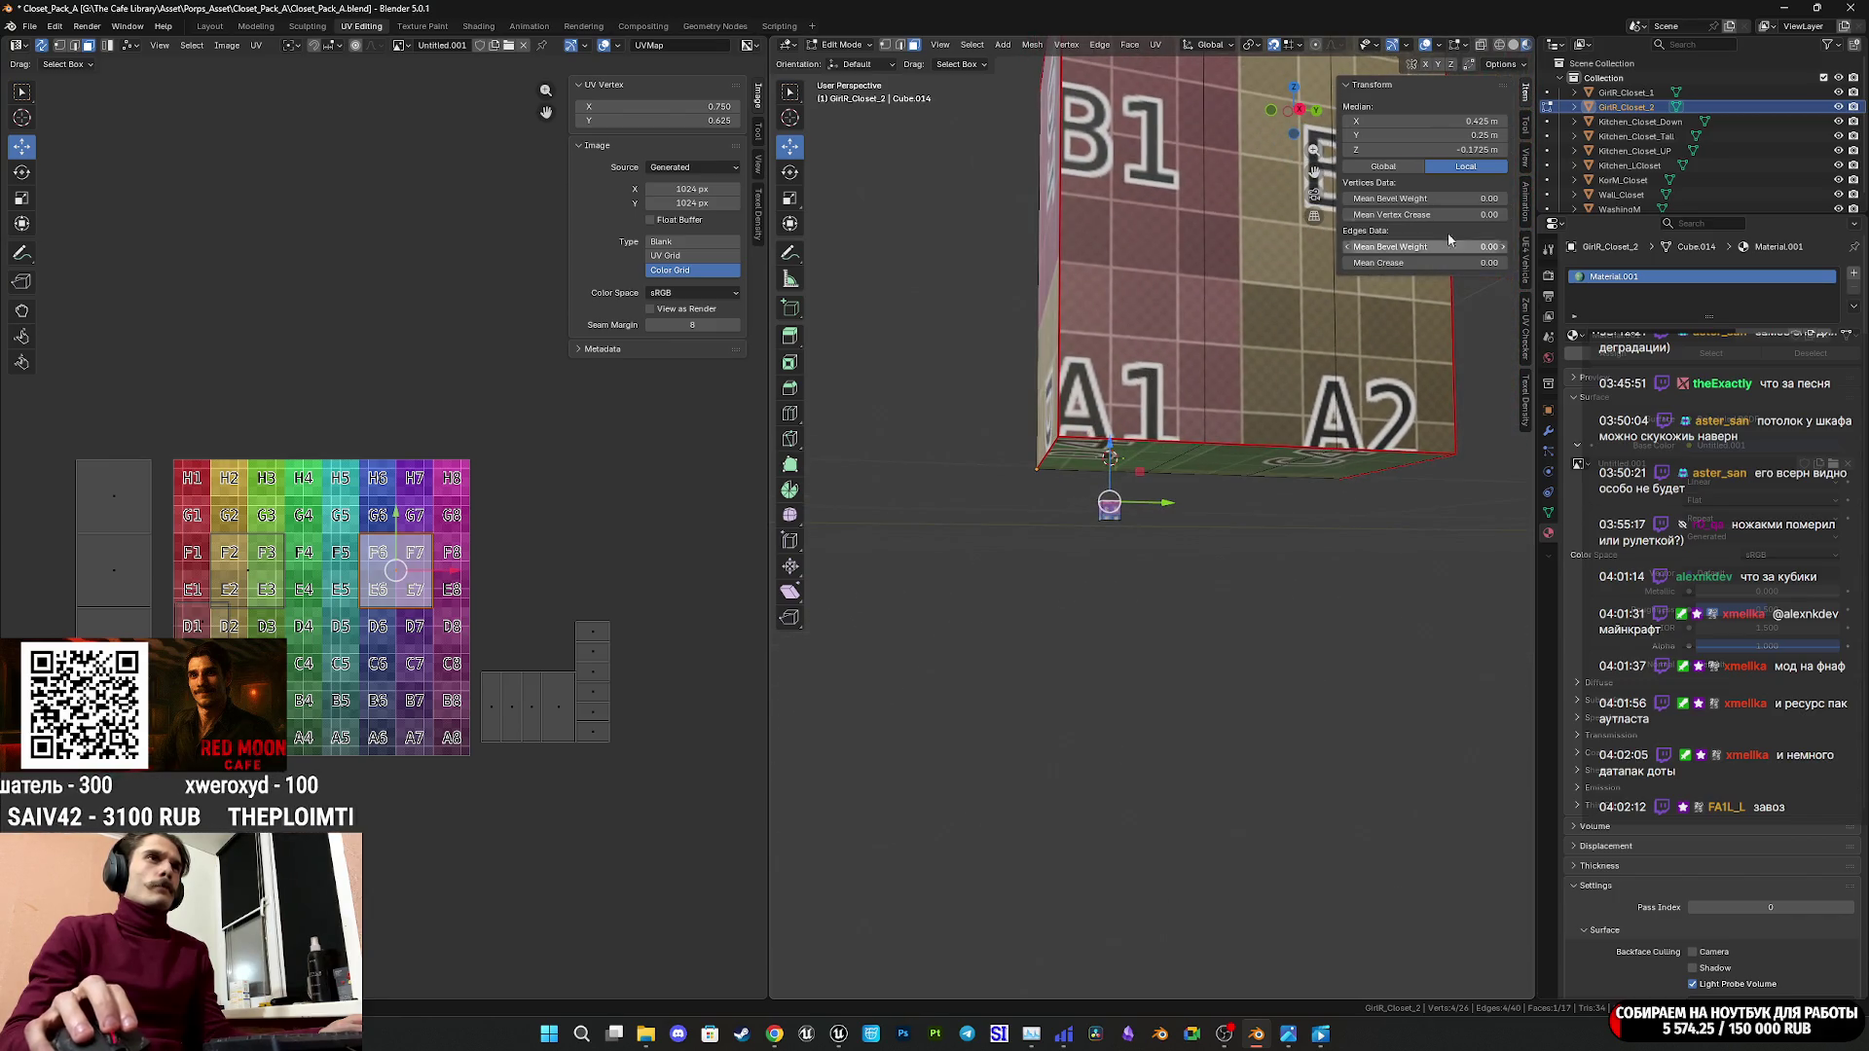
Set the selected face's Median Z to -0.25 m.
left_click(1470, 151)
key("Return")
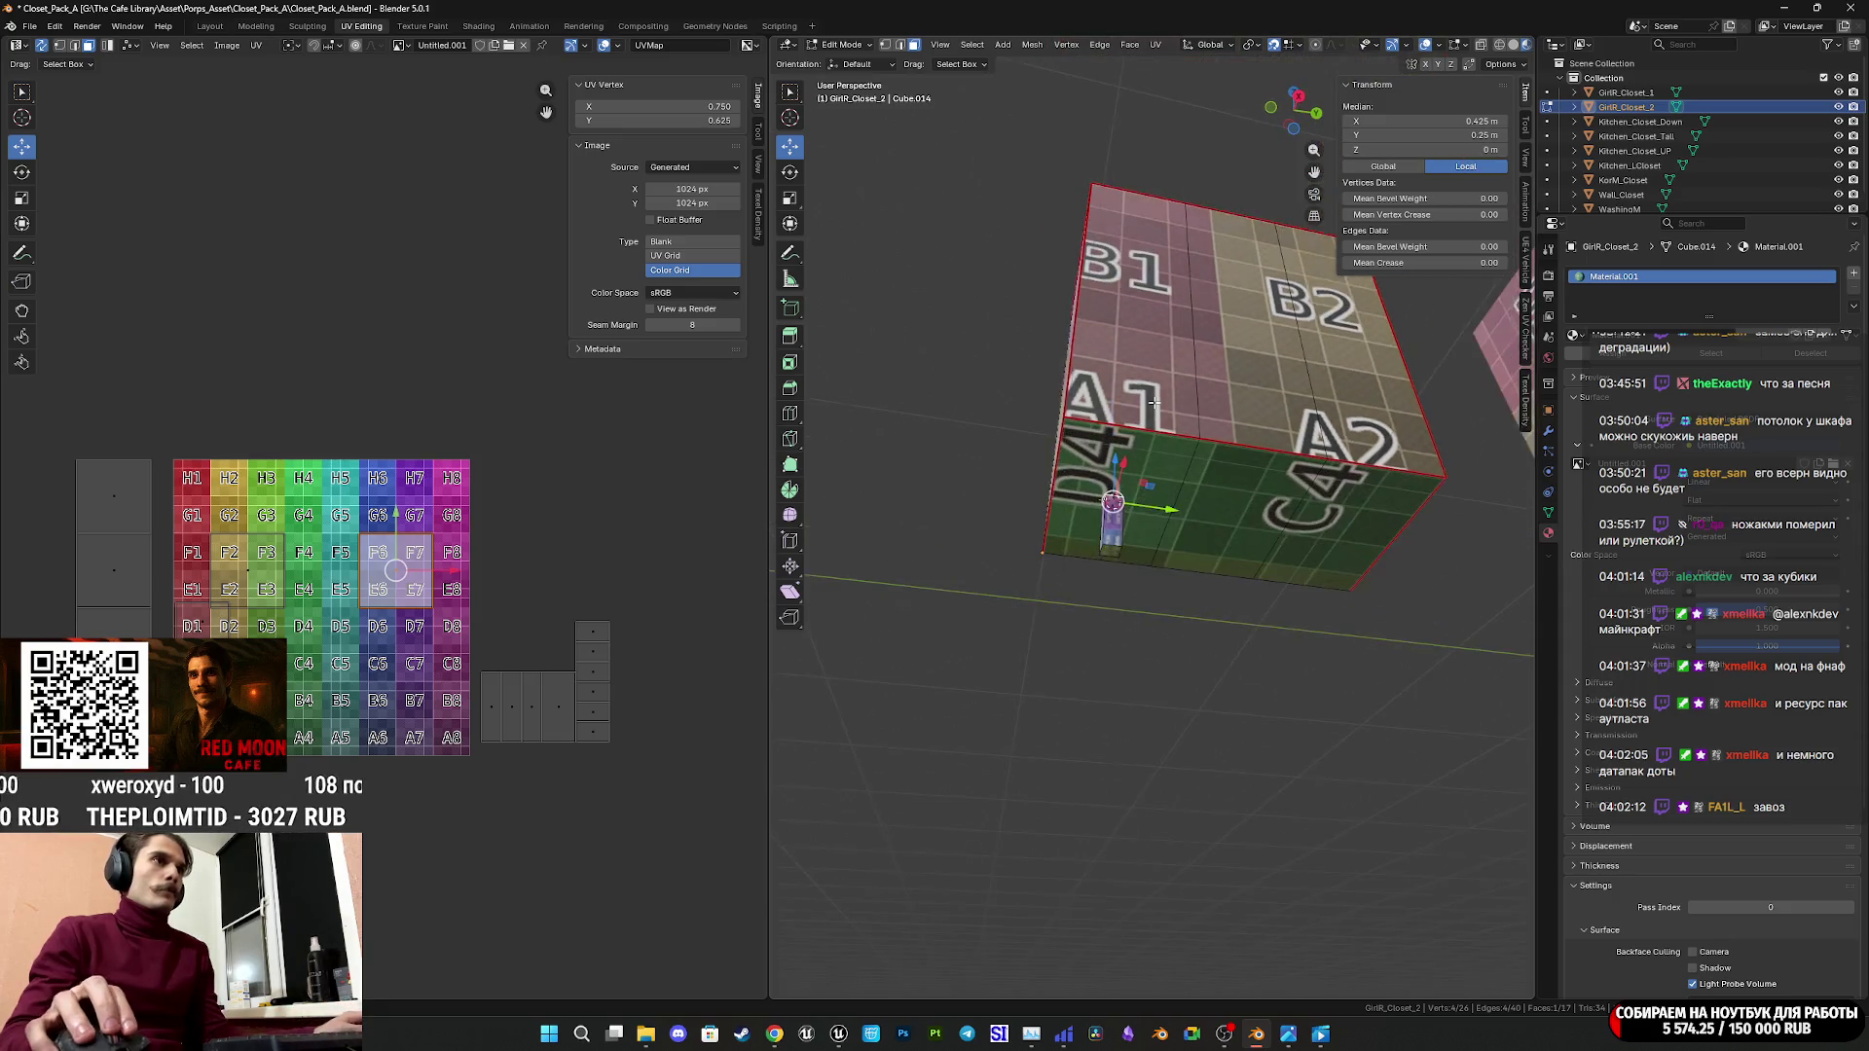
middle_click_drag(1431, 195, 1365, 295)
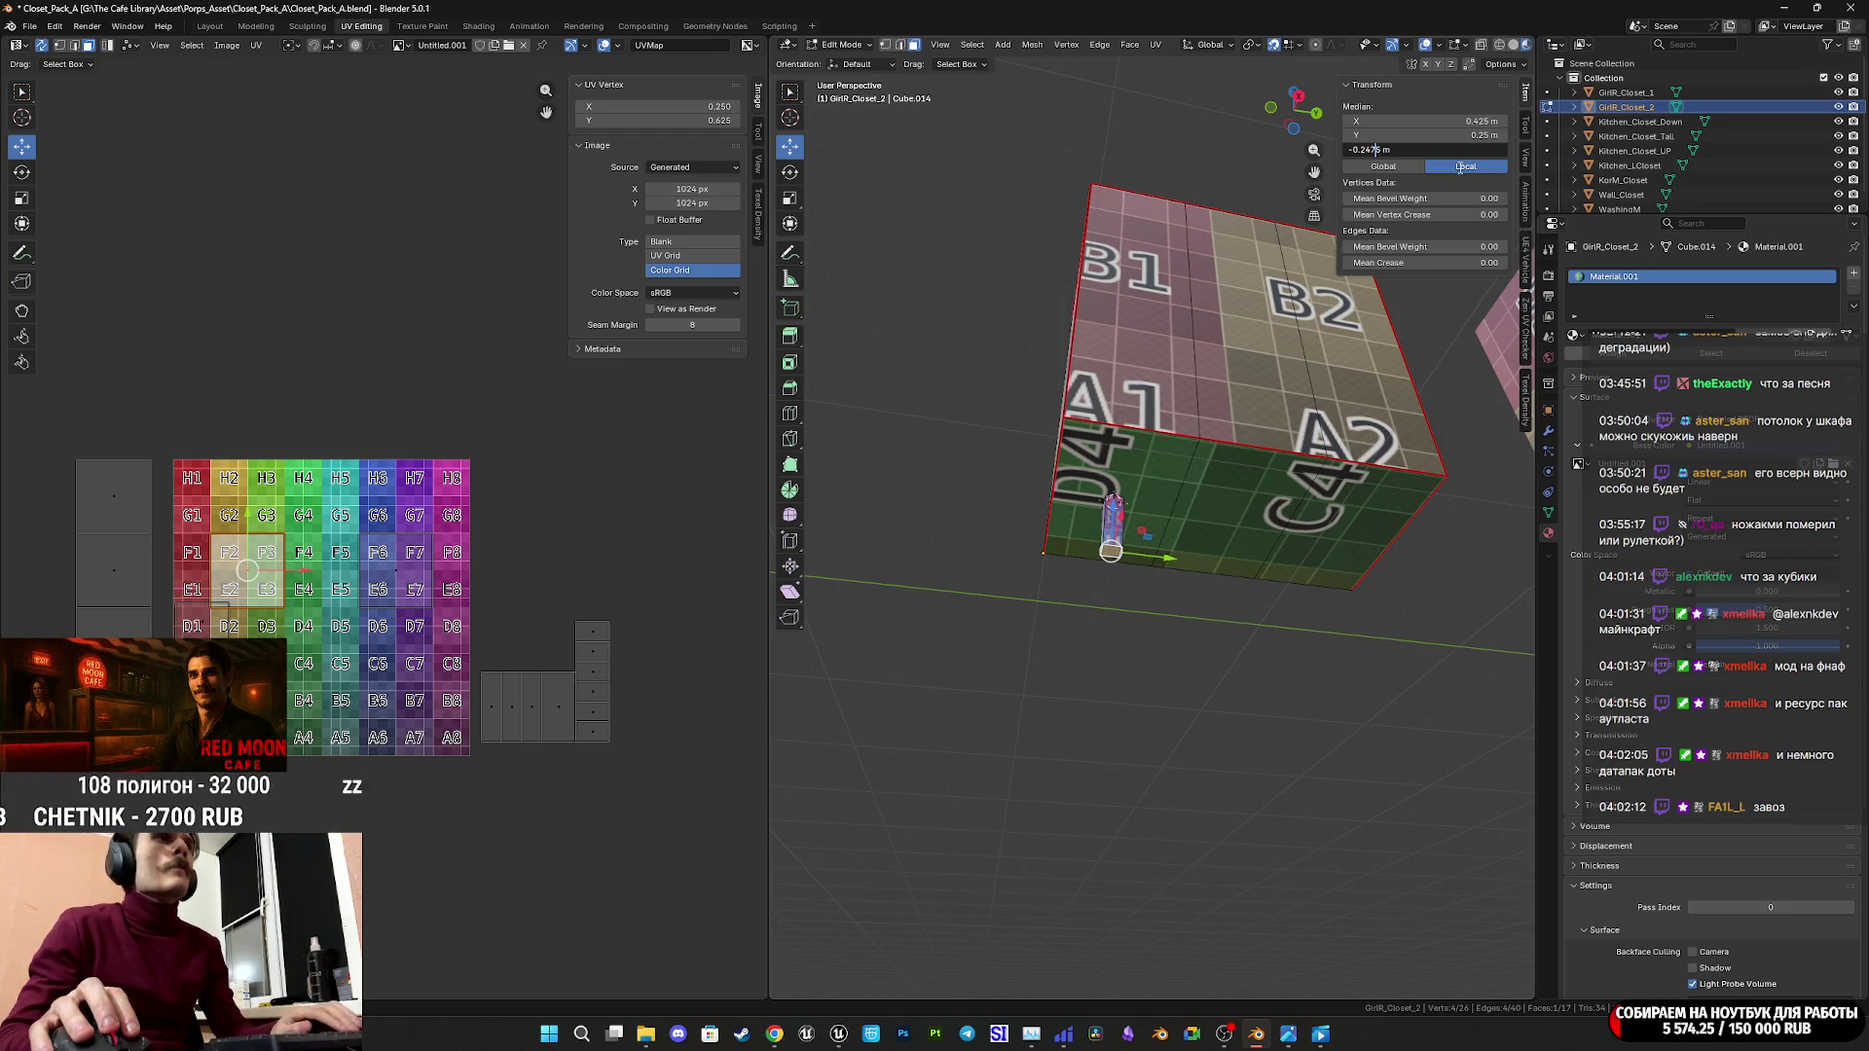
key("Return")
middle_click_drag(1266, 351, 1316, 219)
scroll(1270, 311, "down", 3)
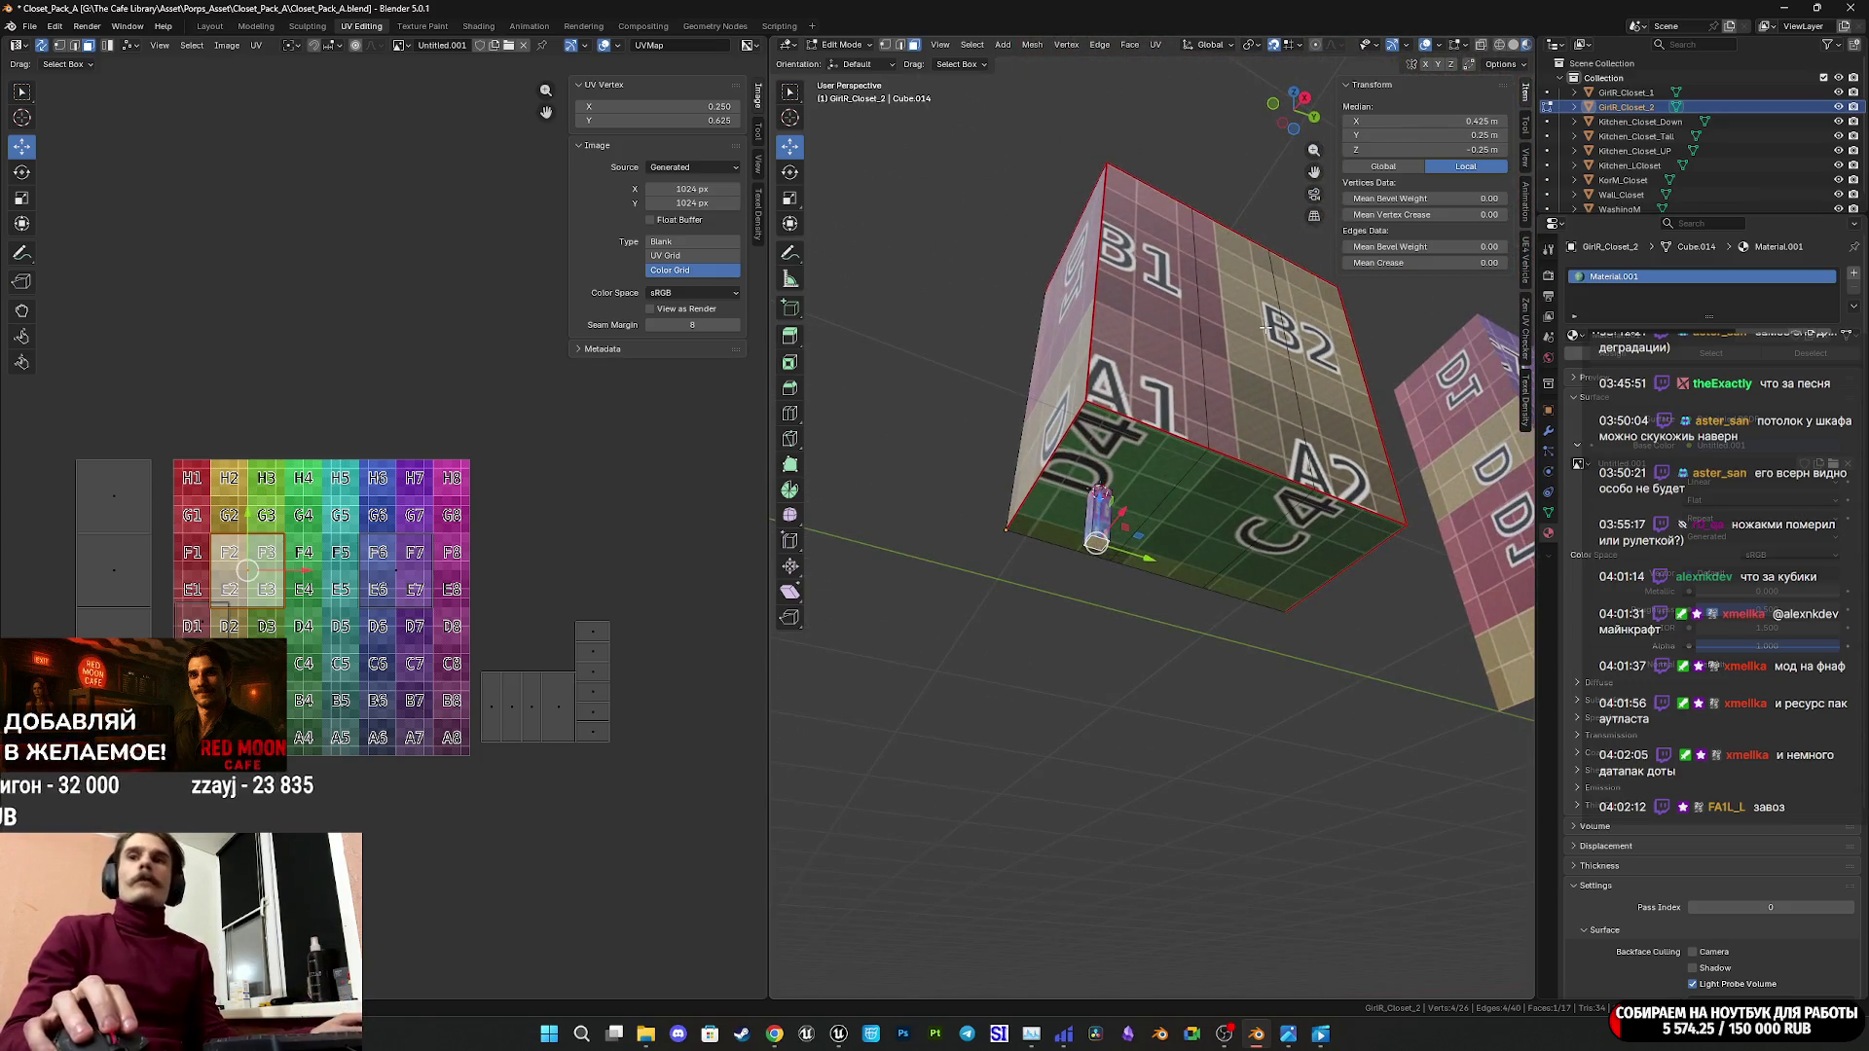
scroll(1263, 330, "up", 3)
mouse_move(1264, 330)
middle_mouse_down()
mouse_move(1203, 400)
mouse_move(1237, 564)
middle_mouse_up()
scroll(1203, 398, "up", 6)
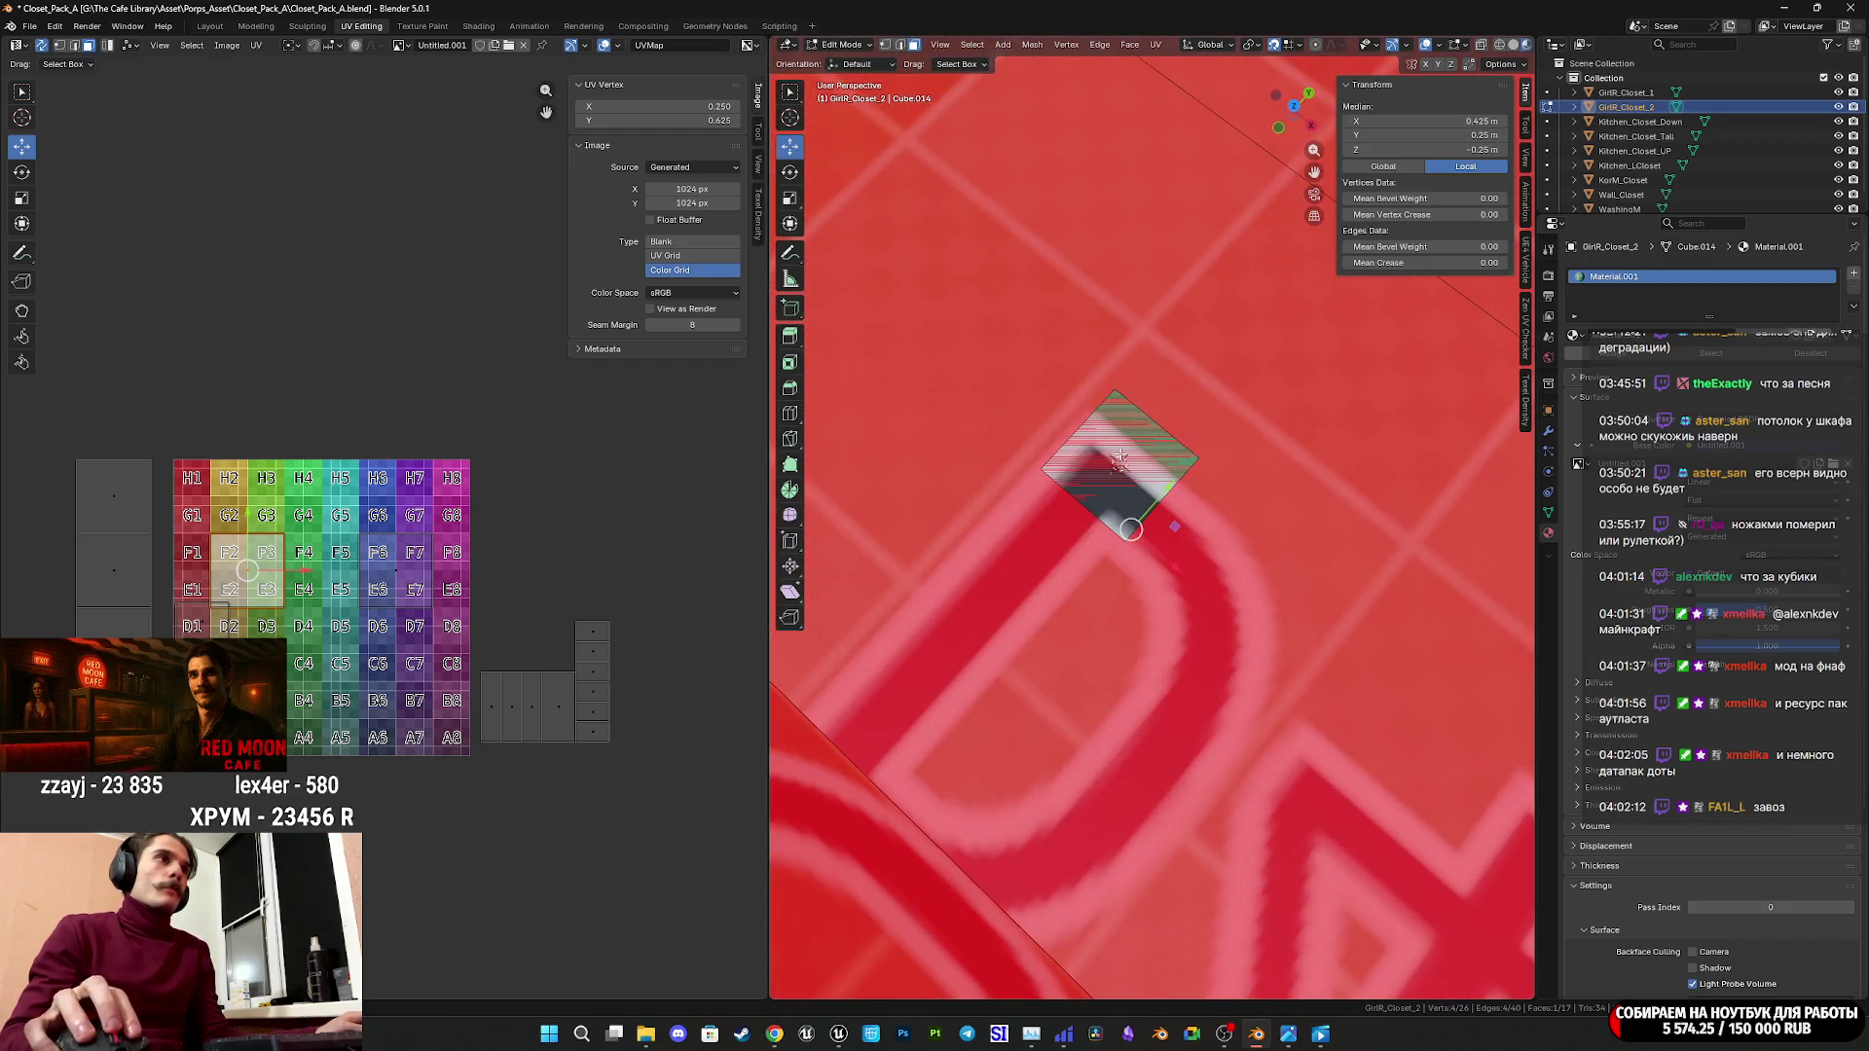
Delete the small block's top face.
left_click(1164, 474)
key("x")
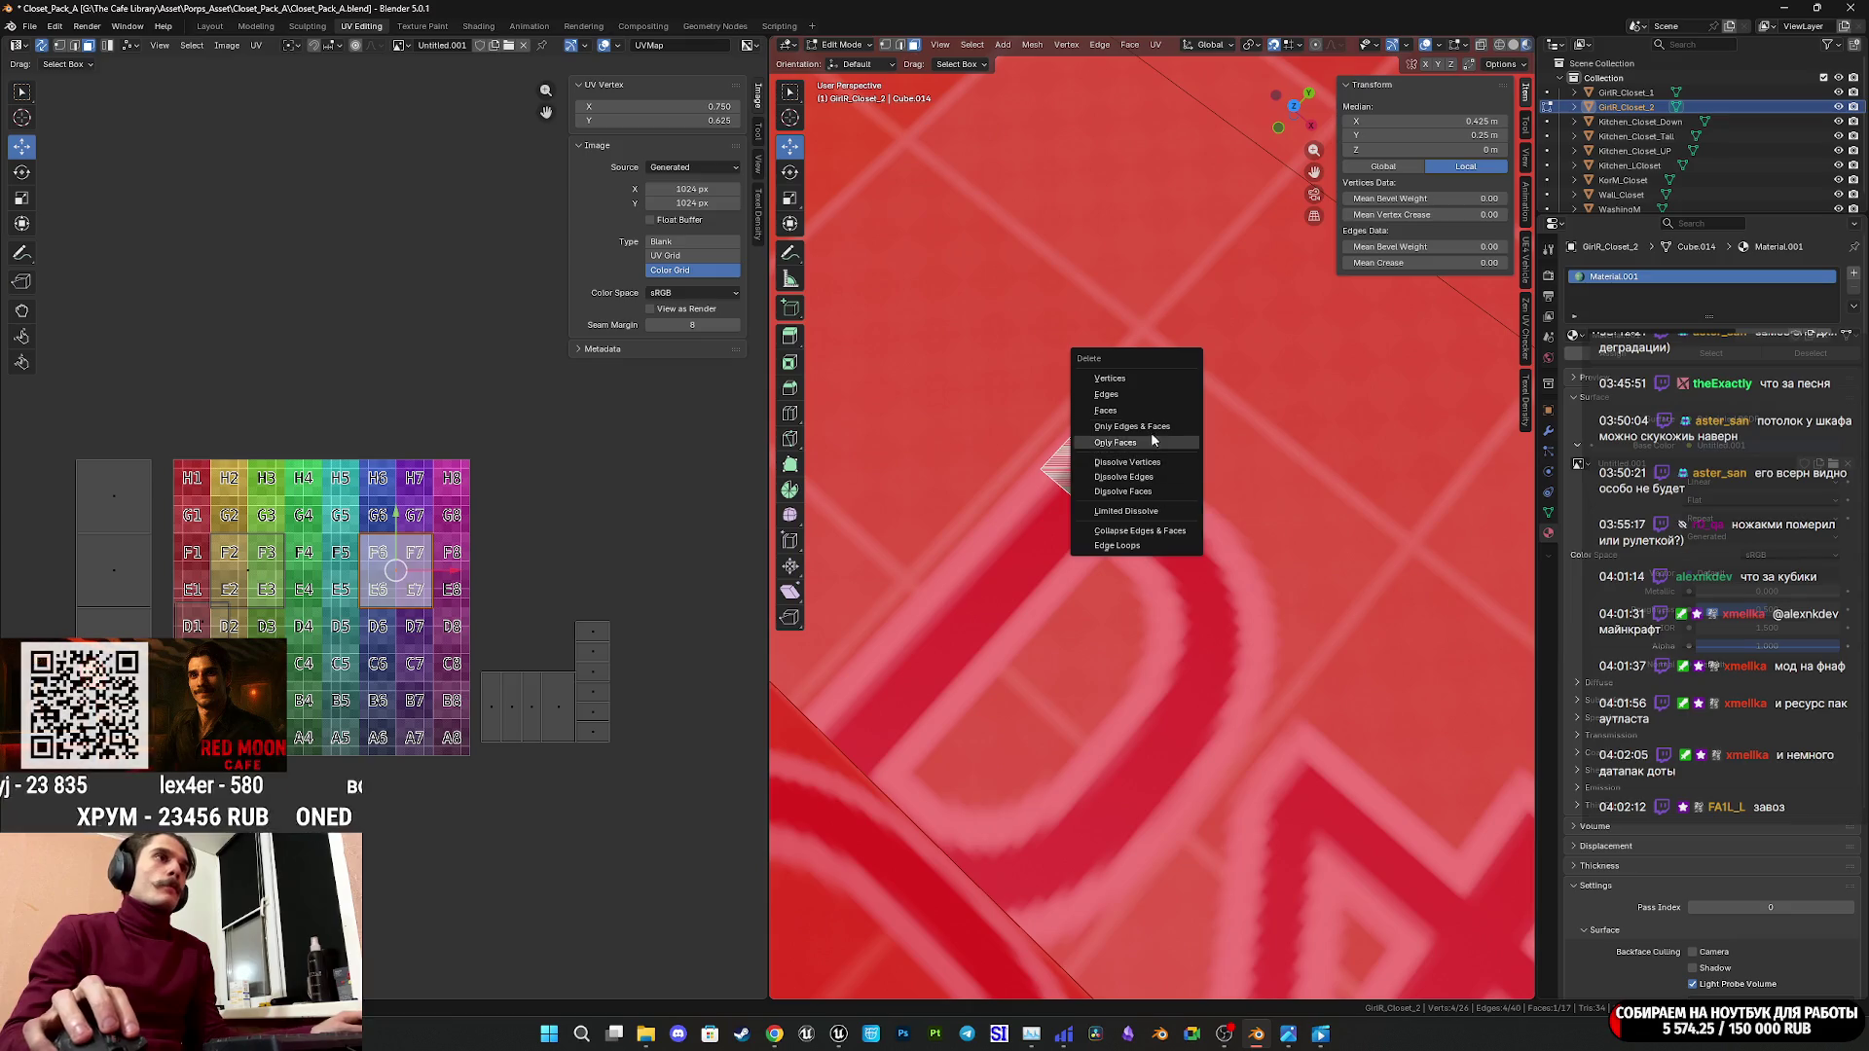
left_click(1122, 413)
scroll(1158, 399, "down", 6)
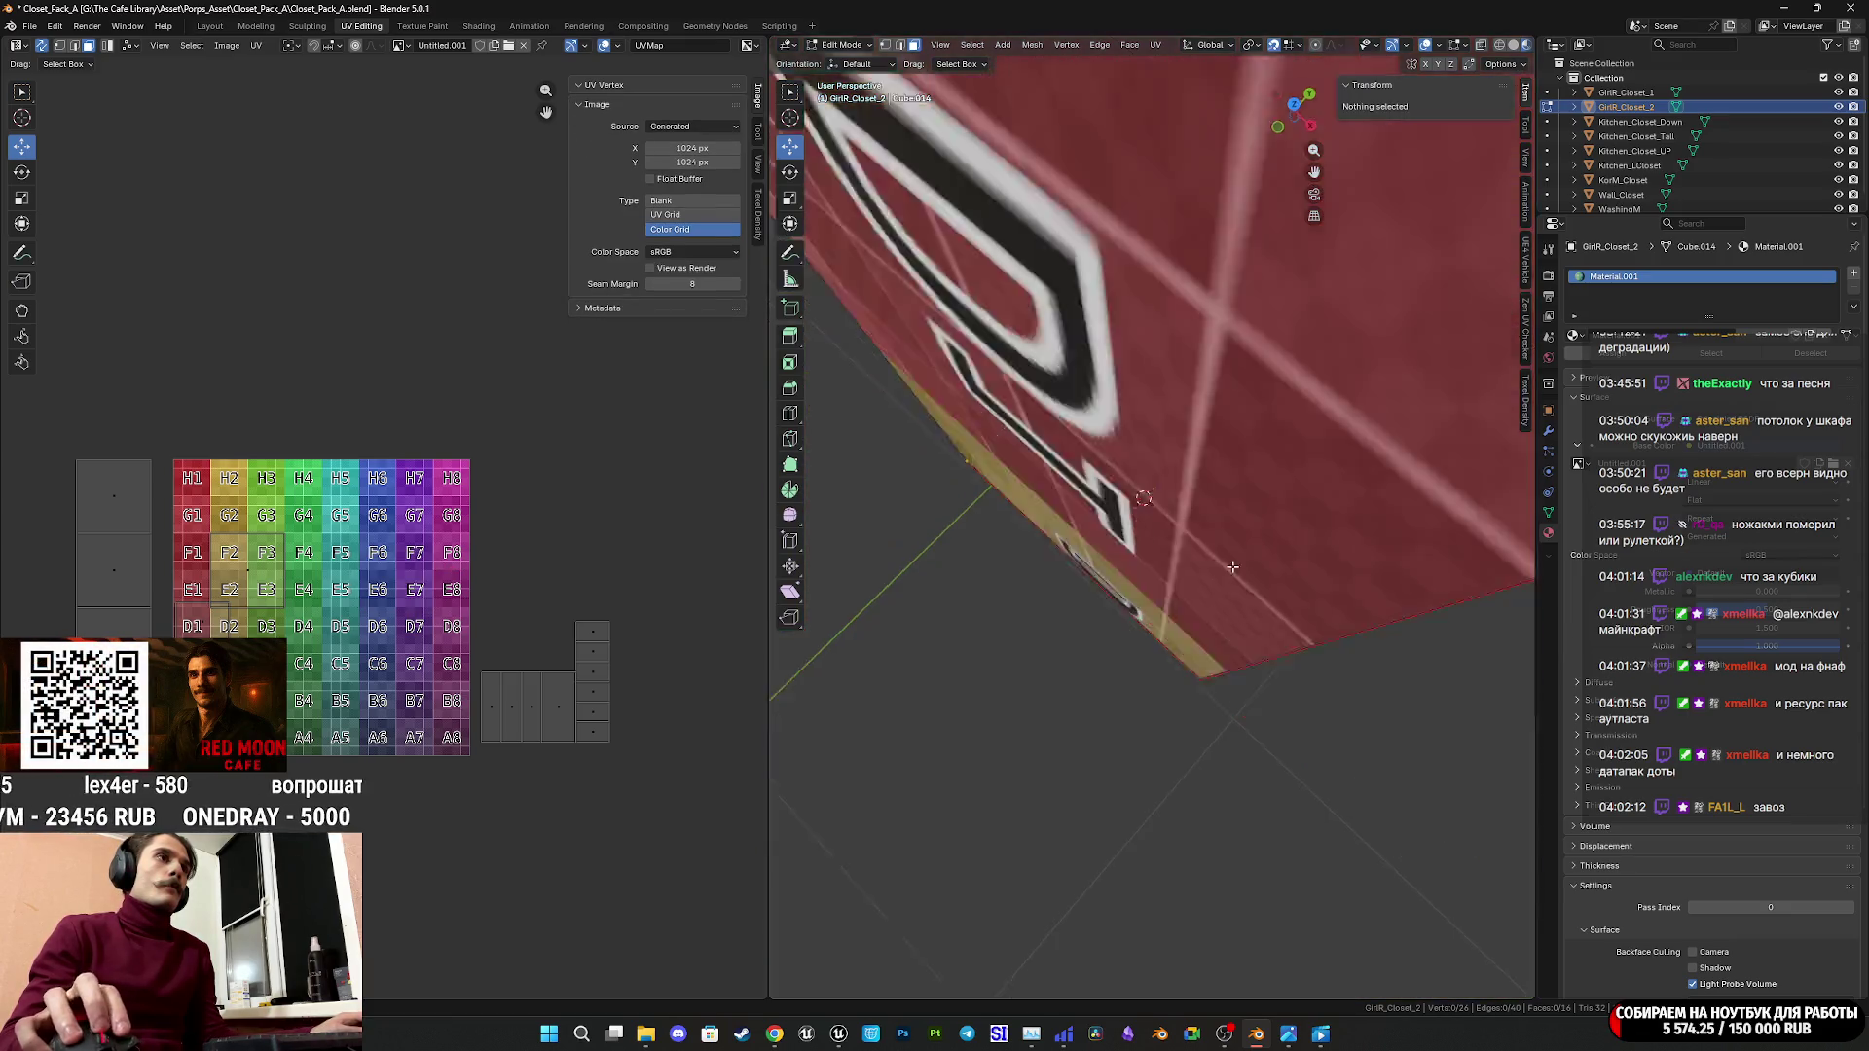
scroll(1157, 398, "up", 3)
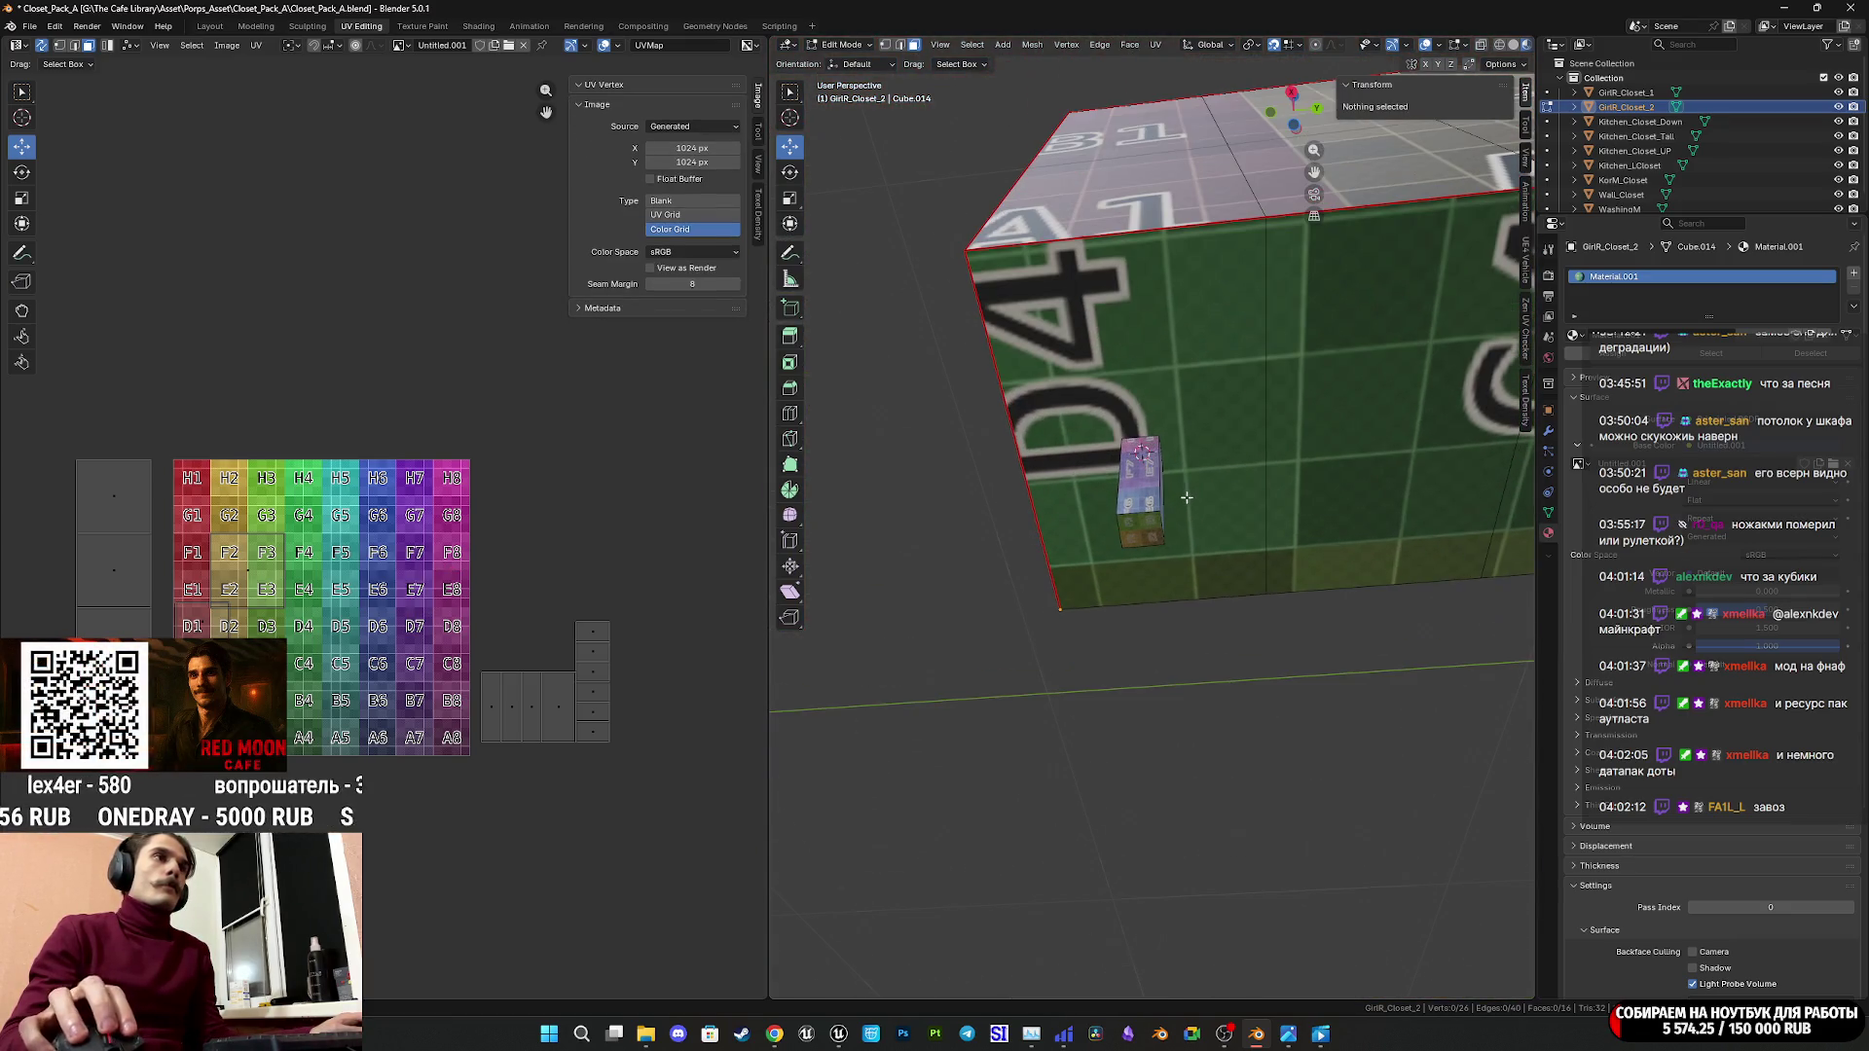
Delete a second face of the block and select the whole remaining block.
left_click(1145, 527)
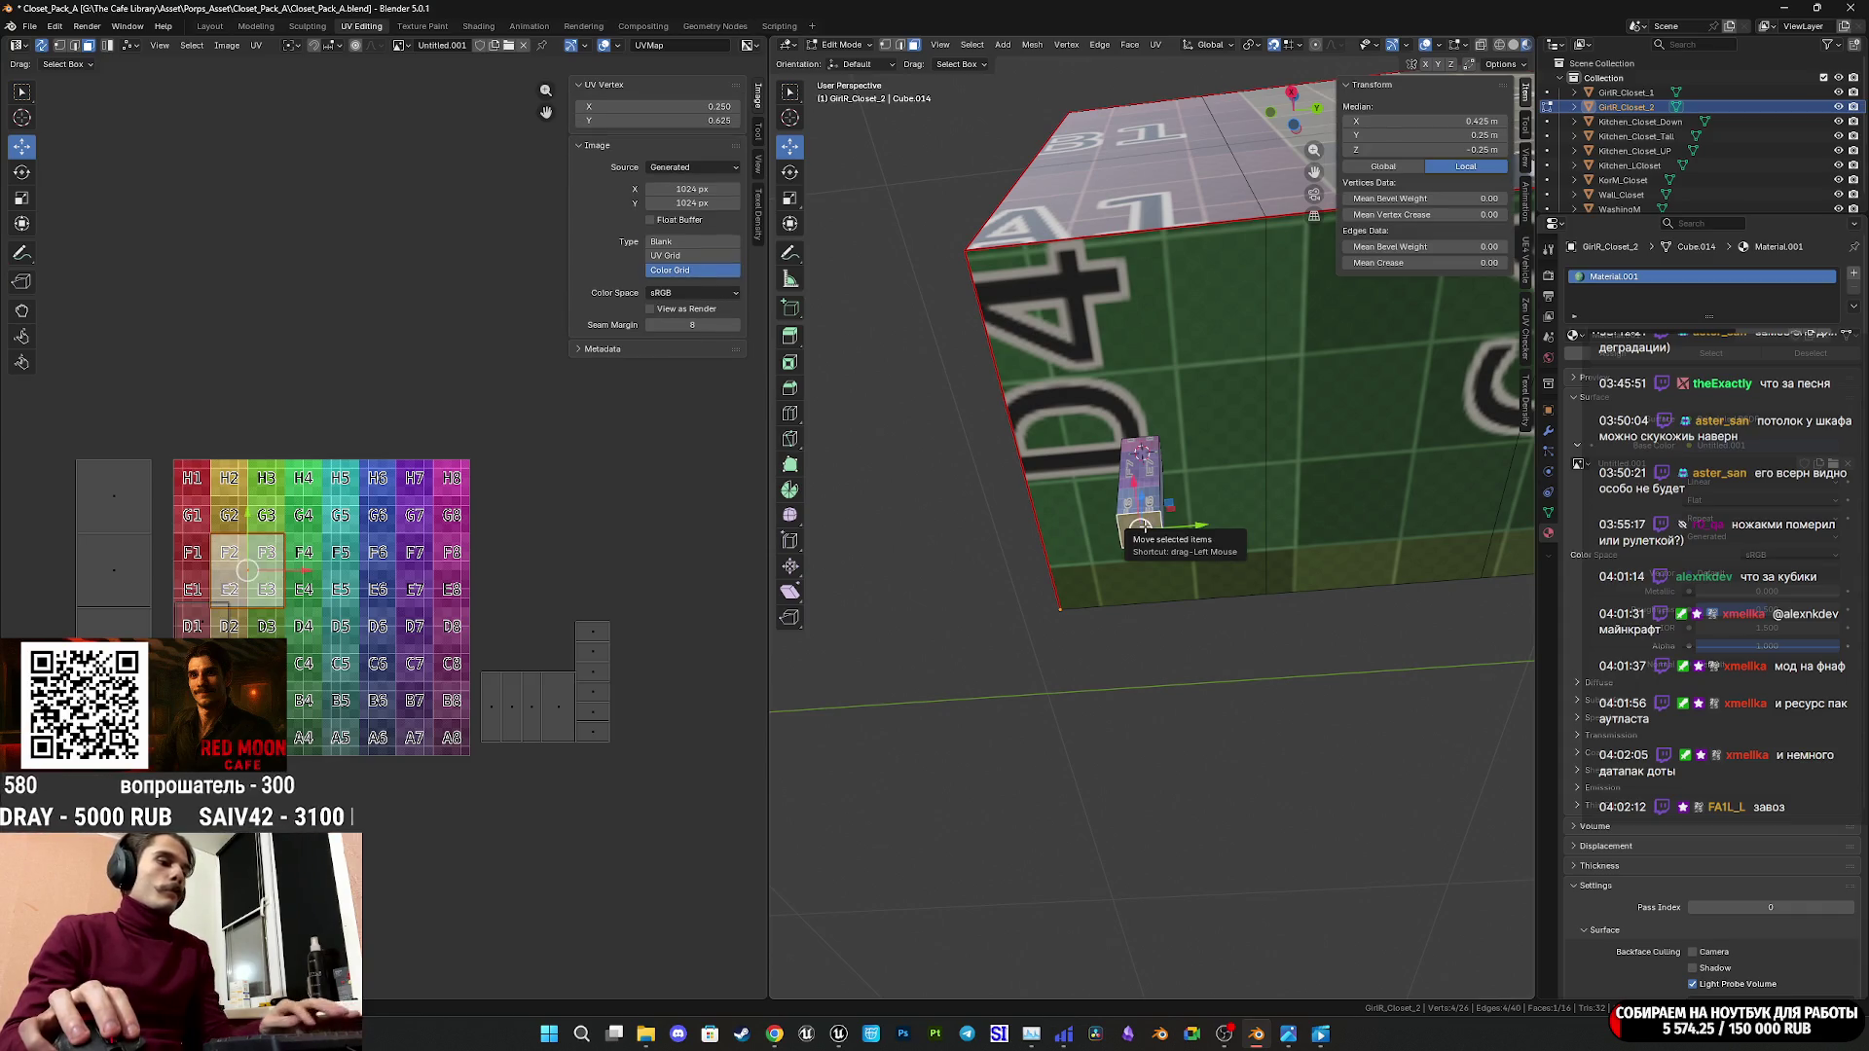
key("x")
left_click(1139, 524)
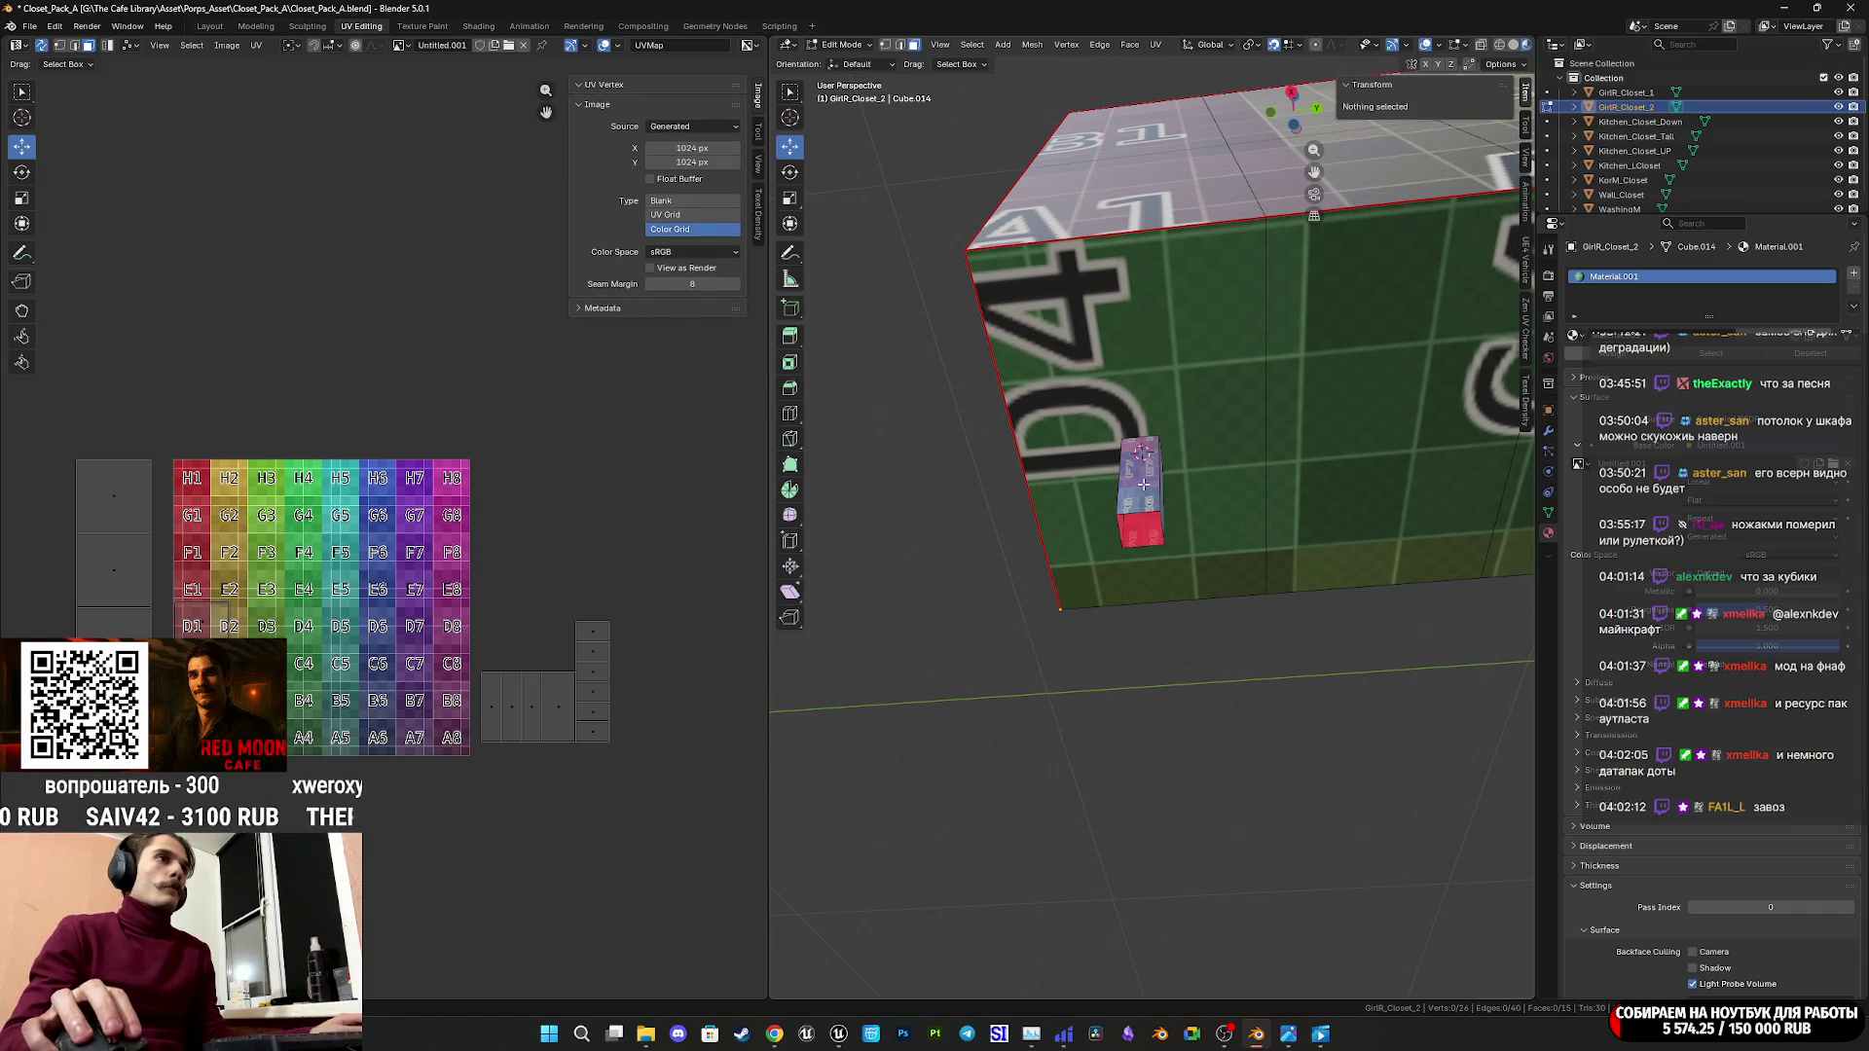
key("ctrl+l")
mouse_move(1143, 484)
middle_mouse_down()
mouse_move(1170, 547)
mouse_move(1260, 210)
middle_mouse_up()
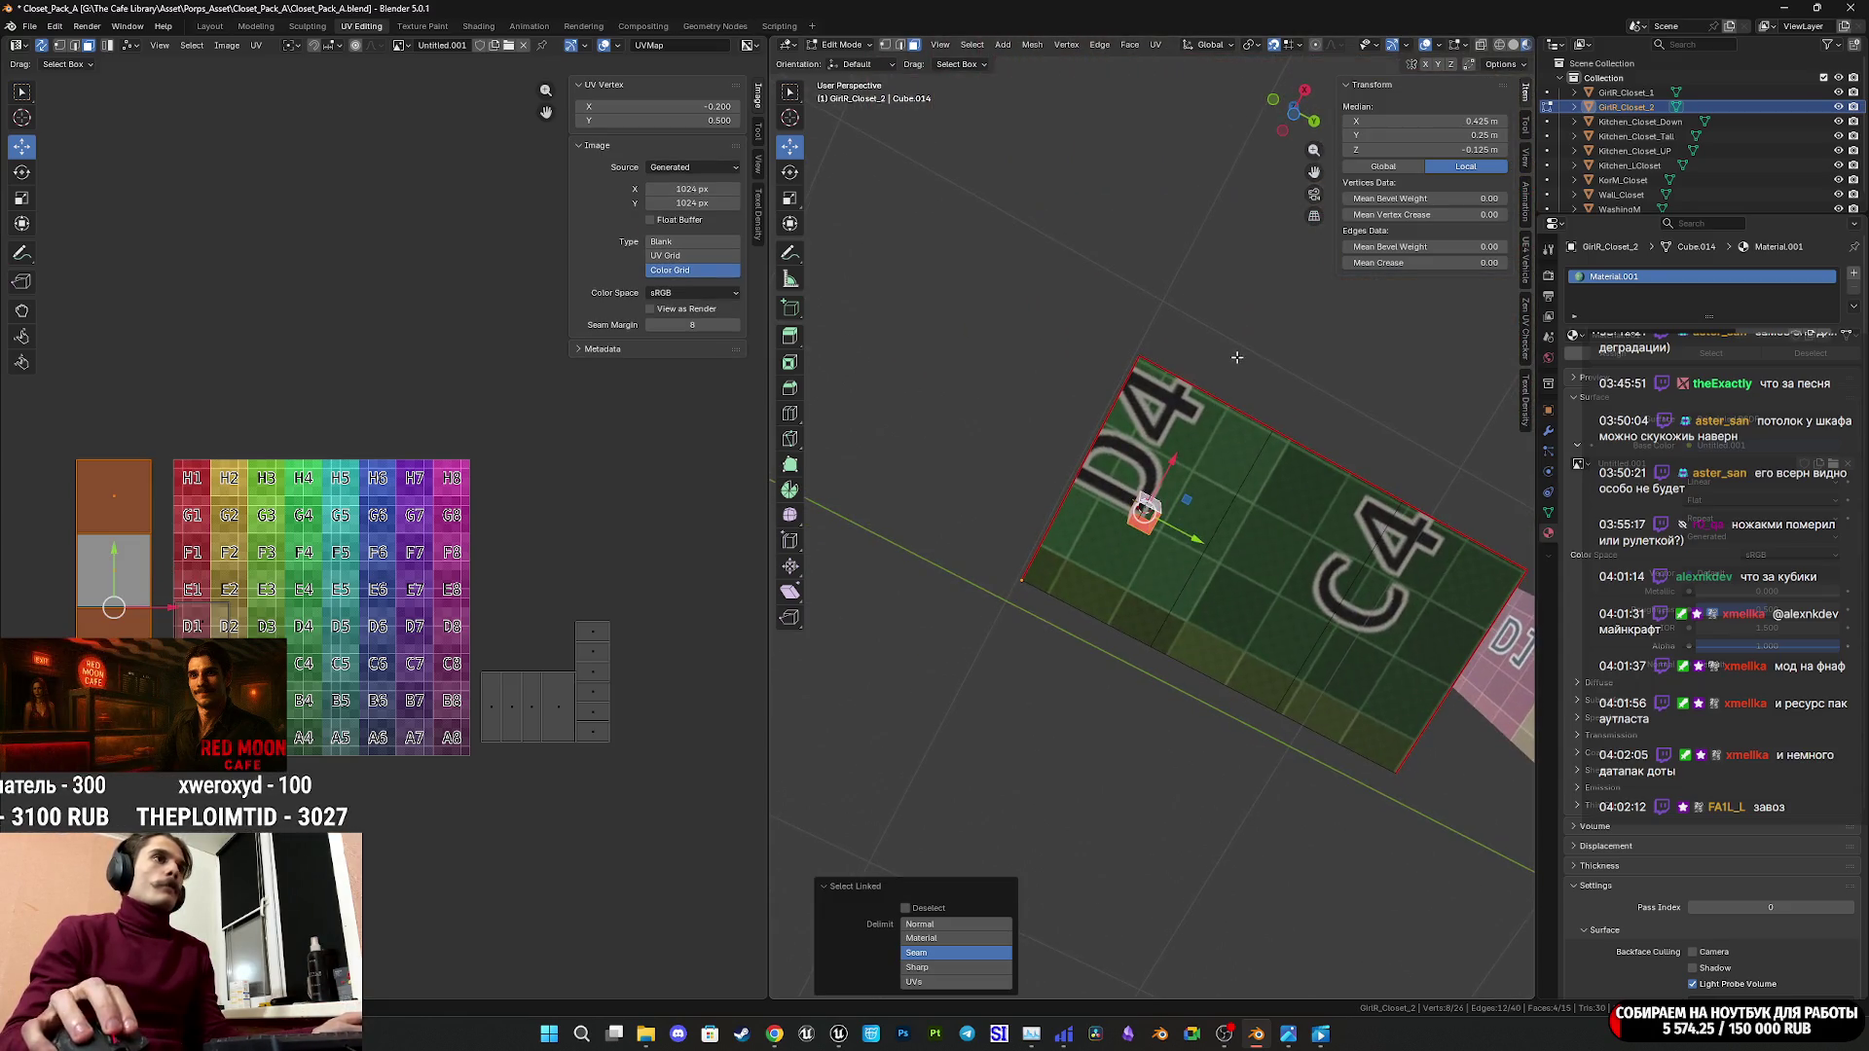
In Bottom view, drag the small block toward the cabinet's D4 corner.
left_click(1292, 122)
scroll(1144, 530, "up", 3)
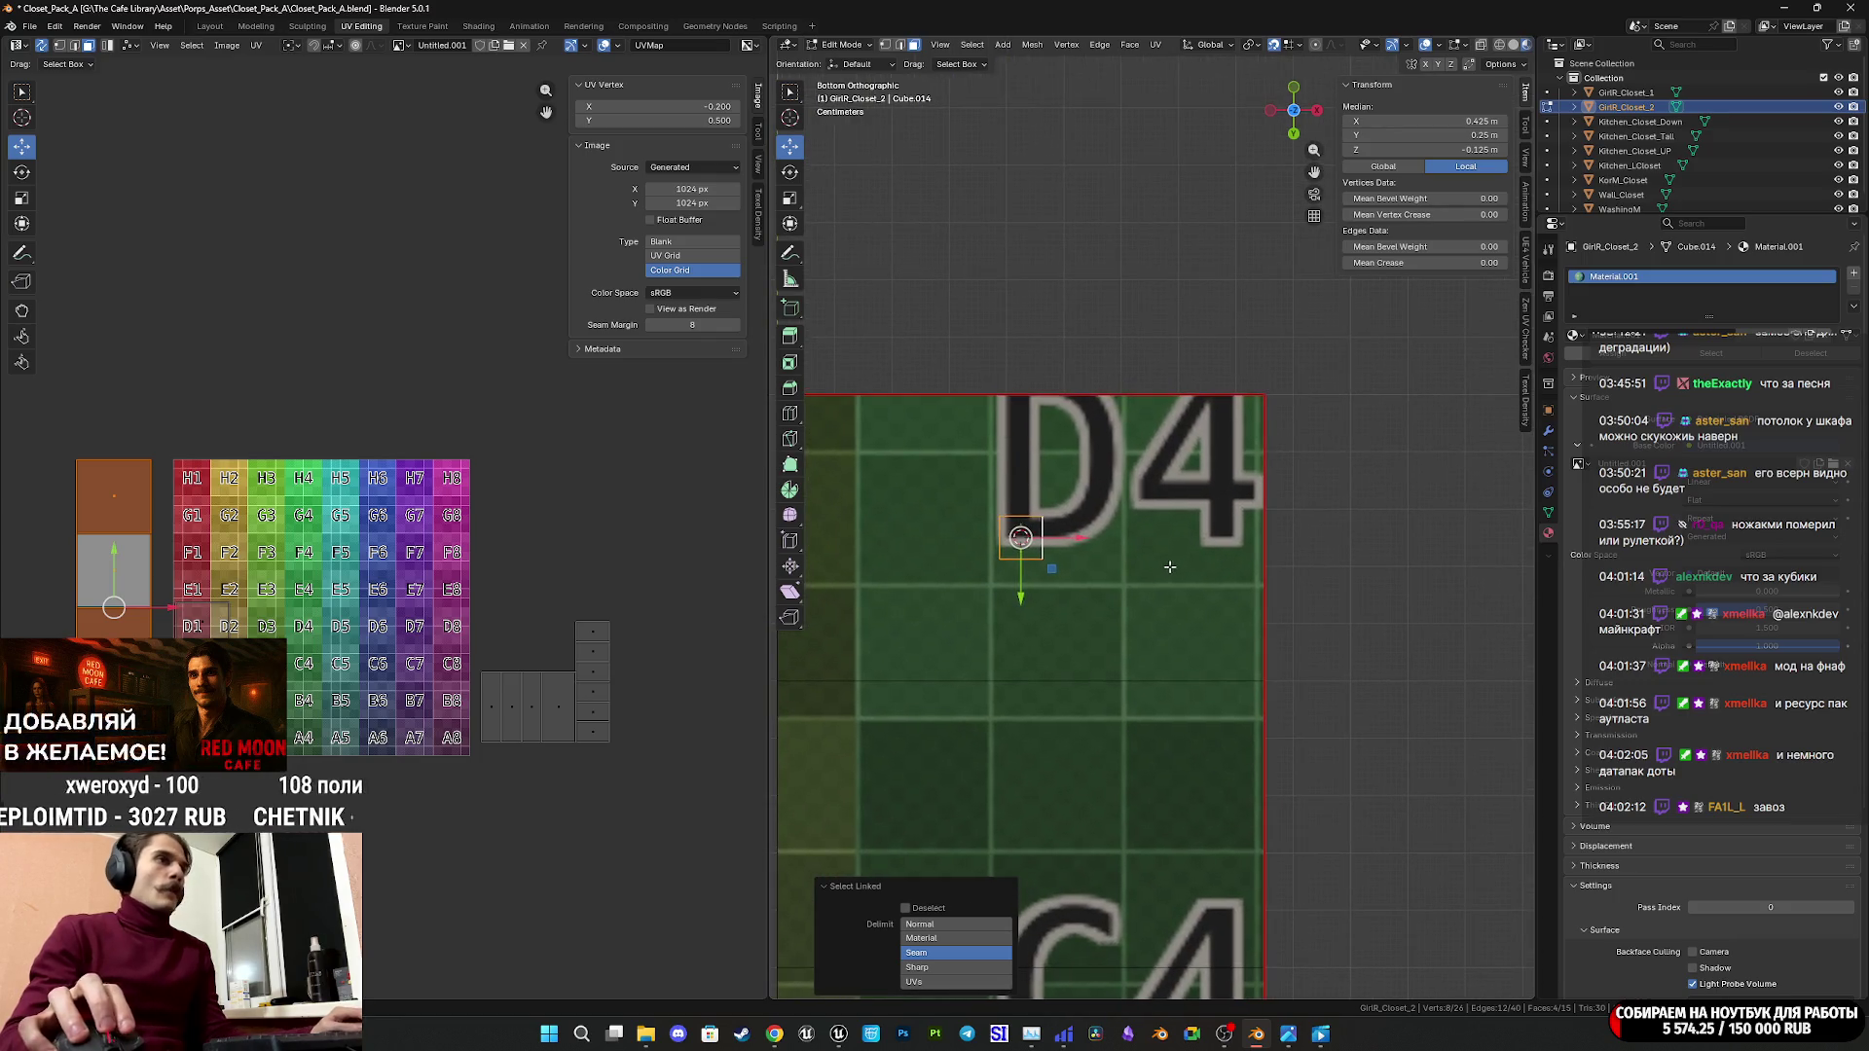
mouse_move(1020, 535)
left_mouse_down()
mouse_move(1277, 456)
mouse_move(1201, 446)
left_mouse_up()
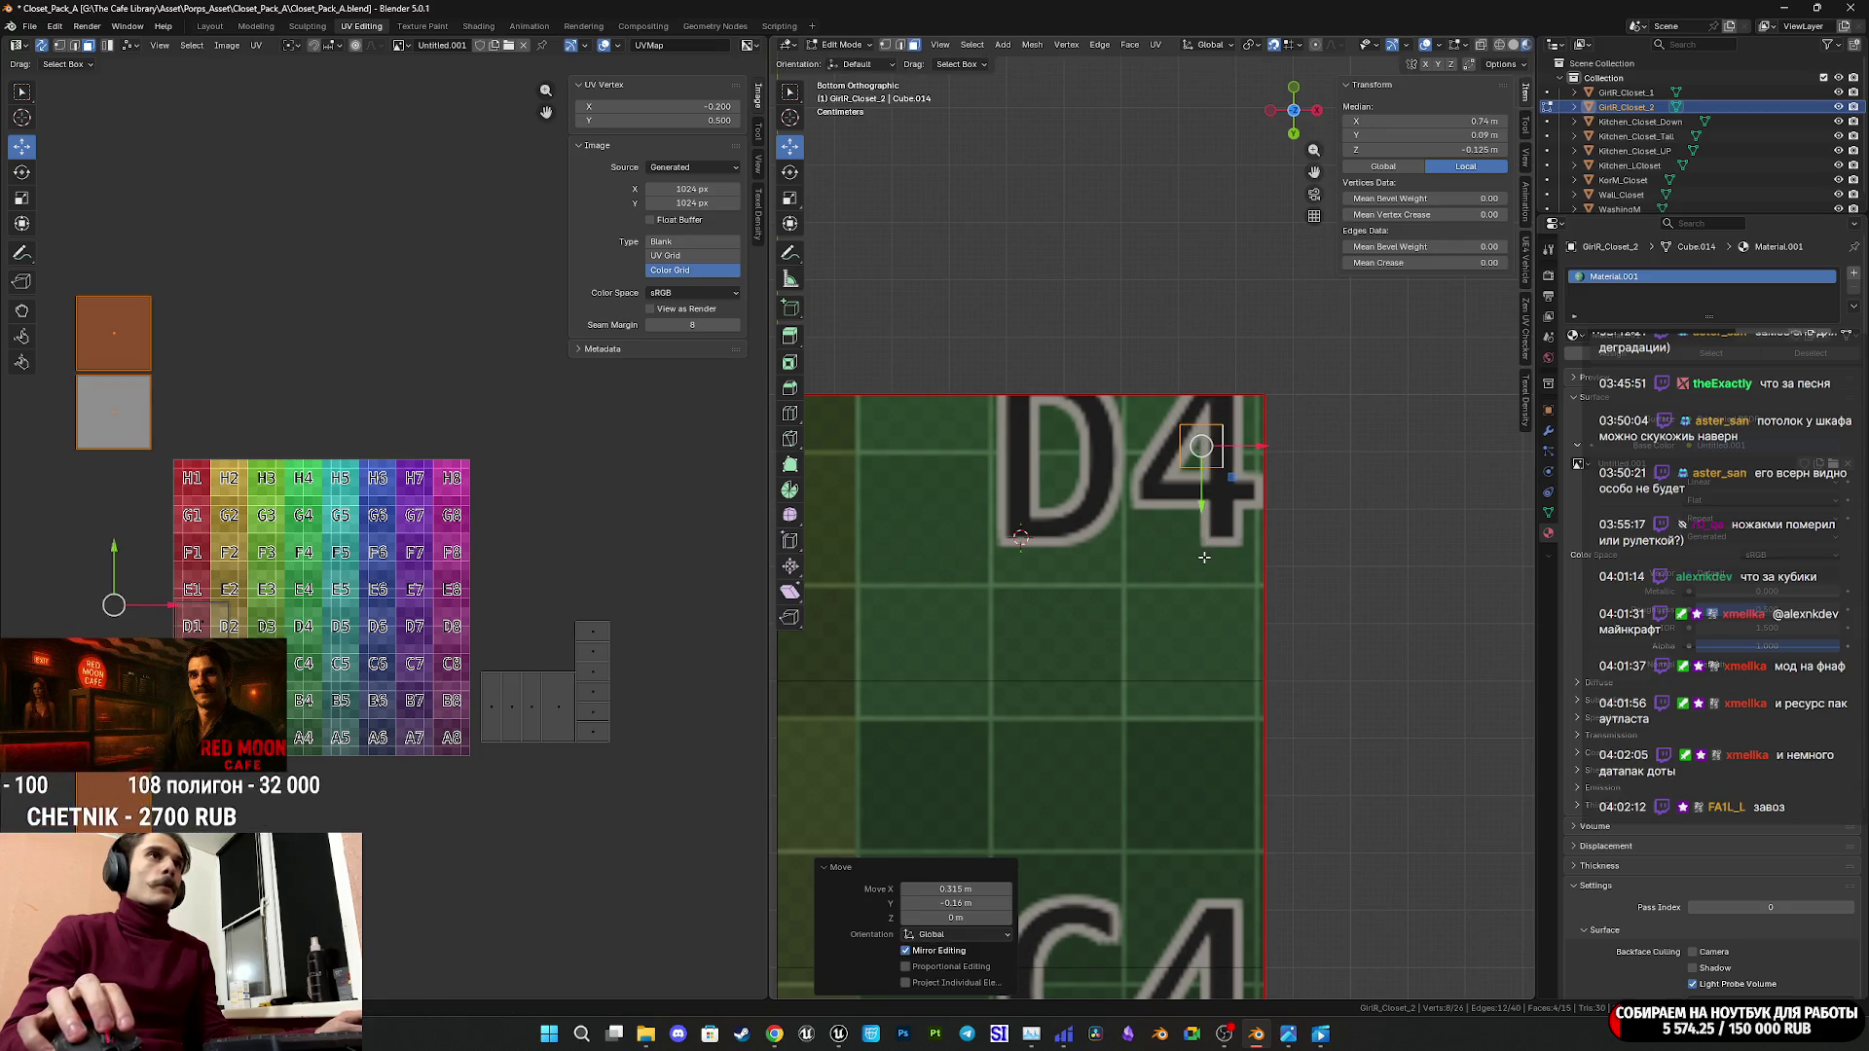
middle_click_drag(1204, 556, 1193, 511, "shift")
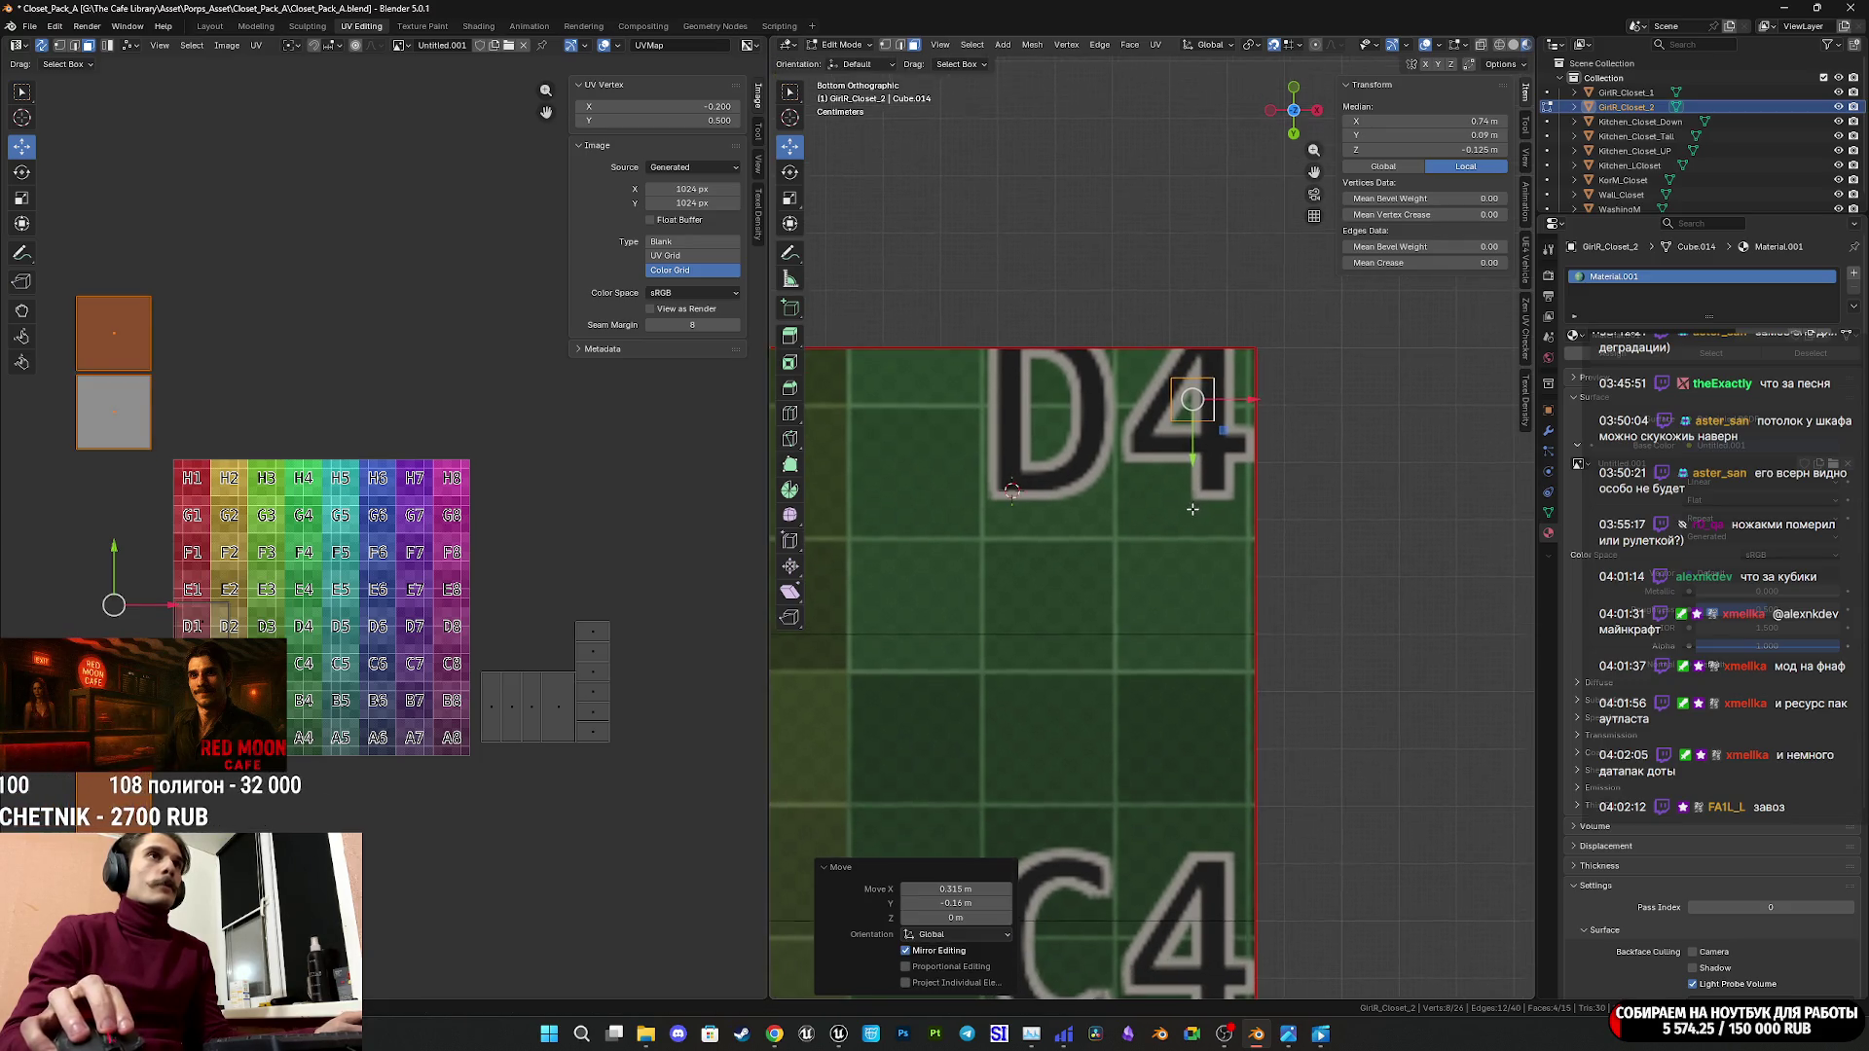
Set the block's position to X 0.75 m, Y 0.1 m and save Closet_Pack_A.blend.
left_click(1503, 125)
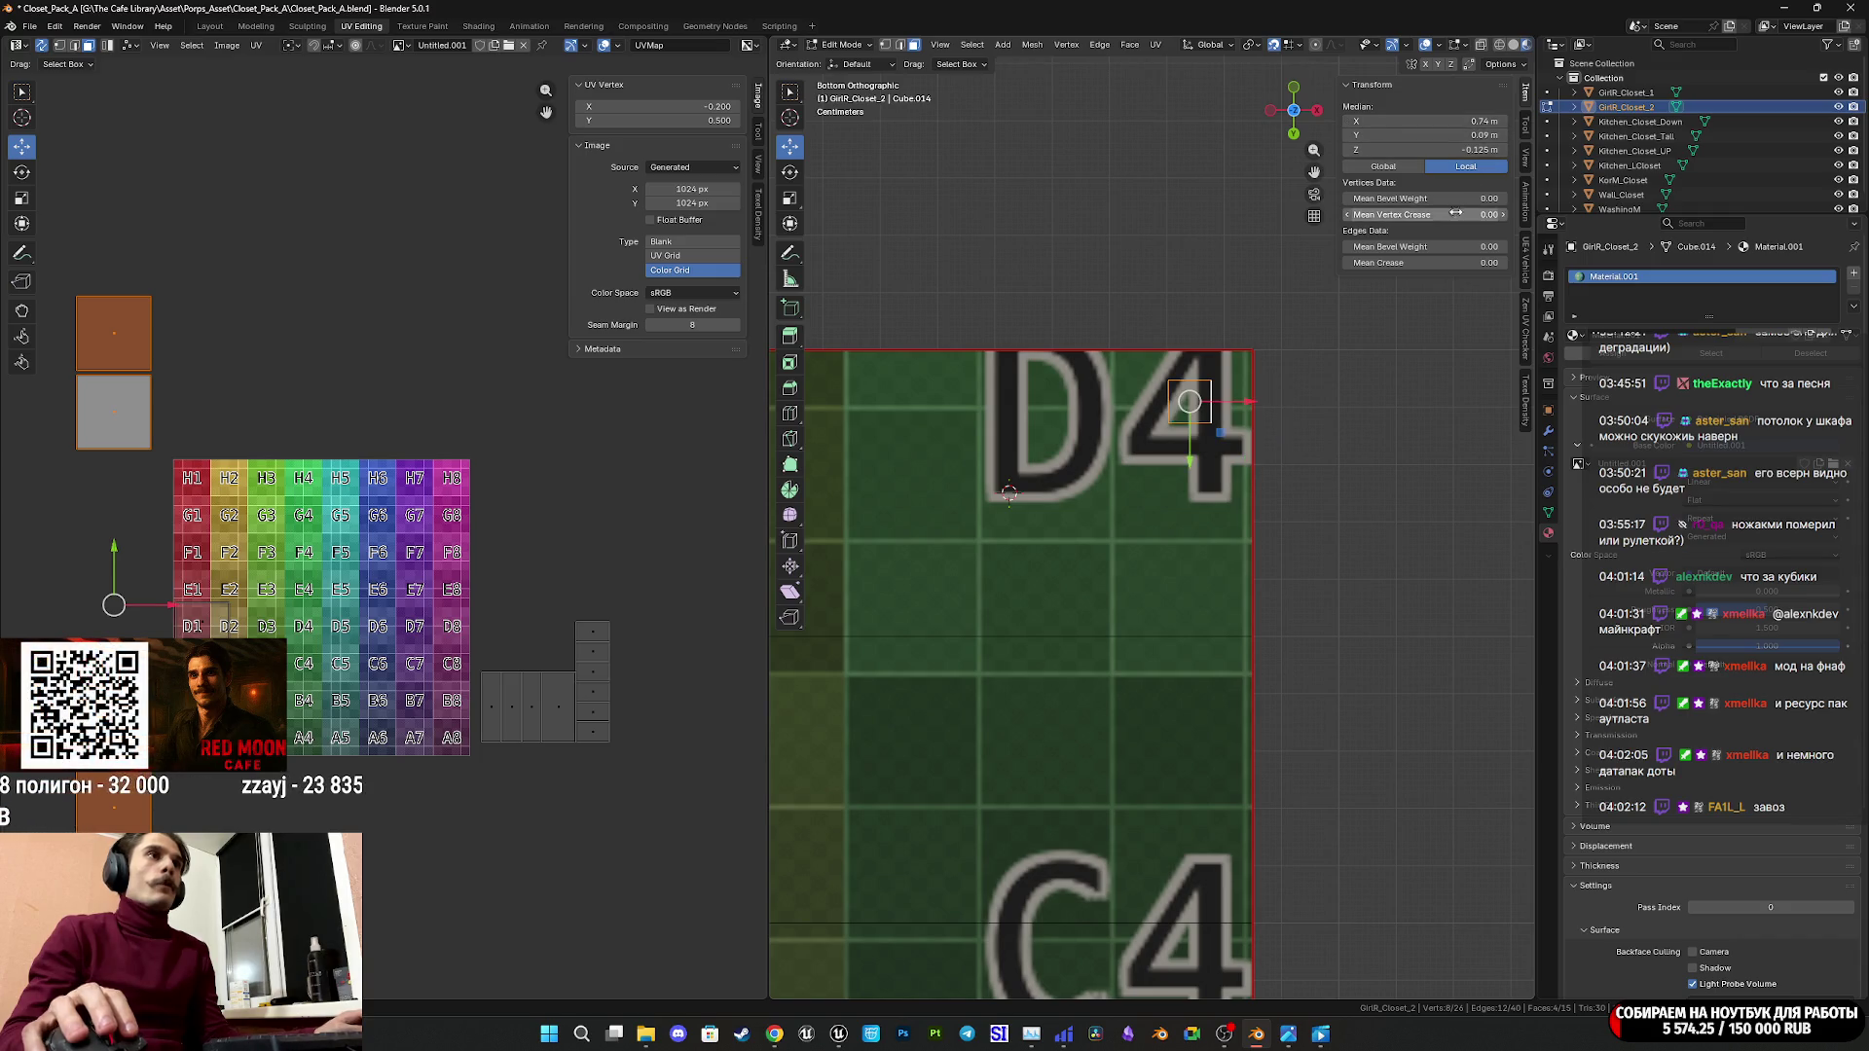
left_click_drag(1476, 151, 1481, 148)
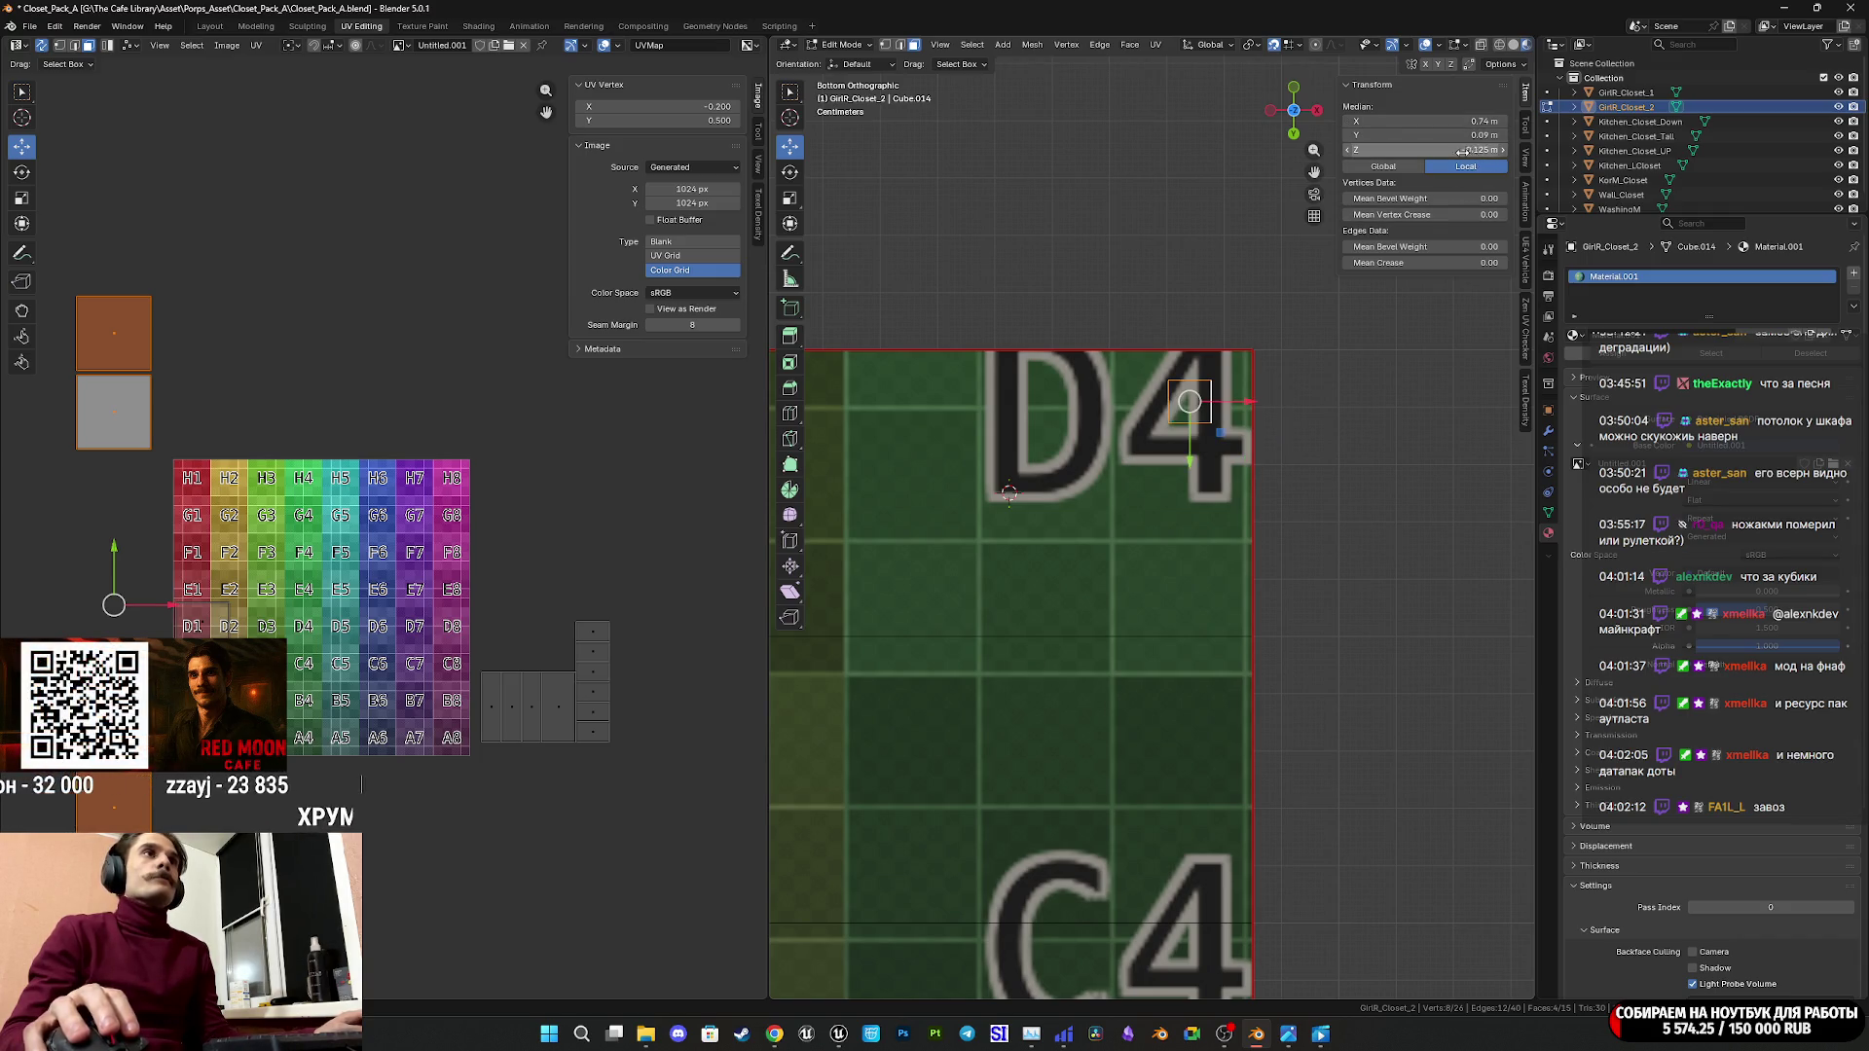
scroll(1282, 355, "down", 5)
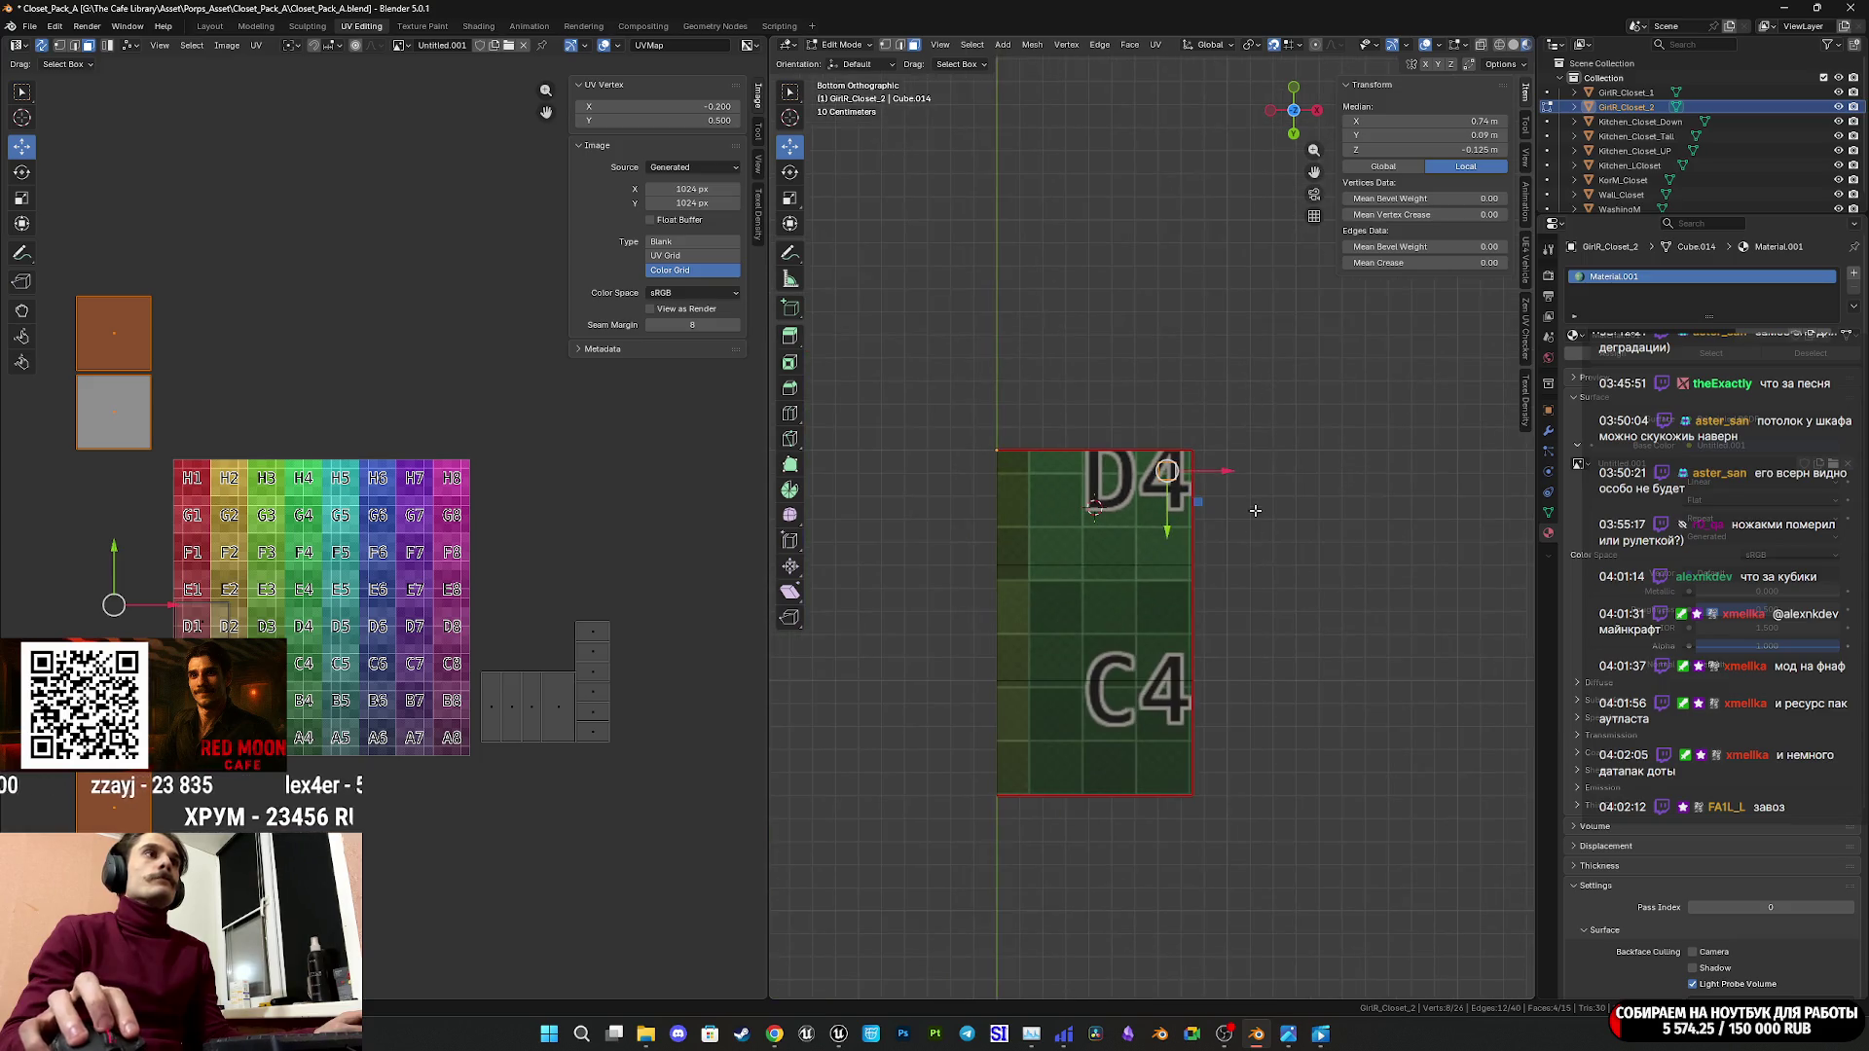
scroll(1126, 495, "up", 6)
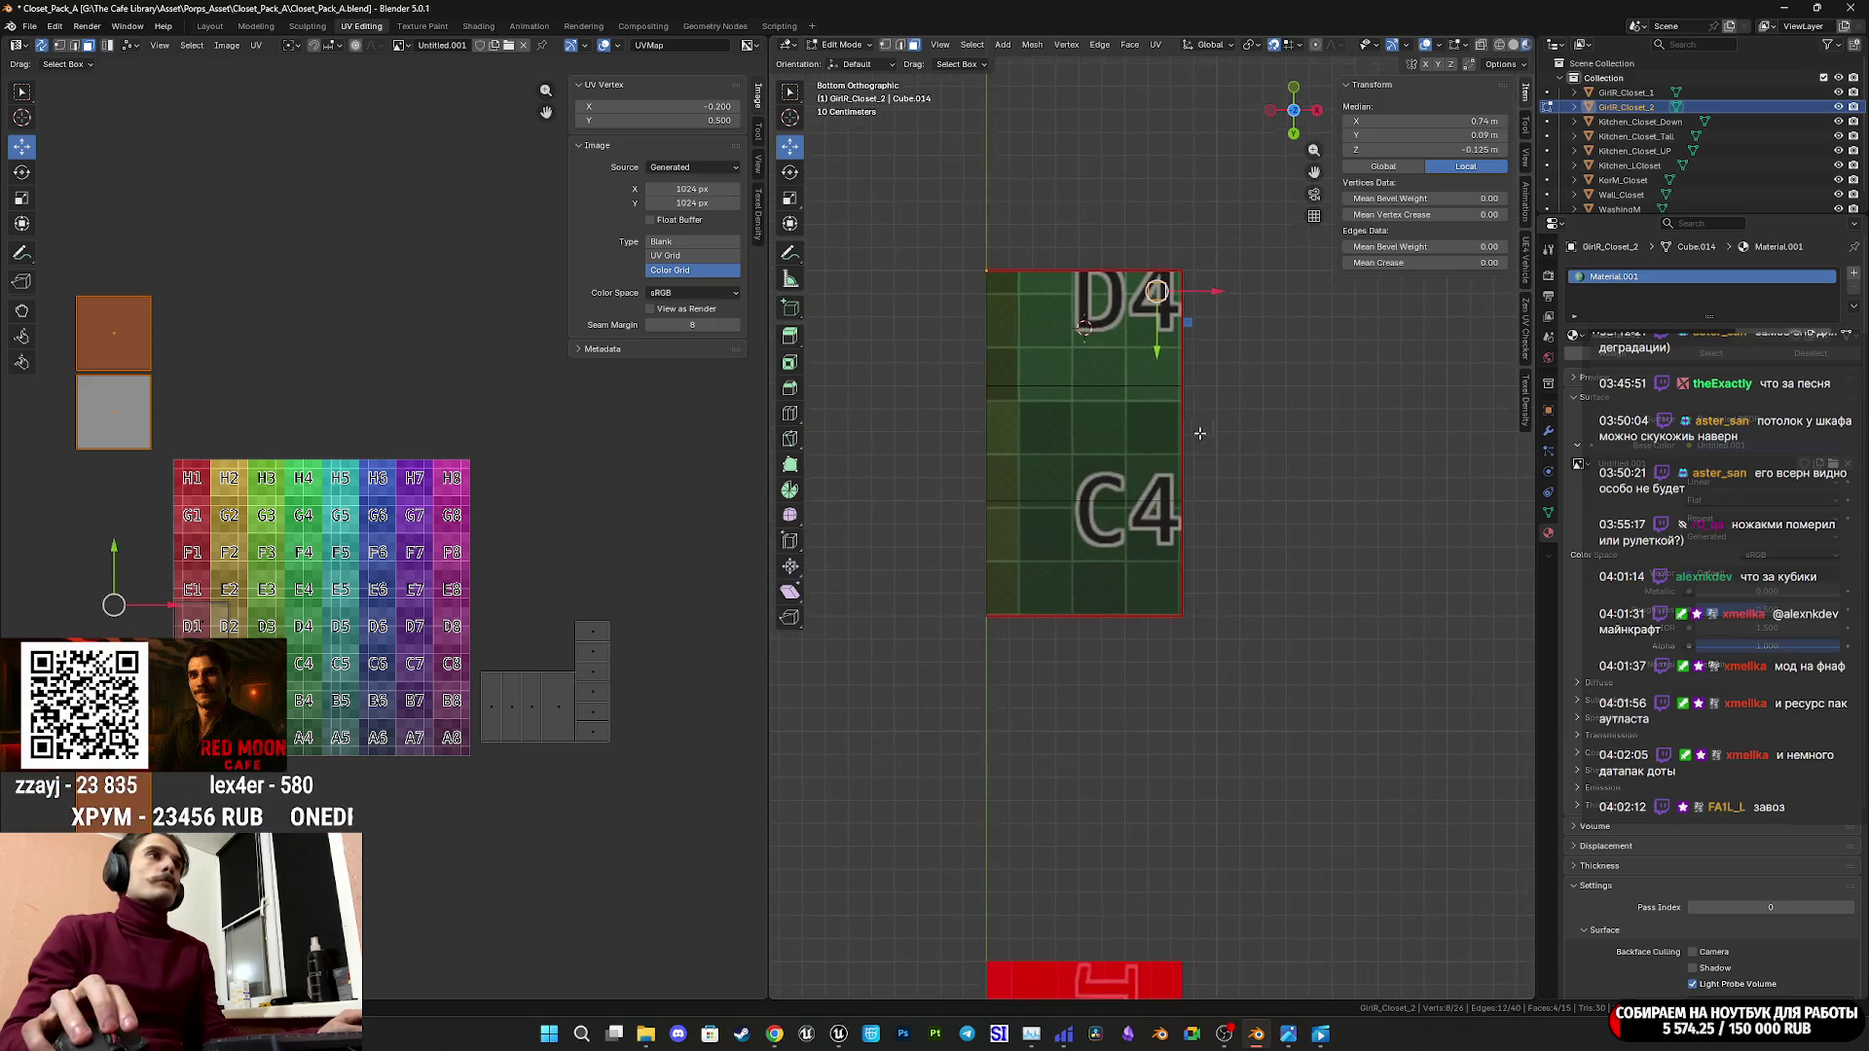
scroll(1126, 495, "up", 2)
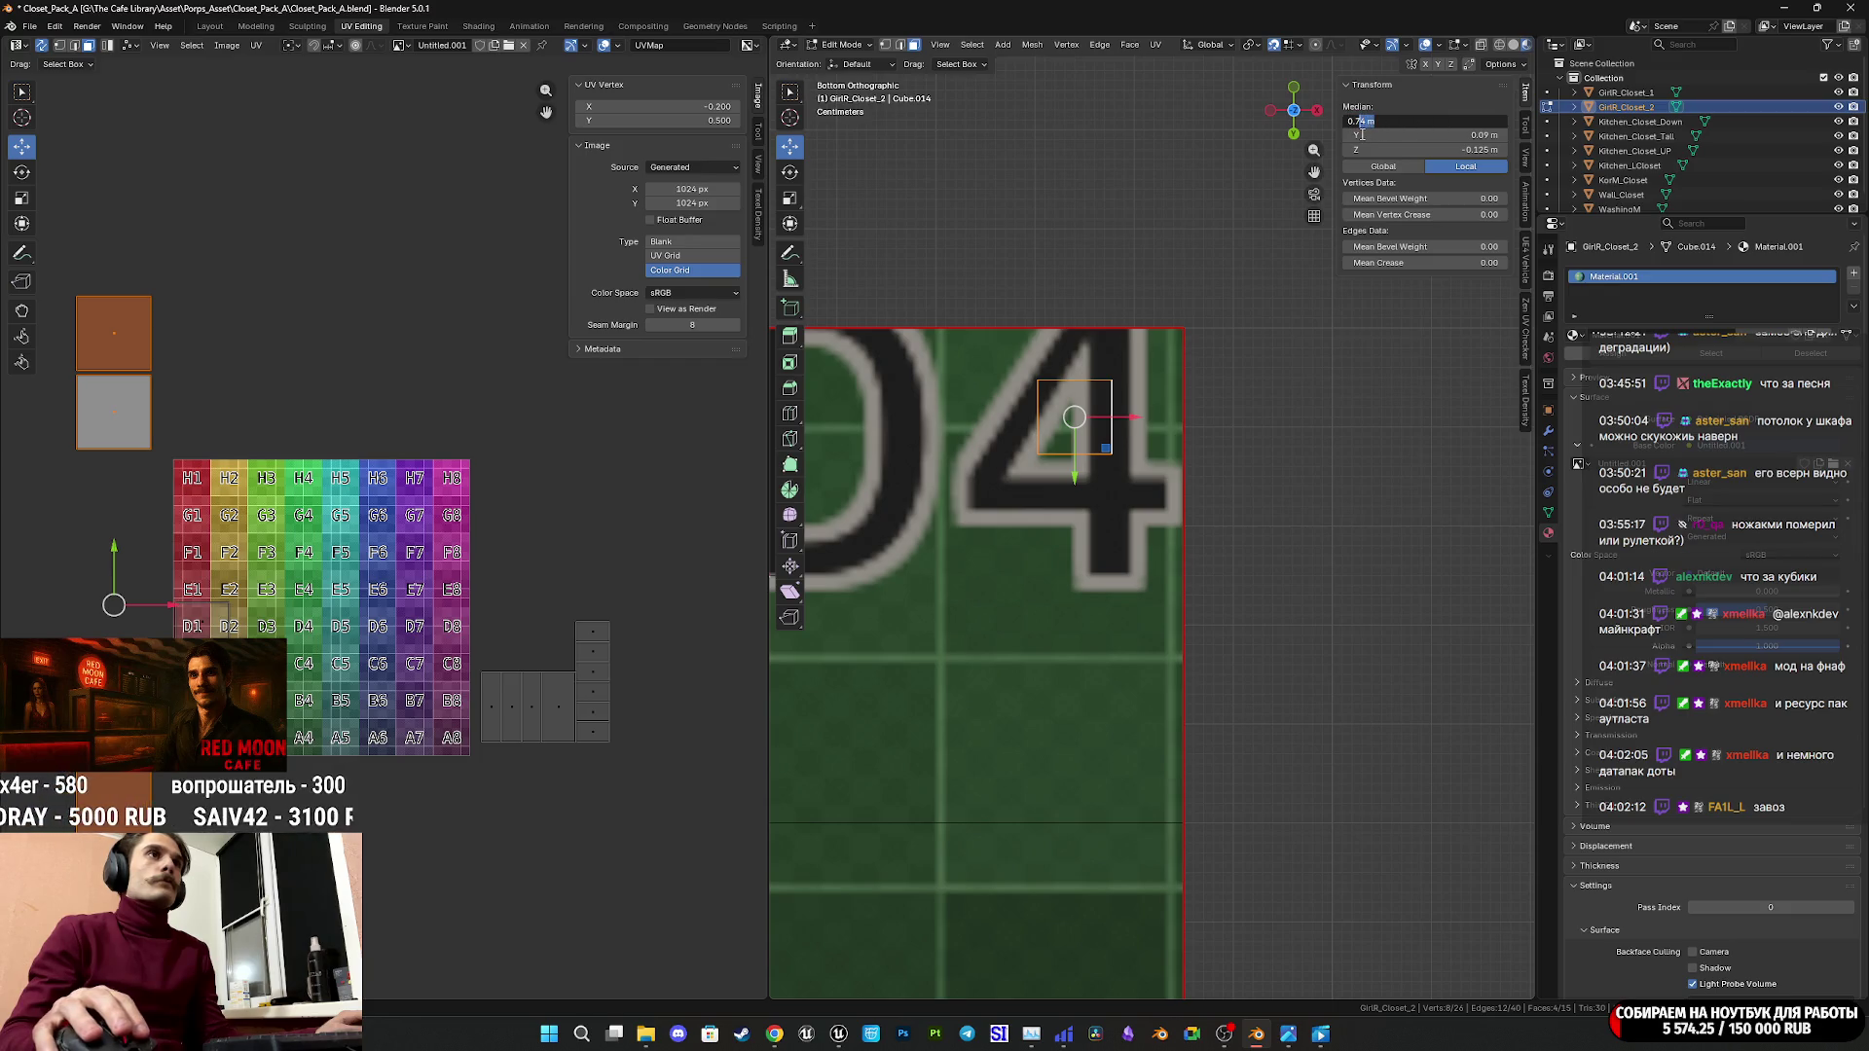
type("5")
key("Return")
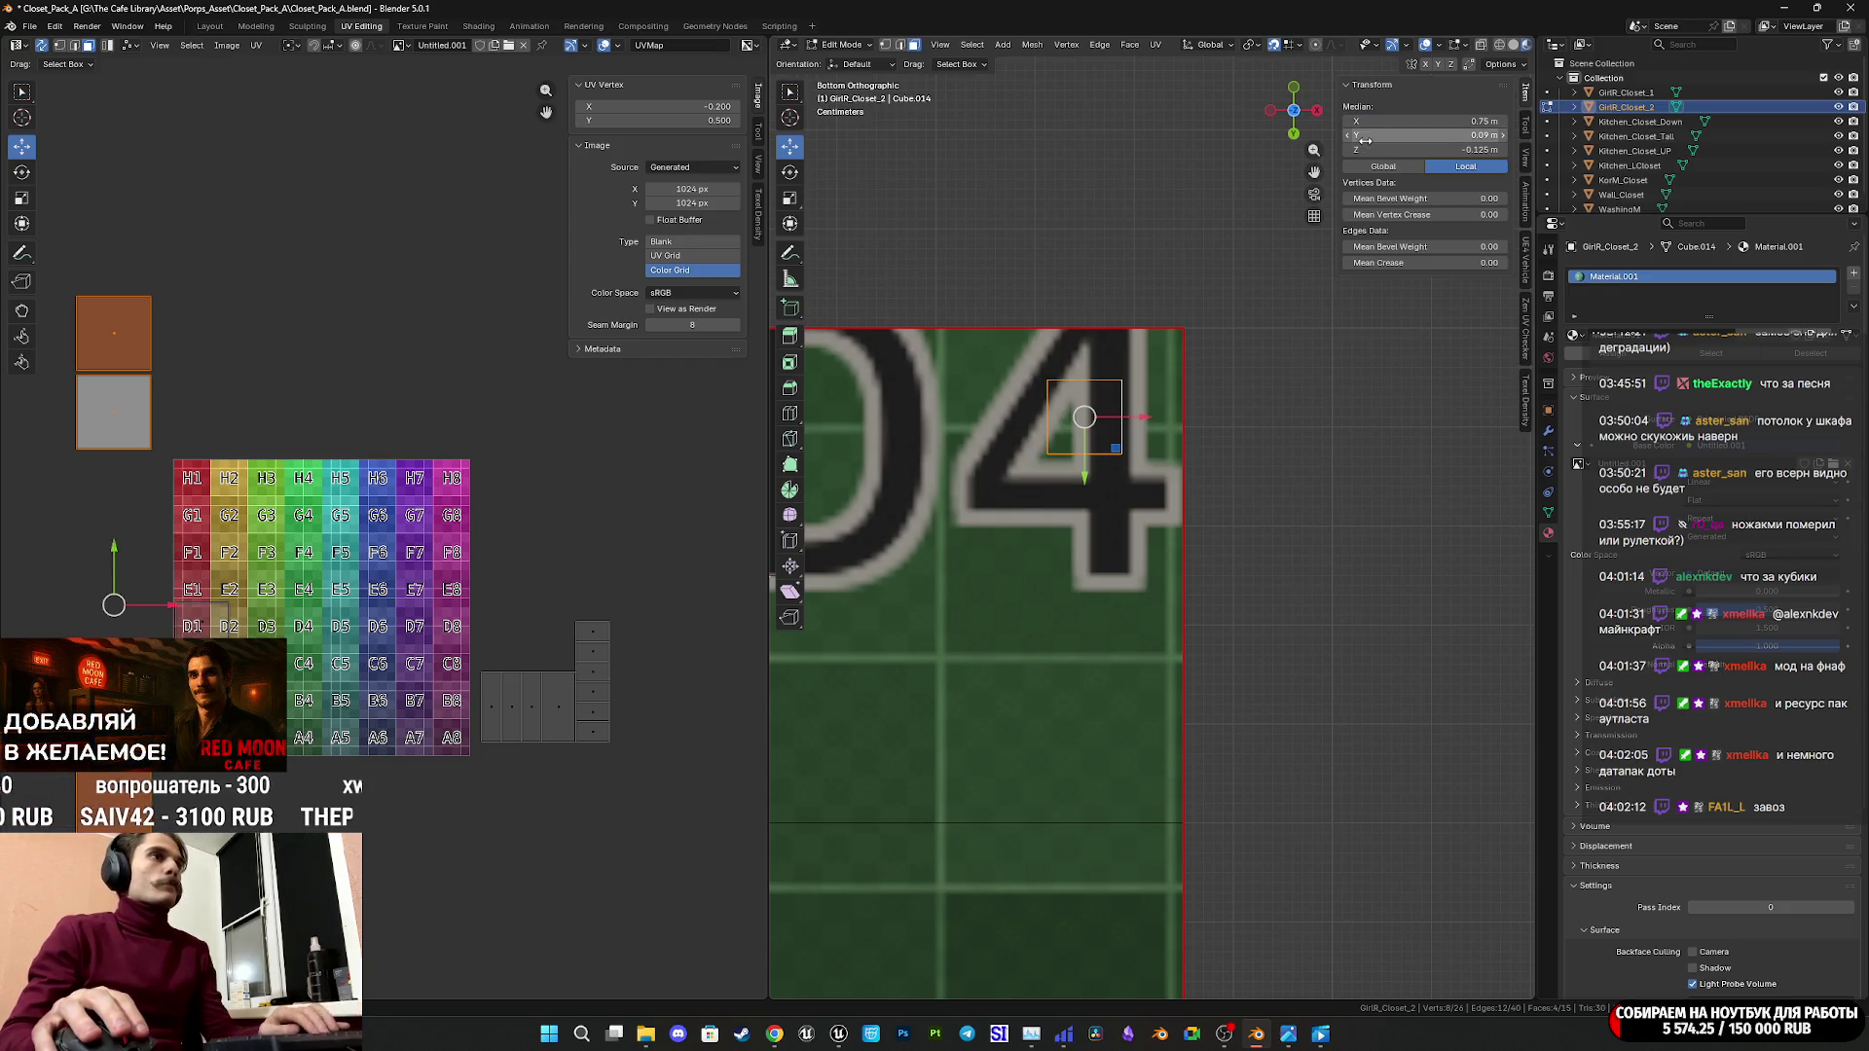
left_click(1483, 136)
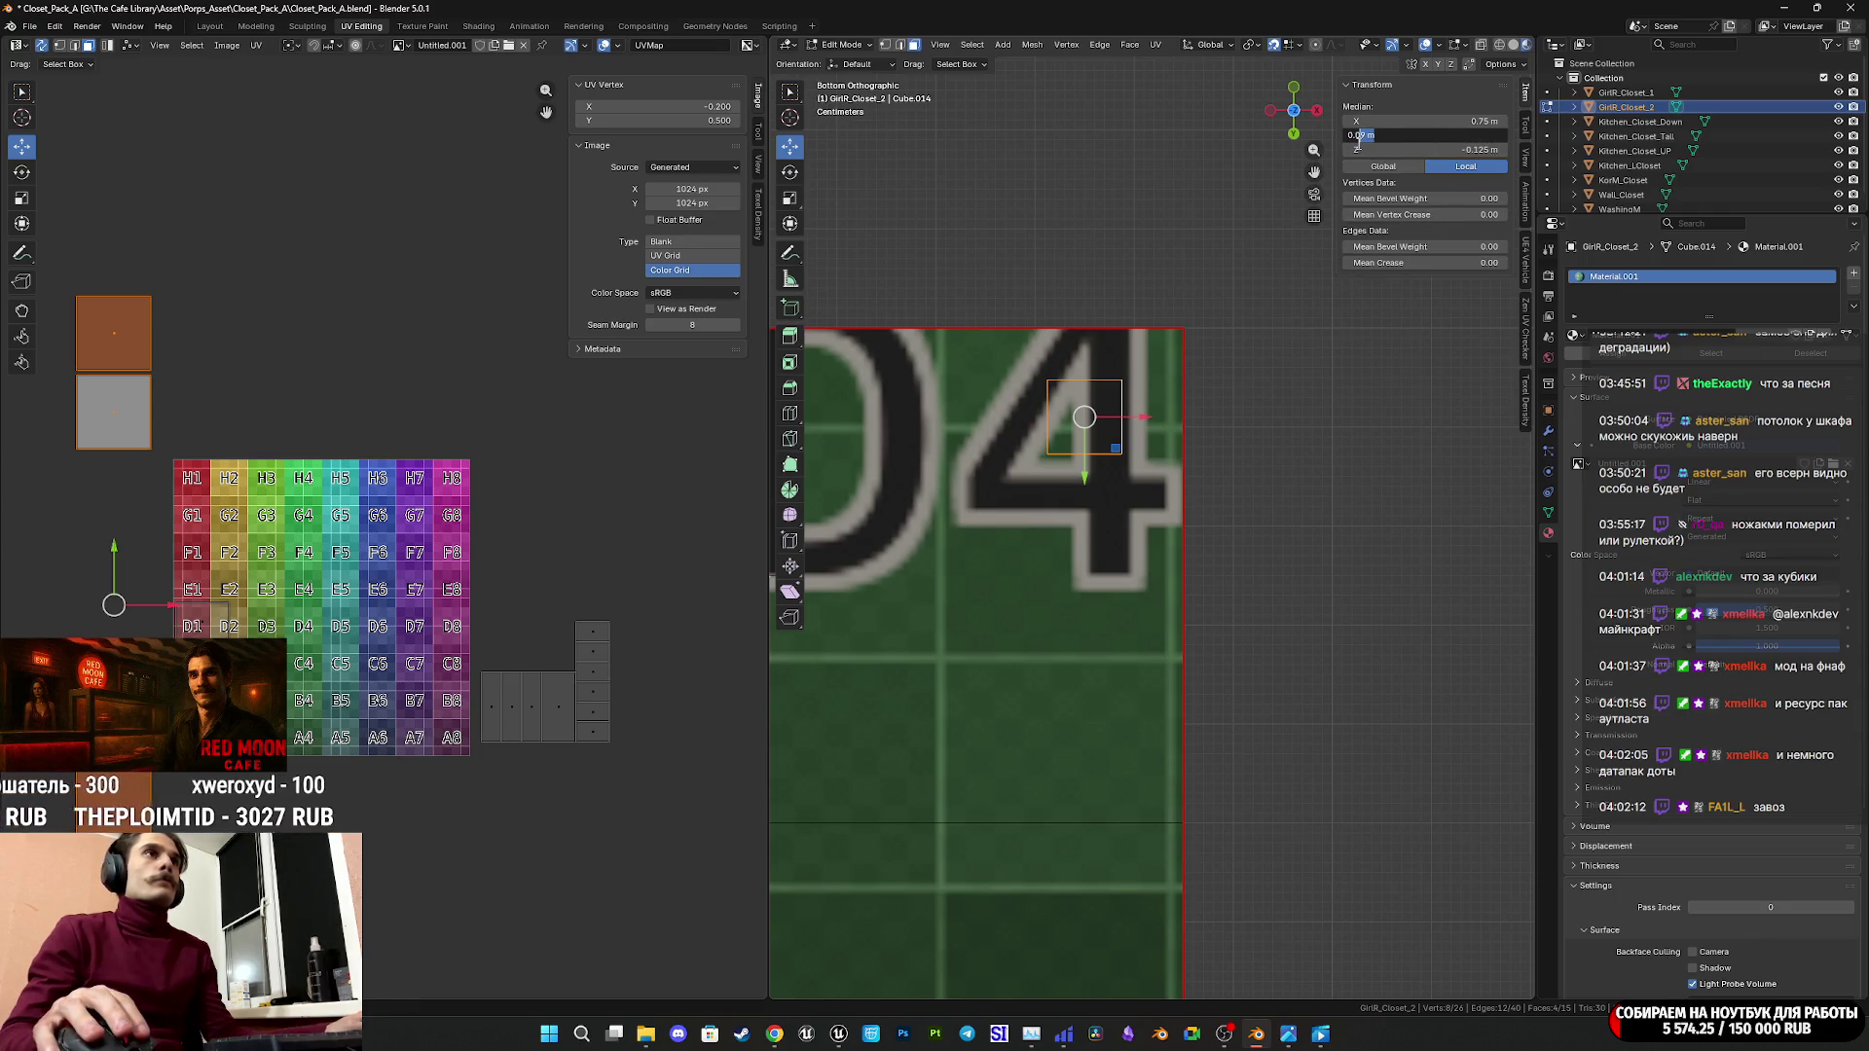
key("Return")
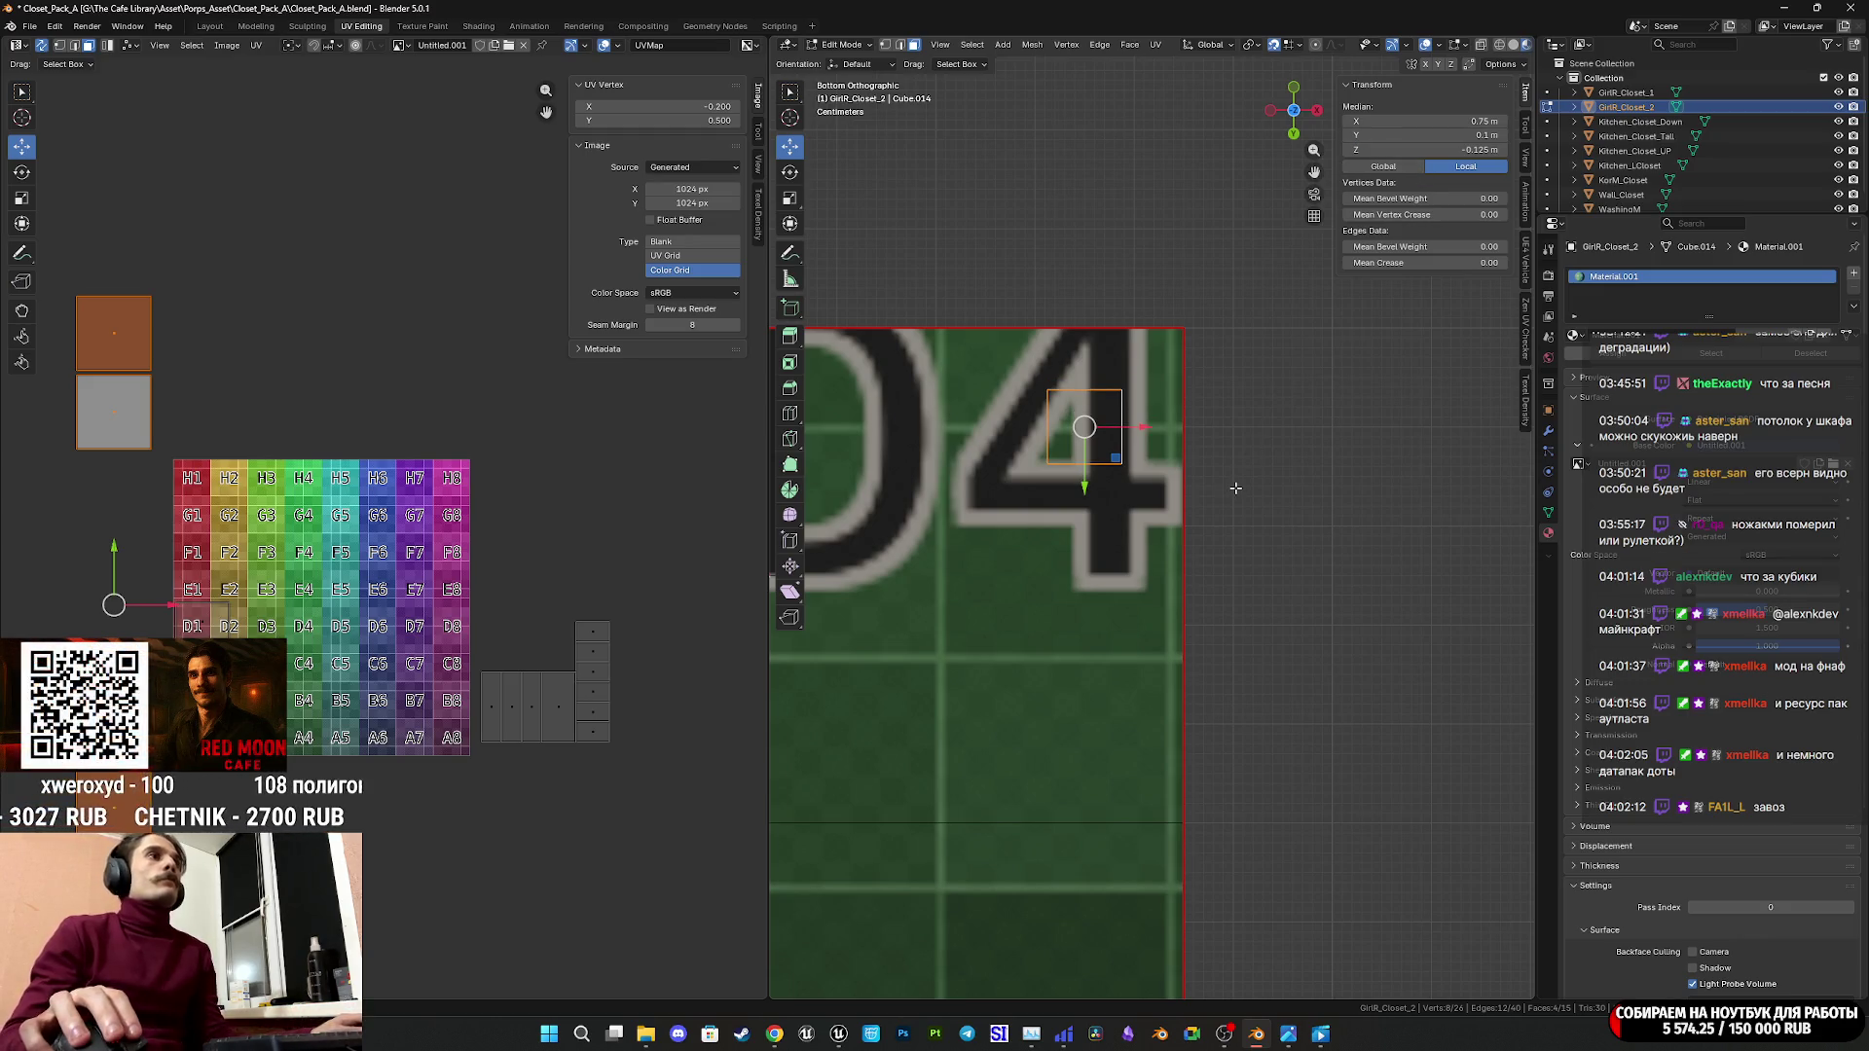
scroll(1224, 520, "down", 5)
middle_click_drag(1224, 520, 1244, 432, "shift")
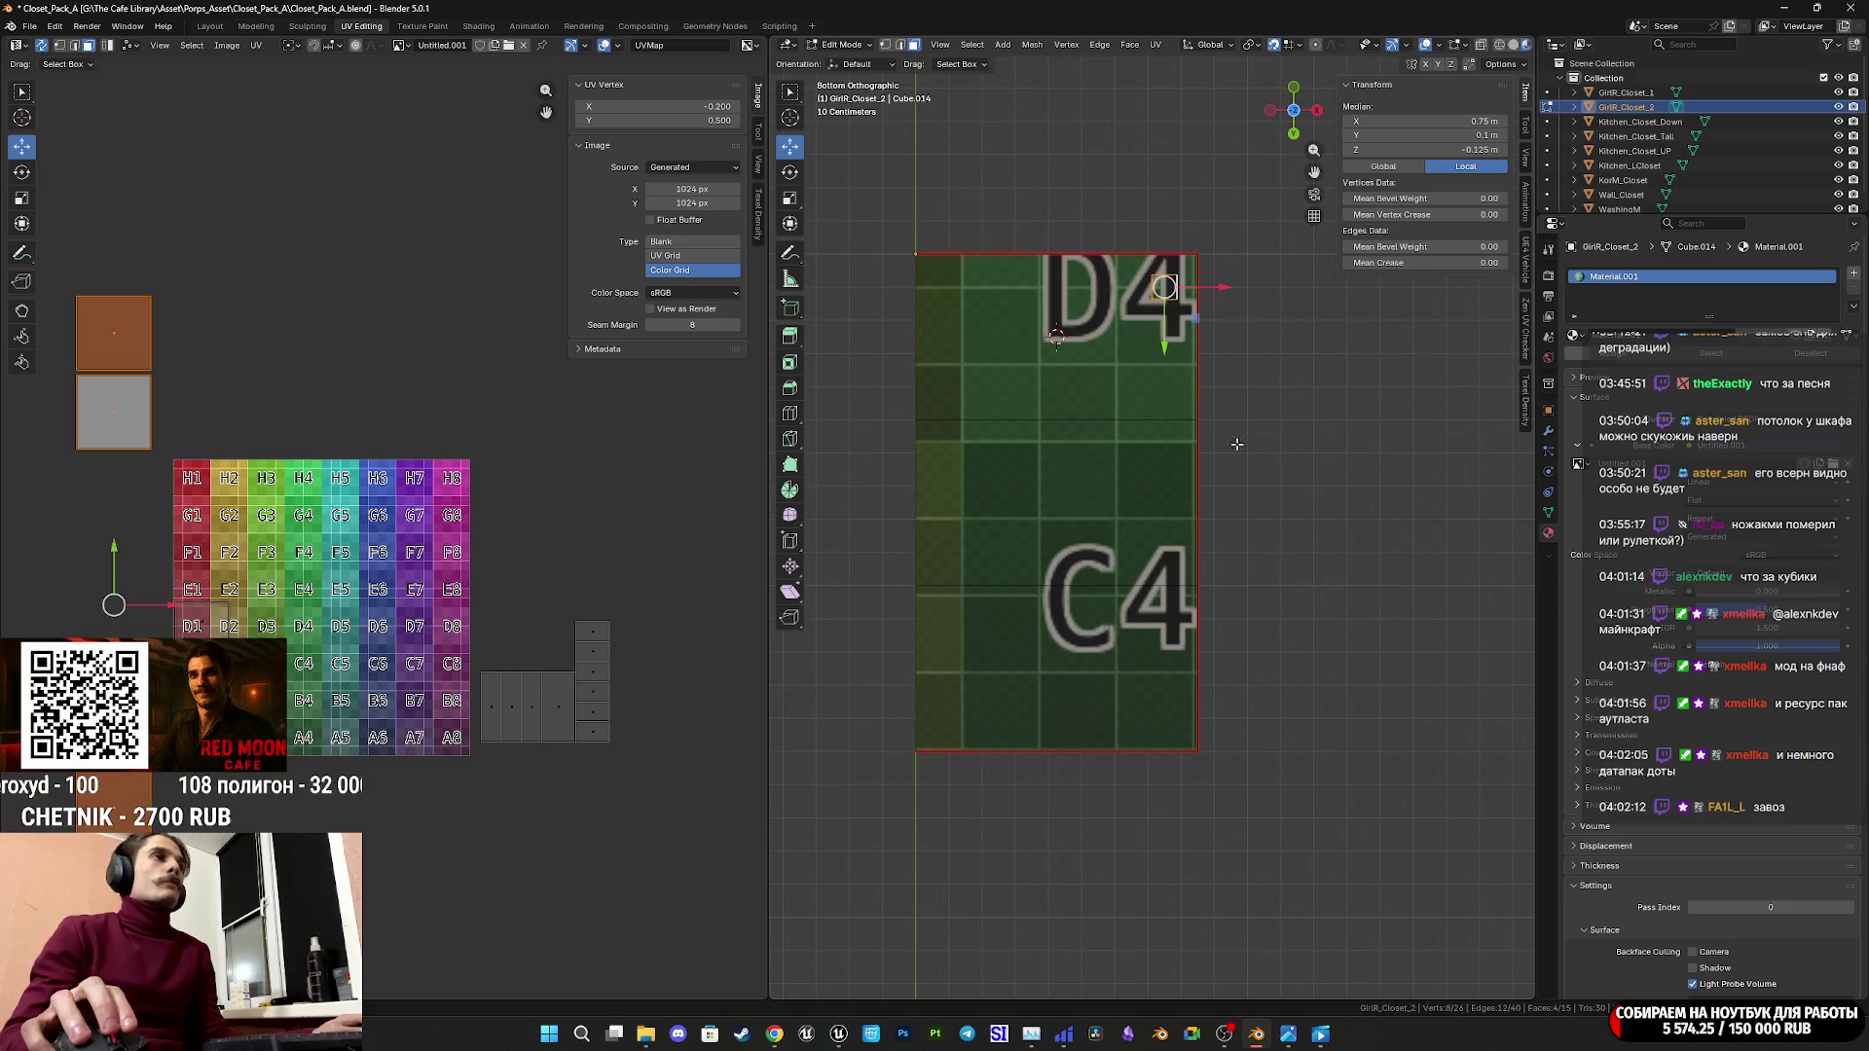
key("ctrl+s")
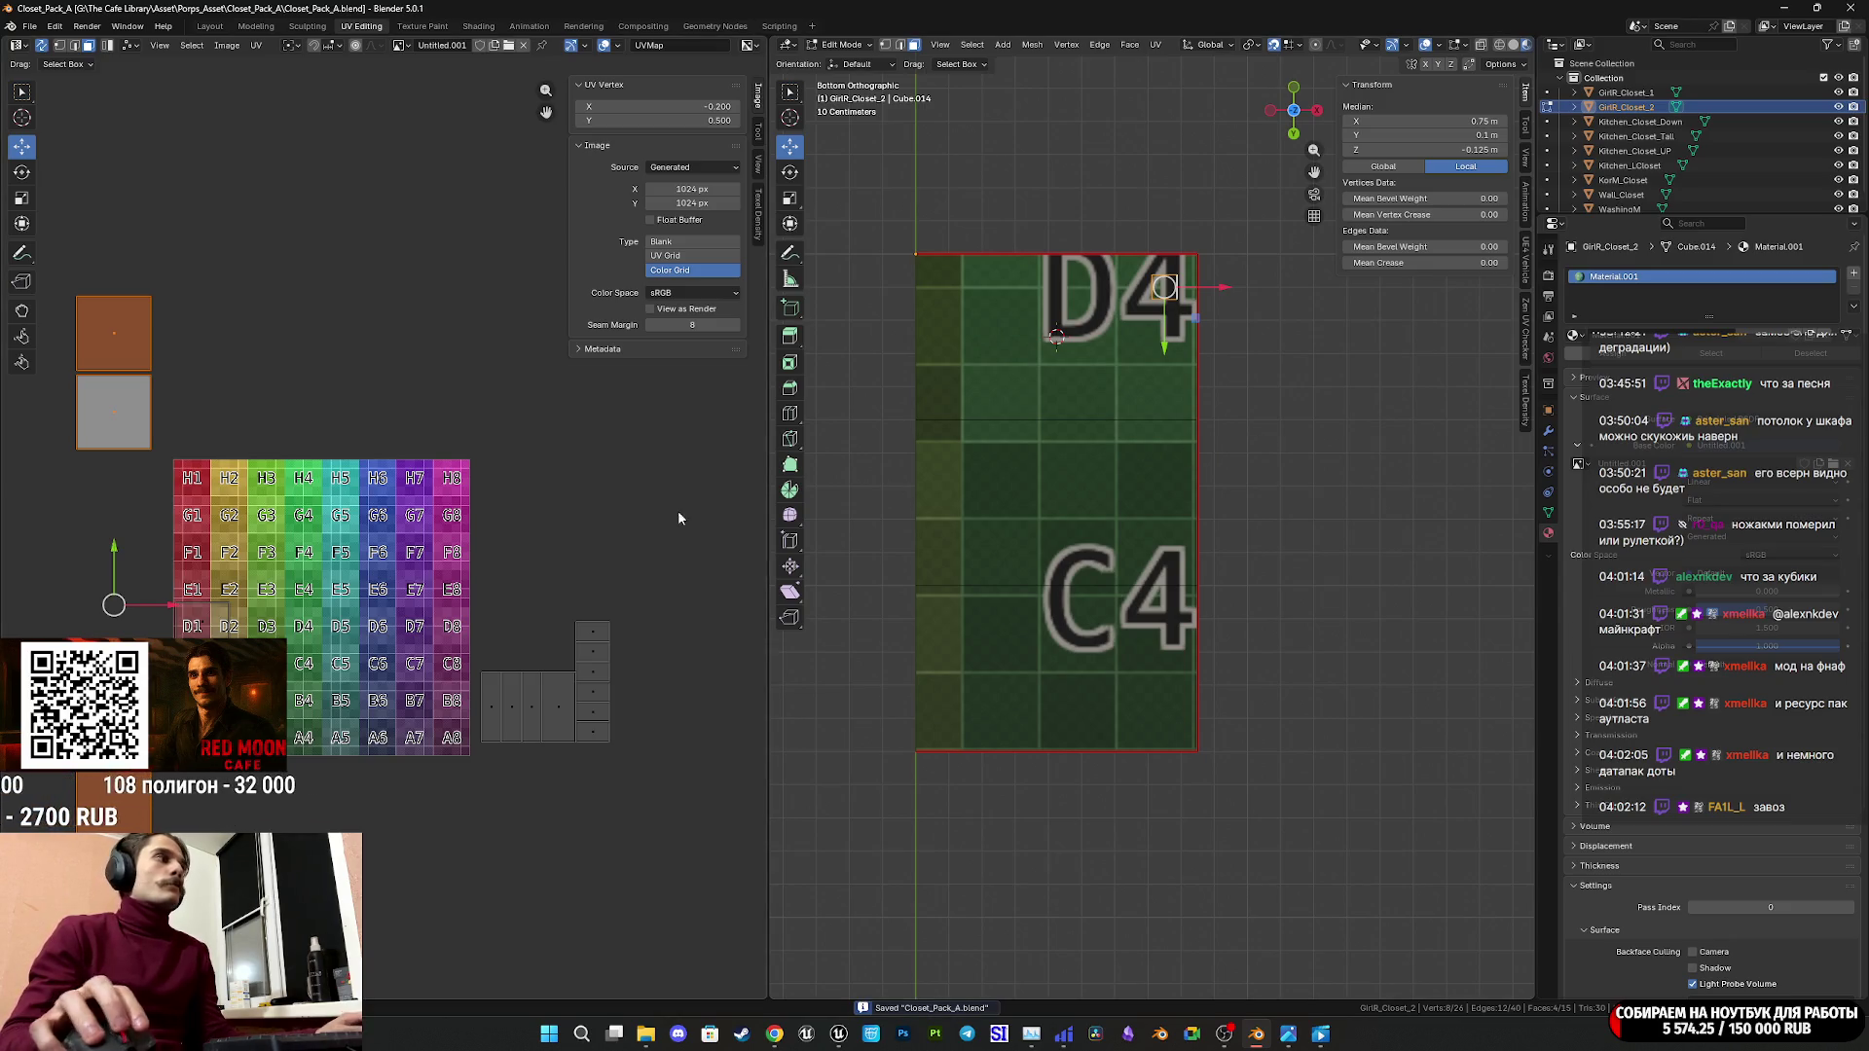
mouse_move(1303, 393)
middle_mouse_down()
mouse_move(1294, 370)
mouse_move(1309, 401)
middle_mouse_up()
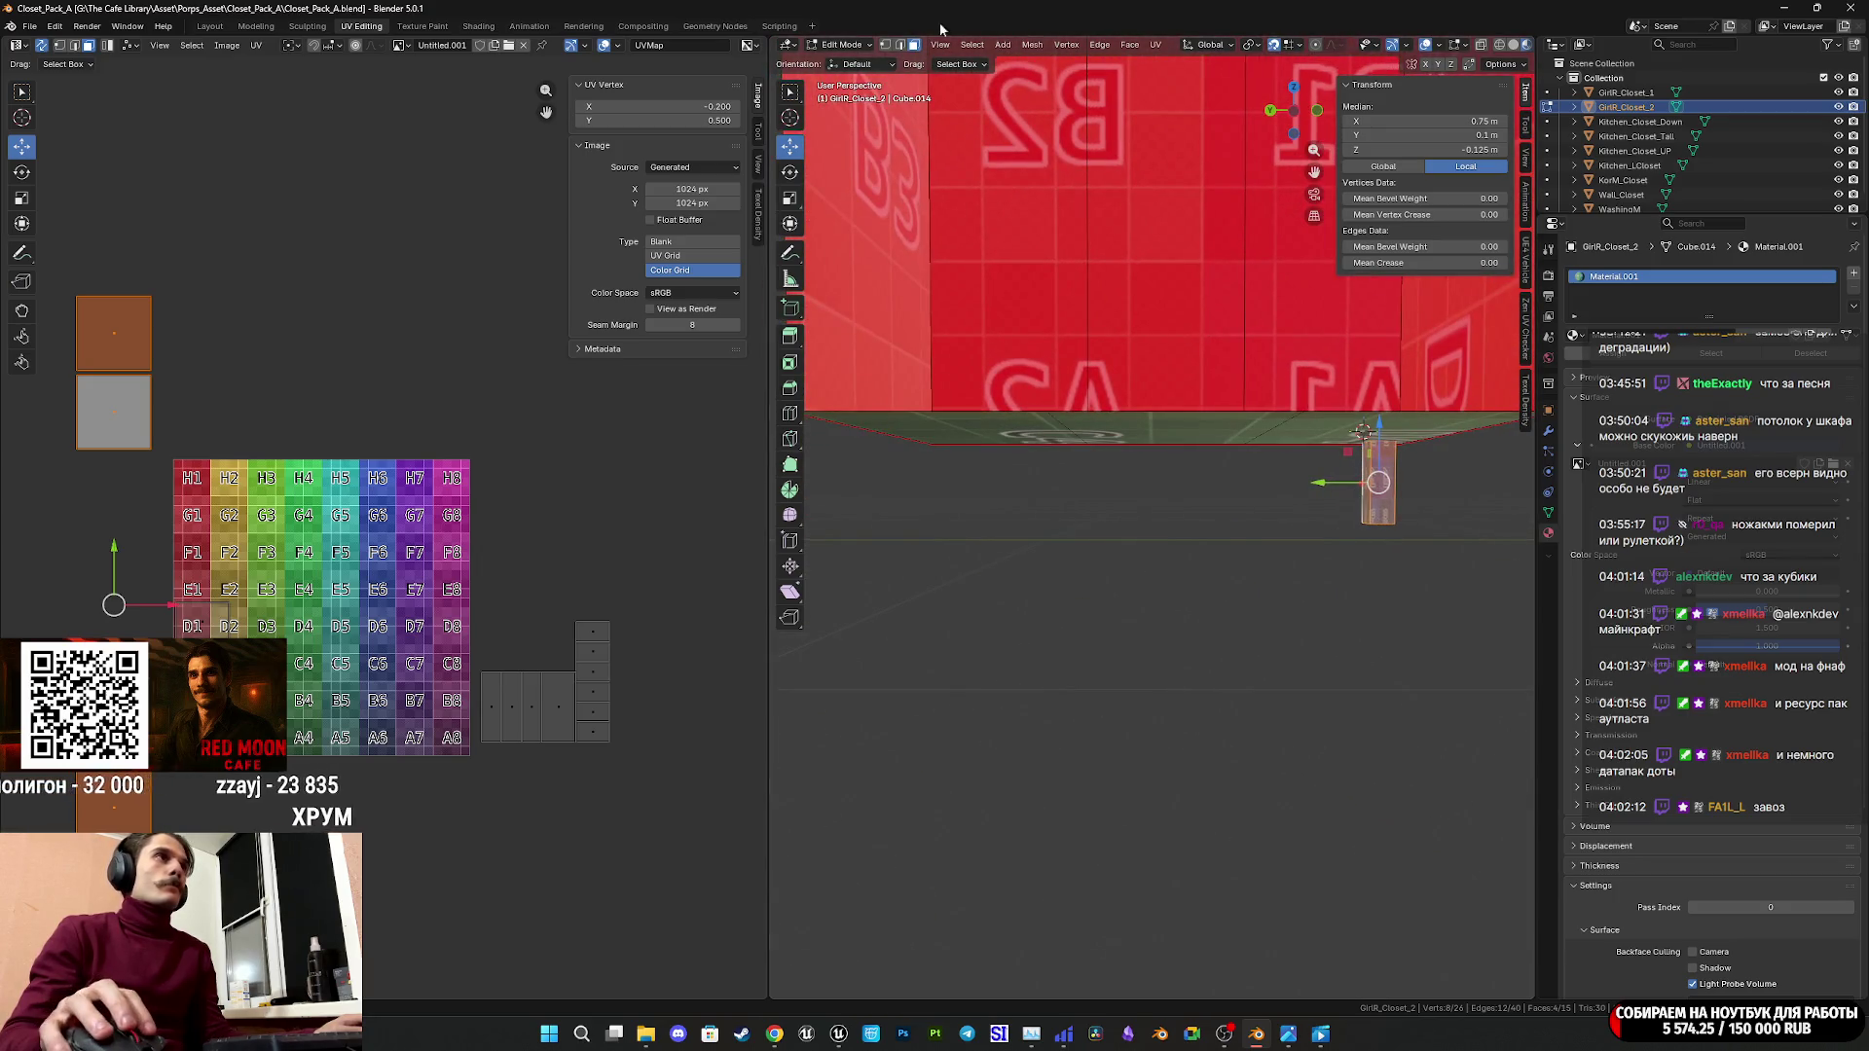
Mark a seam on one edge of the leg post and select its seam-bounded faces.
left_click(904, 47)
left_click(1375, 450)
key("ctrl+e")
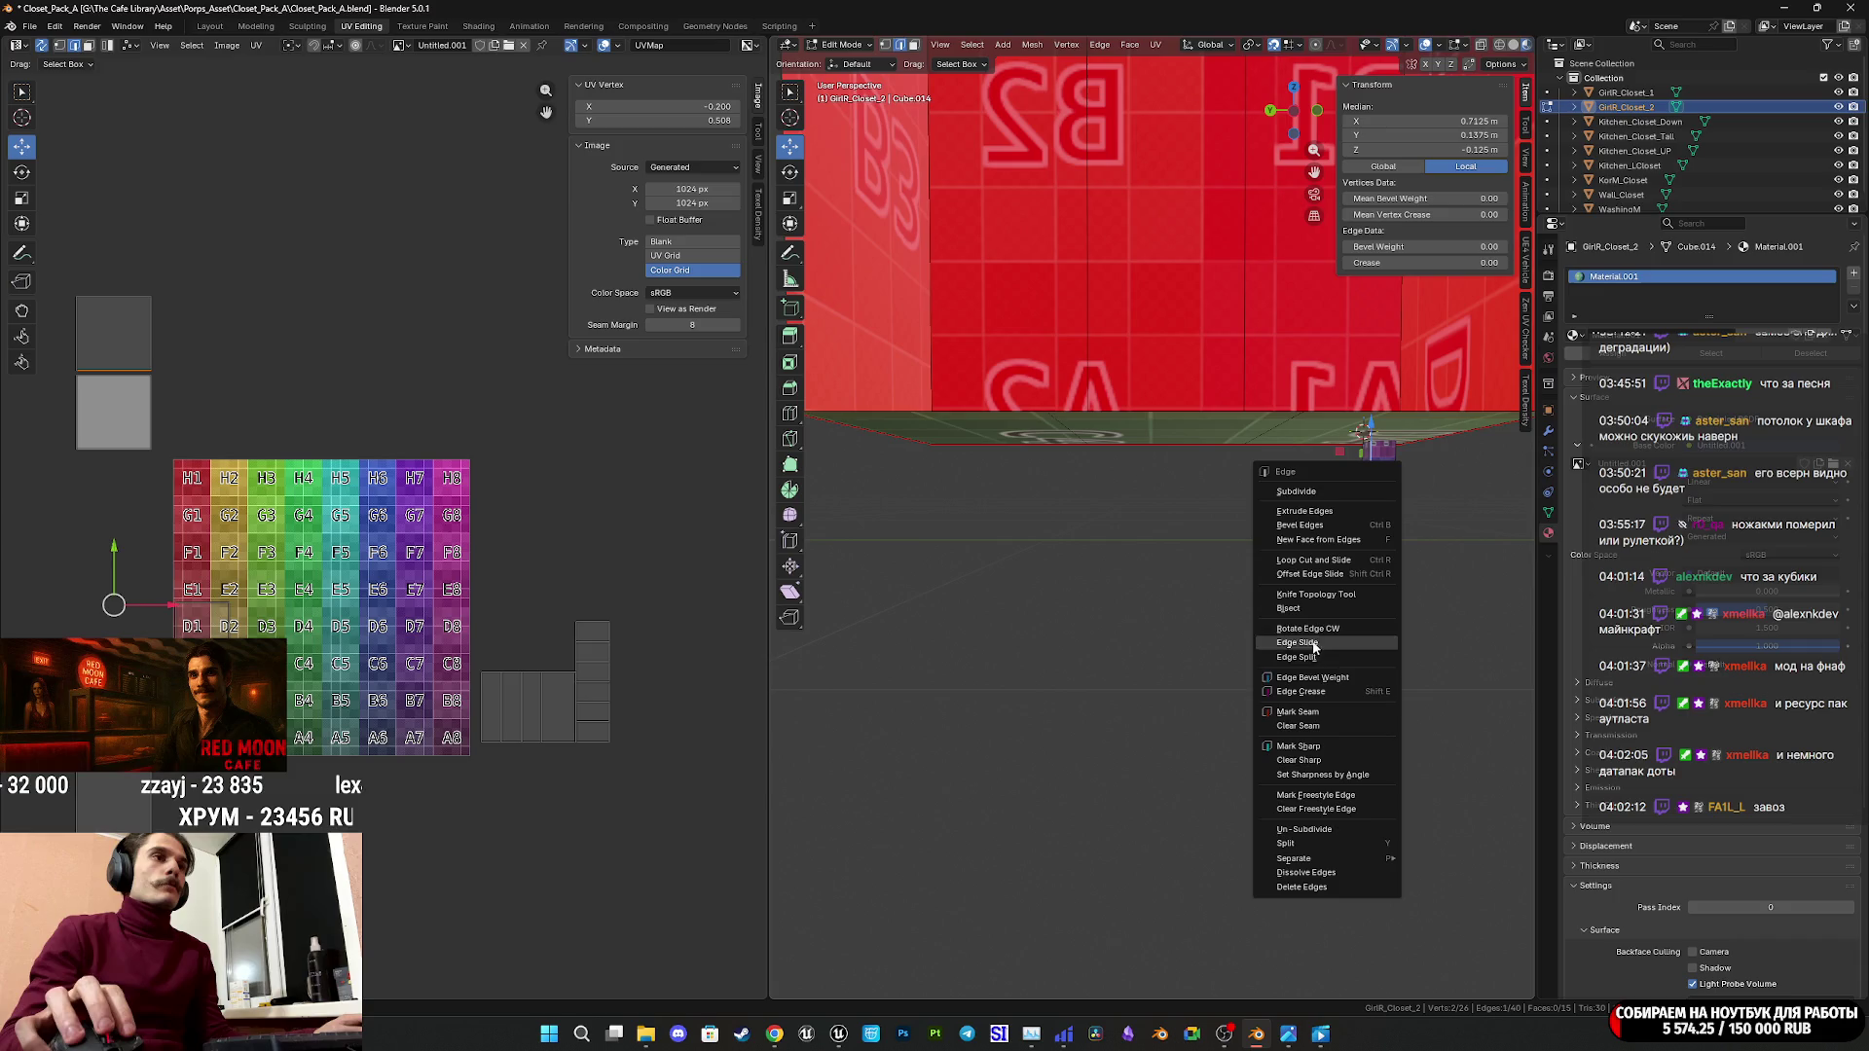
left_click(1302, 711)
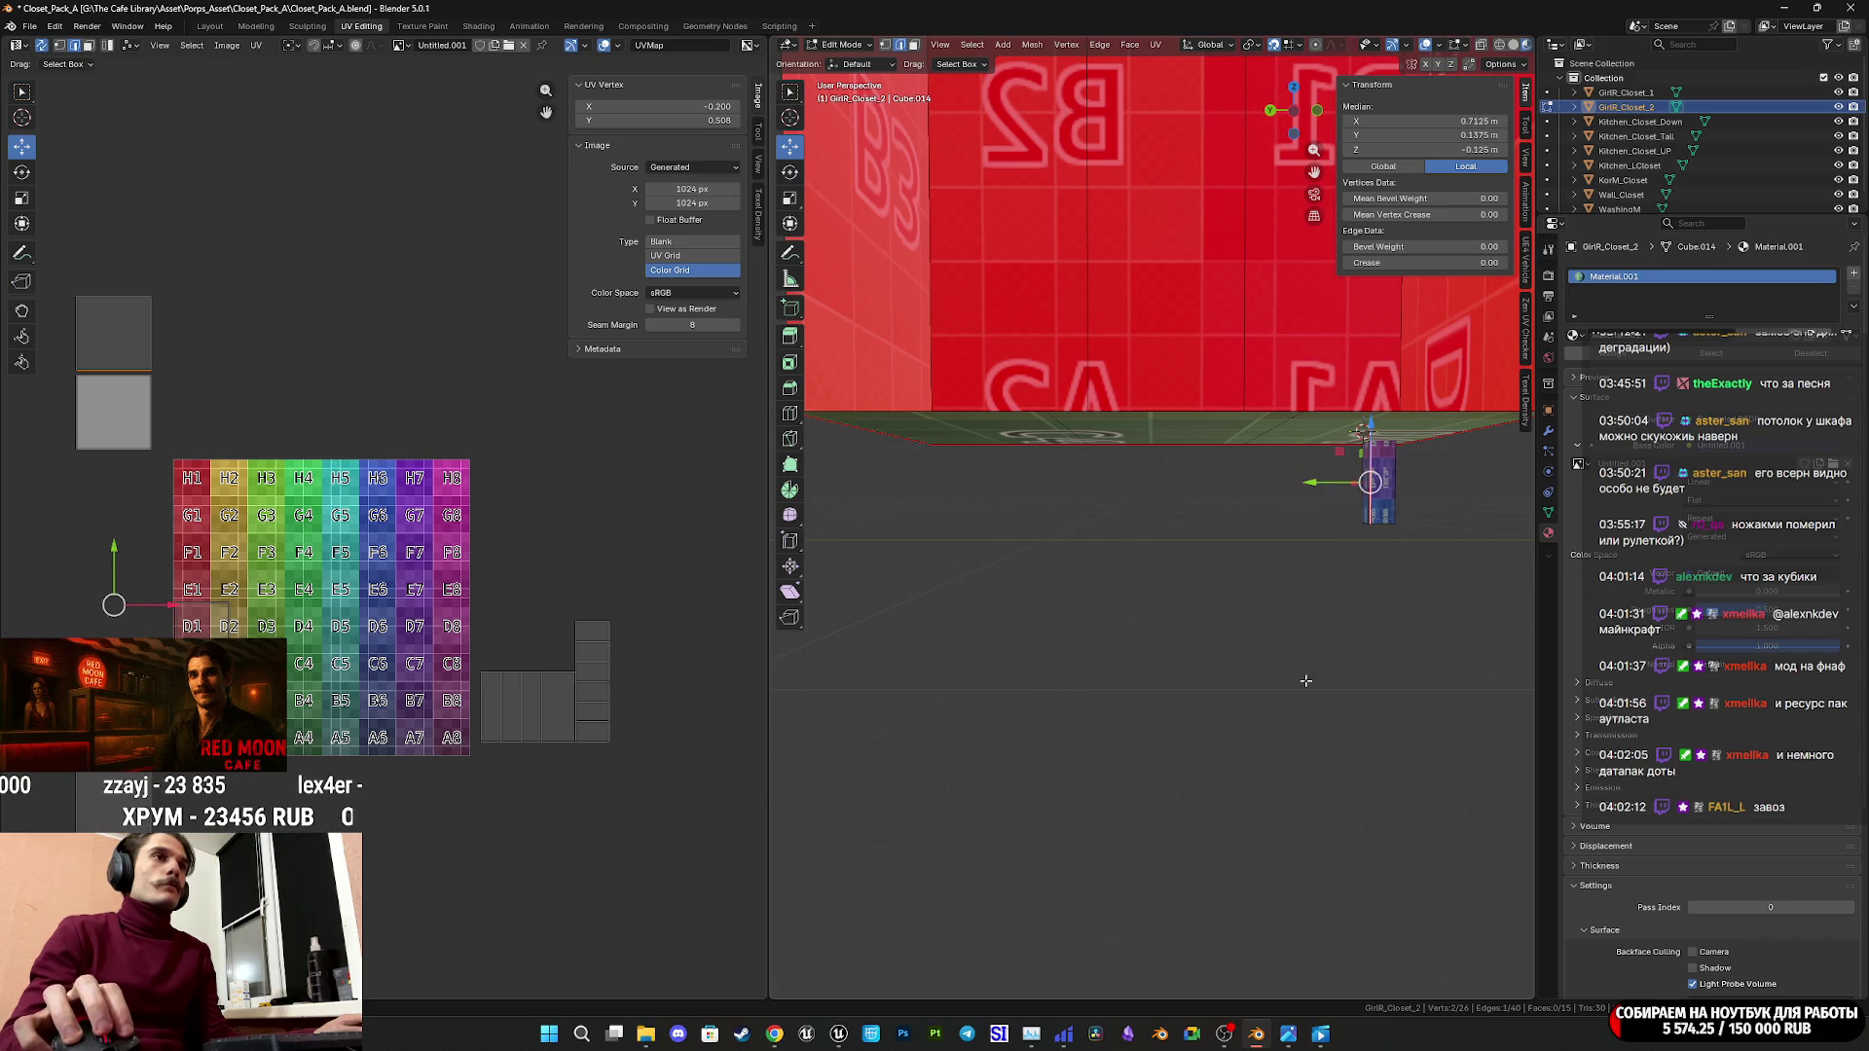
left_click(915, 46)
key("ctrl+l")
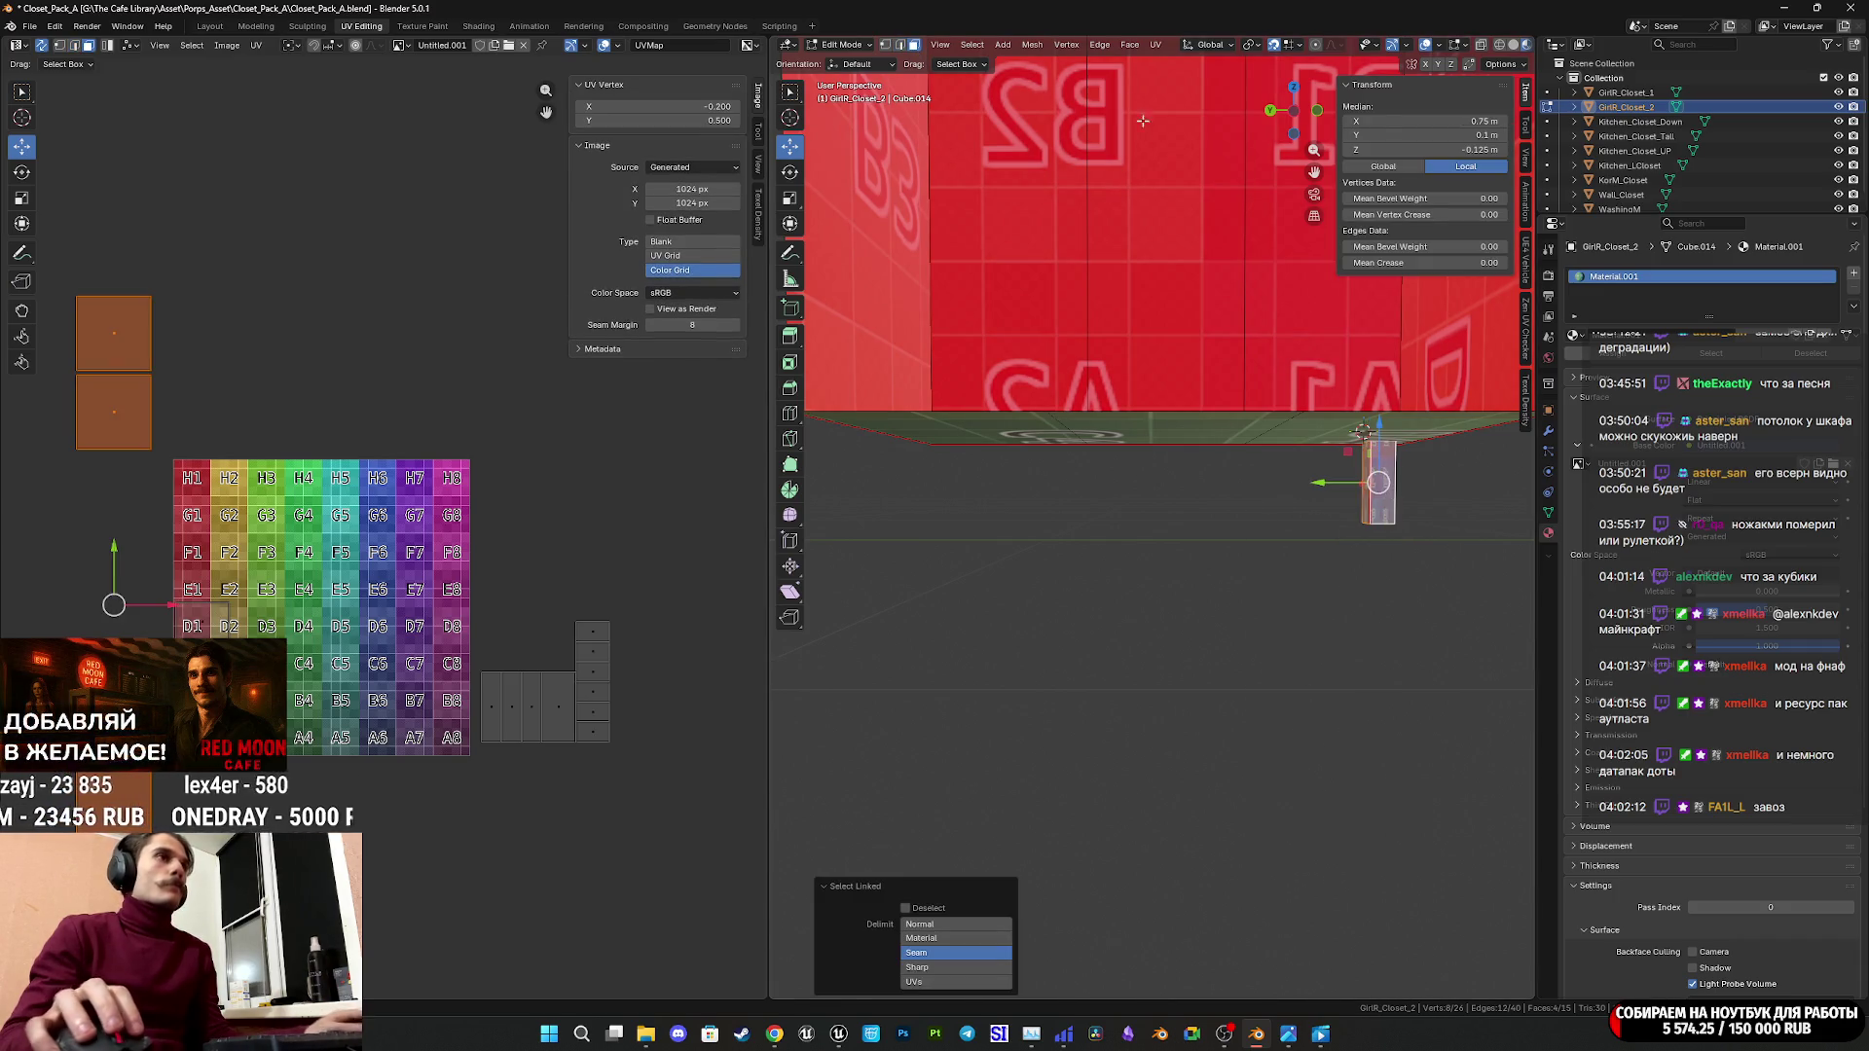
Re-unwrap the leg post, shrink its UV island above the color grid, and save.
left_click(1153, 45)
left_click(1206, 64)
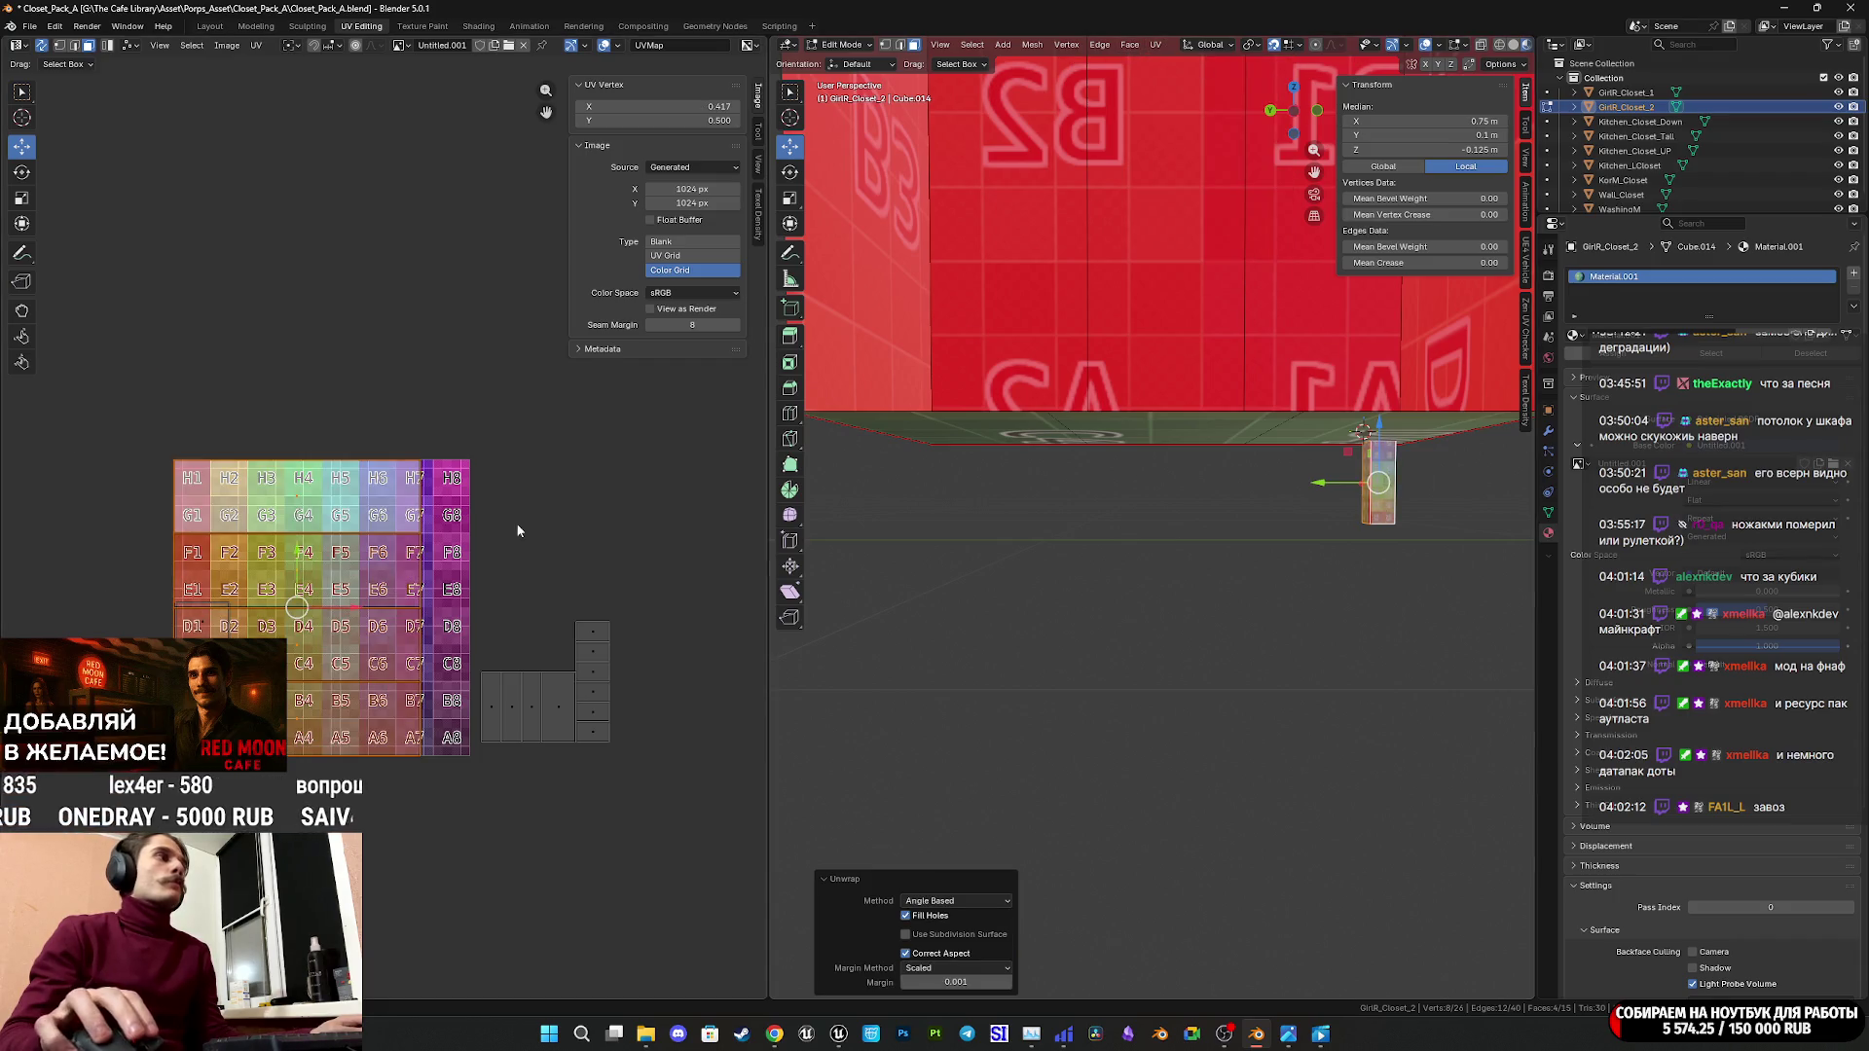
key("s")
left_click(340, 618)
key("g")
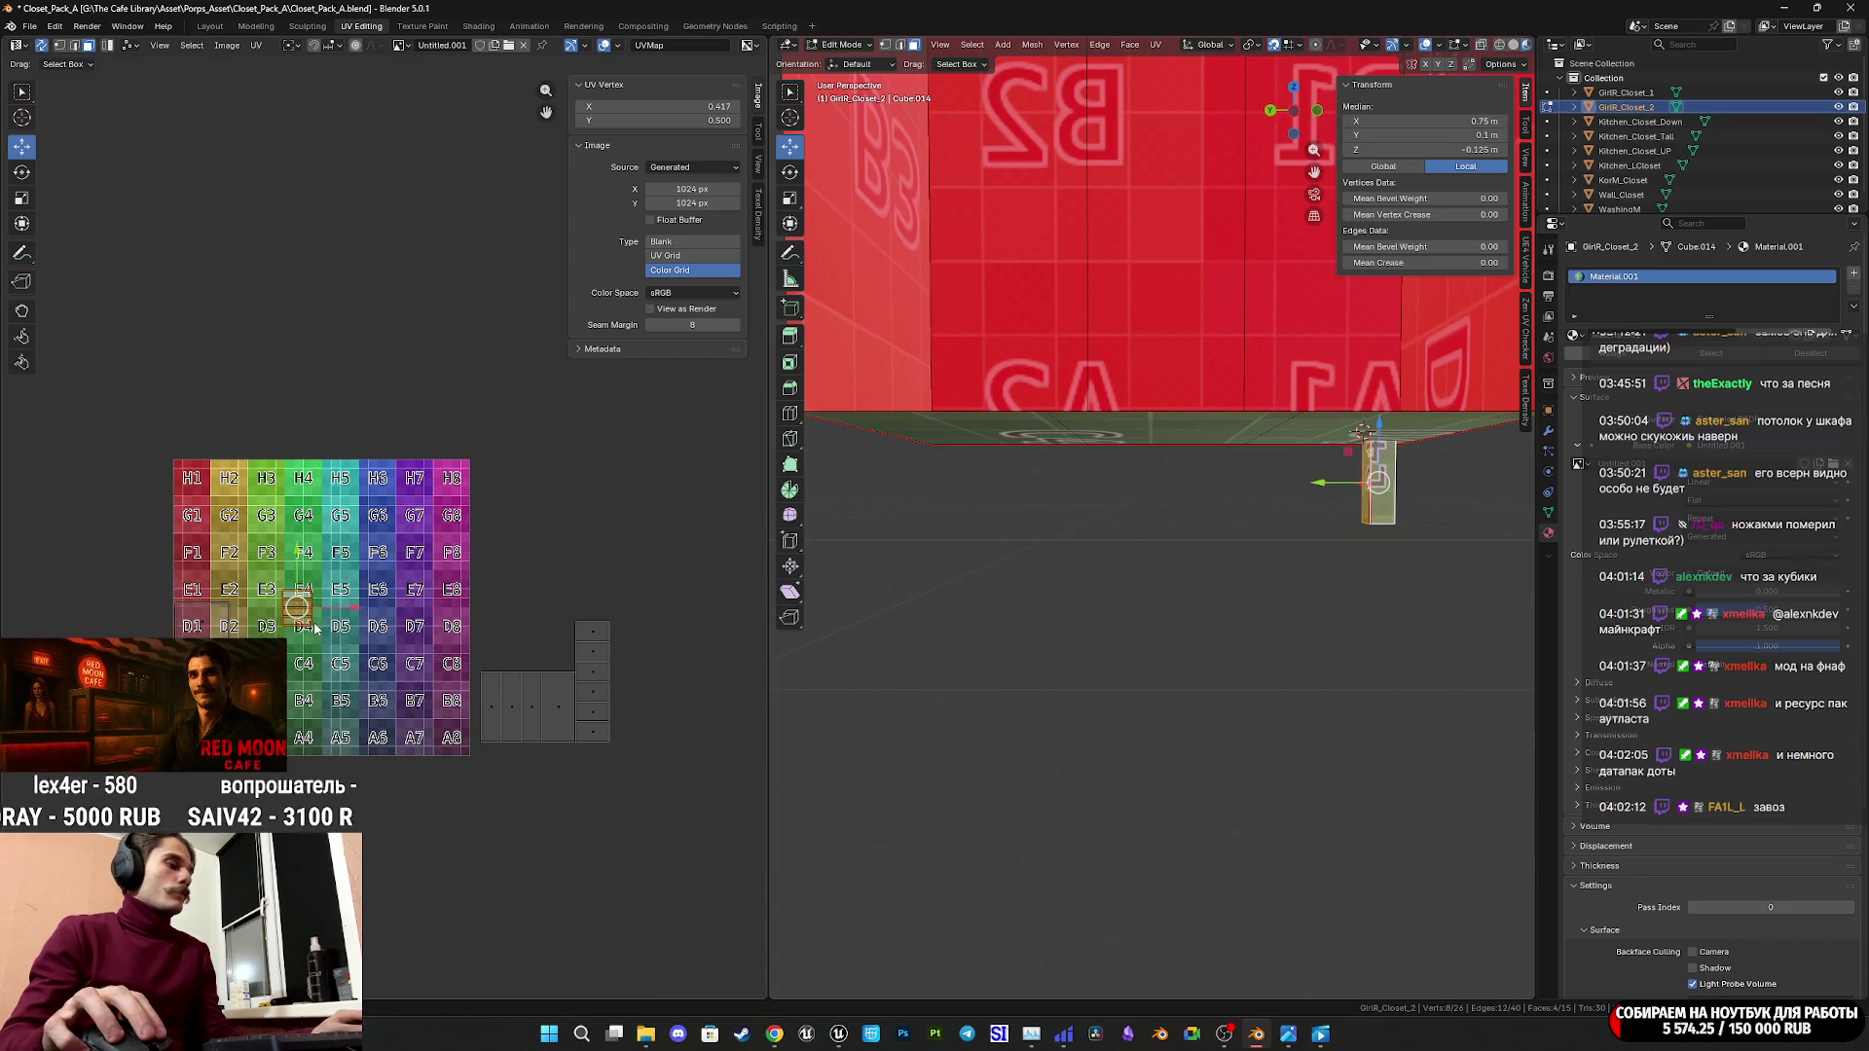
left_click(480, 434)
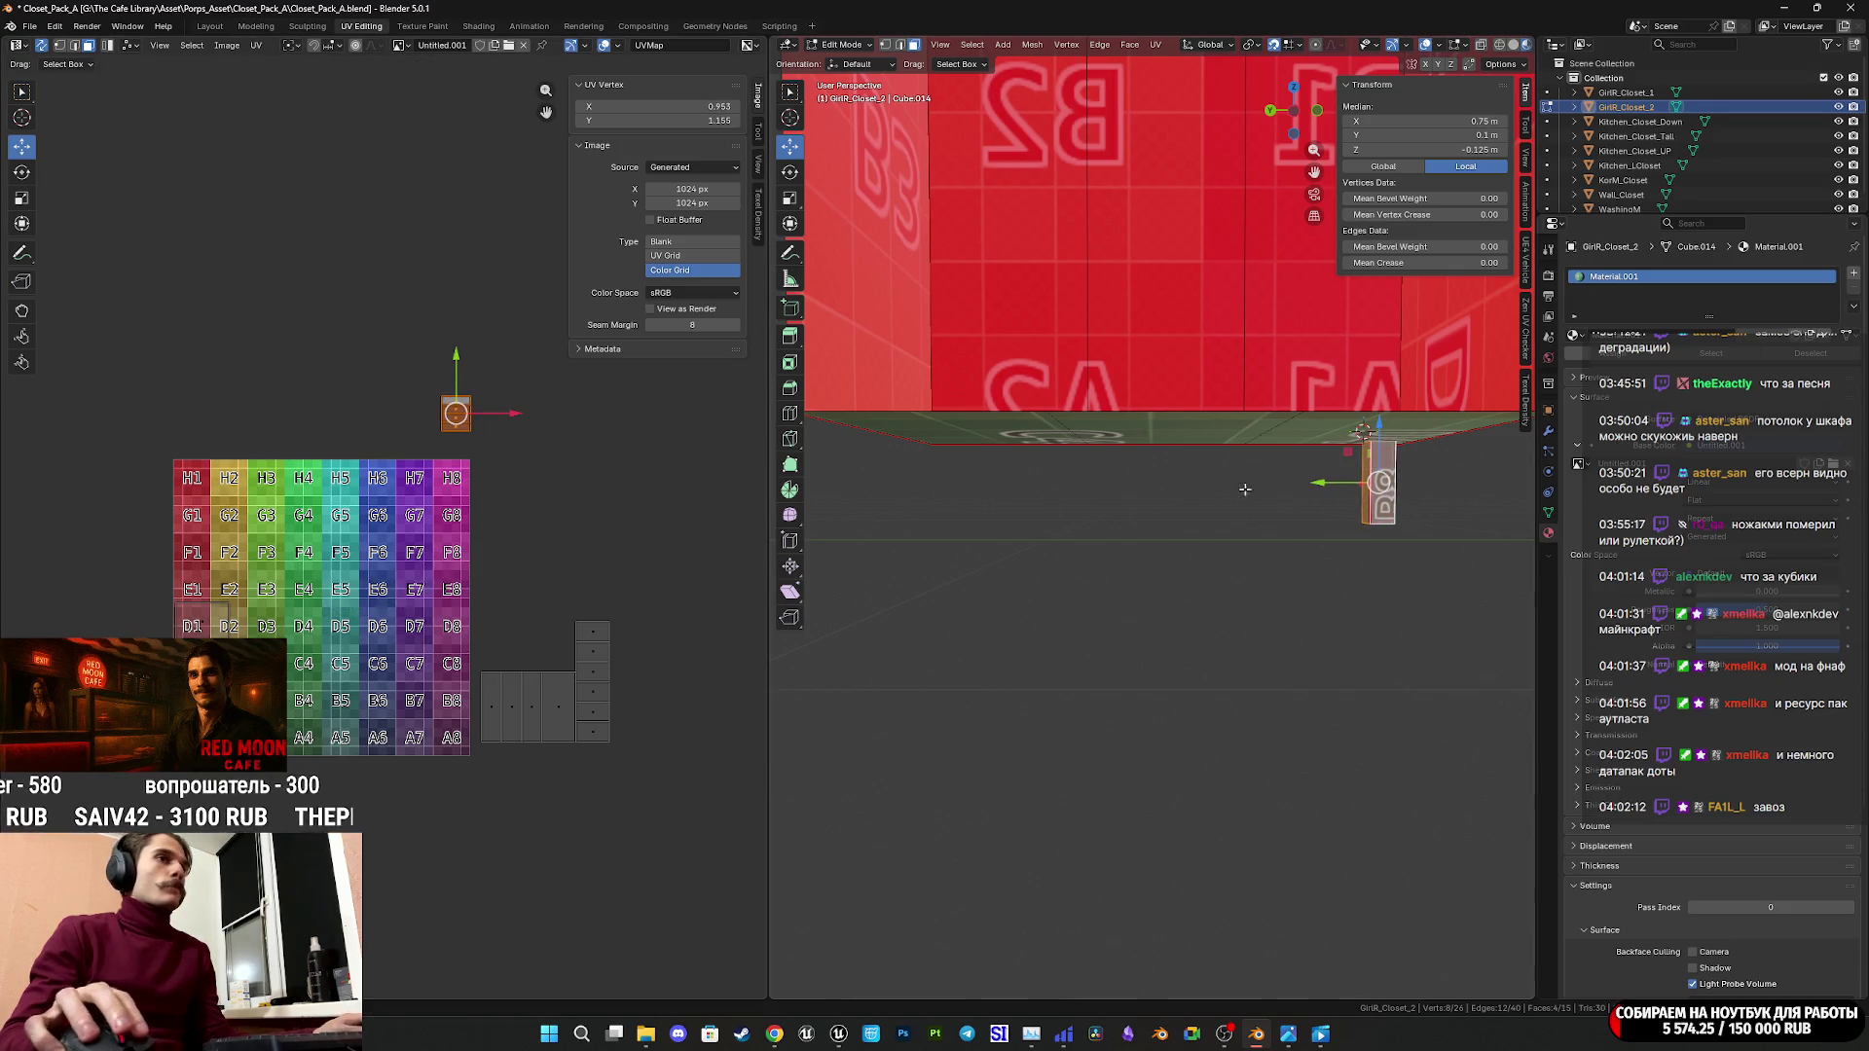
mouse_move(1245, 490)
middle_mouse_down()
mouse_move(1255, 474)
mouse_move(1214, 416)
middle_mouse_up()
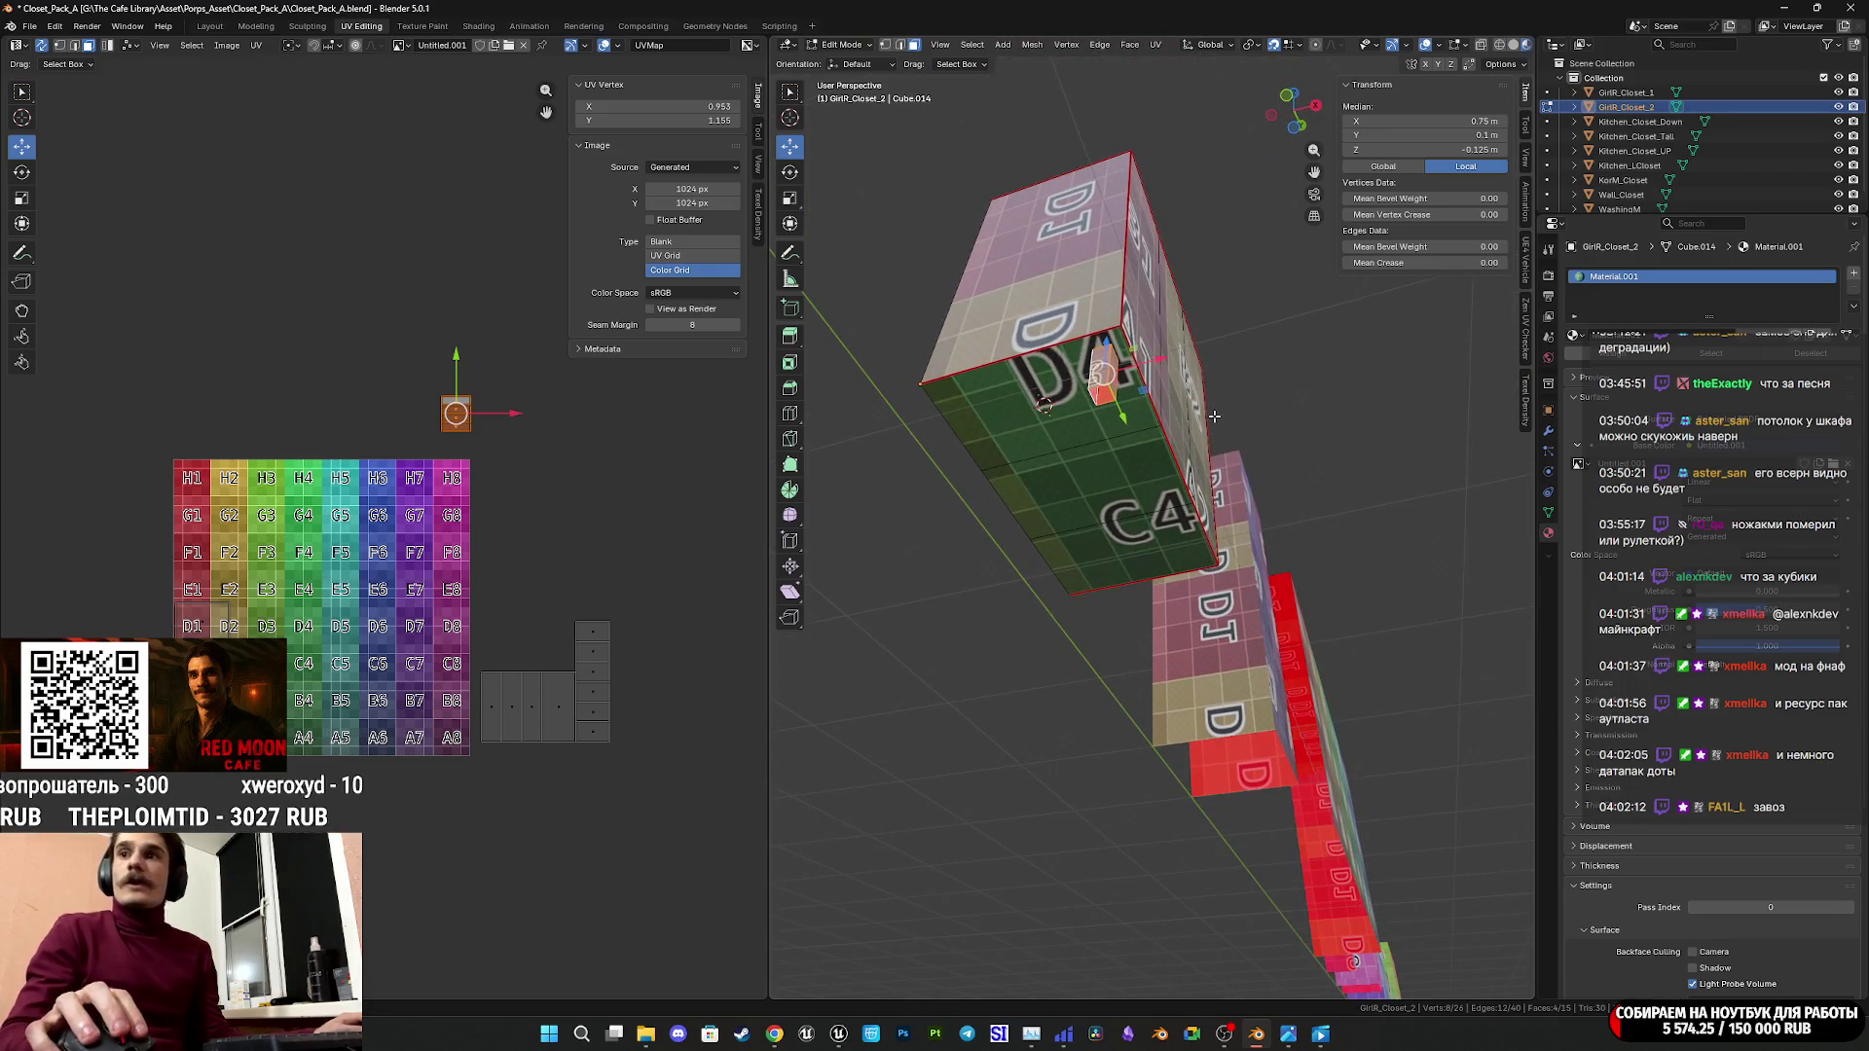
key("ctrl+s")
Switch to Bottom view and duplicate the corner leg in place.
left_click_drag(1287, 109, 1294, 126)
left_click(1294, 126)
scroll(1172, 397, "up", 5)
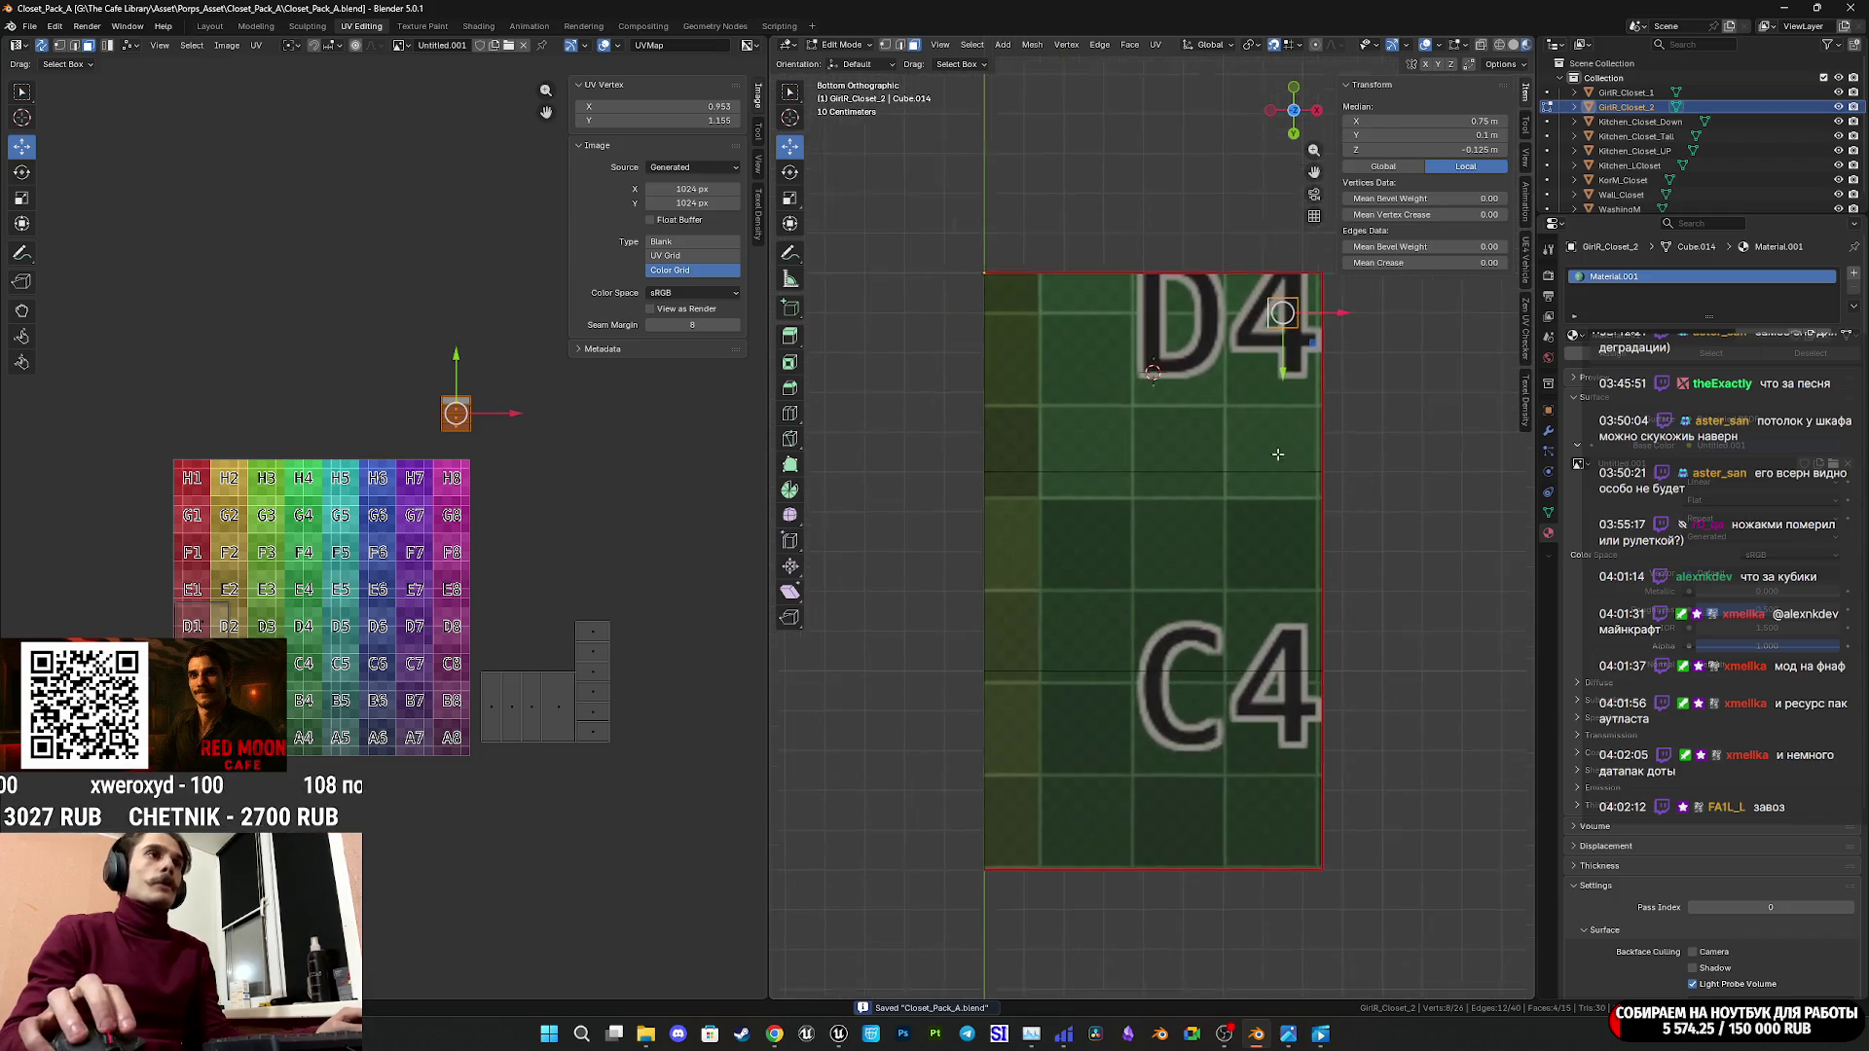
key("shift+d")
right_click(1176, 361)
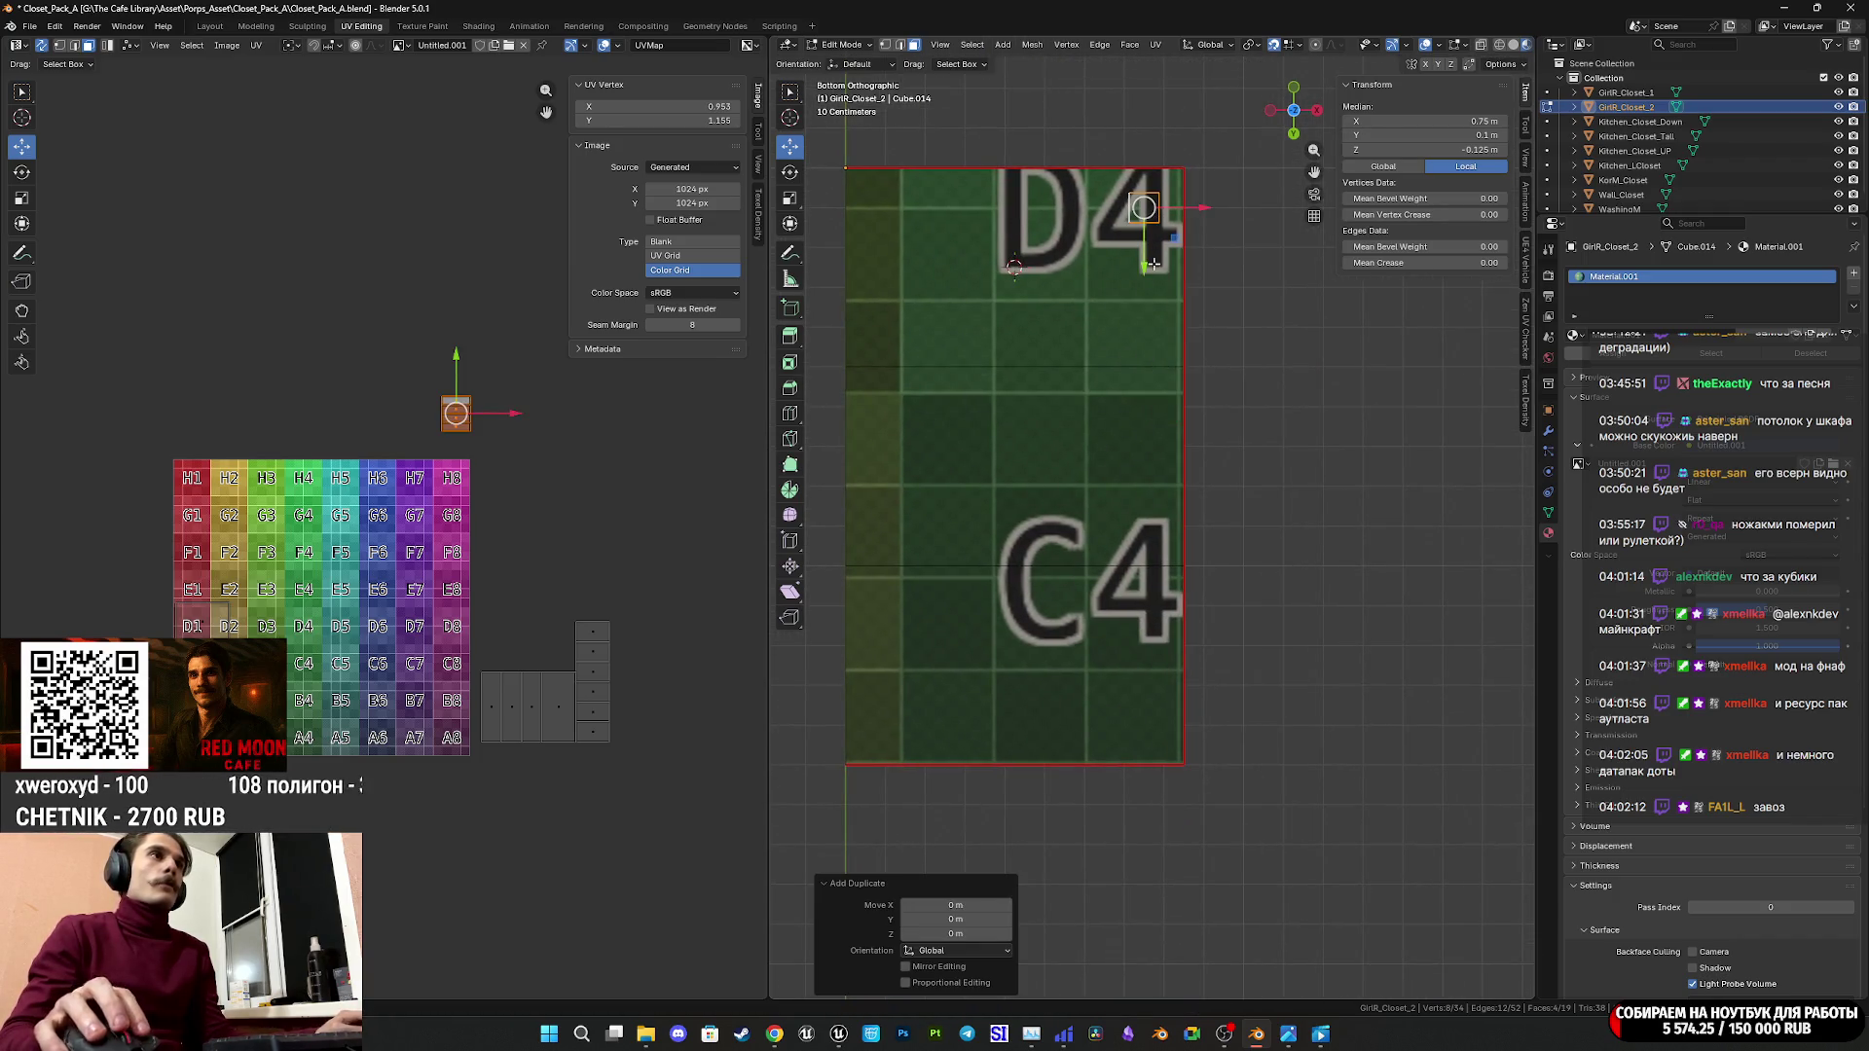
Slide the leg copy 1.3 m along Y toward the far end of the bottom.
left_click_drag(1153, 264, 1177, 724)
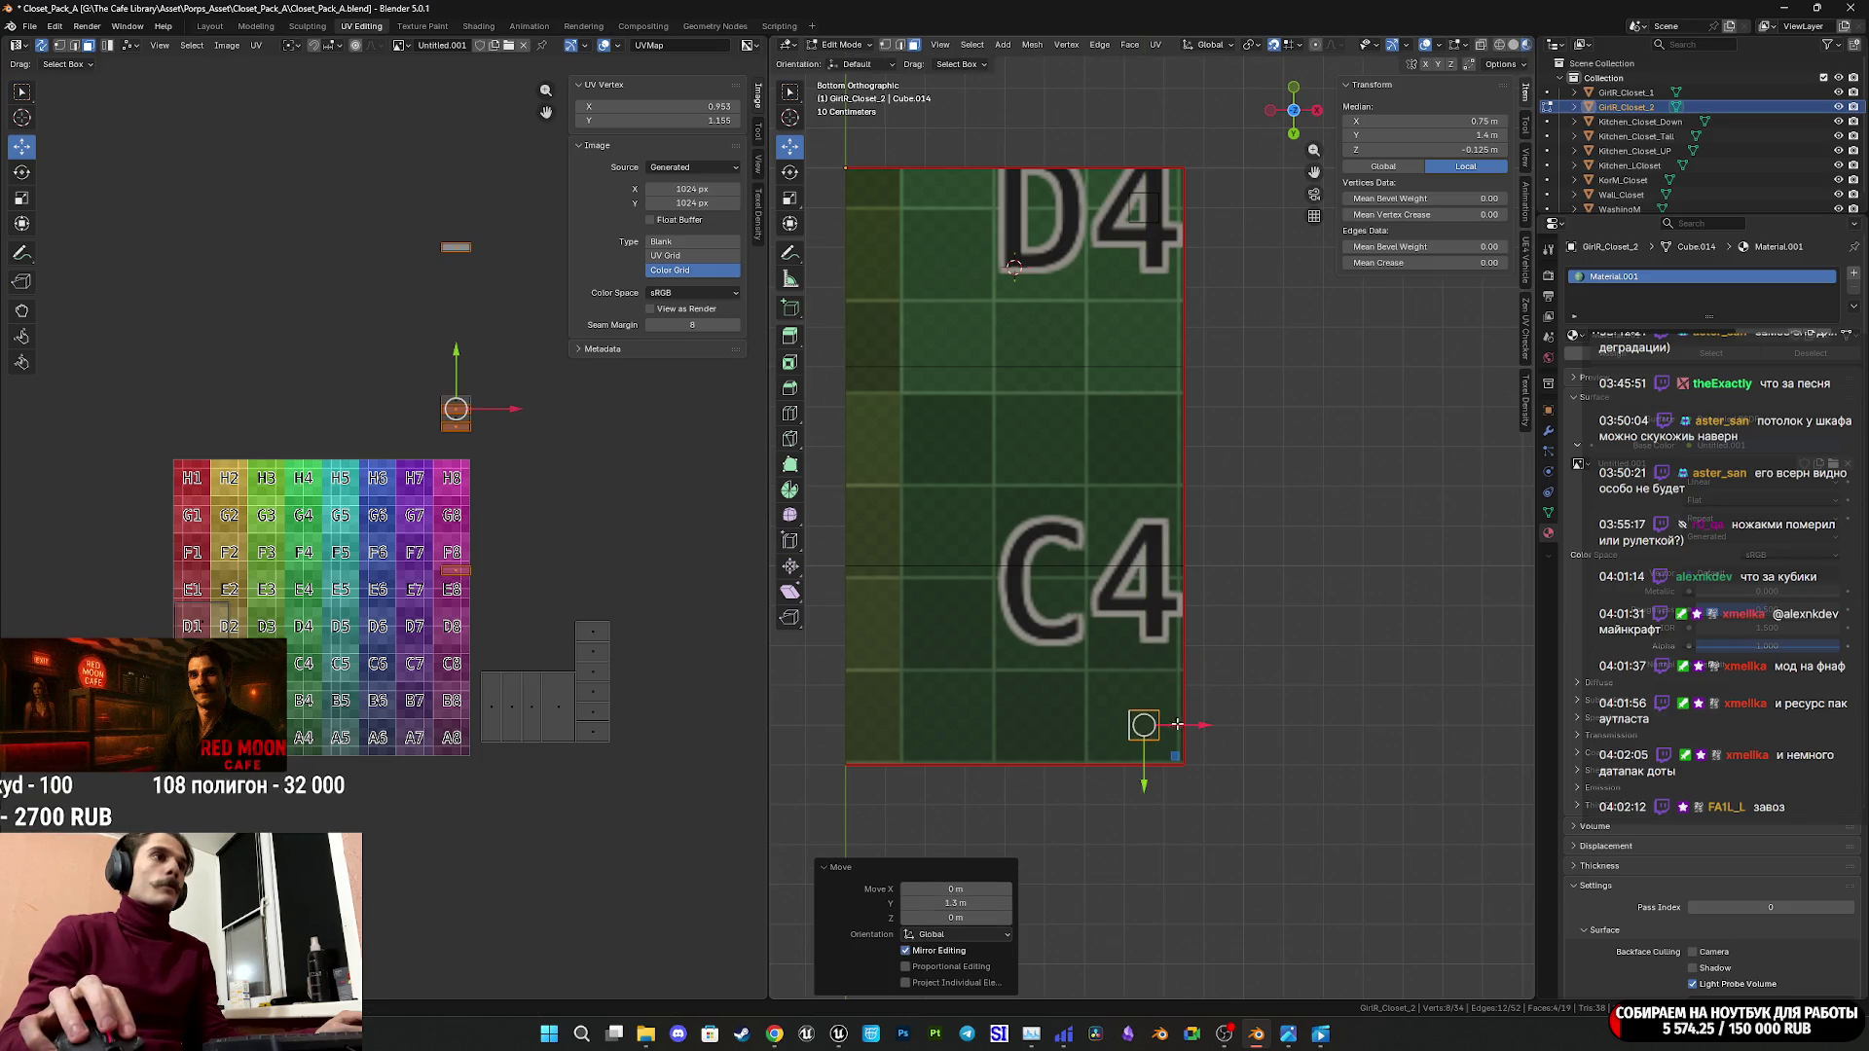
scroll(1177, 724, "up", 5)
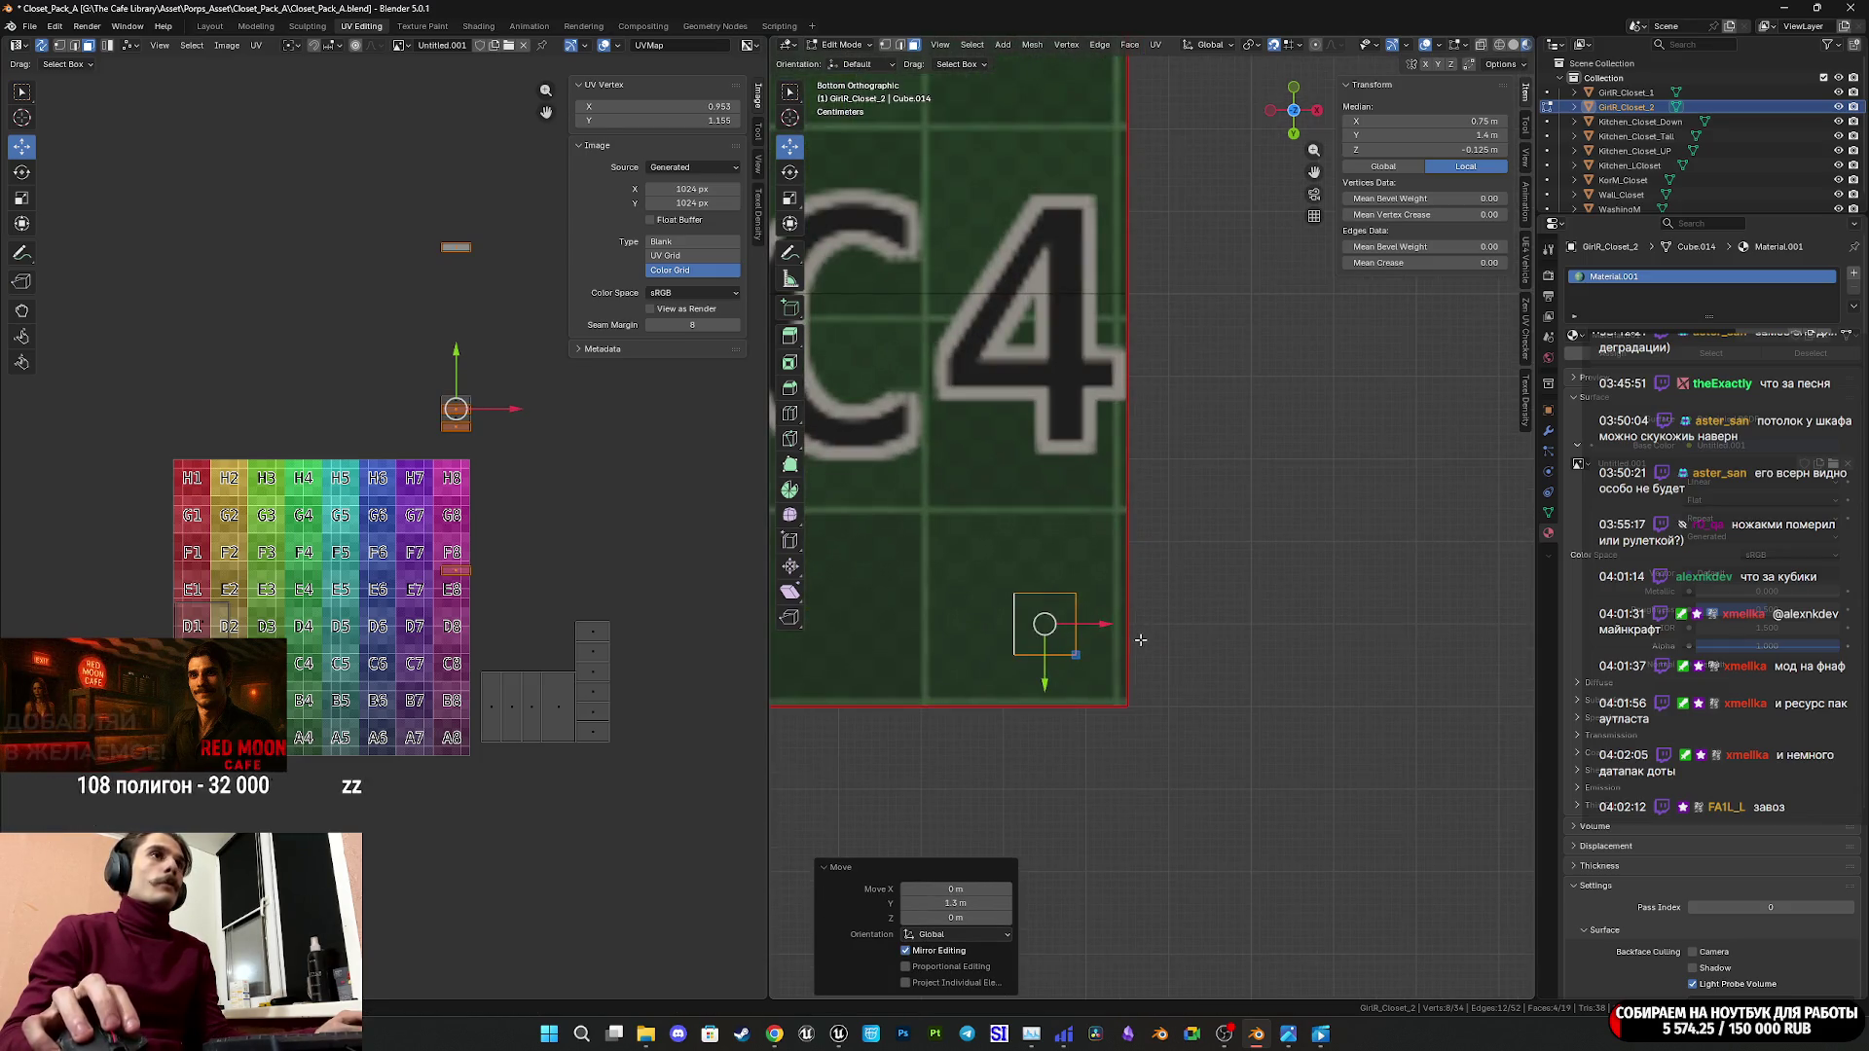
mouse_move(1141, 640)
middle_mouse_down("shift")
mouse_move(1224, 638)
mouse_move(1250, 704)
middle_mouse_up("shift")
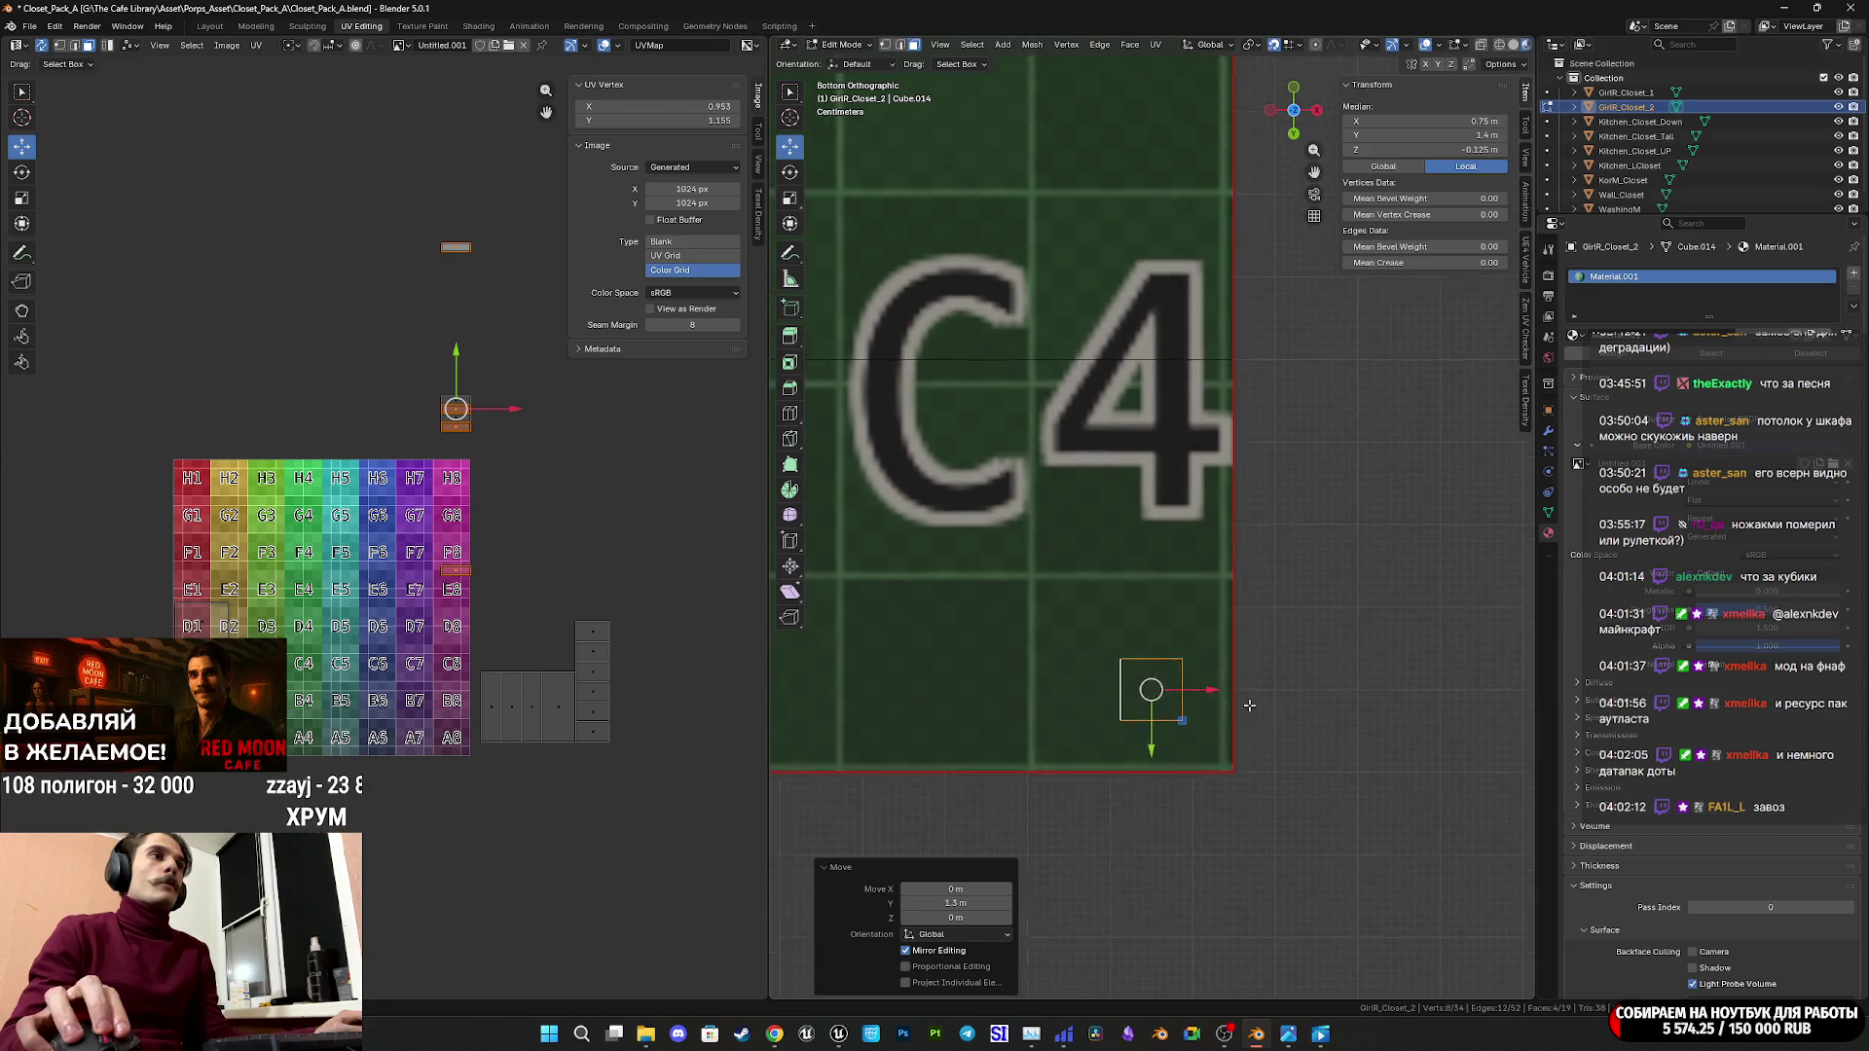
scroll(1250, 705, "down", 4)
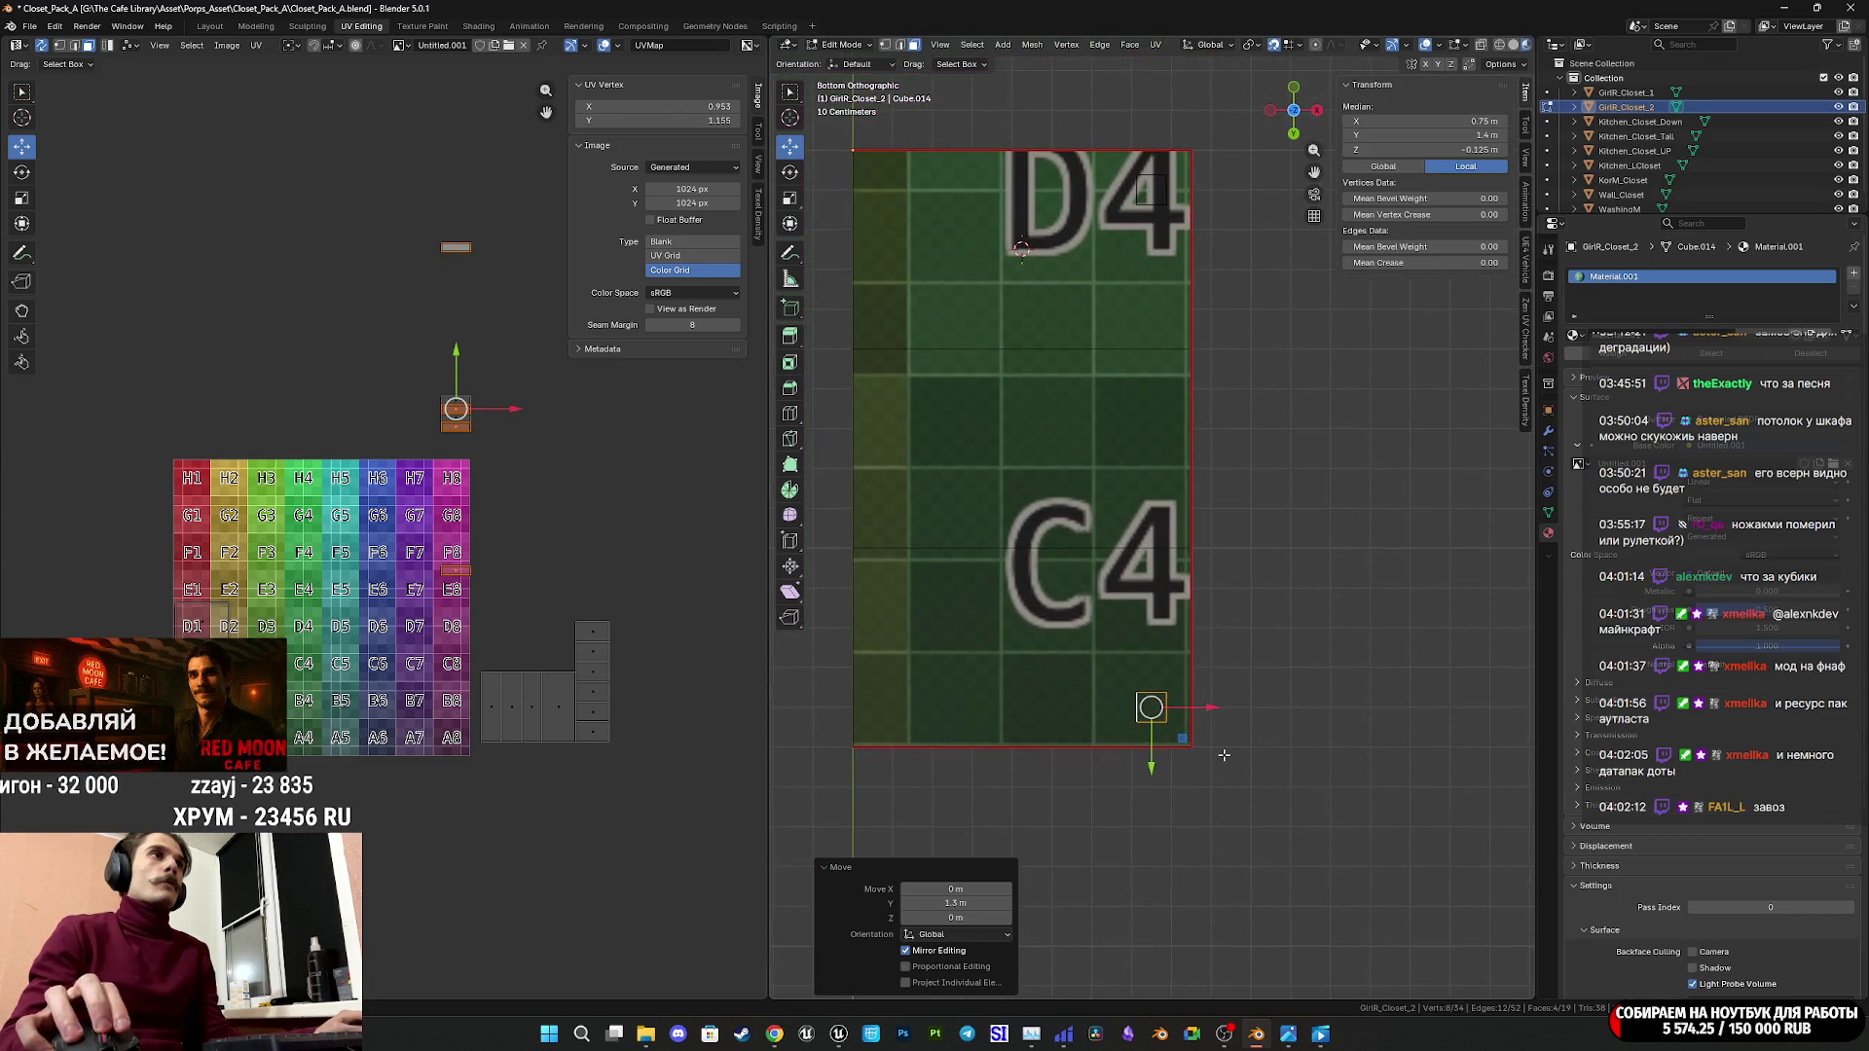
scroll(1224, 754, "down", 1)
middle_click_drag(1231, 728, 1317, 667, "shift")
scroll(1315, 633, "up", 2, "shift")
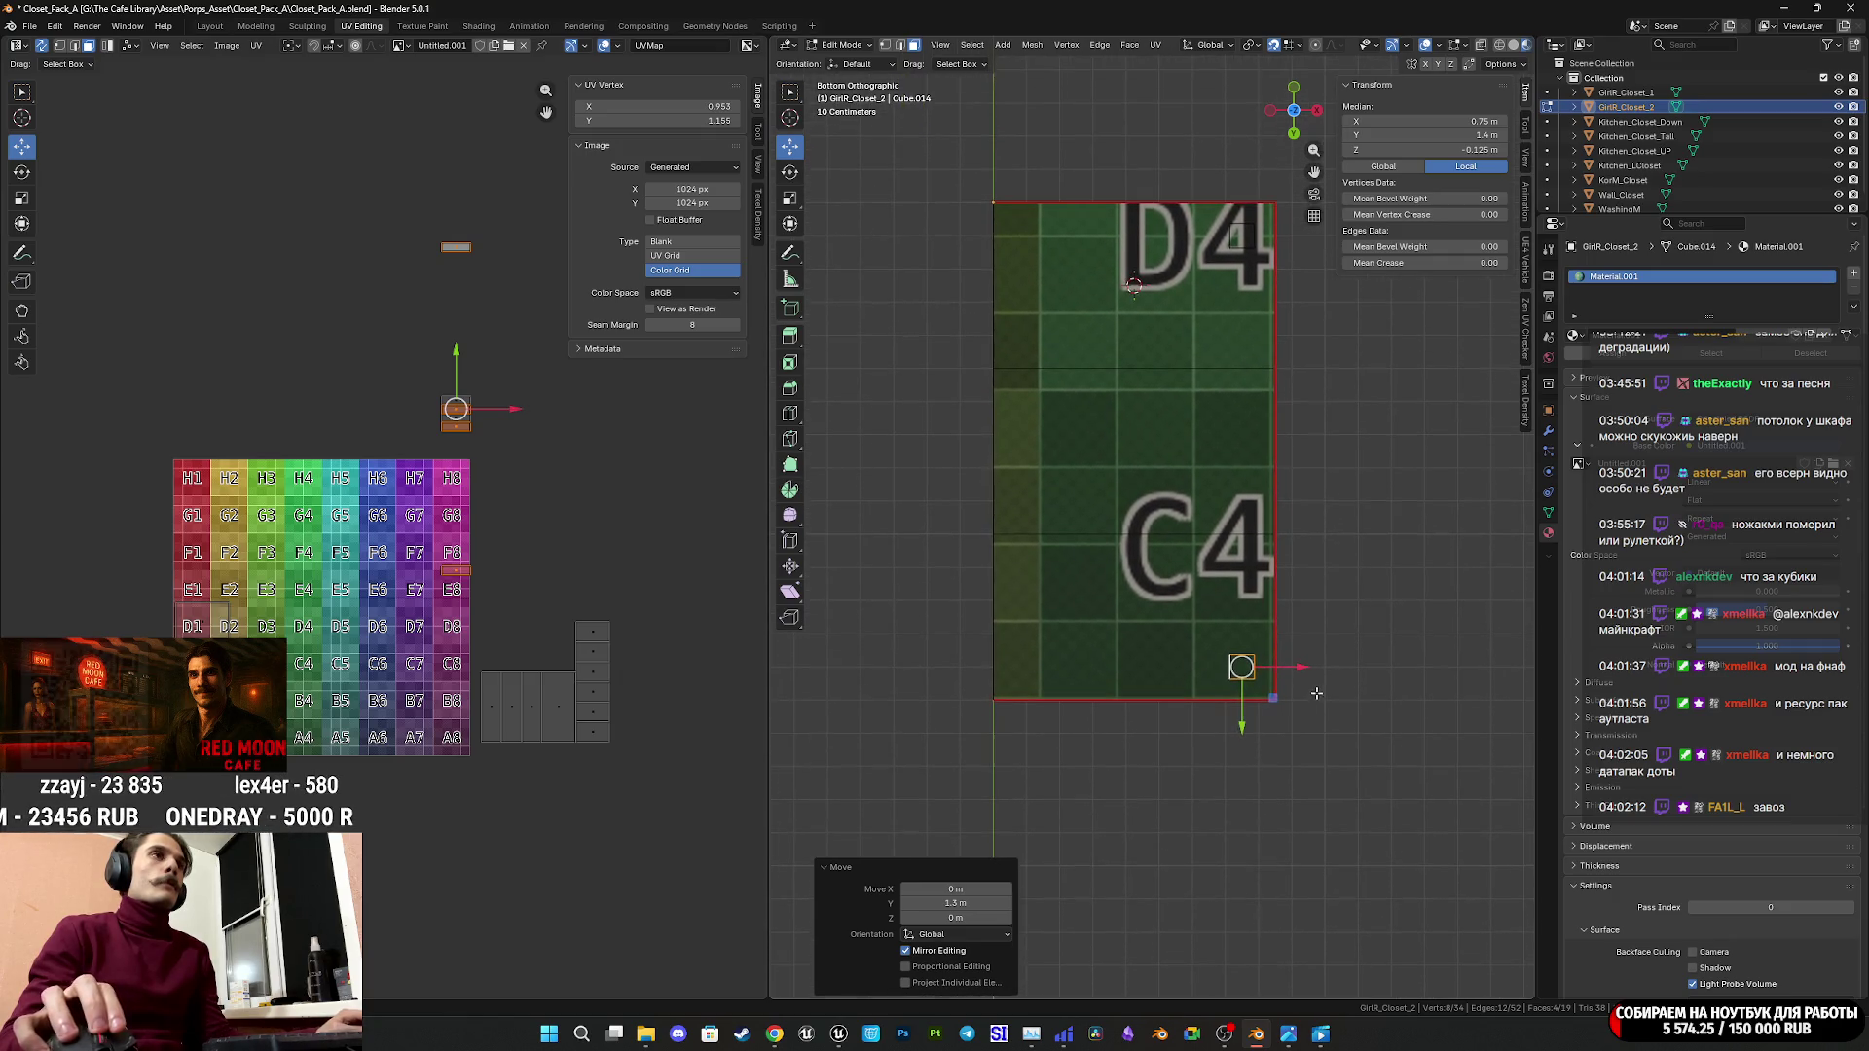
mouse_move(1270, 525)
middle_mouse_down()
mouse_move(1024, 676)
mouse_move(1047, 675)
mouse_move(999, 682)
middle_mouse_up()
Undo the leg copy's 1.3 m move.
key("ctrl+z")
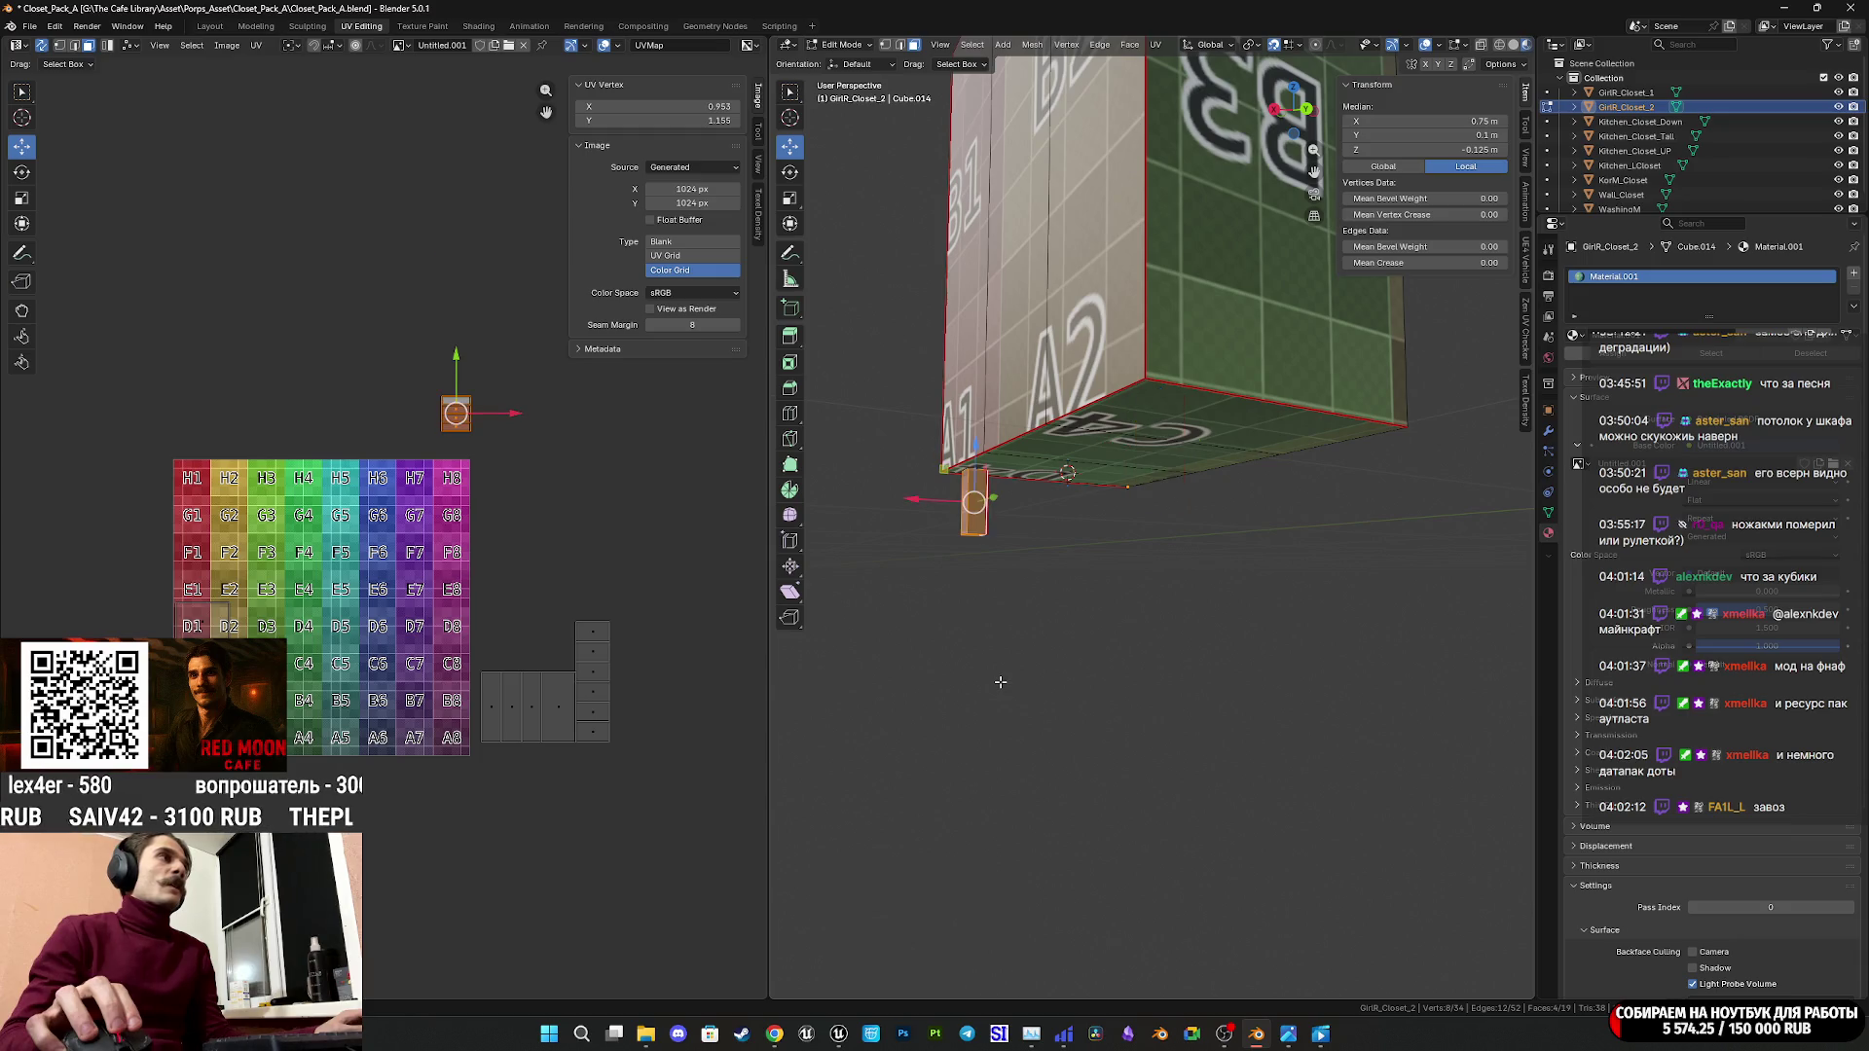
middle_click_drag(1219, 86, 1235, 82)
left_click(1500, 64)
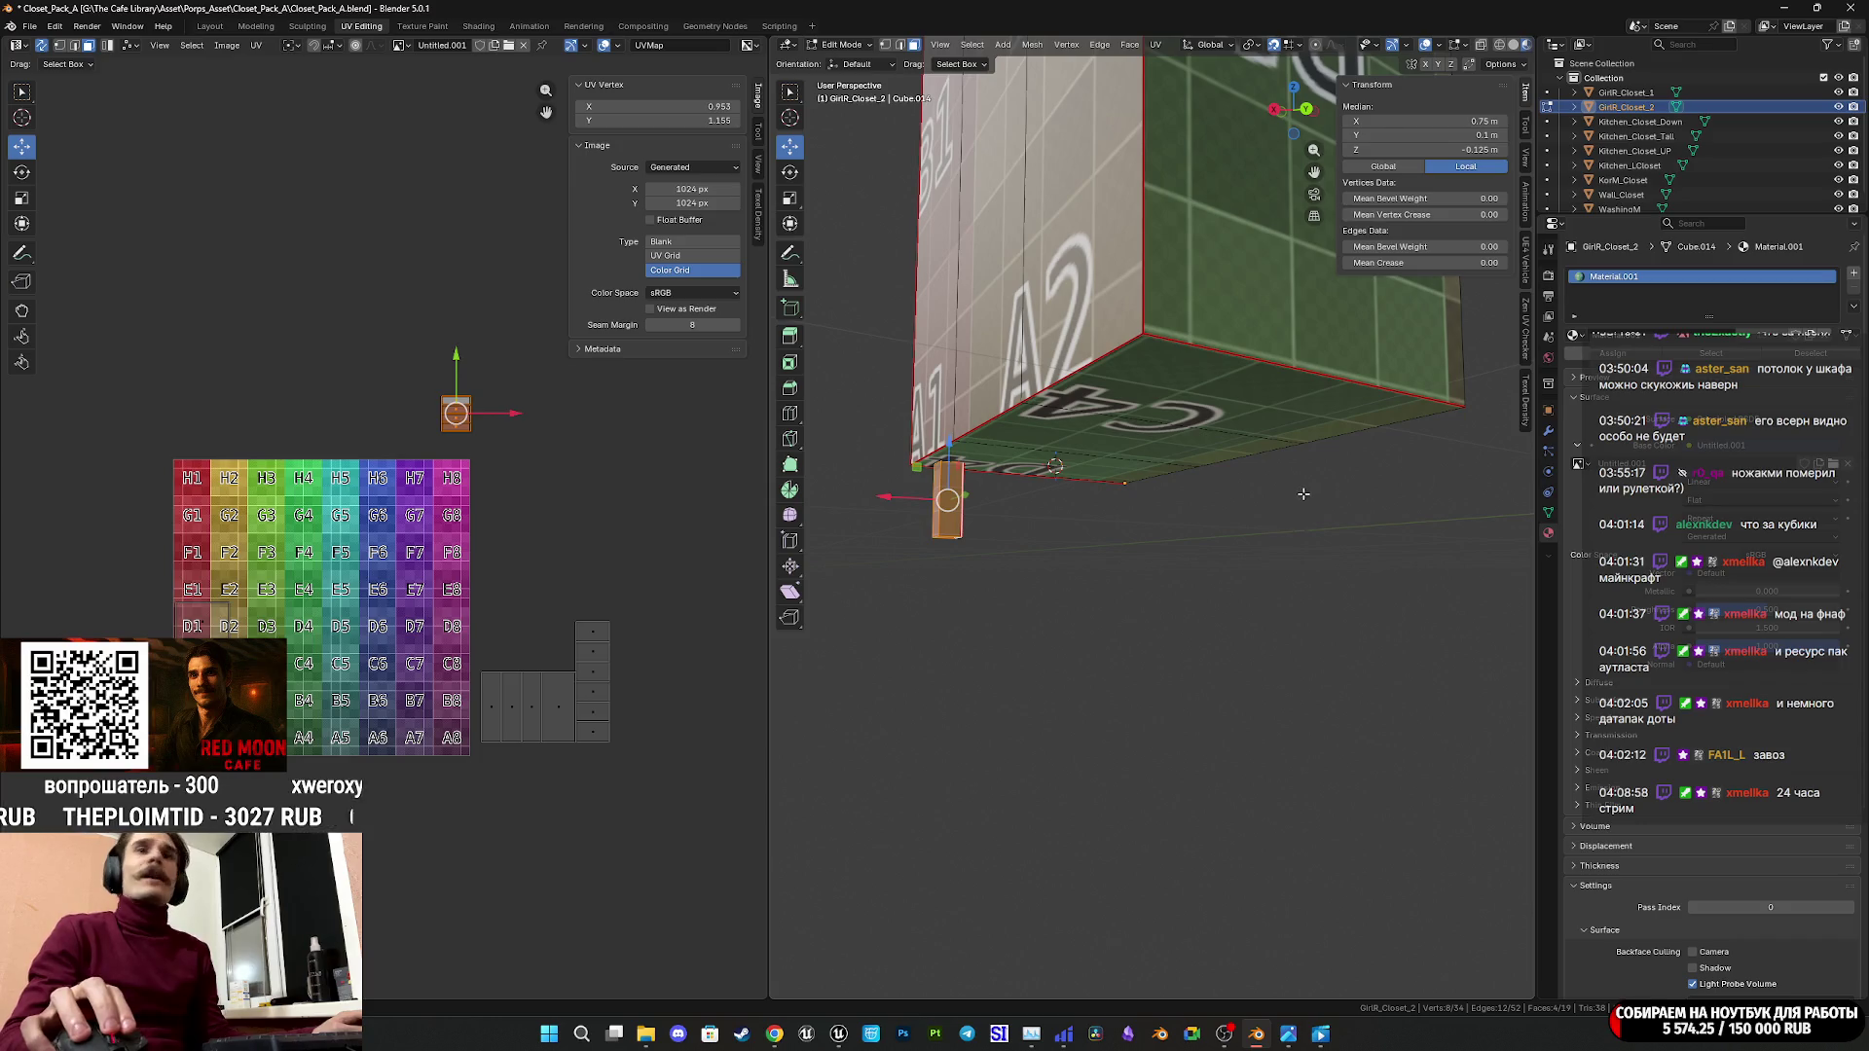
mouse_move(1301, 494)
middle_mouse_down()
mouse_move(1294, 525)
mouse_move(1297, 465)
middle_mouse_up()
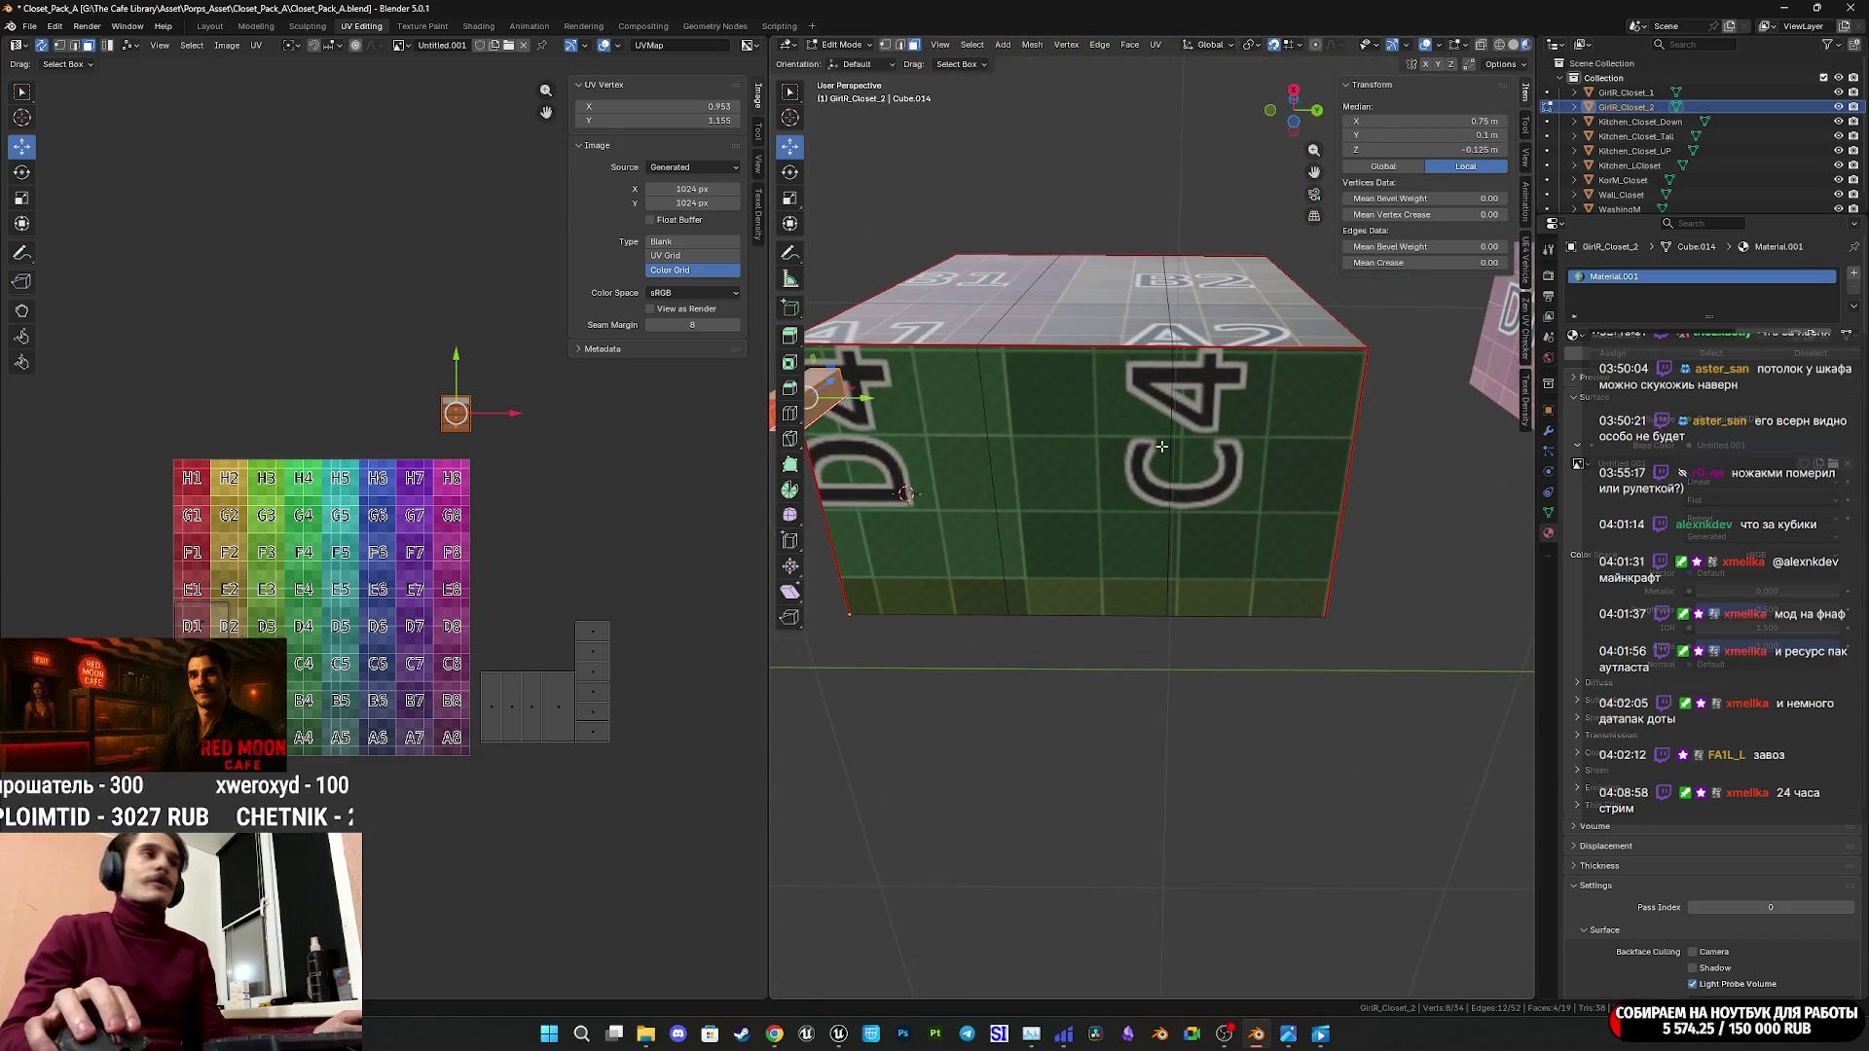
middle_click_drag(1150, 420, 1158, 333)
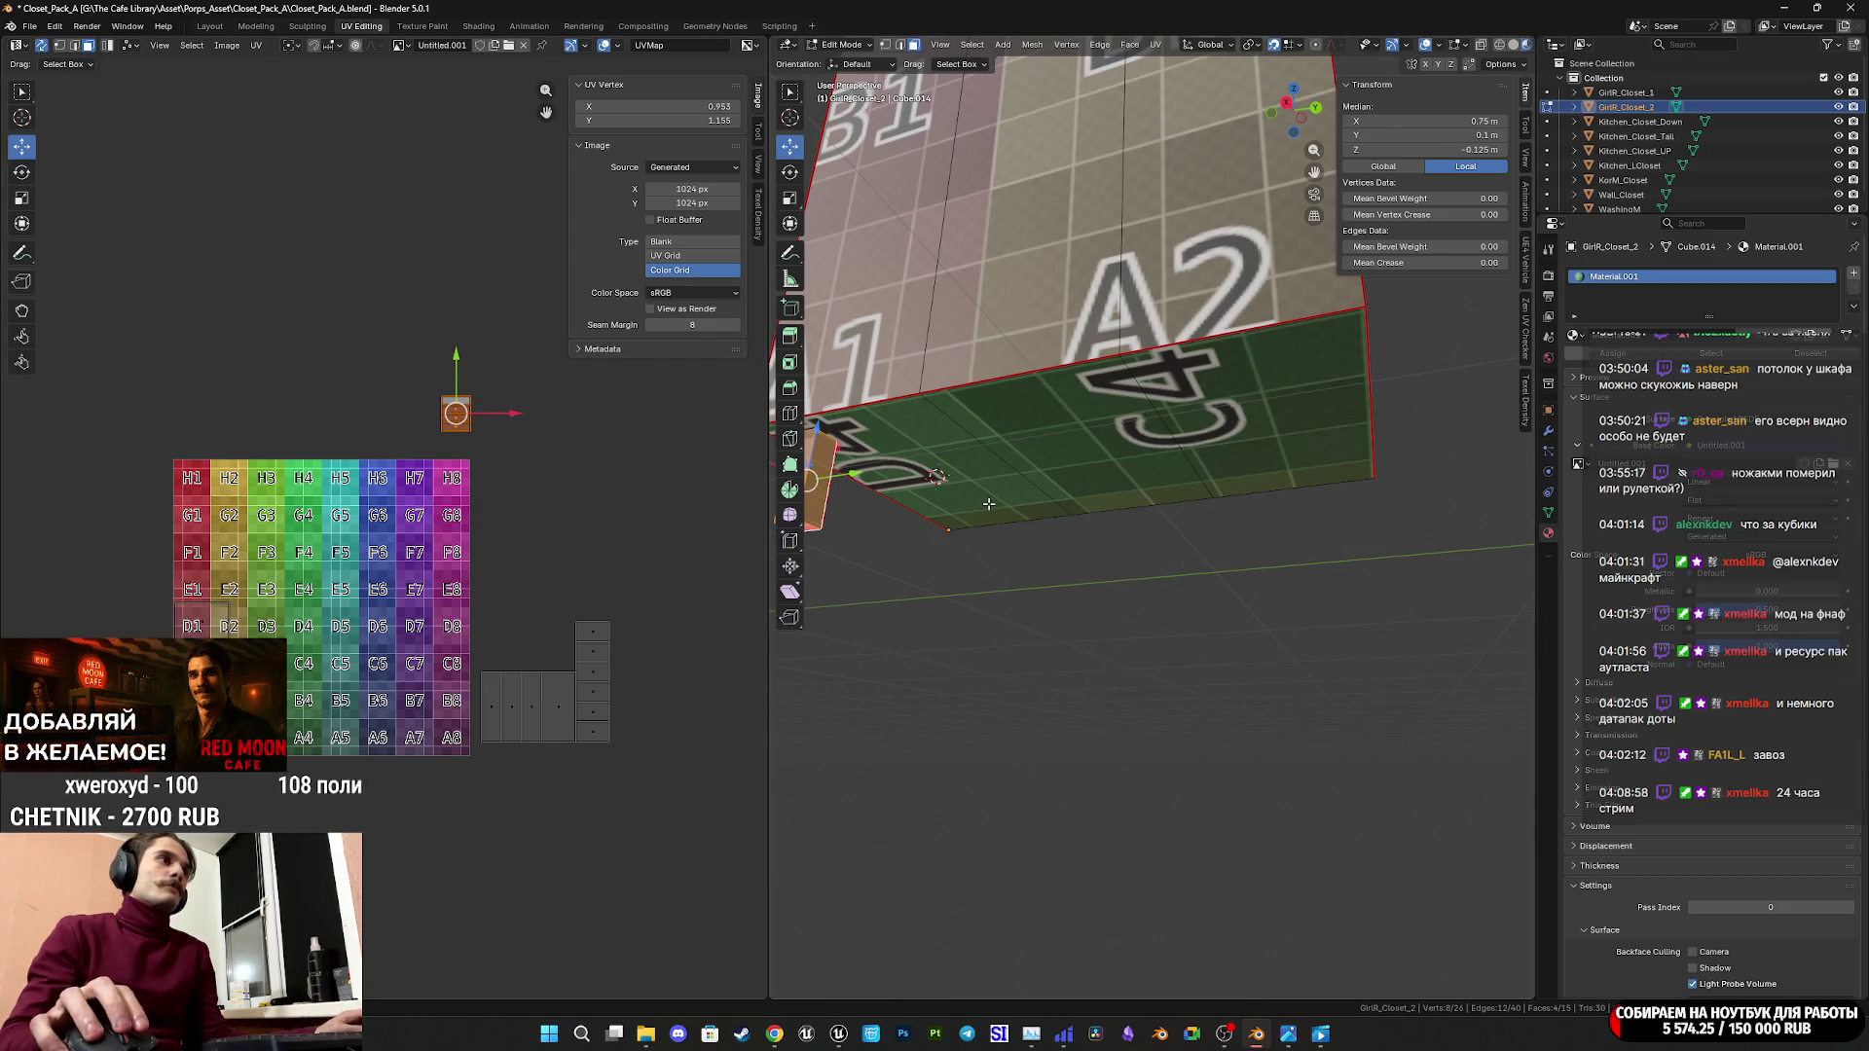
middle_click_drag(980, 474, 1083, 487)
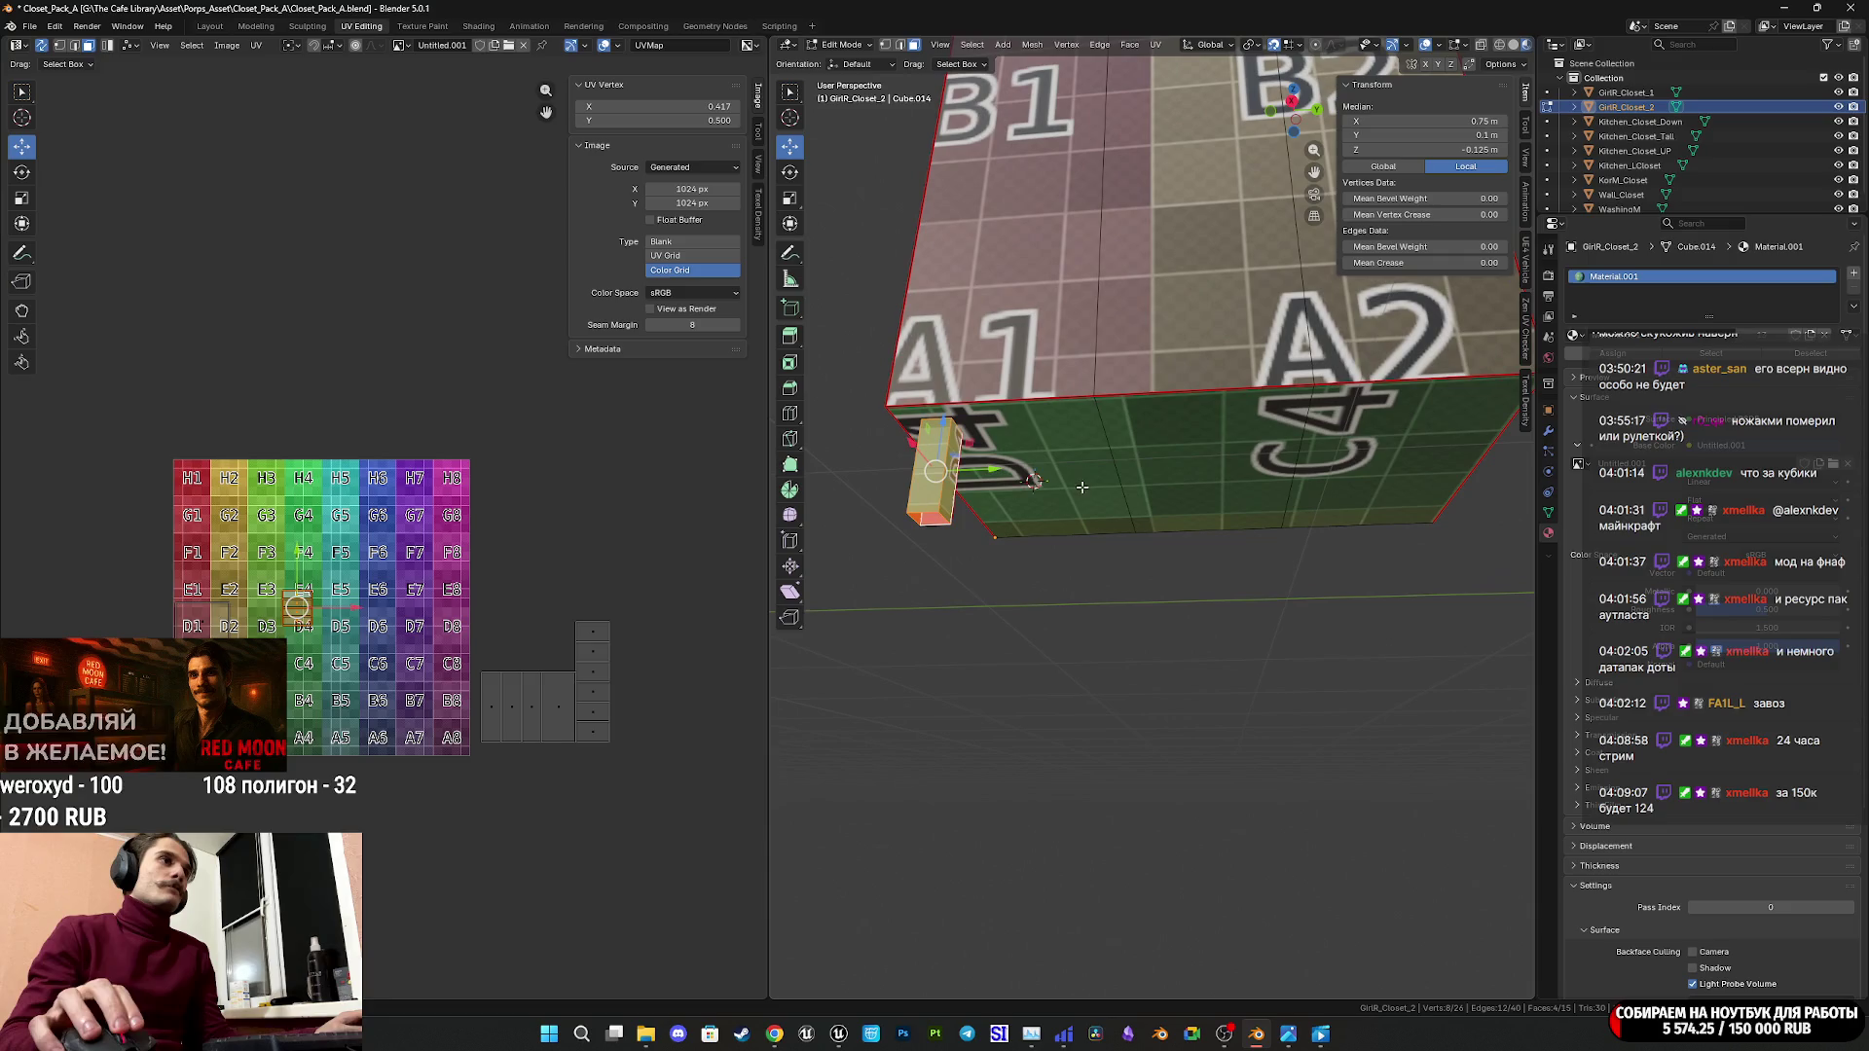
middle_click_drag(935, 490, 1010, 492)
Move the leg's UV island above-right of the grid, to about U 1.088, V 1.004.
key("g")
left_click(578, 486)
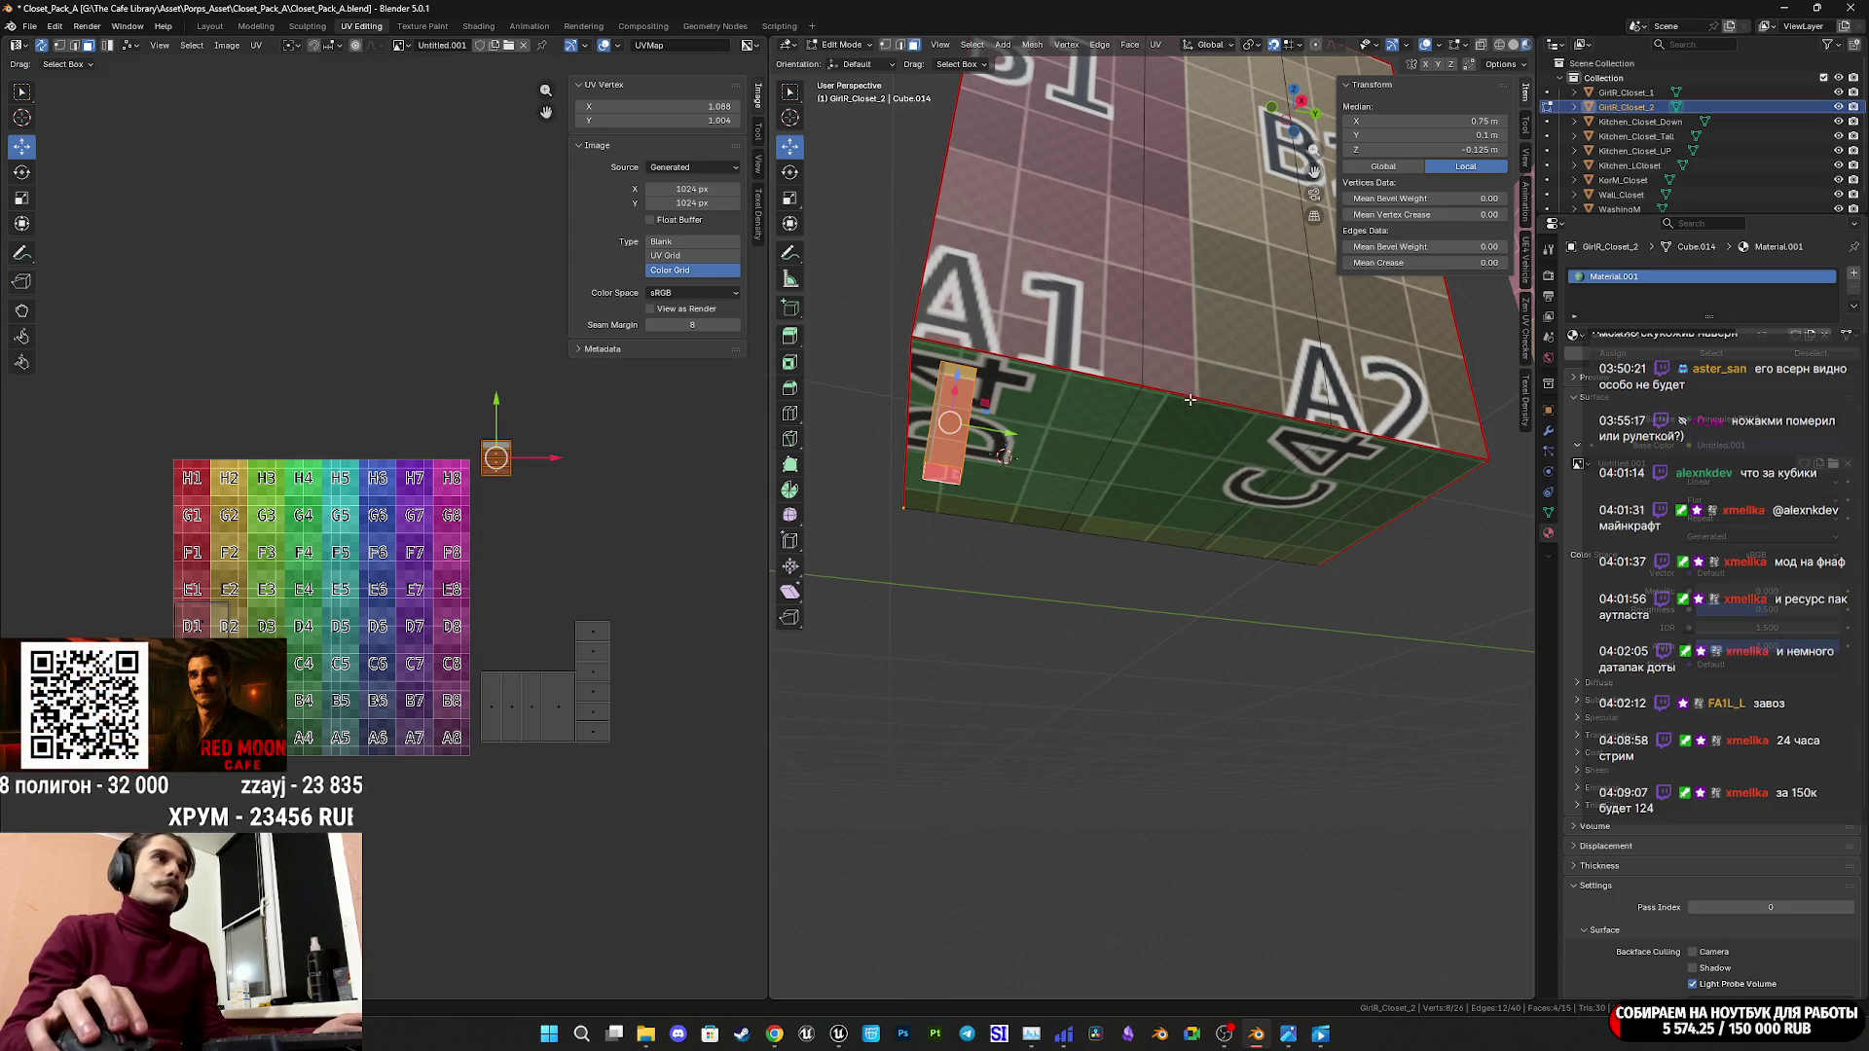
left_click_drag(1300, 121, 1288, 198)
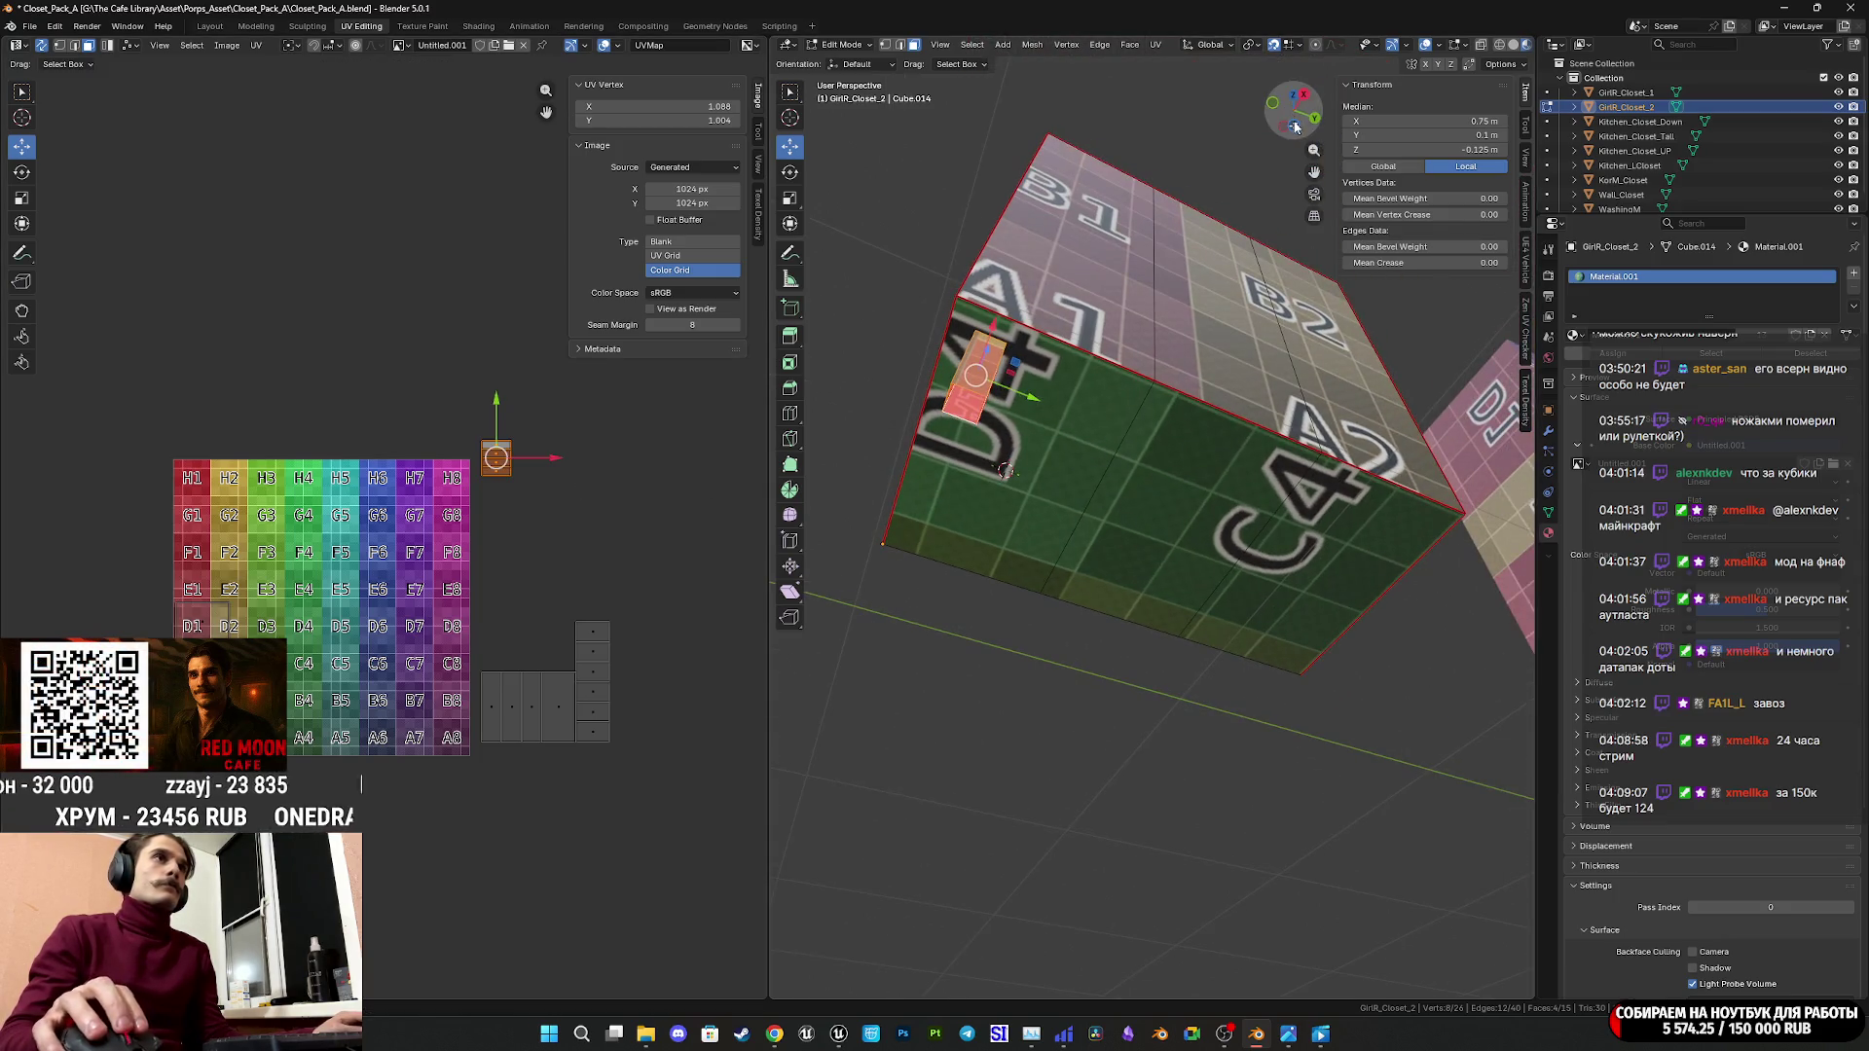
key("ctrl+KP_7")
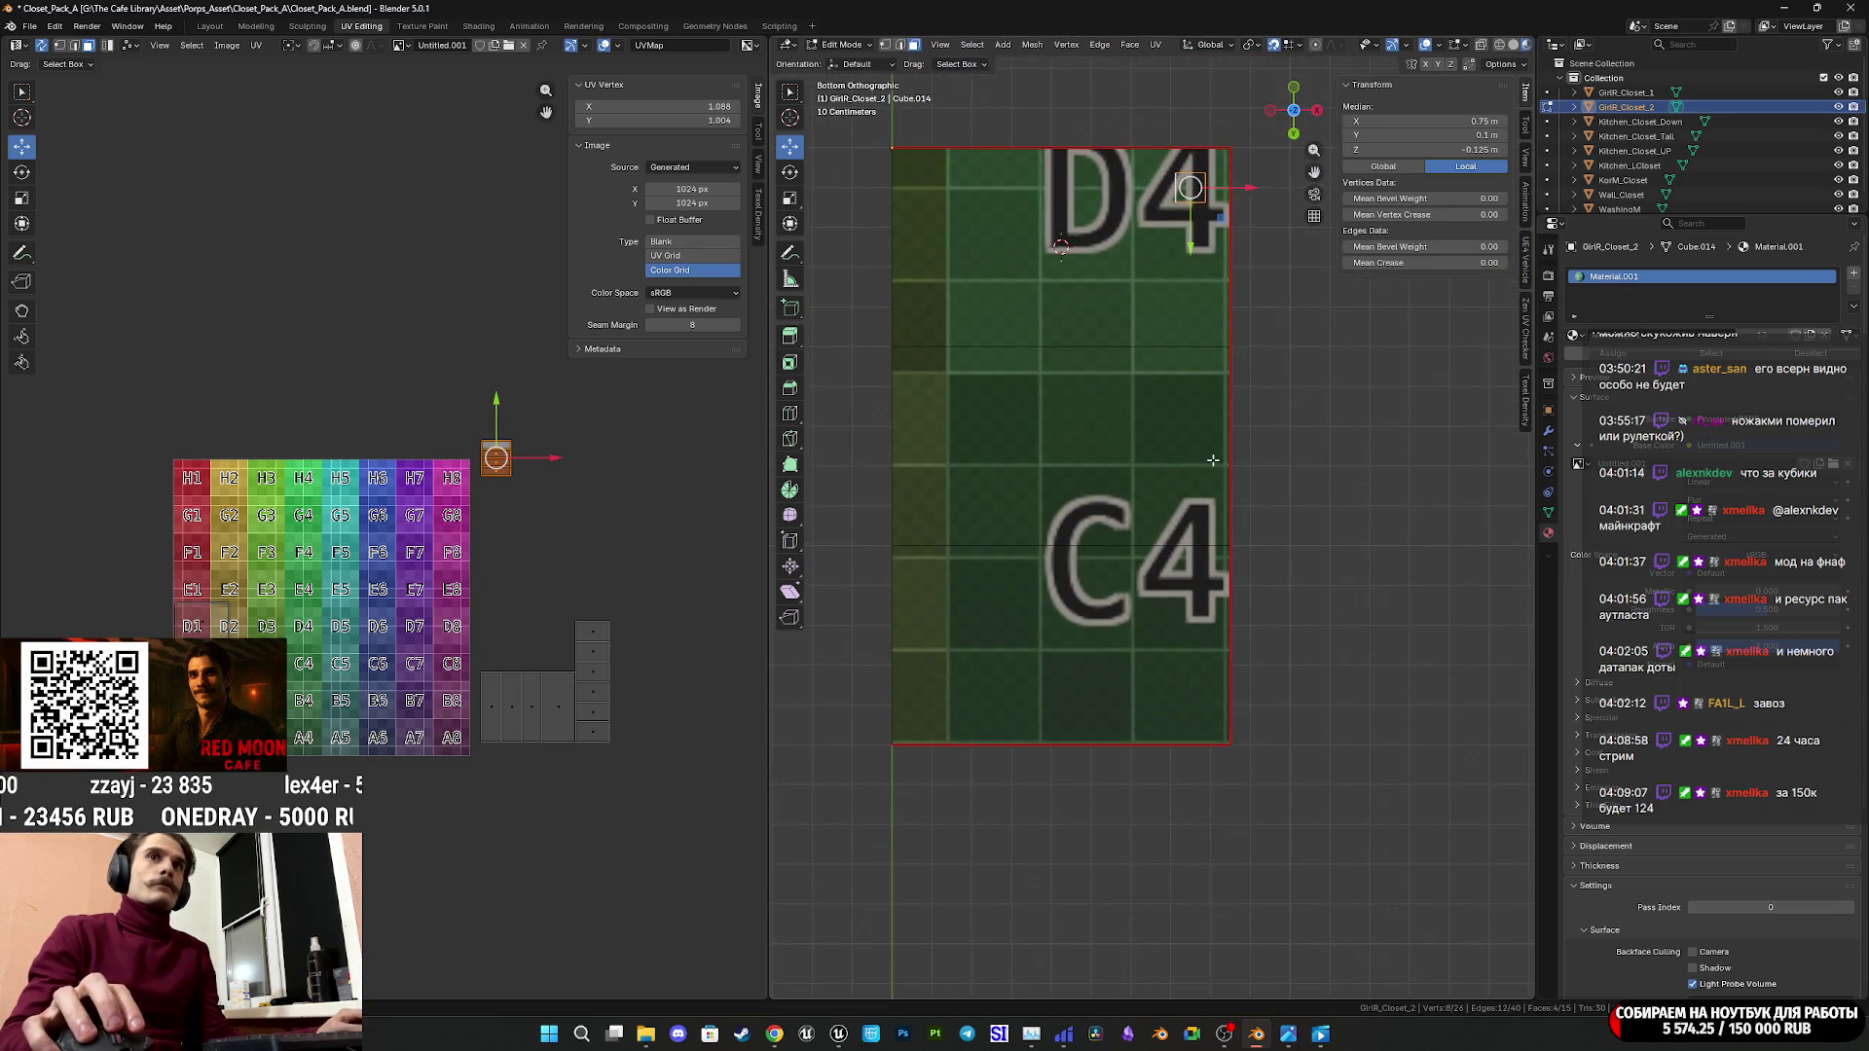
Duplicate the corner leg and place the copy 1.3 m away at the far corner.
key("shift+d")
right_click(1216, 491)
left_click_drag(1190, 246, 1189, 599)
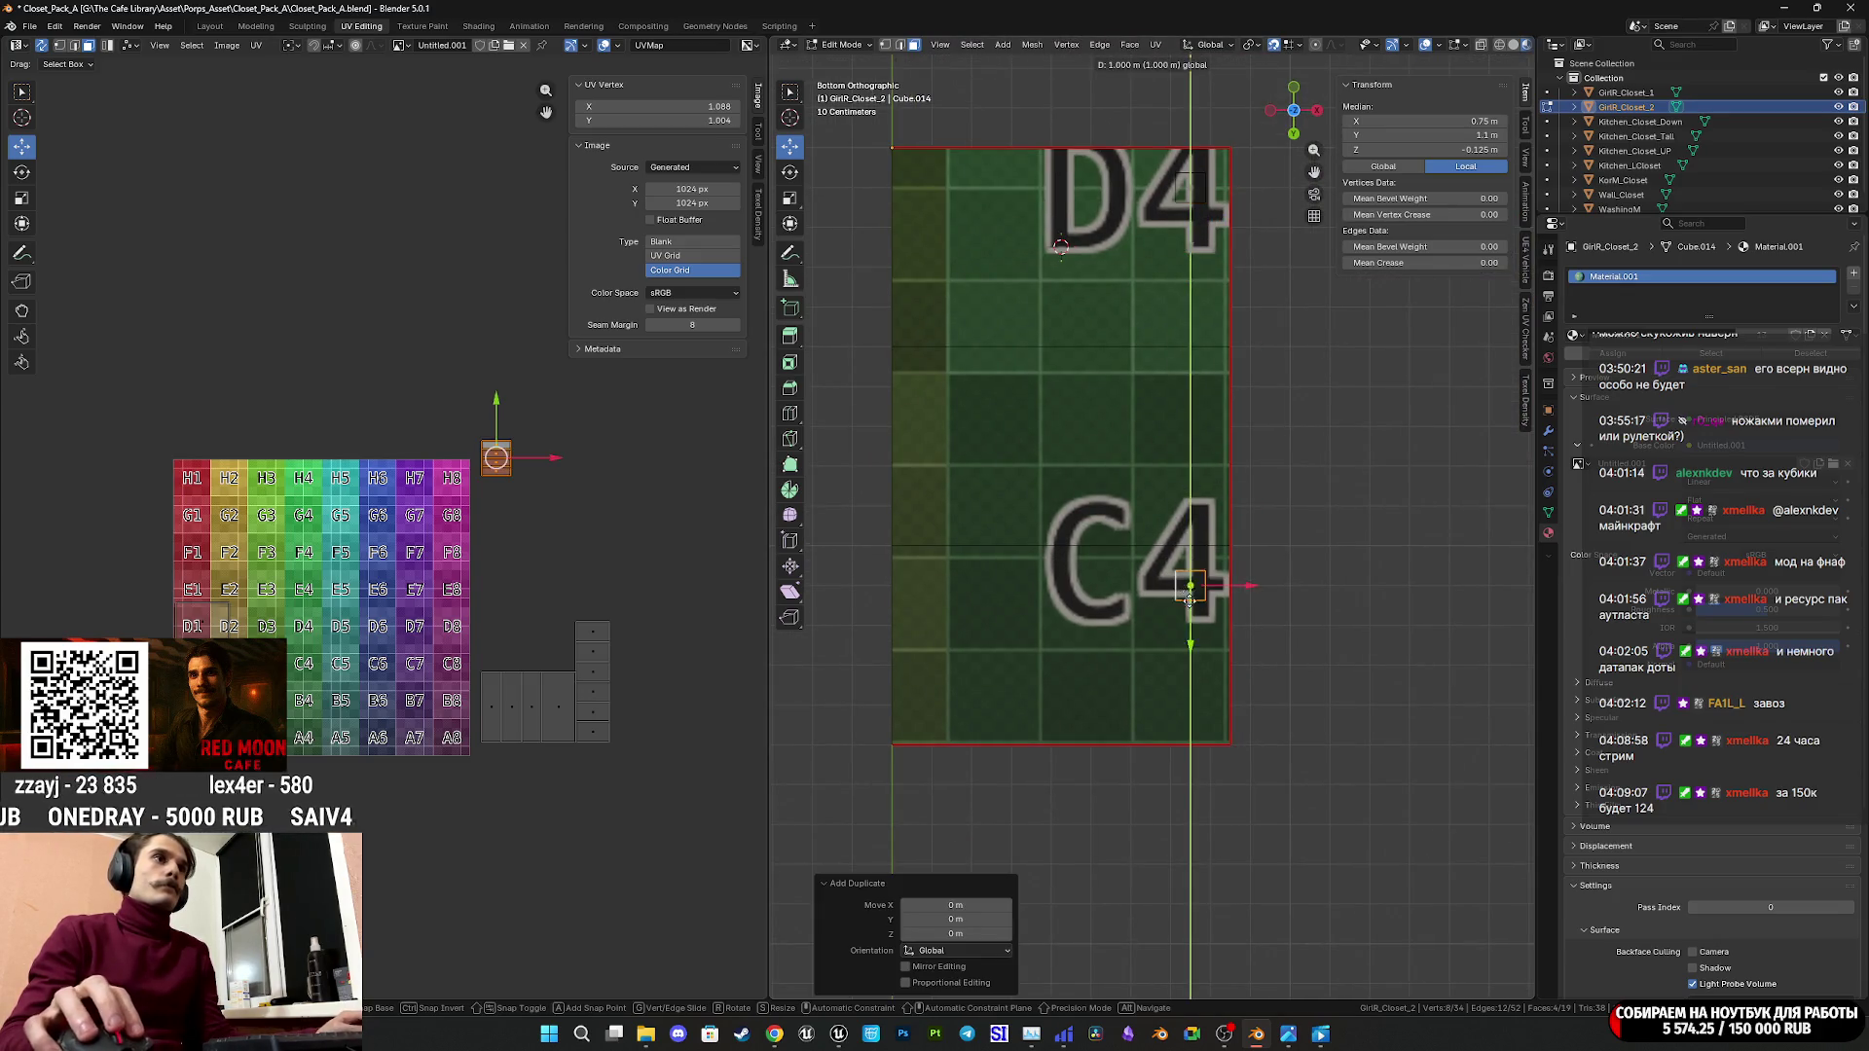
left_click_drag(1194, 698, 1191, 705)
mouse_move(1238, 714)
middle_mouse_down("shift")
mouse_move(1364, 713)
mouse_move(1309, 710)
mouse_move(1241, 669)
middle_mouse_up("shift")
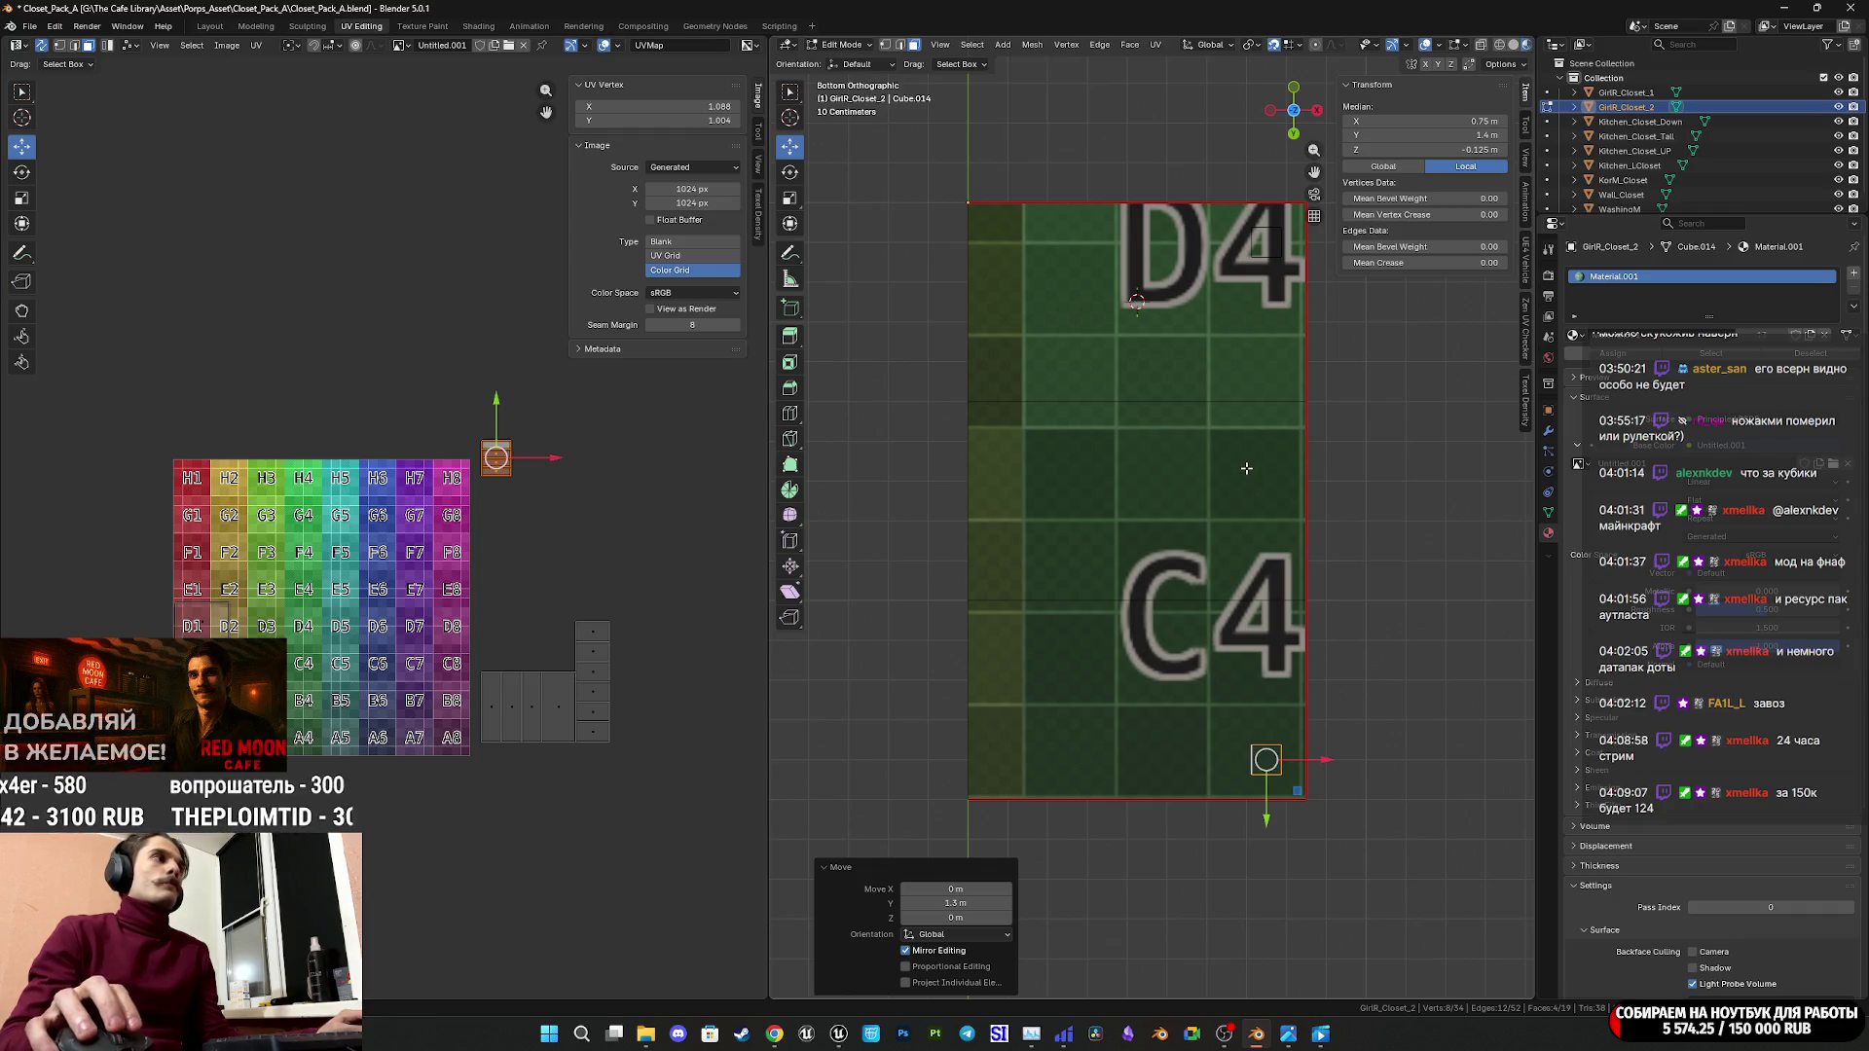
Duplicate both legs on one side and shift the pair -0.65 m along X.
left_click_drag(477, 407, 577, 512)
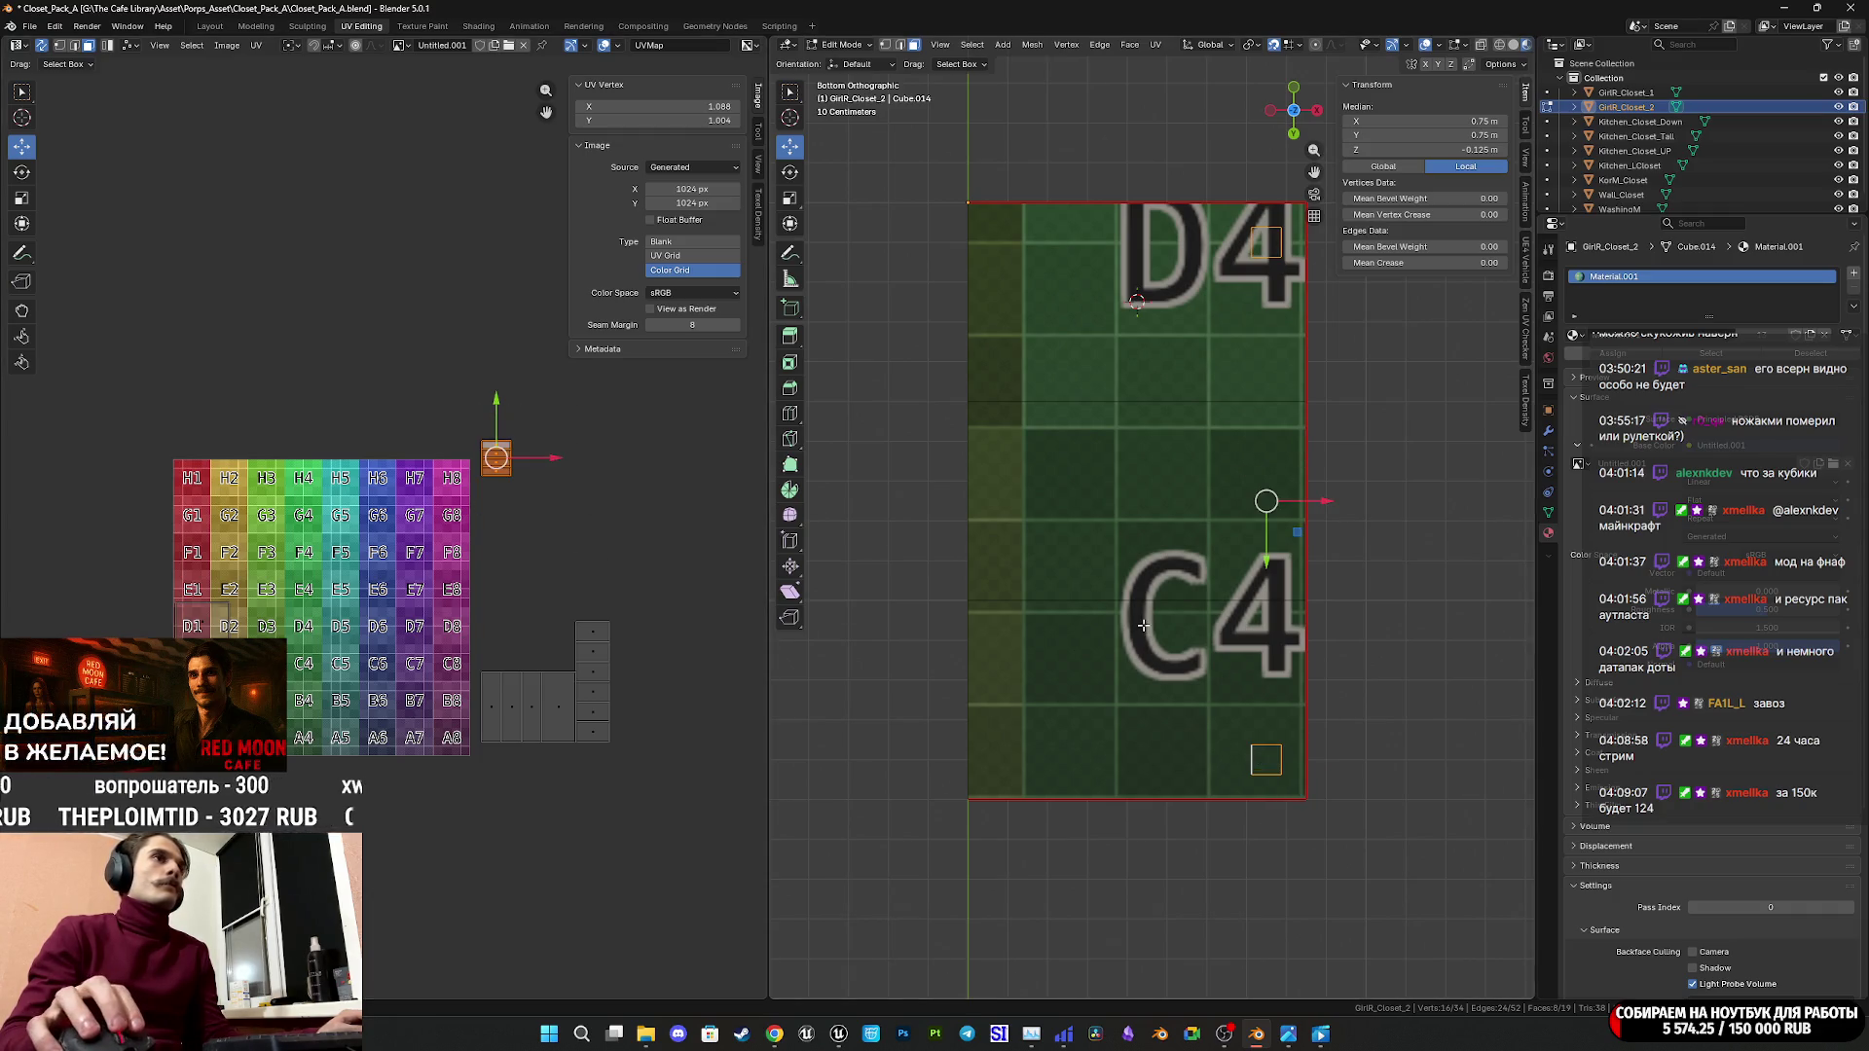
key("shift+d")
right_click(1354, 533)
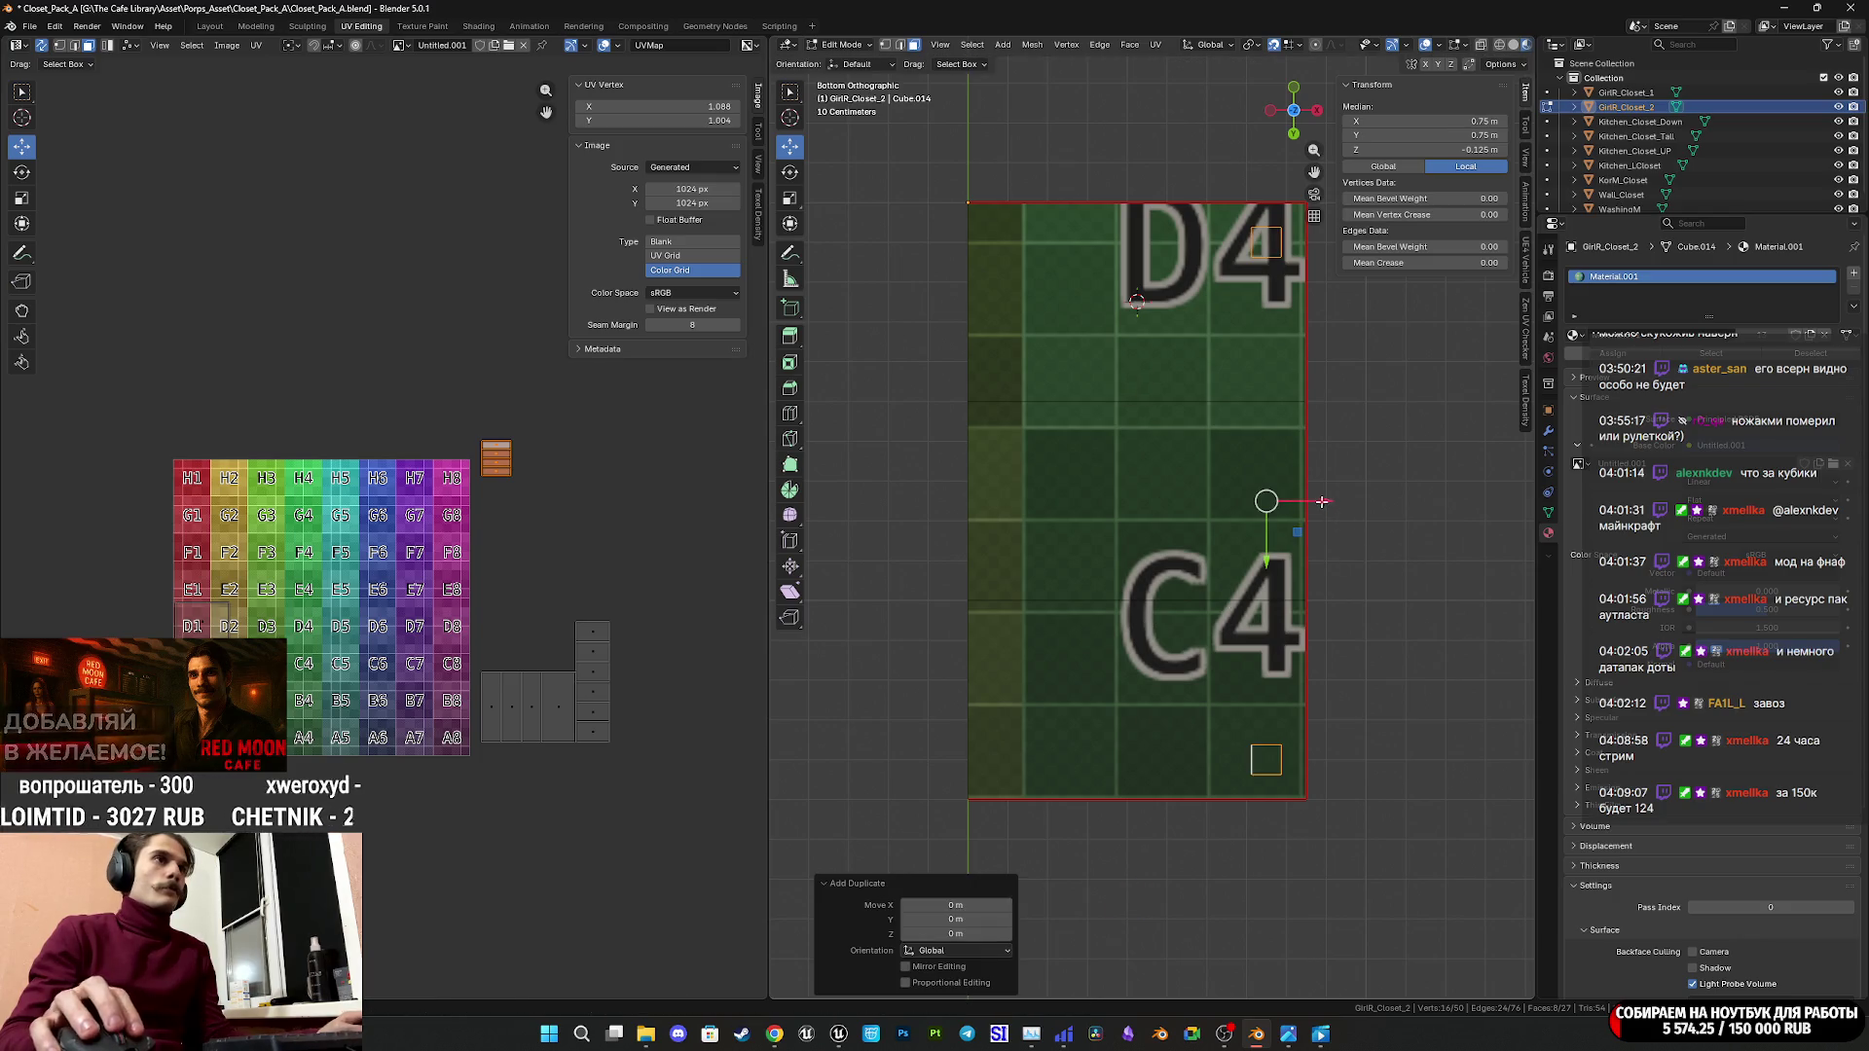
key("g")
key("x")
left_click(1014, 523)
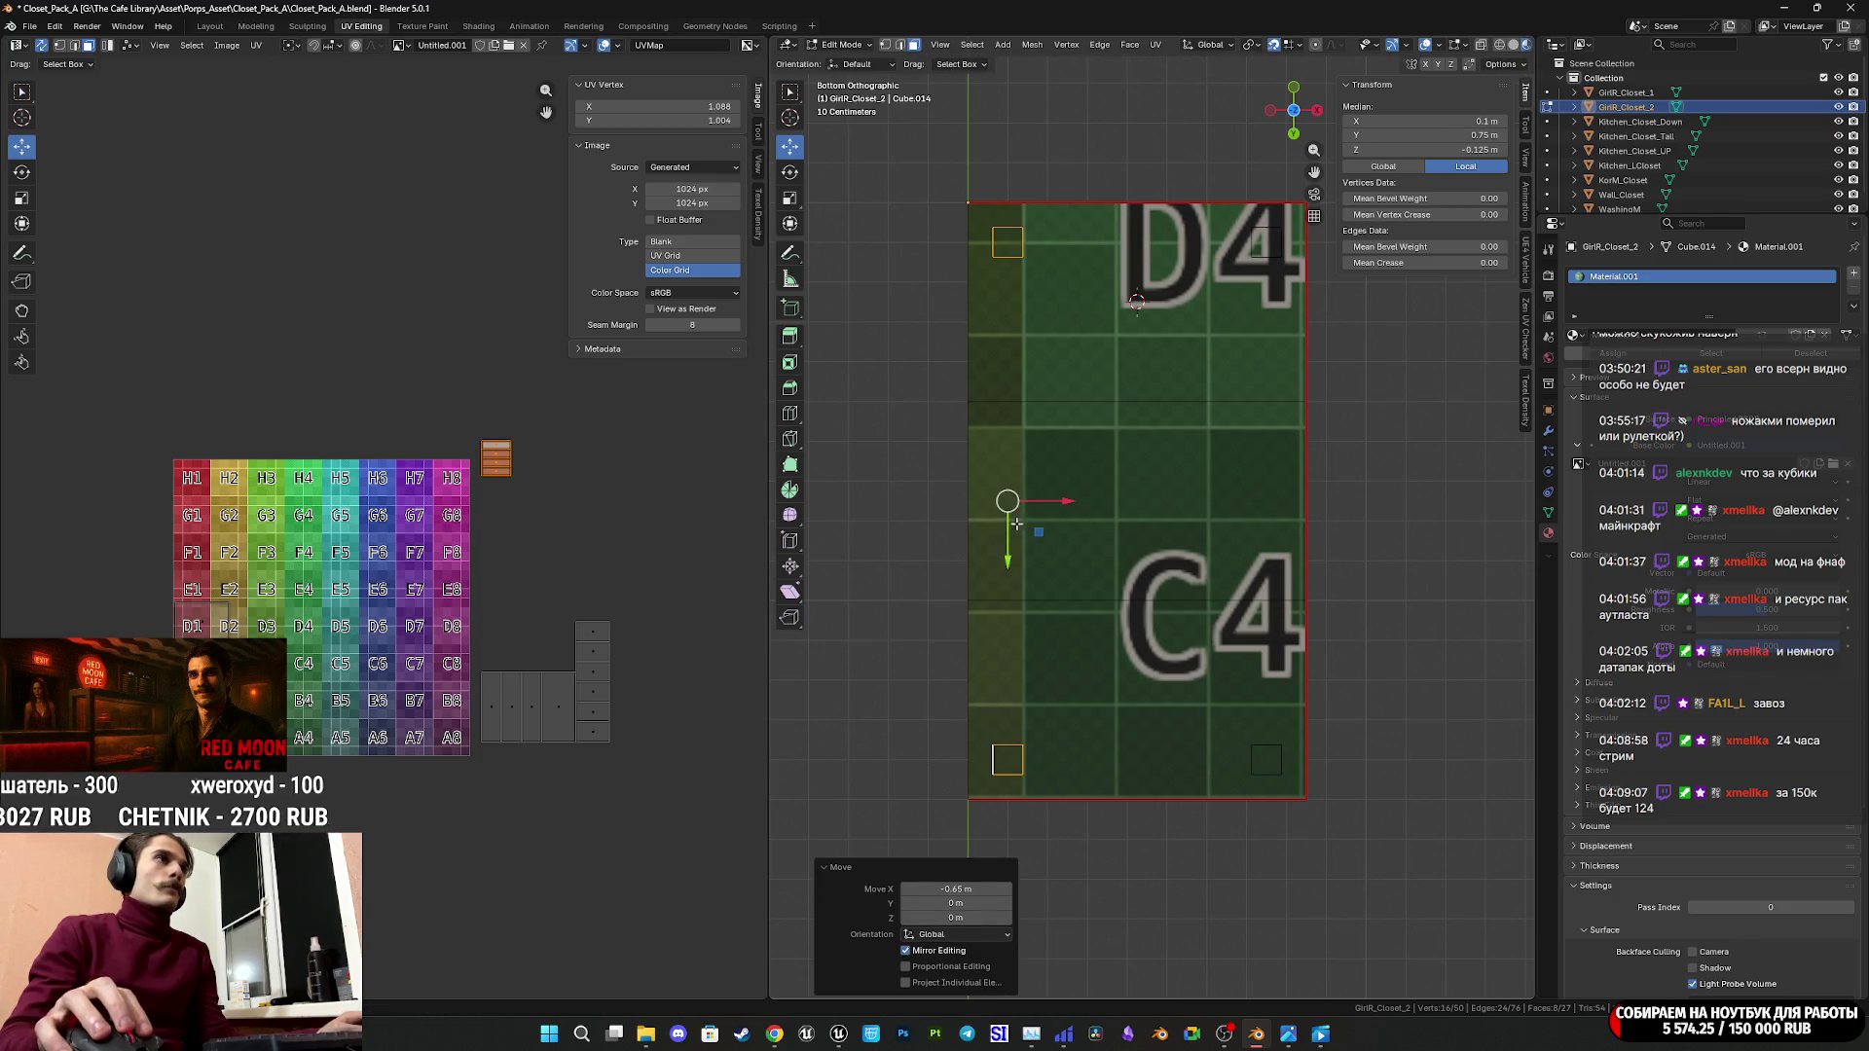
Select one whole leg by picking part of it and its linked geometry.
mouse_move(1064, 564)
middle_mouse_down()
mouse_move(1146, 700)
mouse_move(1227, 584)
mouse_move(1326, 158)
middle_mouse_up()
left_click(1145, 701)
key("ctrl+l")
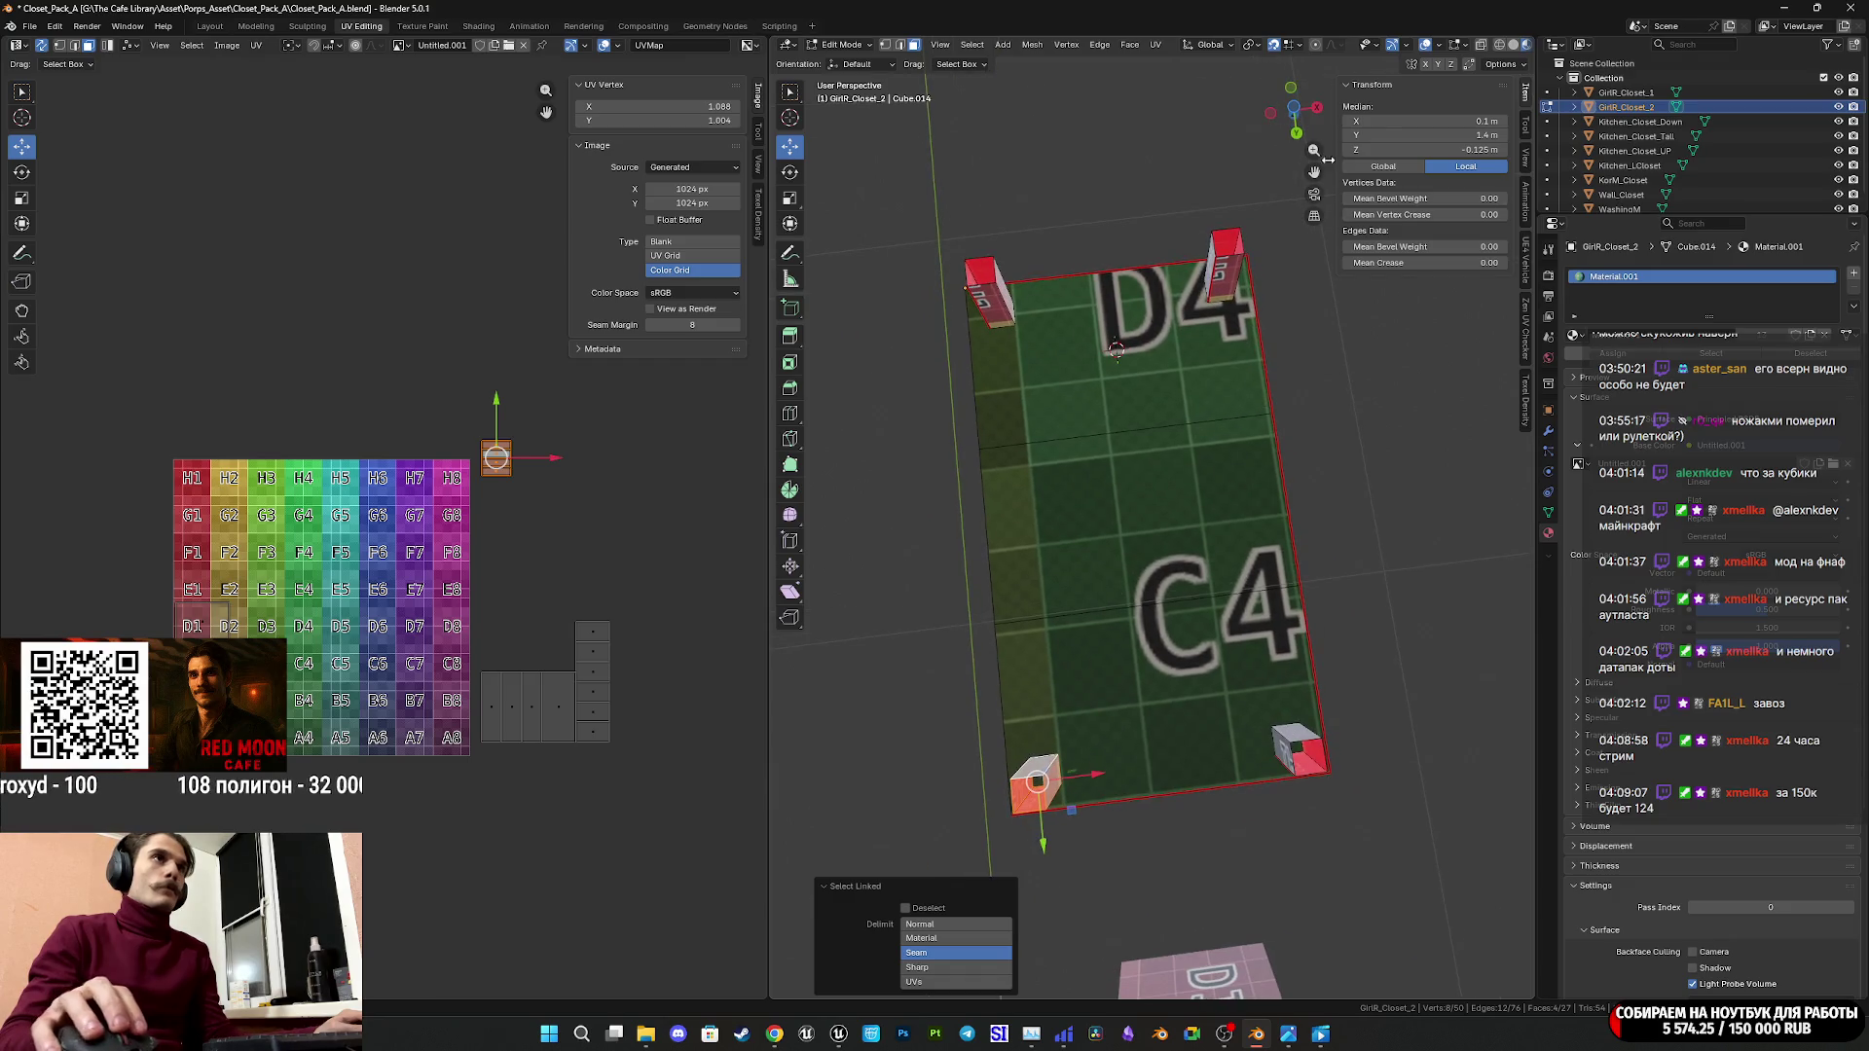
Rotate the selected leg 180° about Z in Bottom view.
left_click(1297, 112)
key("r")
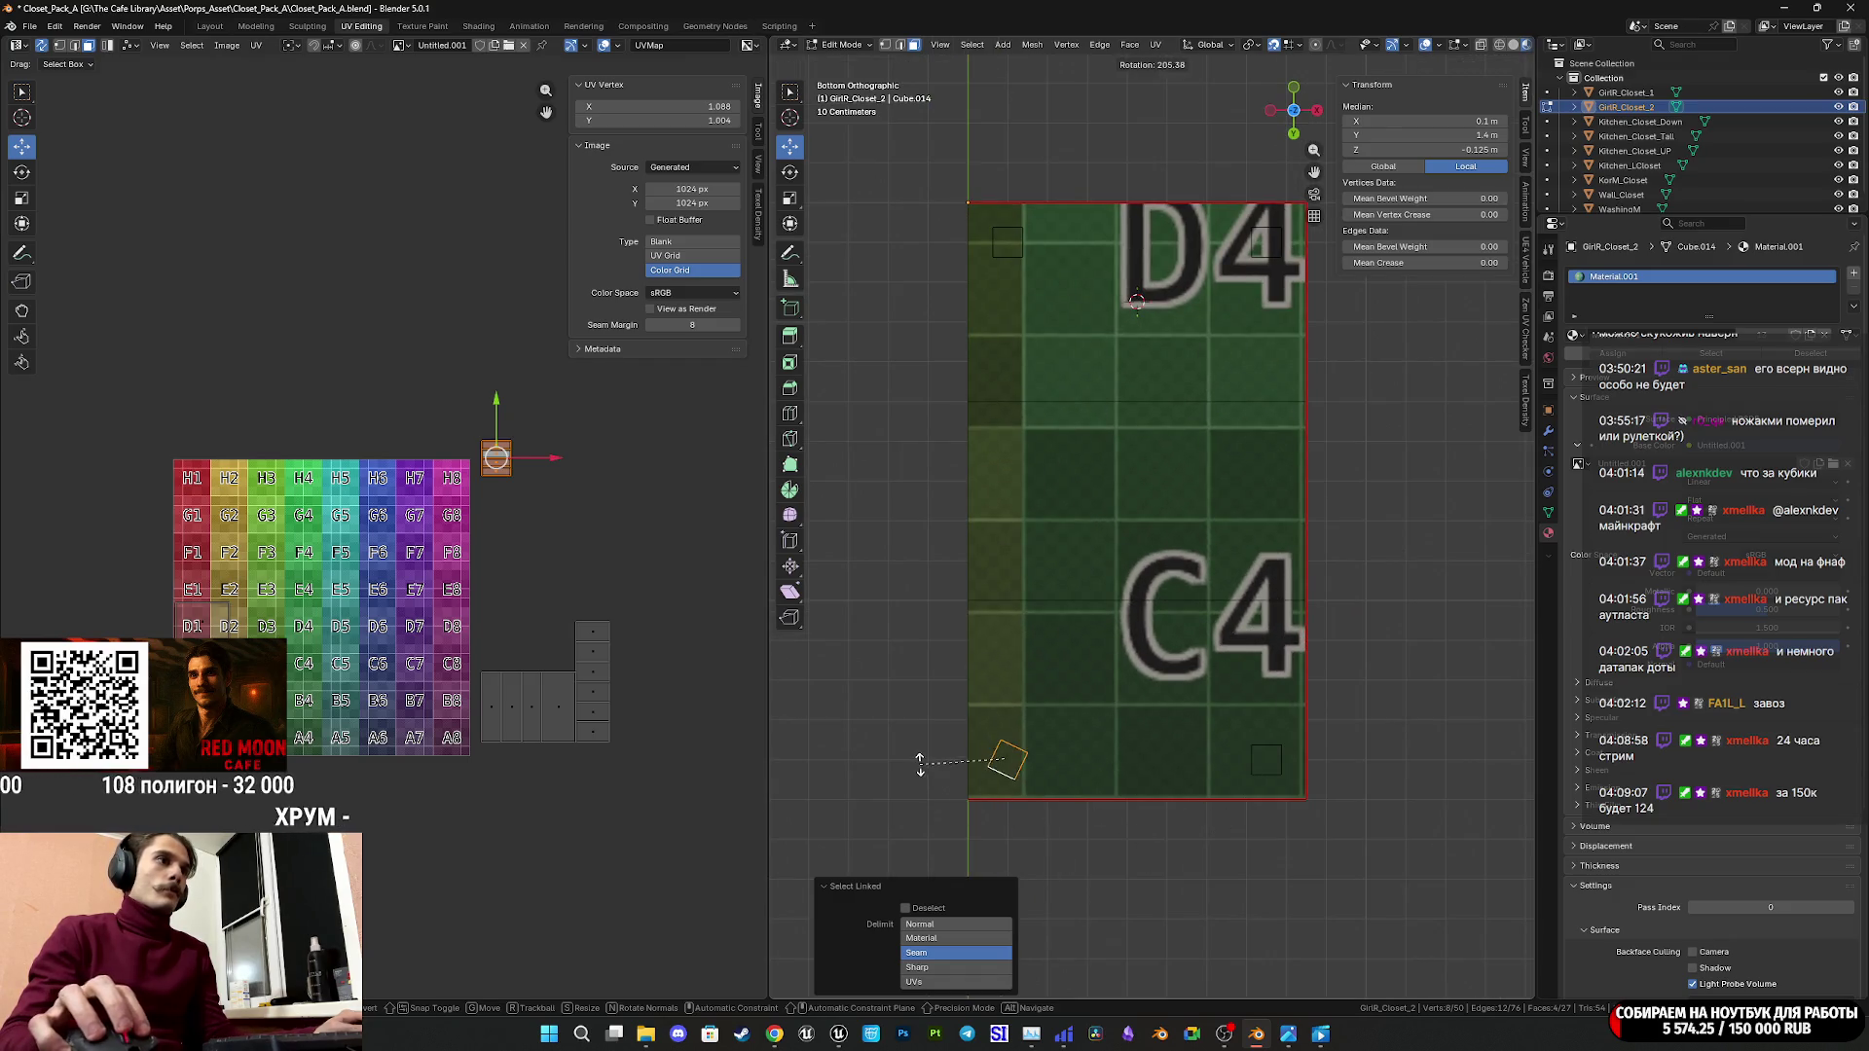
left_click(928, 796)
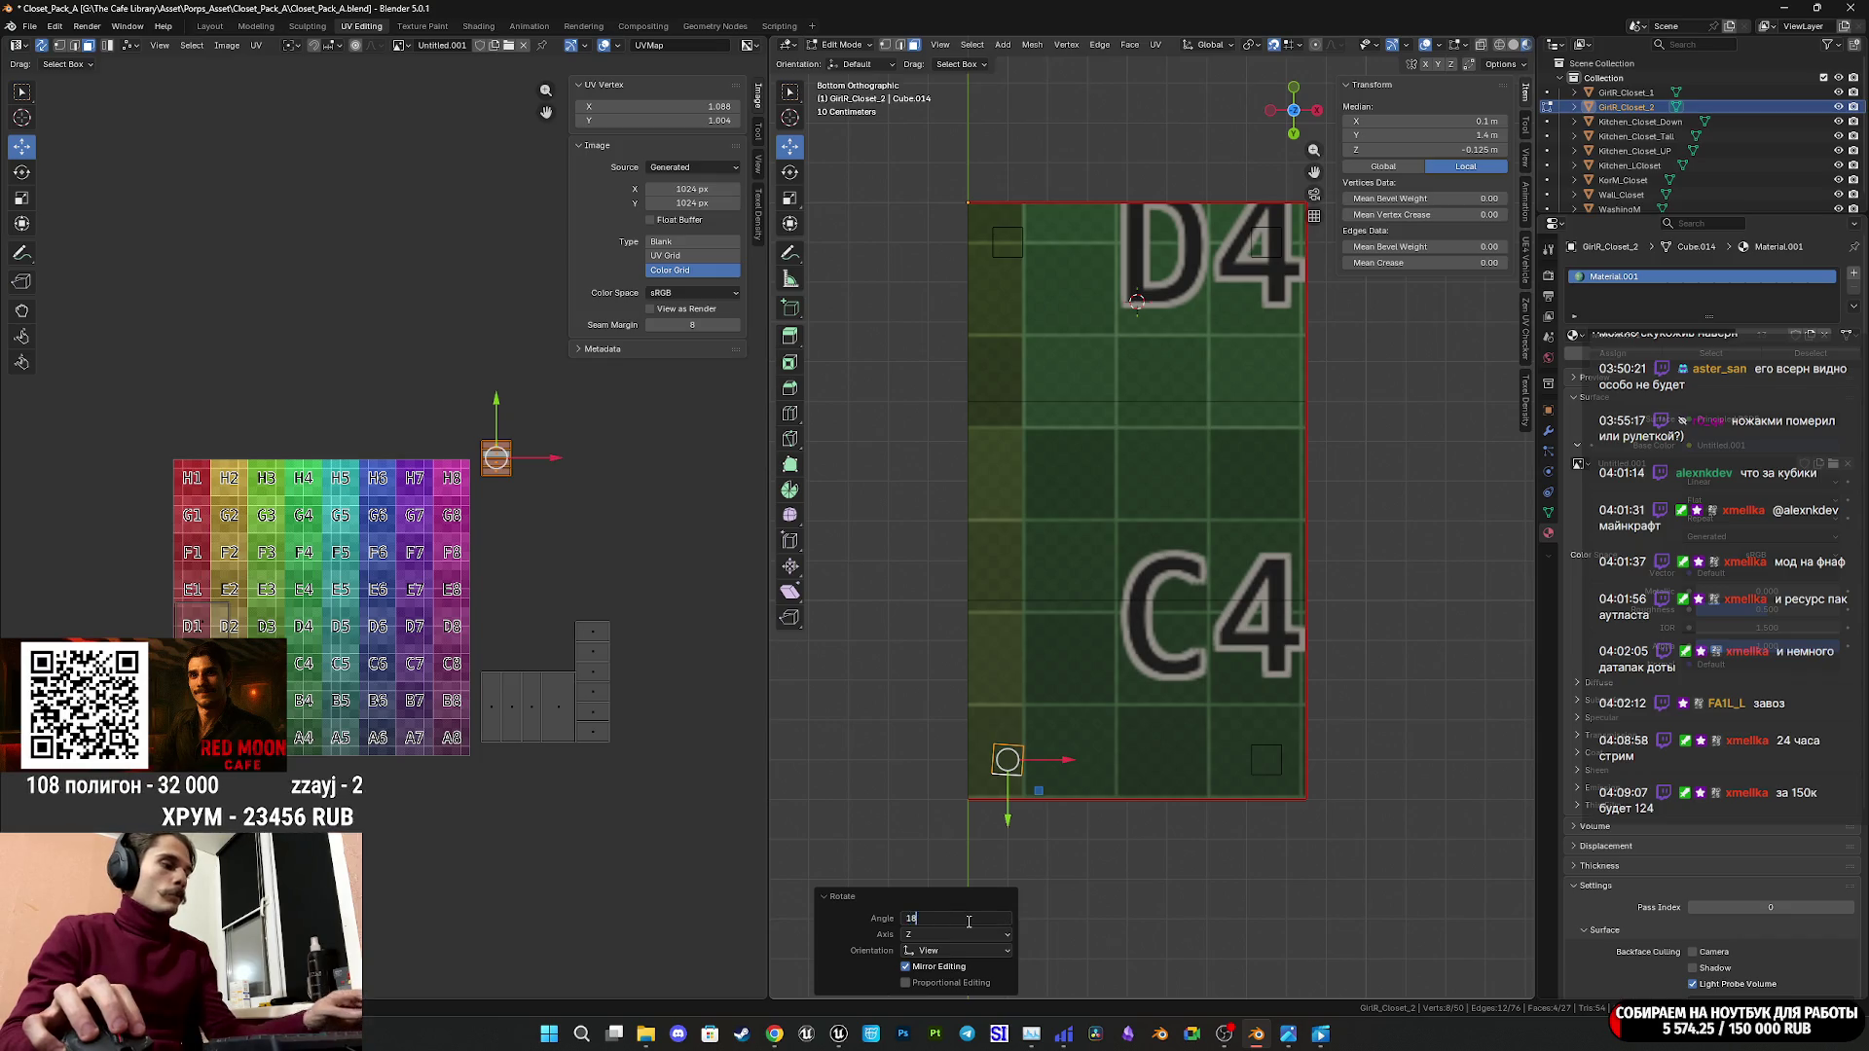
type("0")
key("Return")
middle_click_drag(1058, 815, 858, 355)
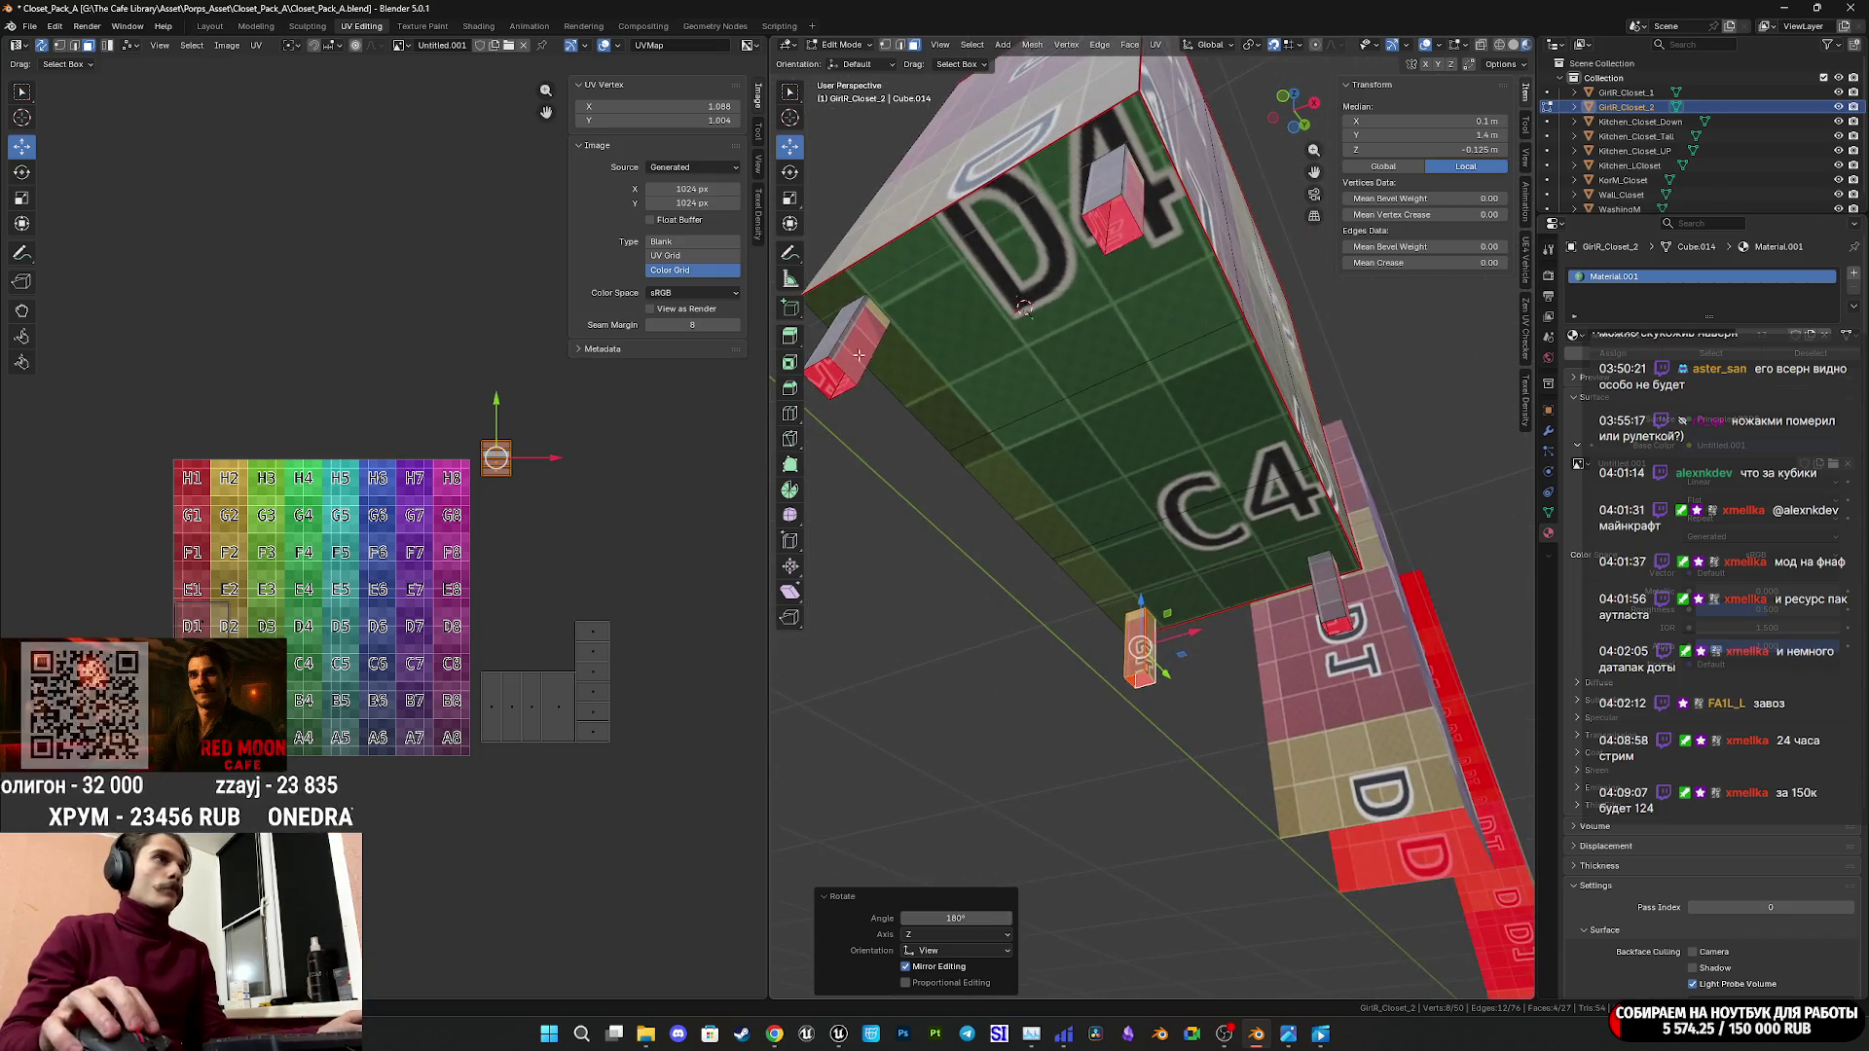
Pick another leg and rotate it 180° about Z as well.
left_click(858, 355)
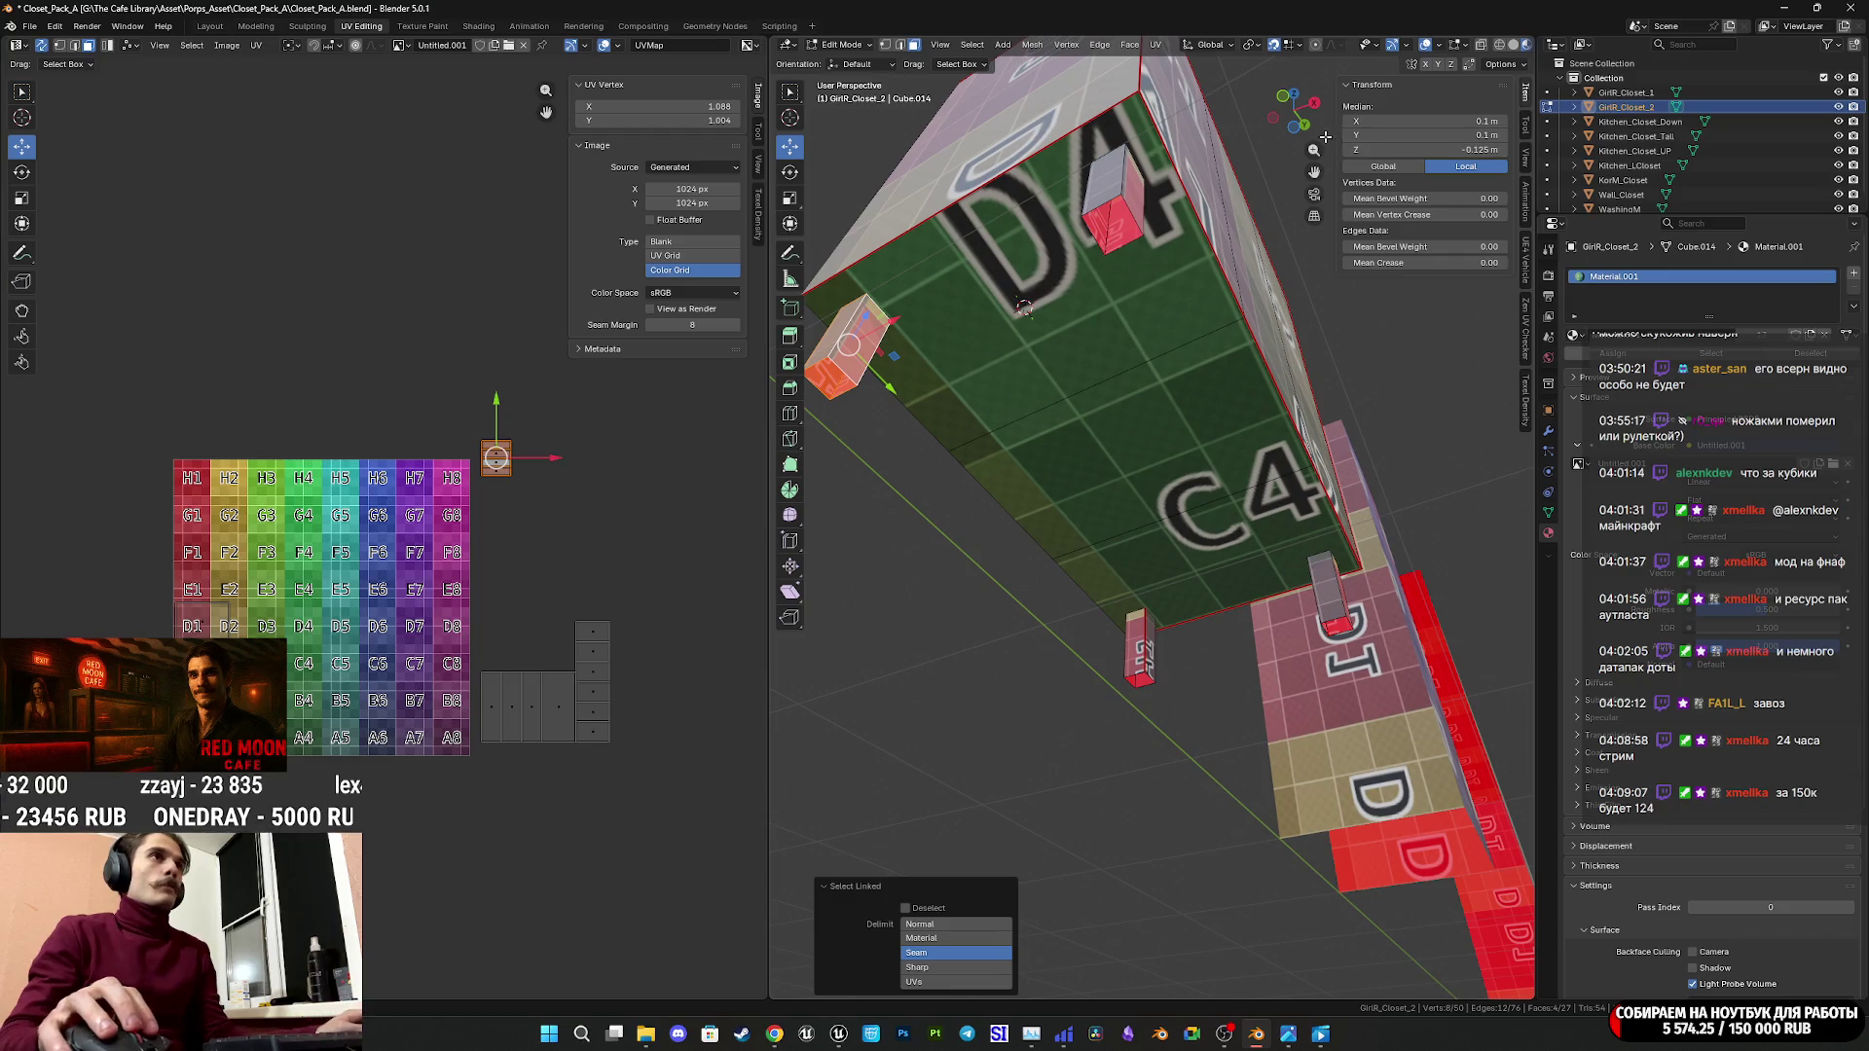
middle_click_drag(1290, 207, 1289, 144)
left_click(1294, 127)
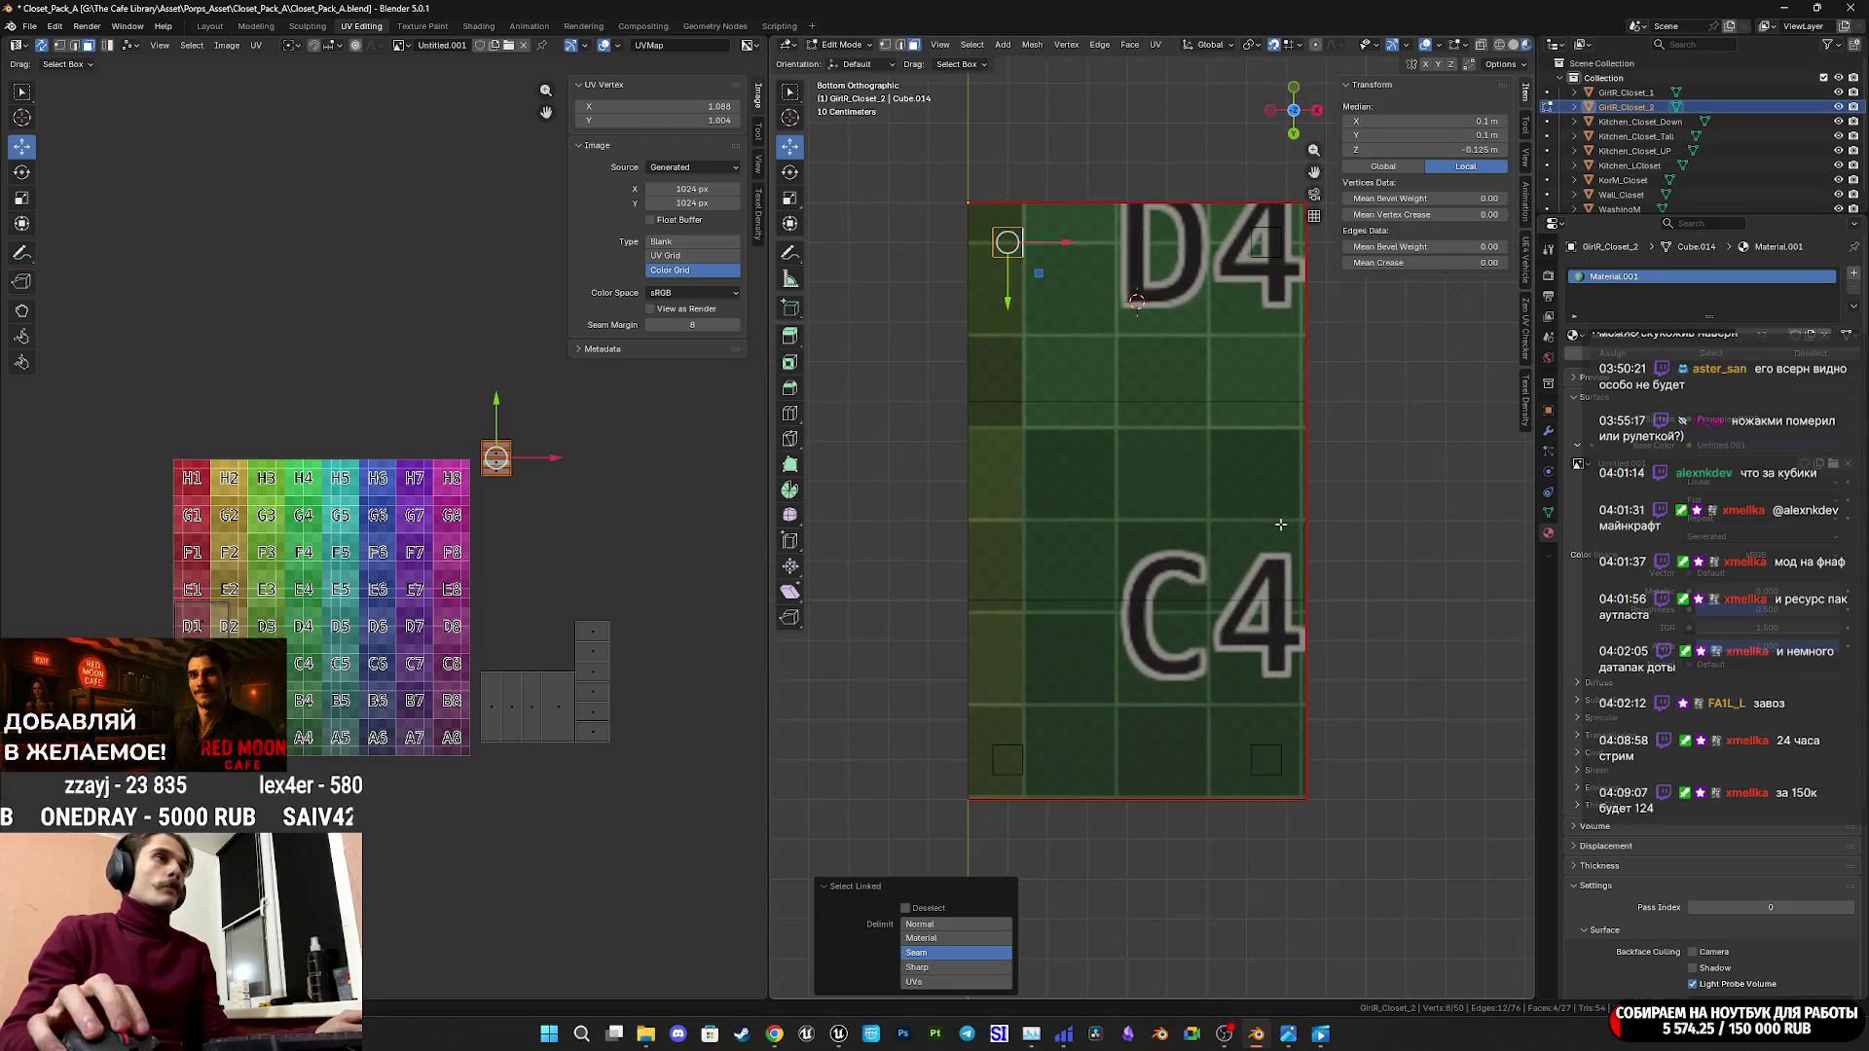
key("r")
left_click(956, 258)
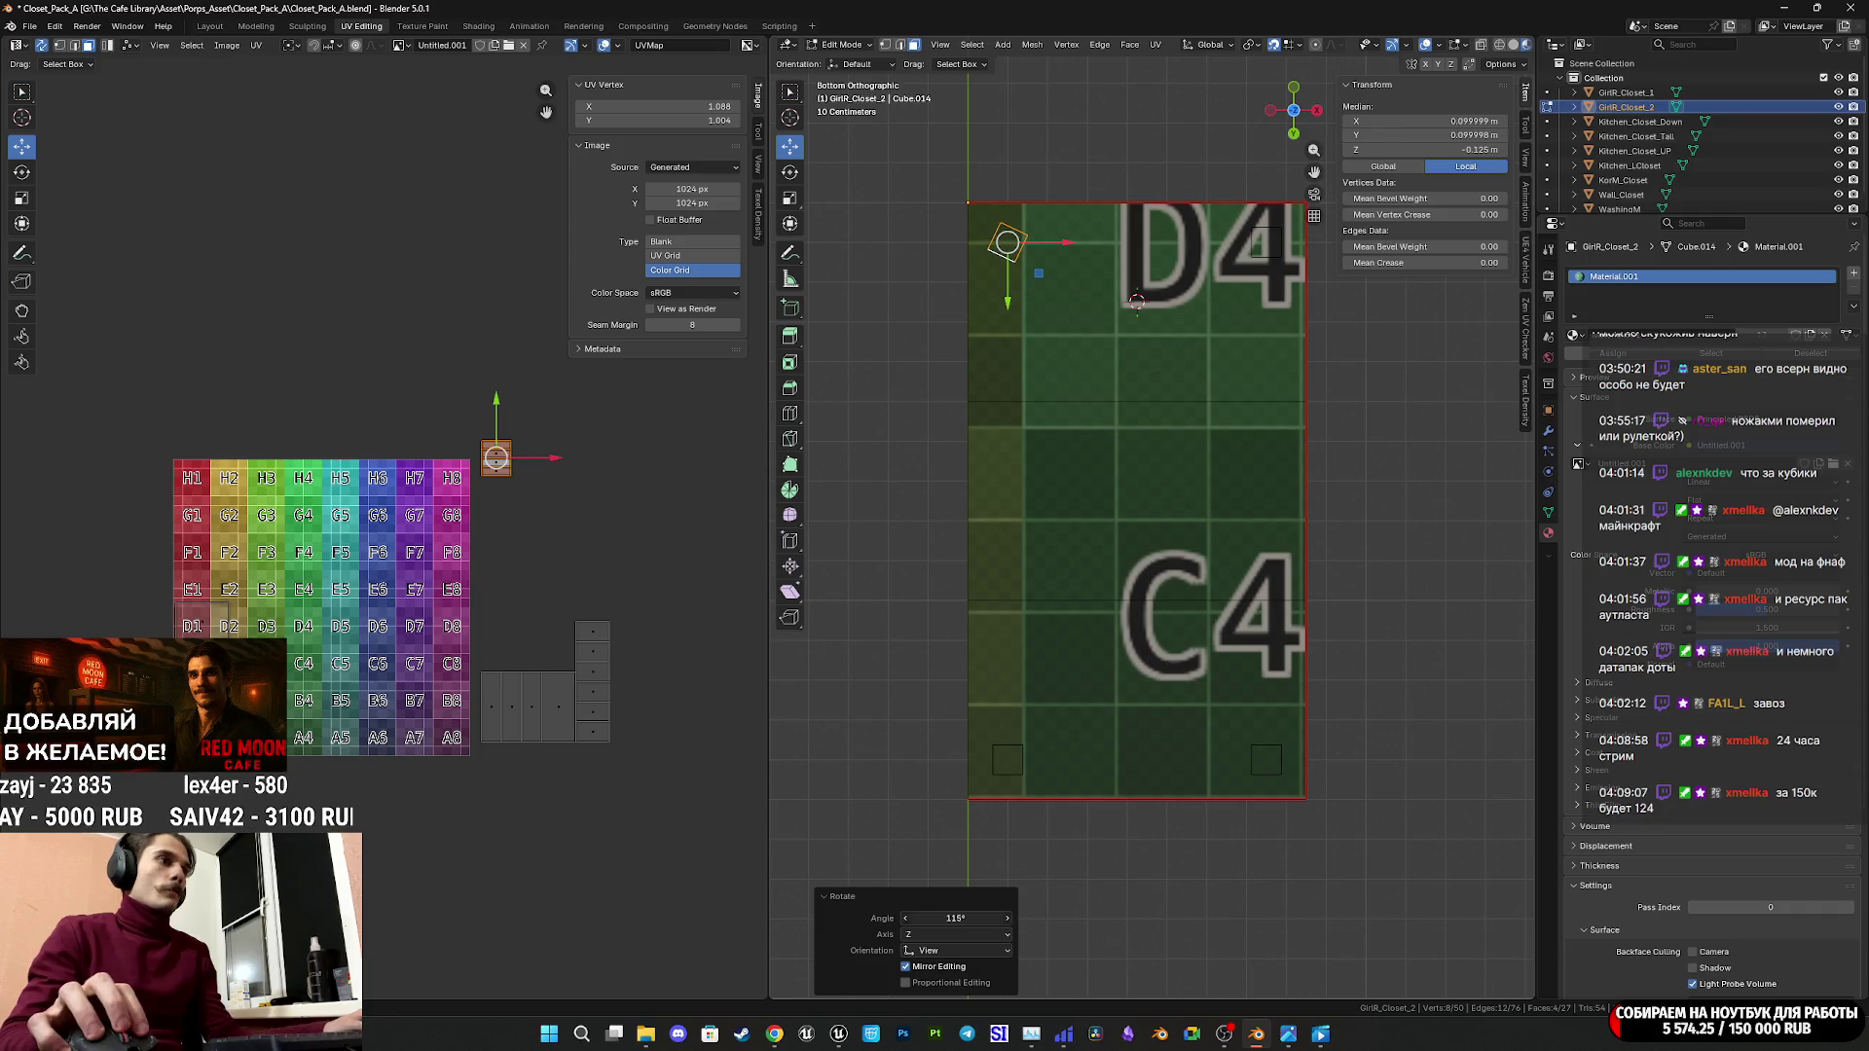
key("Return")
mouse_move(1217, 740)
middle_mouse_down()
mouse_move(1327, 718)
mouse_move(1003, 671)
middle_mouse_up()
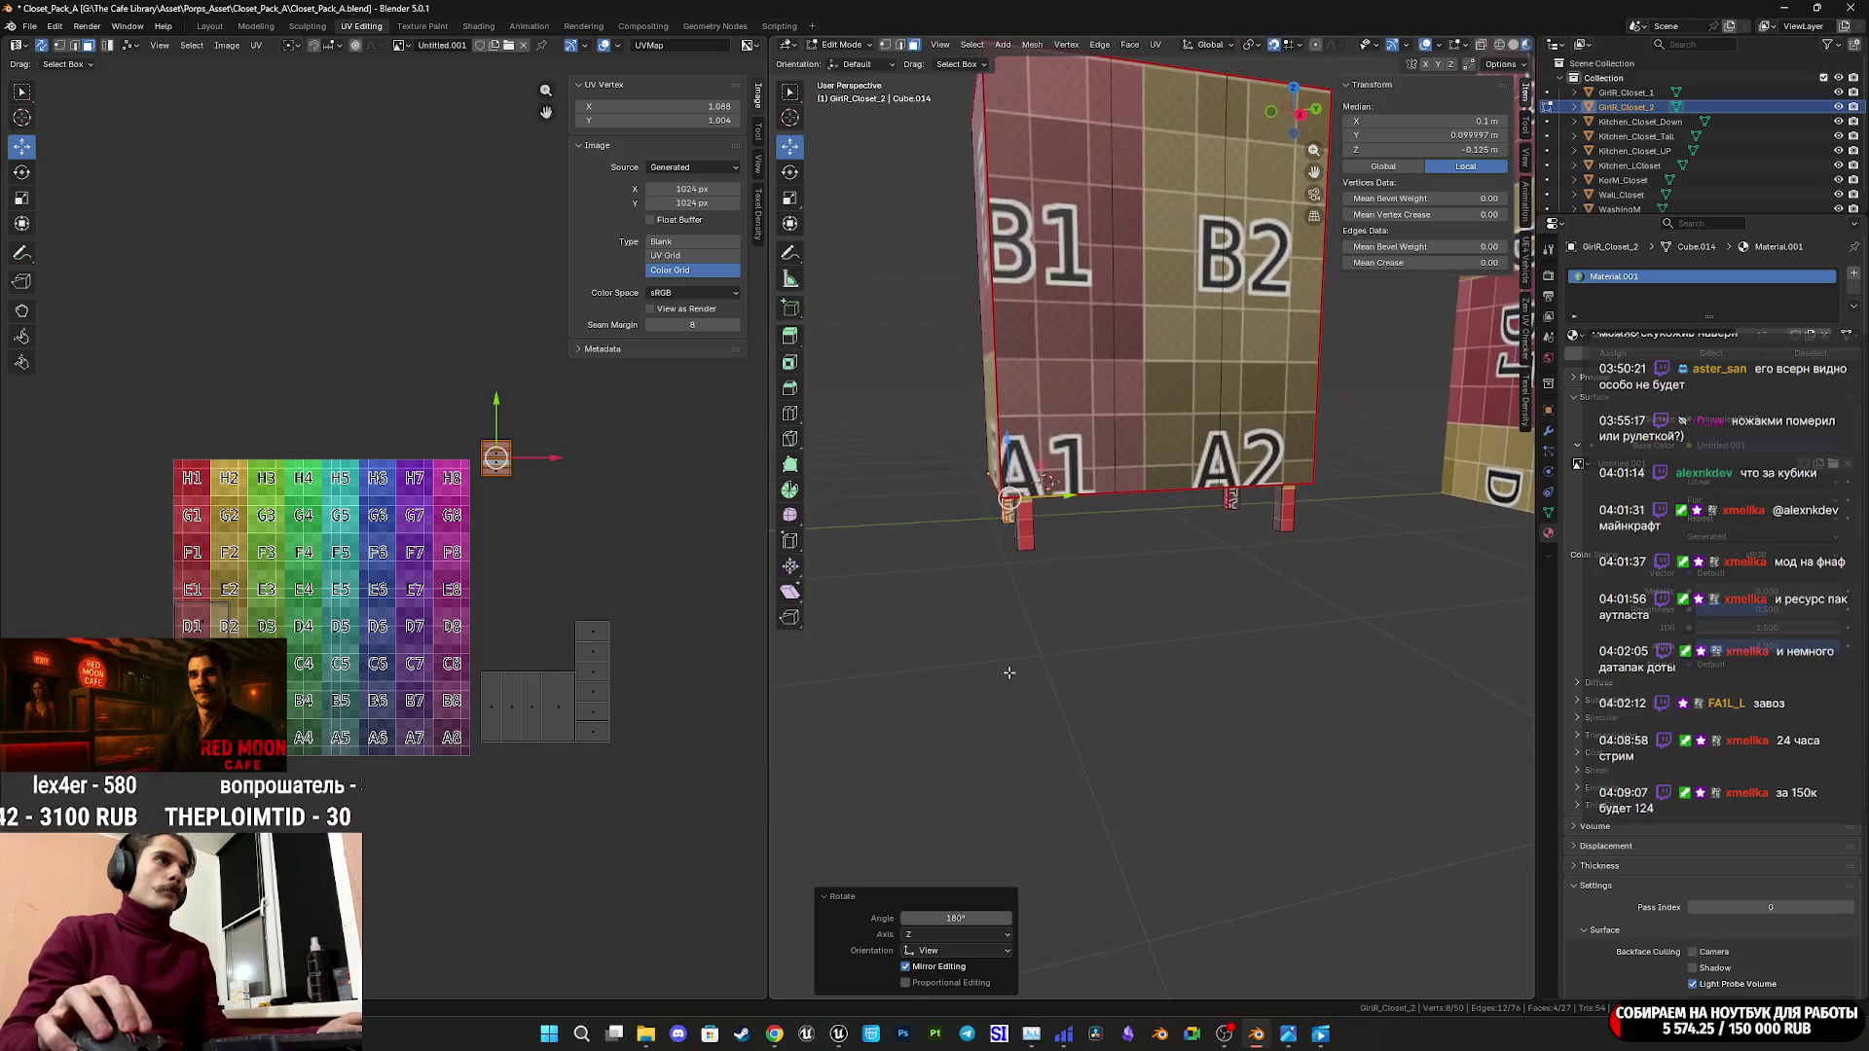
scroll(1071, 672, "up", 4)
mouse_move(1175, 583)
middle_mouse_down()
mouse_move(1090, 582)
mouse_move(1280, 606)
mouse_move(1207, 596)
mouse_move(1327, 537)
mouse_move(1173, 725)
mouse_move(1127, 731)
mouse_move(1130, 753)
mouse_move(1174, 752)
middle_mouse_up()
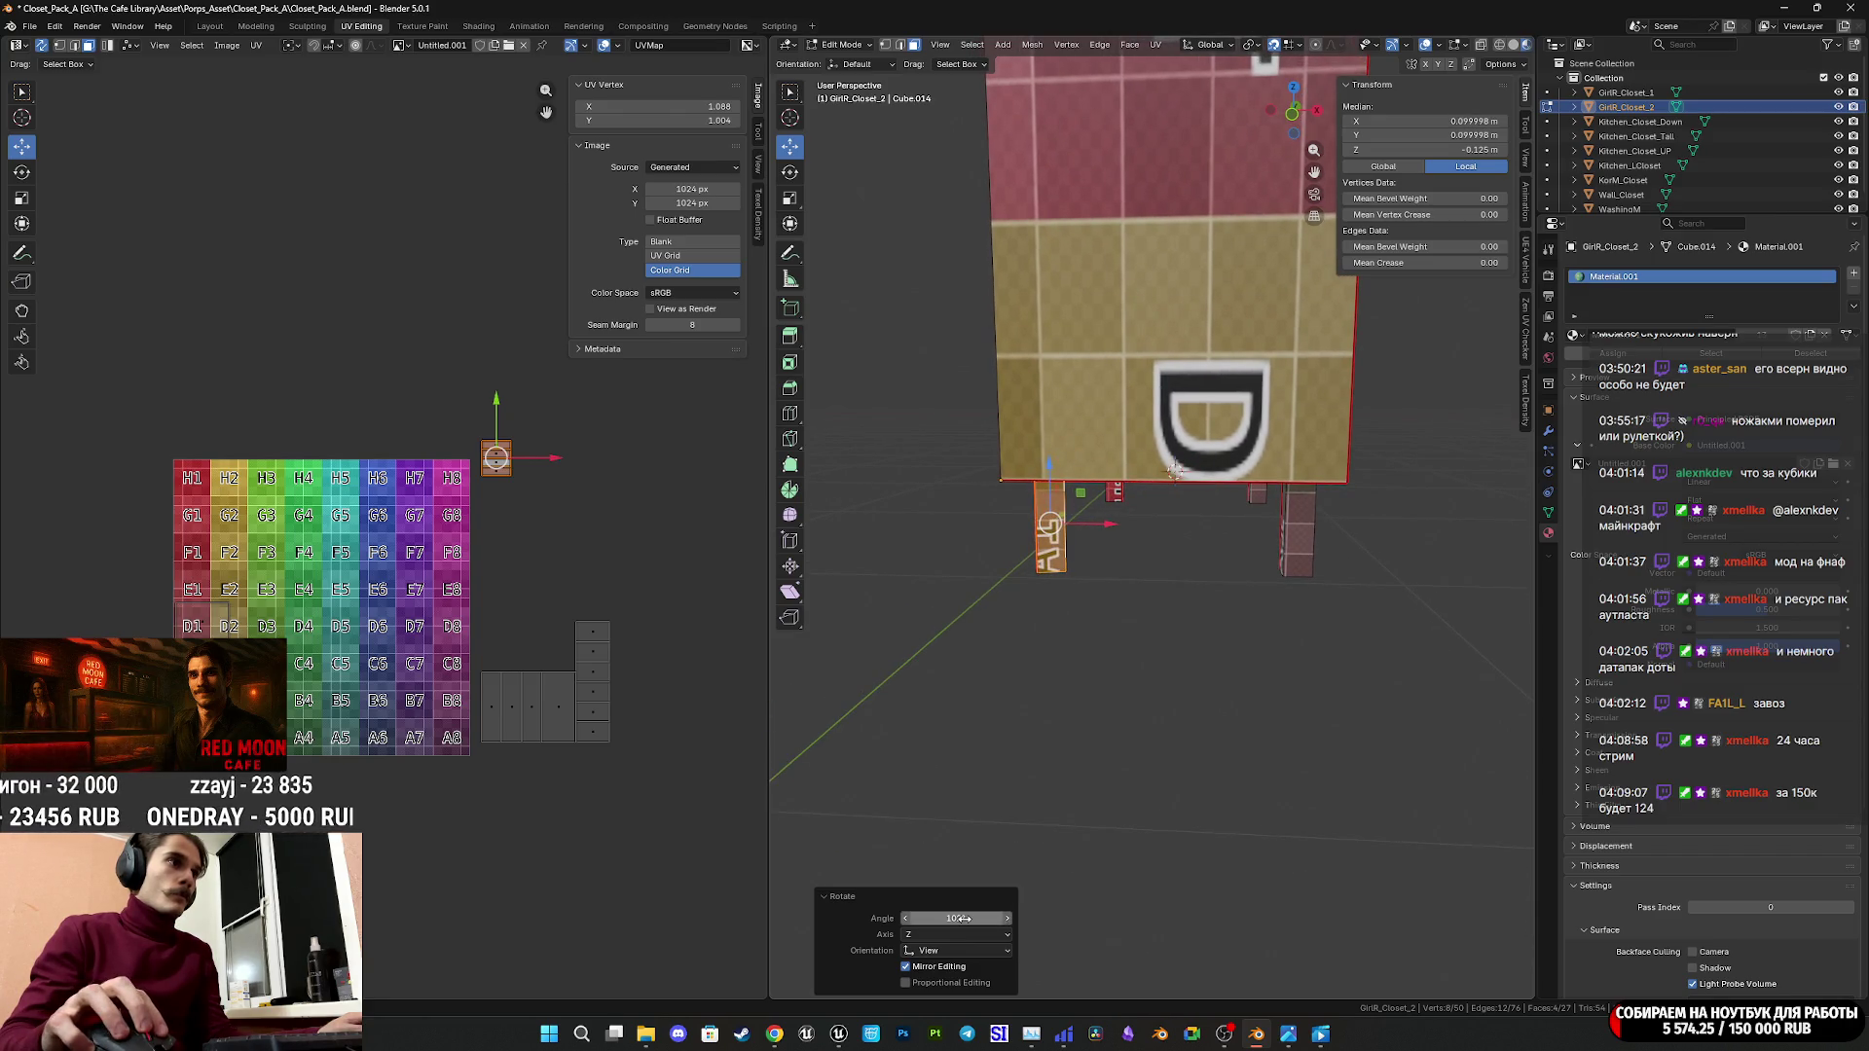
type("90")
Change the leg's rotation to 90°, then rotate another whole leg -90° about Z.
key("Return")
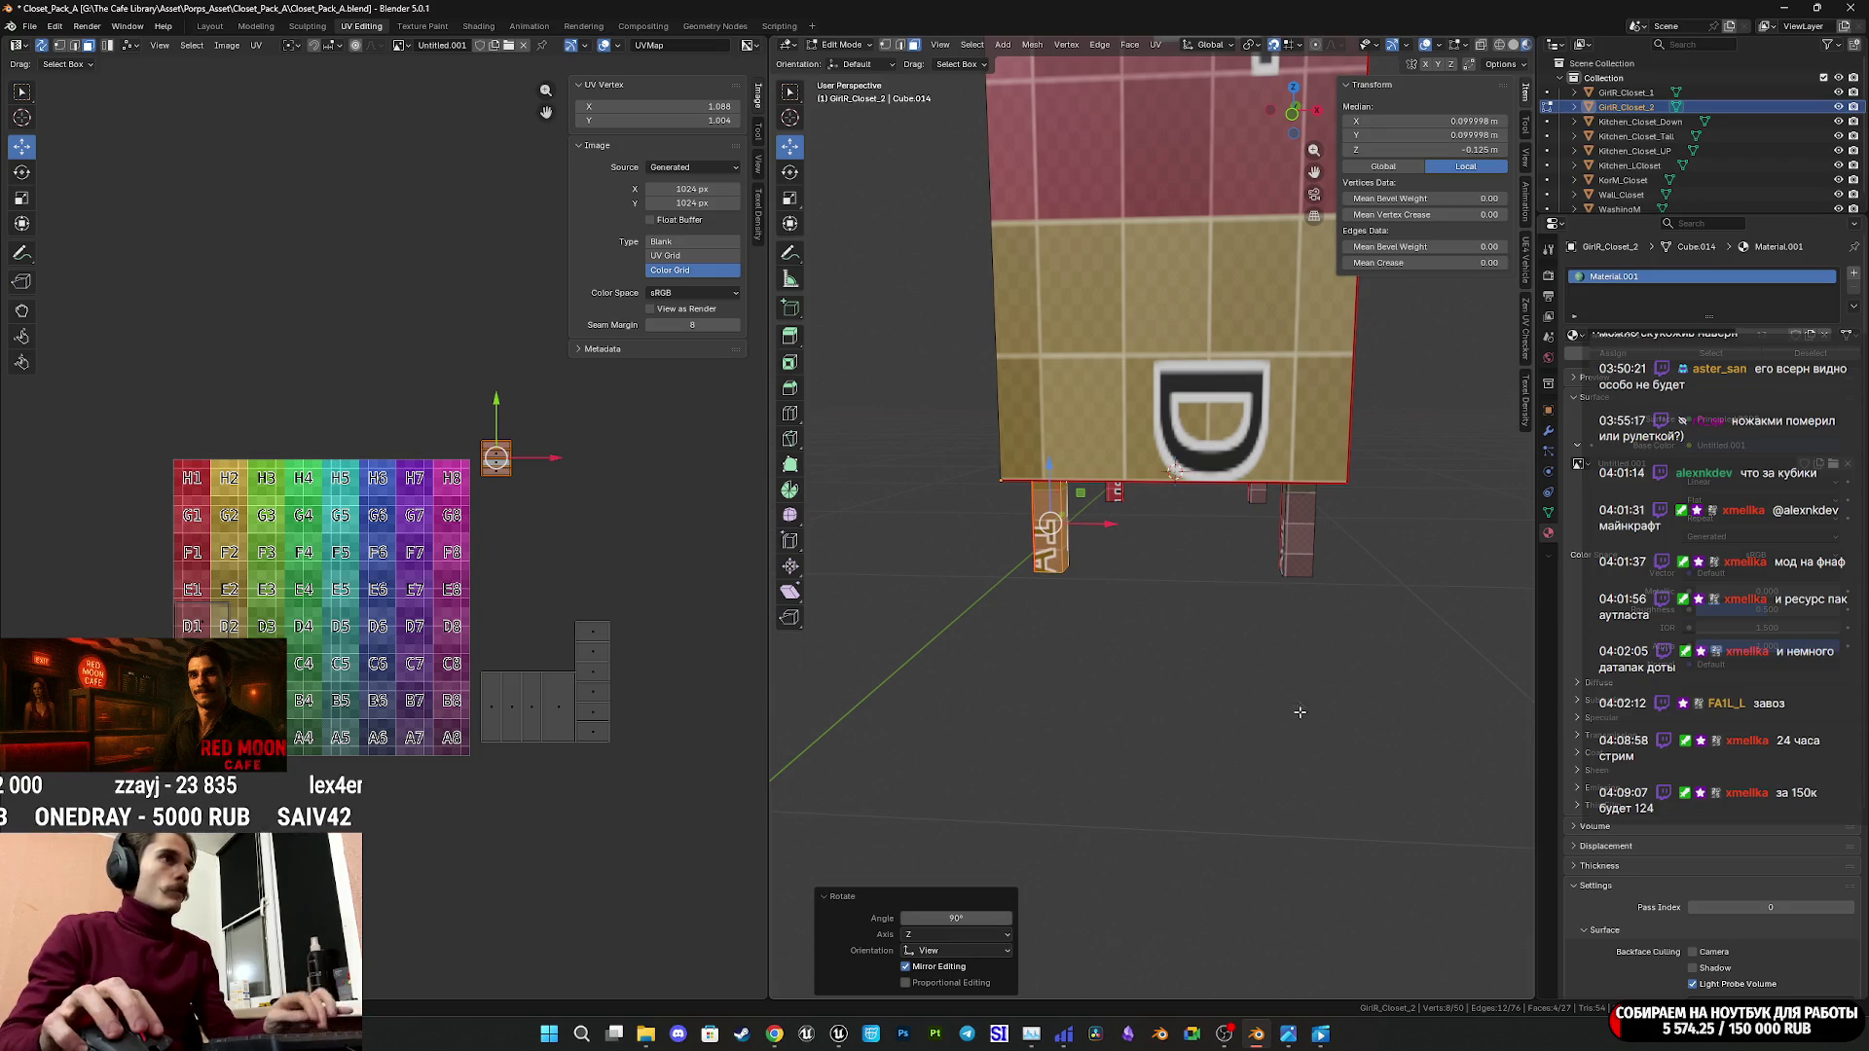
mouse_move(1105, 871)
middle_mouse_down()
mouse_move(1177, 647)
mouse_move(1198, 660)
mouse_move(1141, 514)
mouse_move(1206, 373)
mouse_move(1256, 142)
middle_mouse_up()
left_click(1132, 536)
key("ctrl+l")
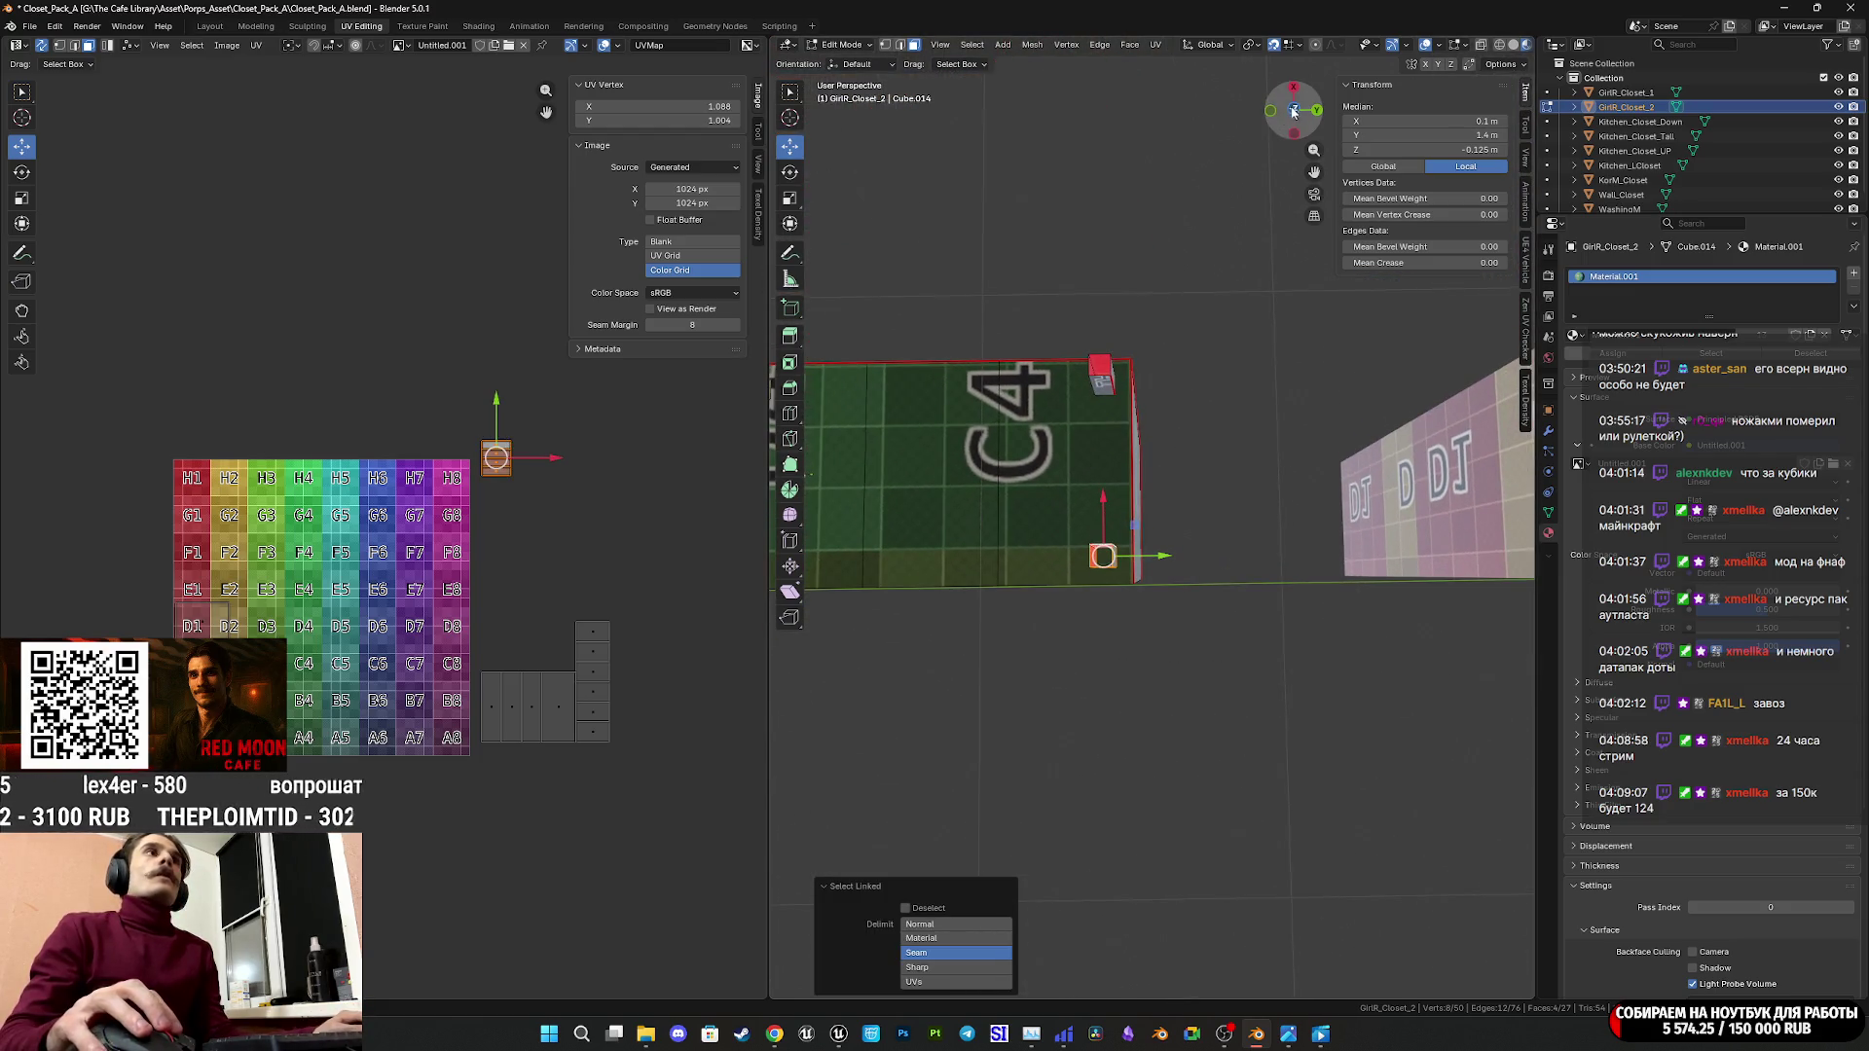
left_click(1293, 110)
key("r")
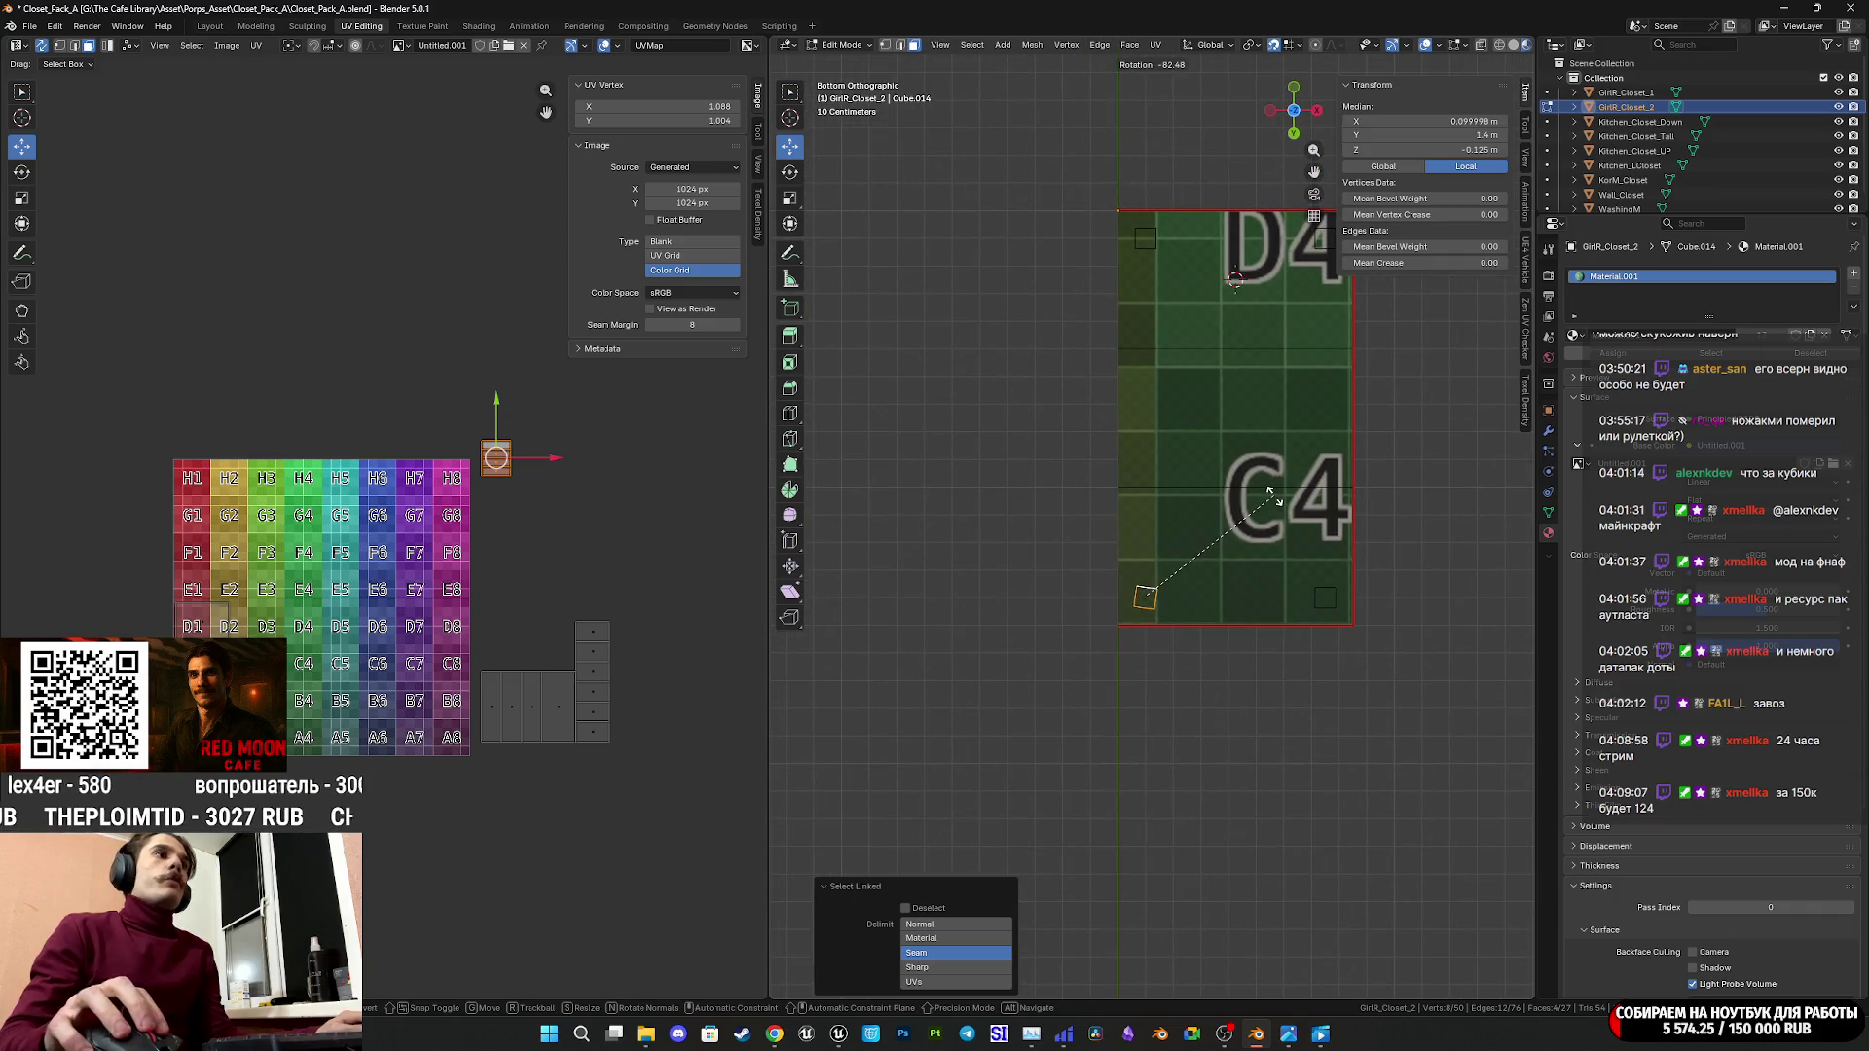
left_click(1270, 492)
type("-90")
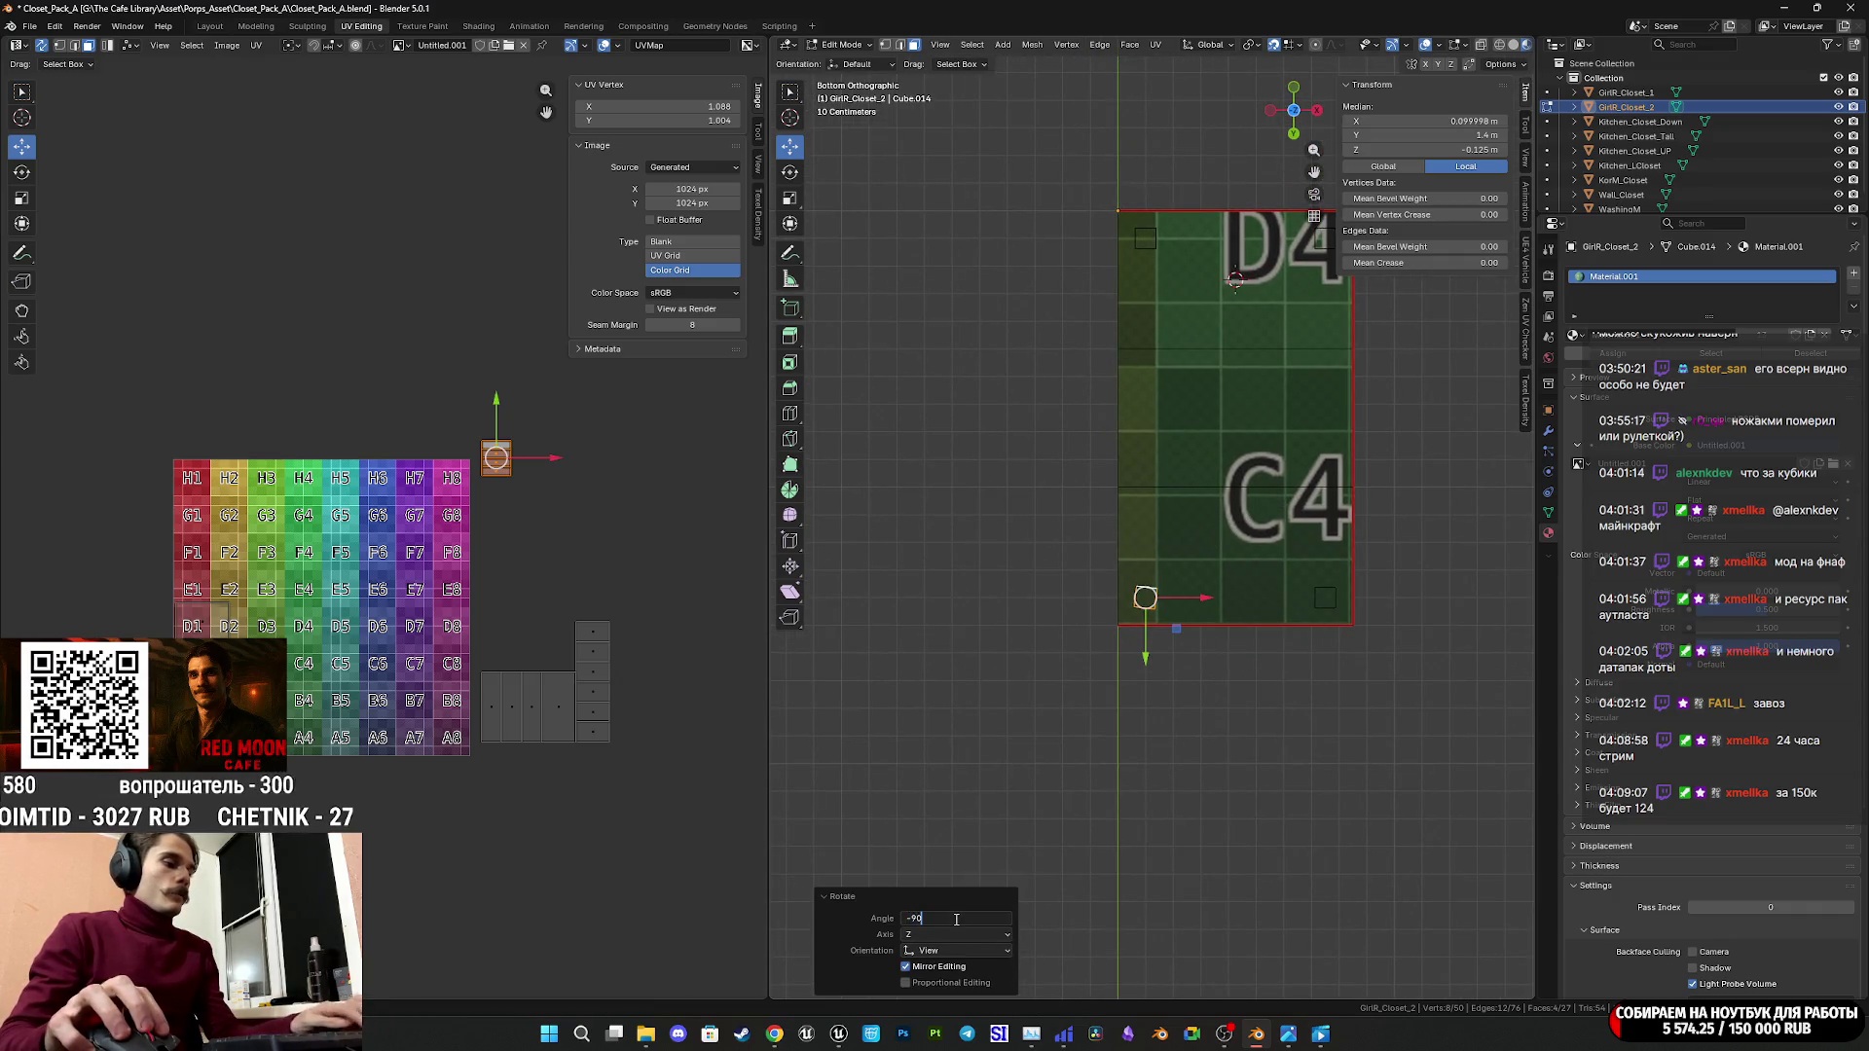
key("Return")
Clear the selection and save Closet_Pack_A.blend.
mouse_move(954, 905)
middle_mouse_down()
mouse_move(947, 813)
mouse_move(1043, 700)
mouse_move(1119, 691)
middle_mouse_up()
key("alt+a")
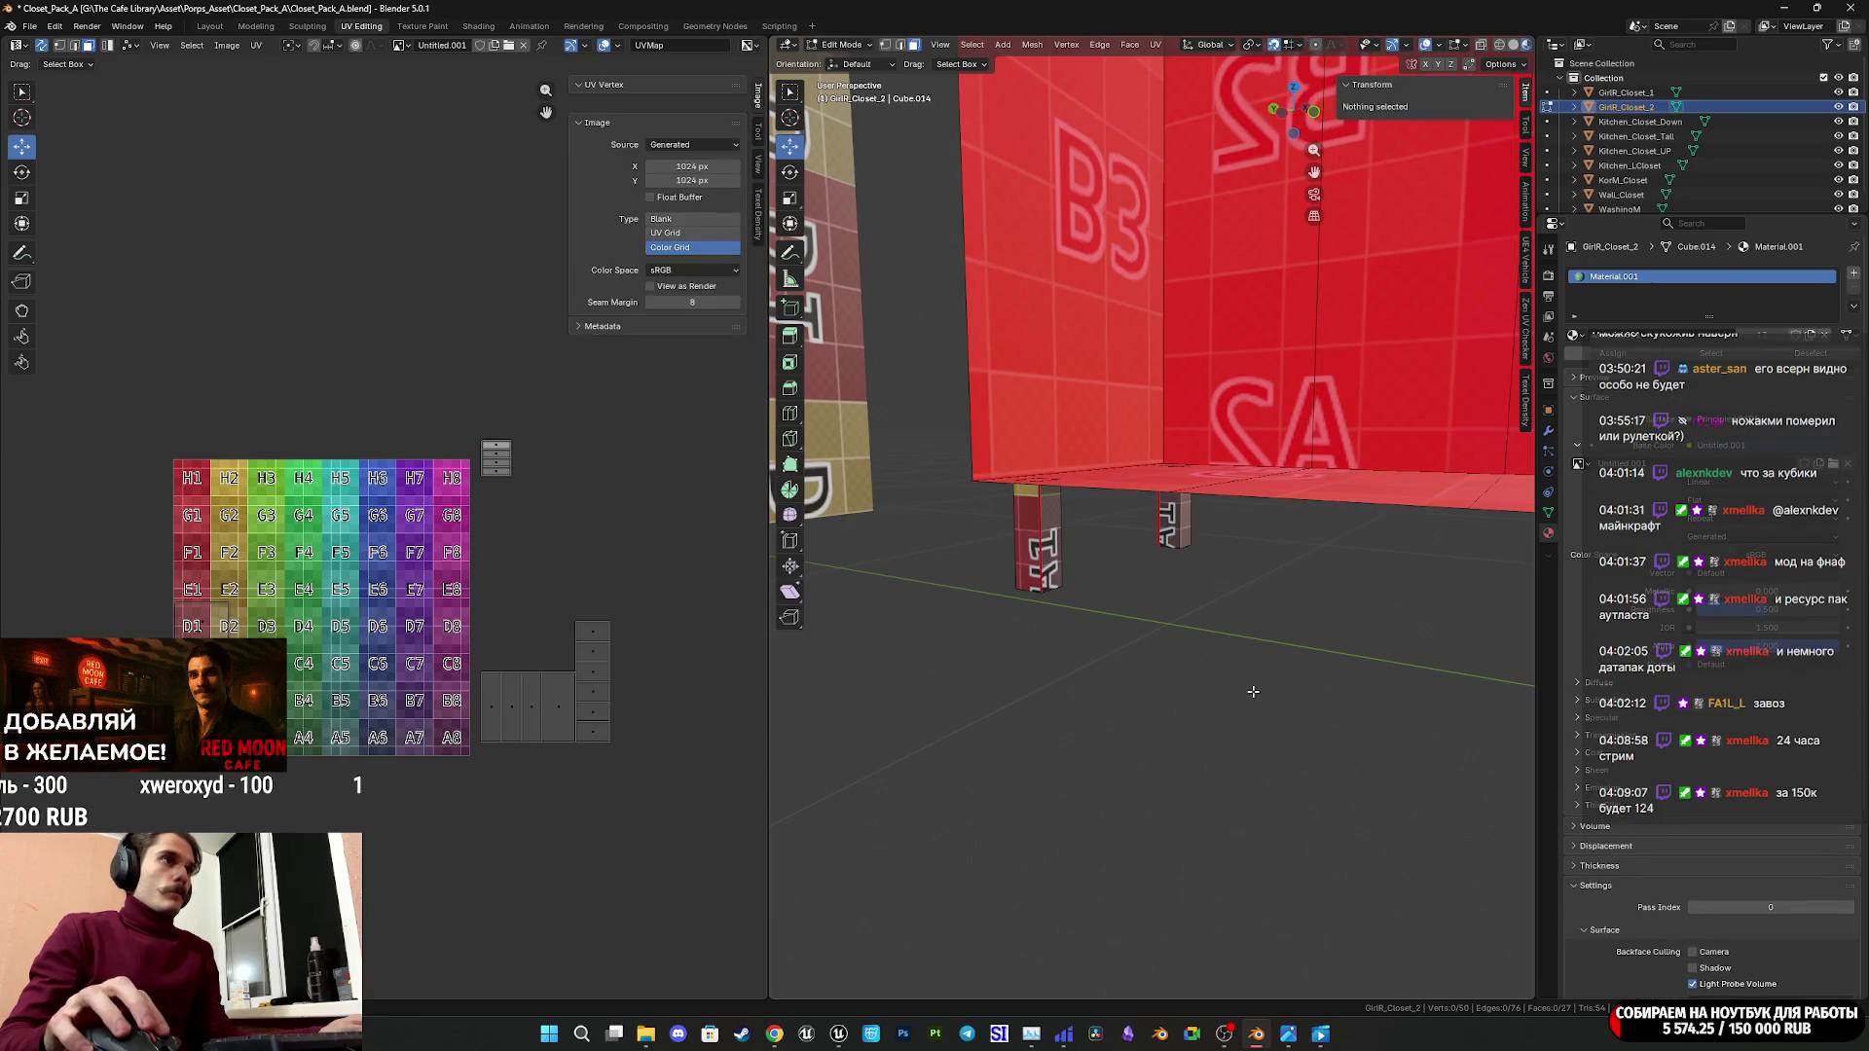
mouse_move(1253, 691)
middle_mouse_down()
mouse_move(1026, 666)
mouse_move(1215, 797)
mouse_move(1127, 758)
middle_mouse_up()
key("ctrl+s")
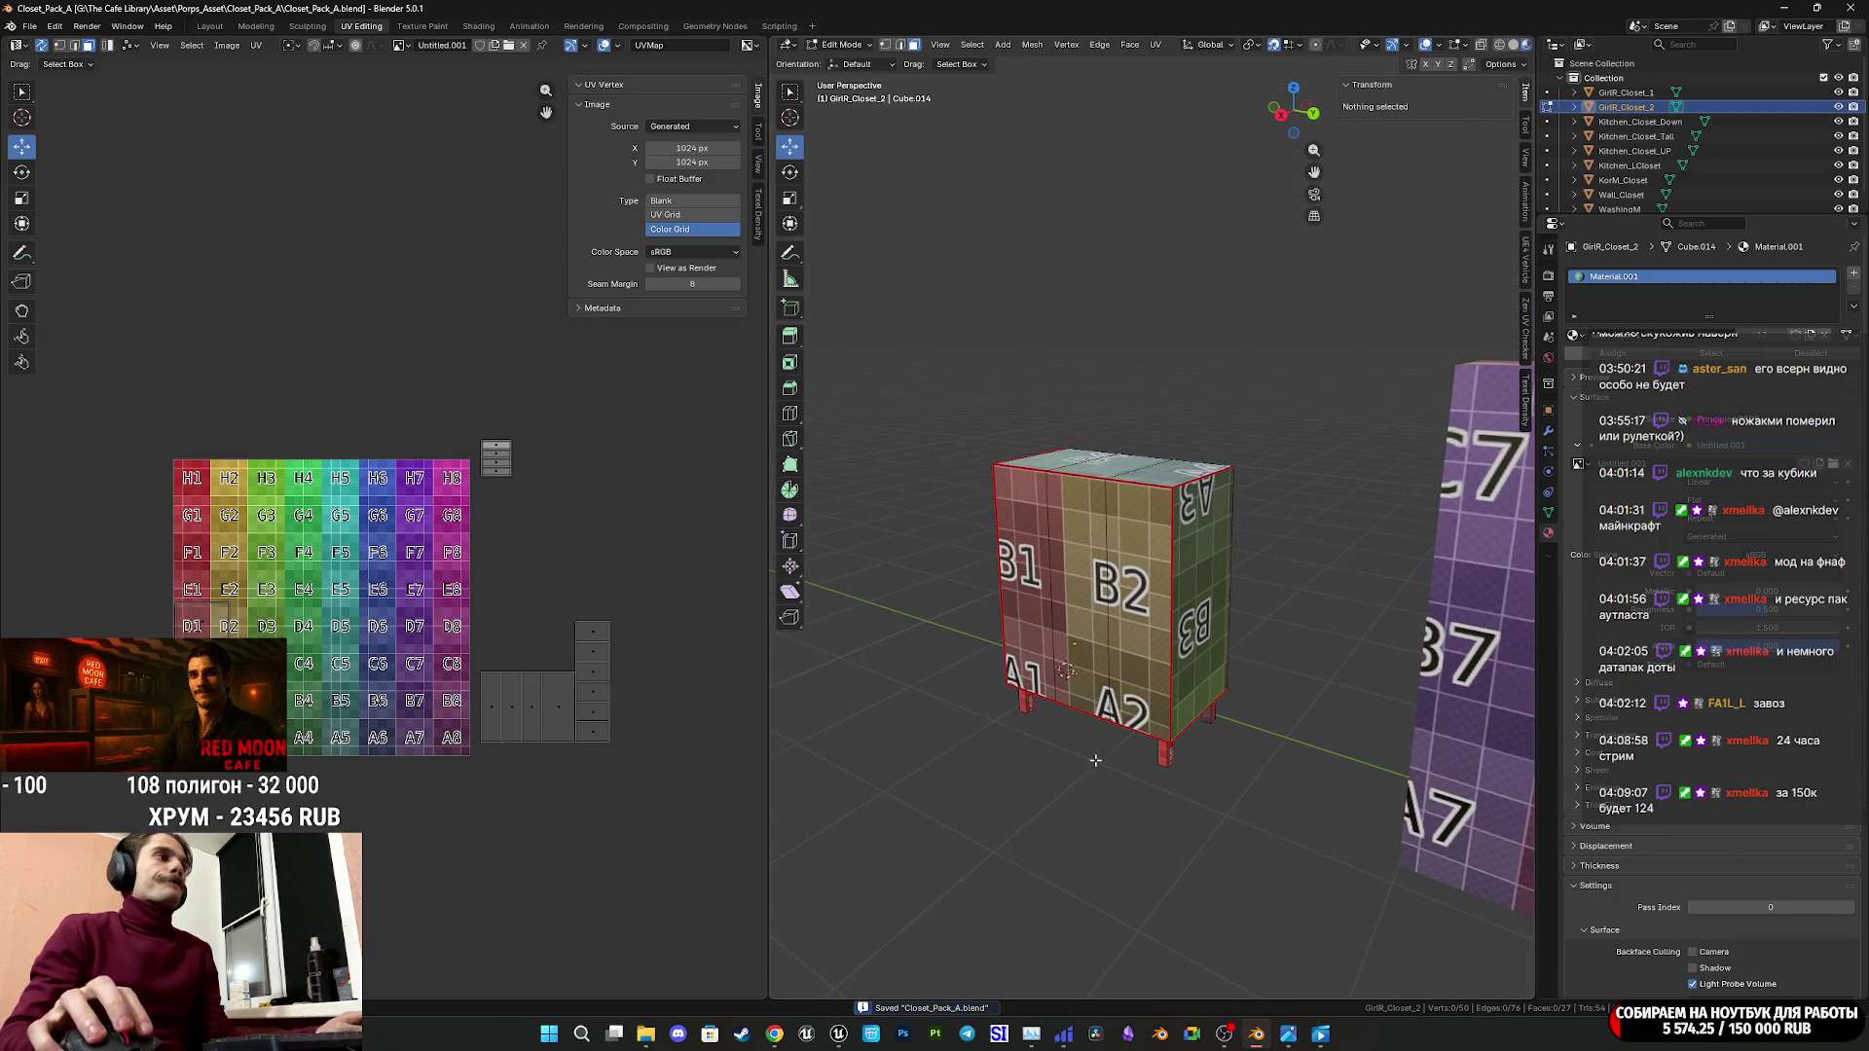
Select the cabinet's B3 and DJ faces, then save the scene.
left_click(1187, 674)
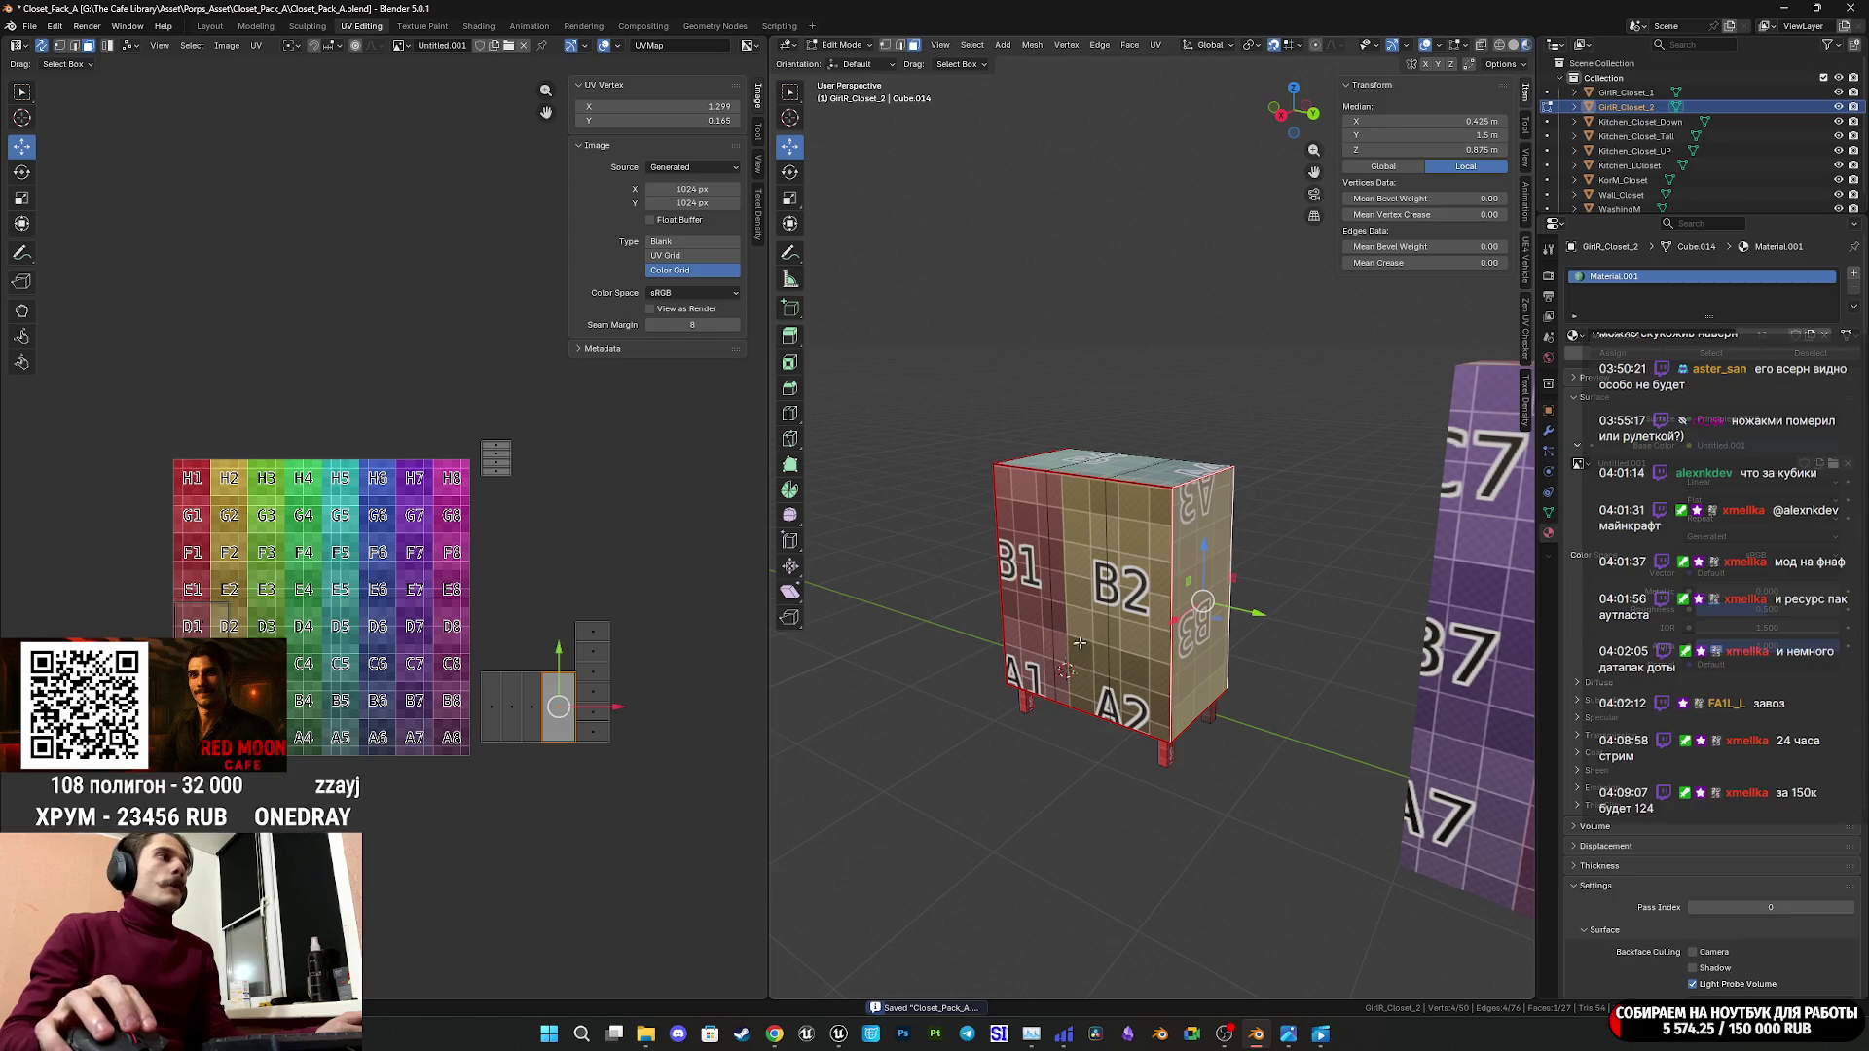
middle_click_drag(1103, 626, 1108, 635)
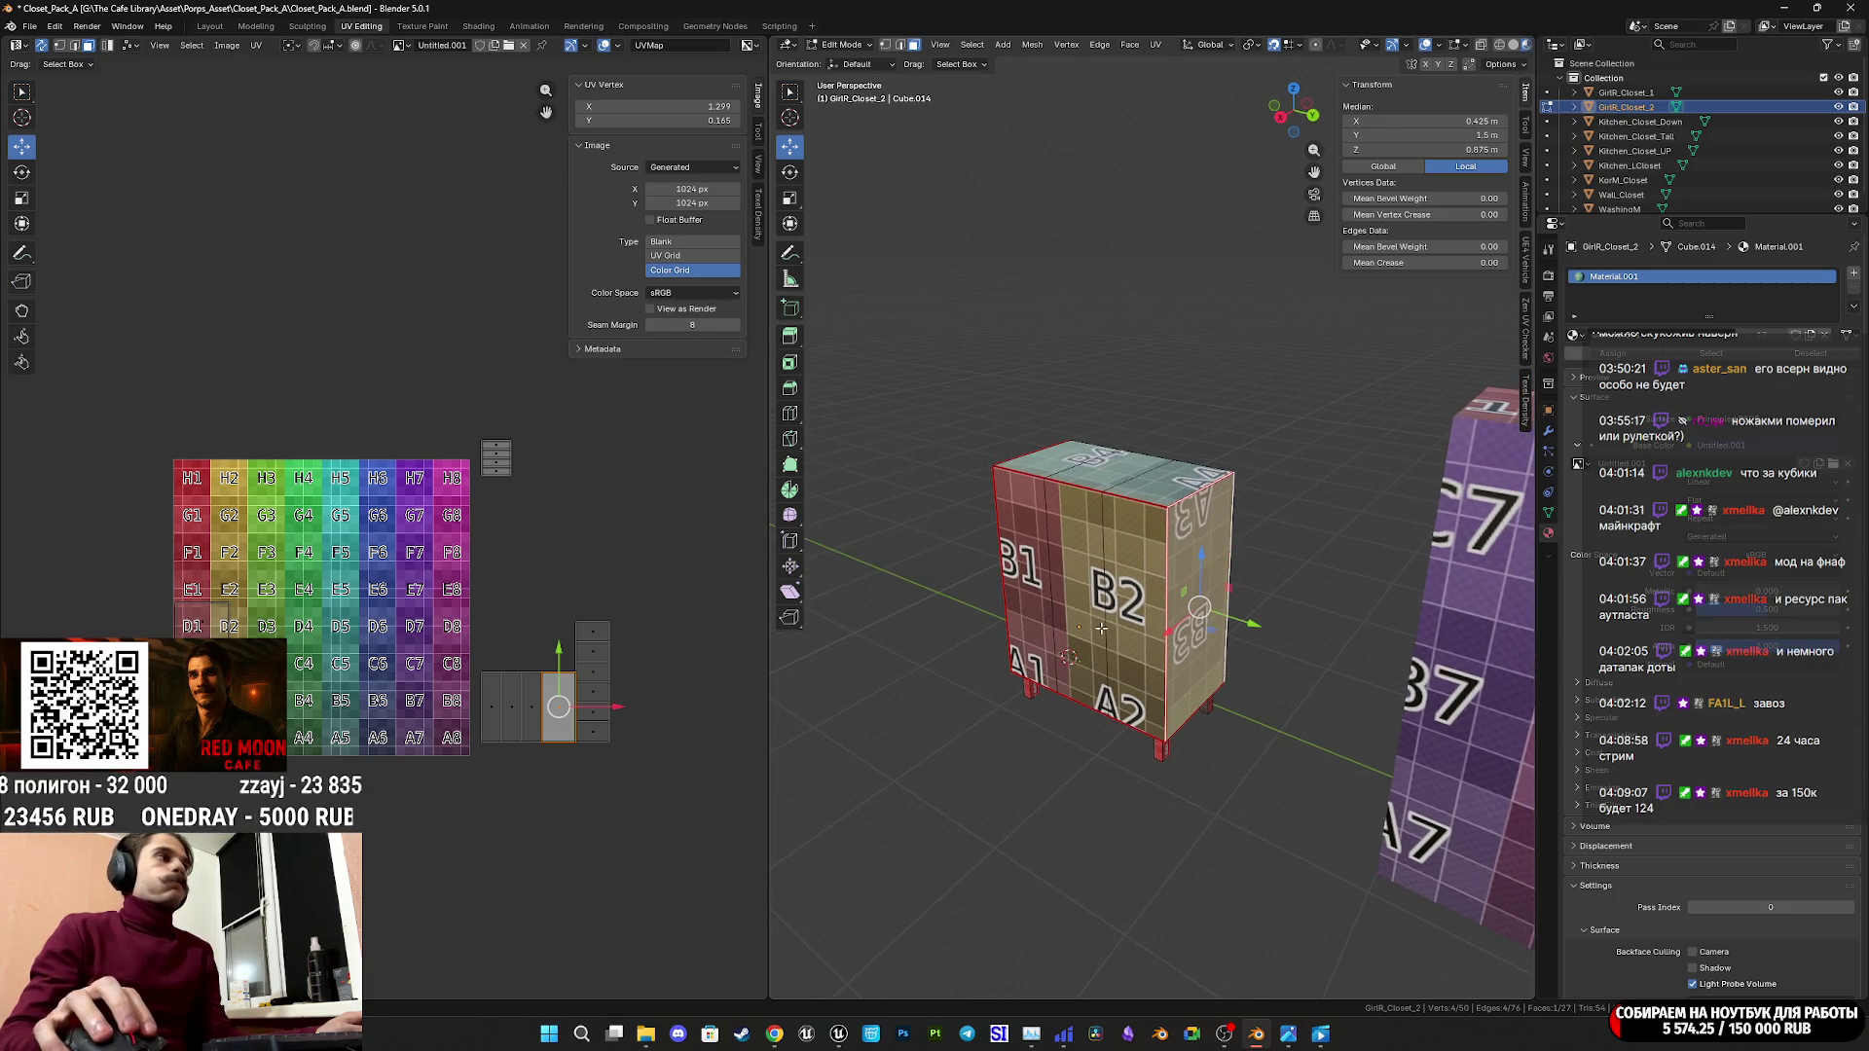
middle_click_drag(1153, 480, 1130, 681)
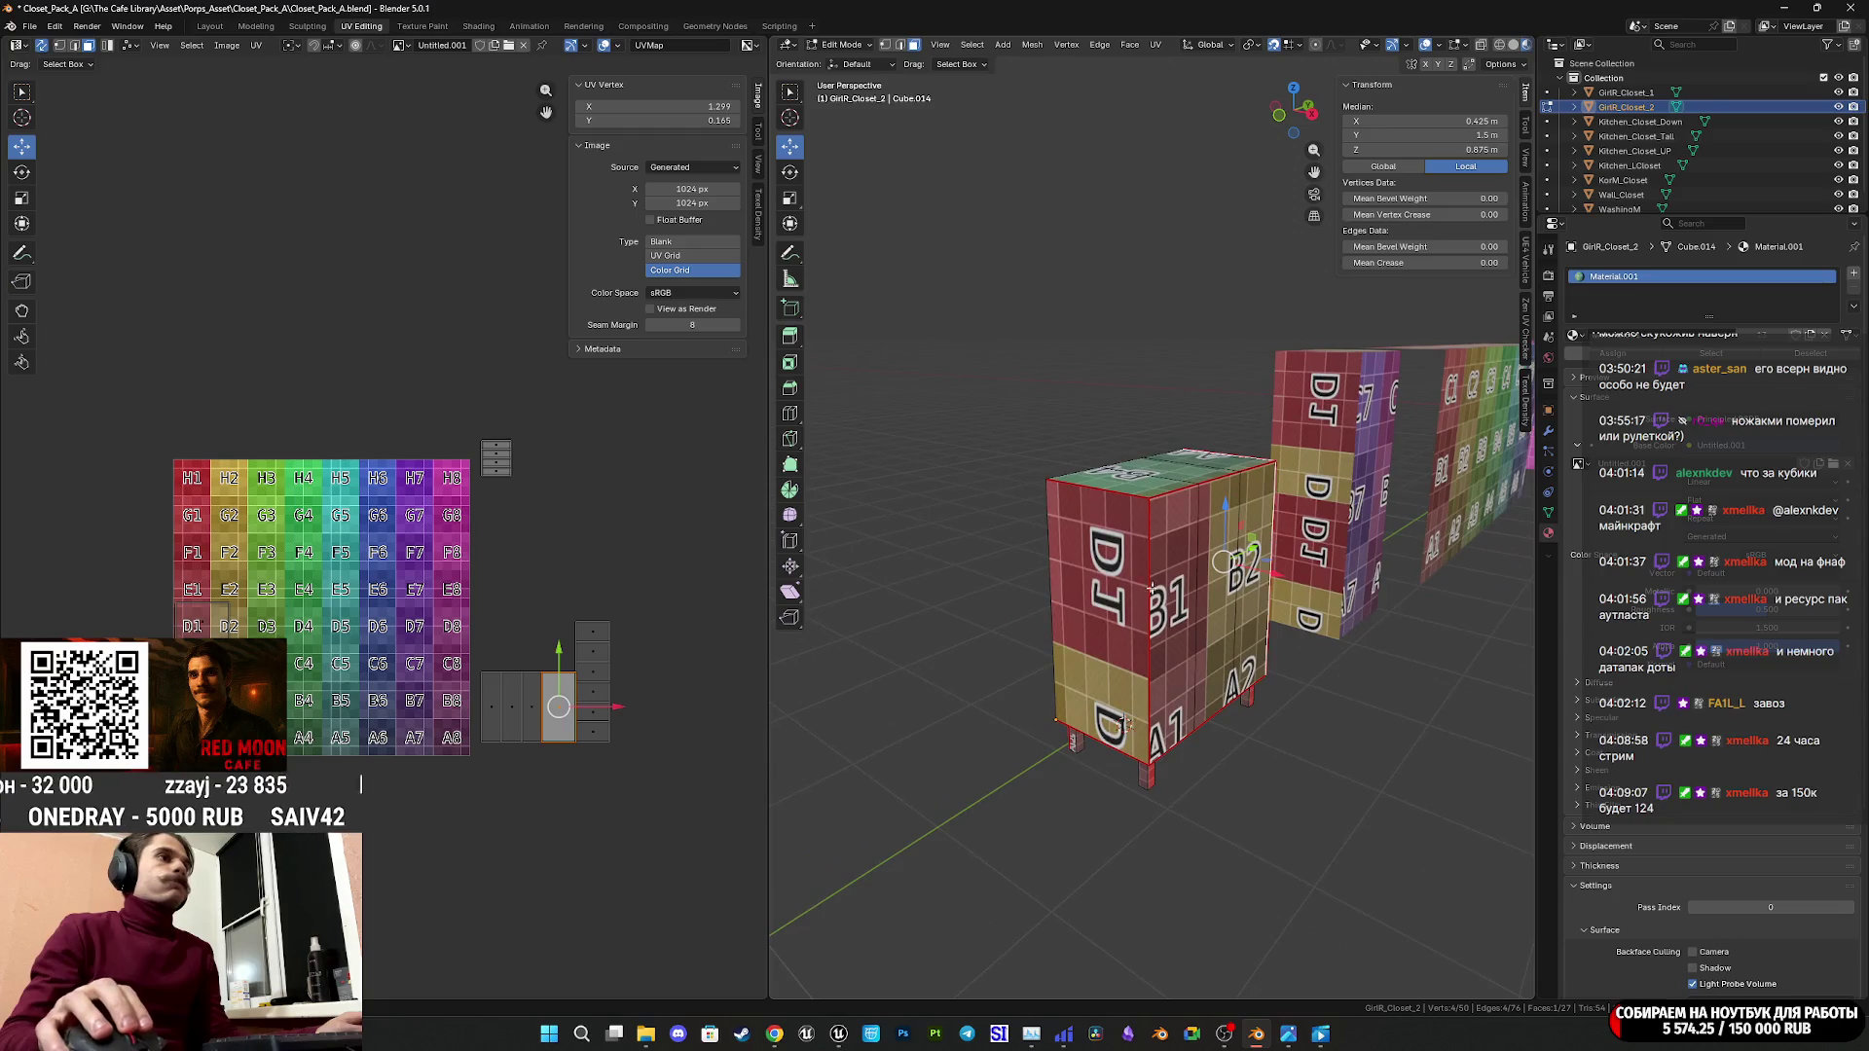
left_click(1126, 723)
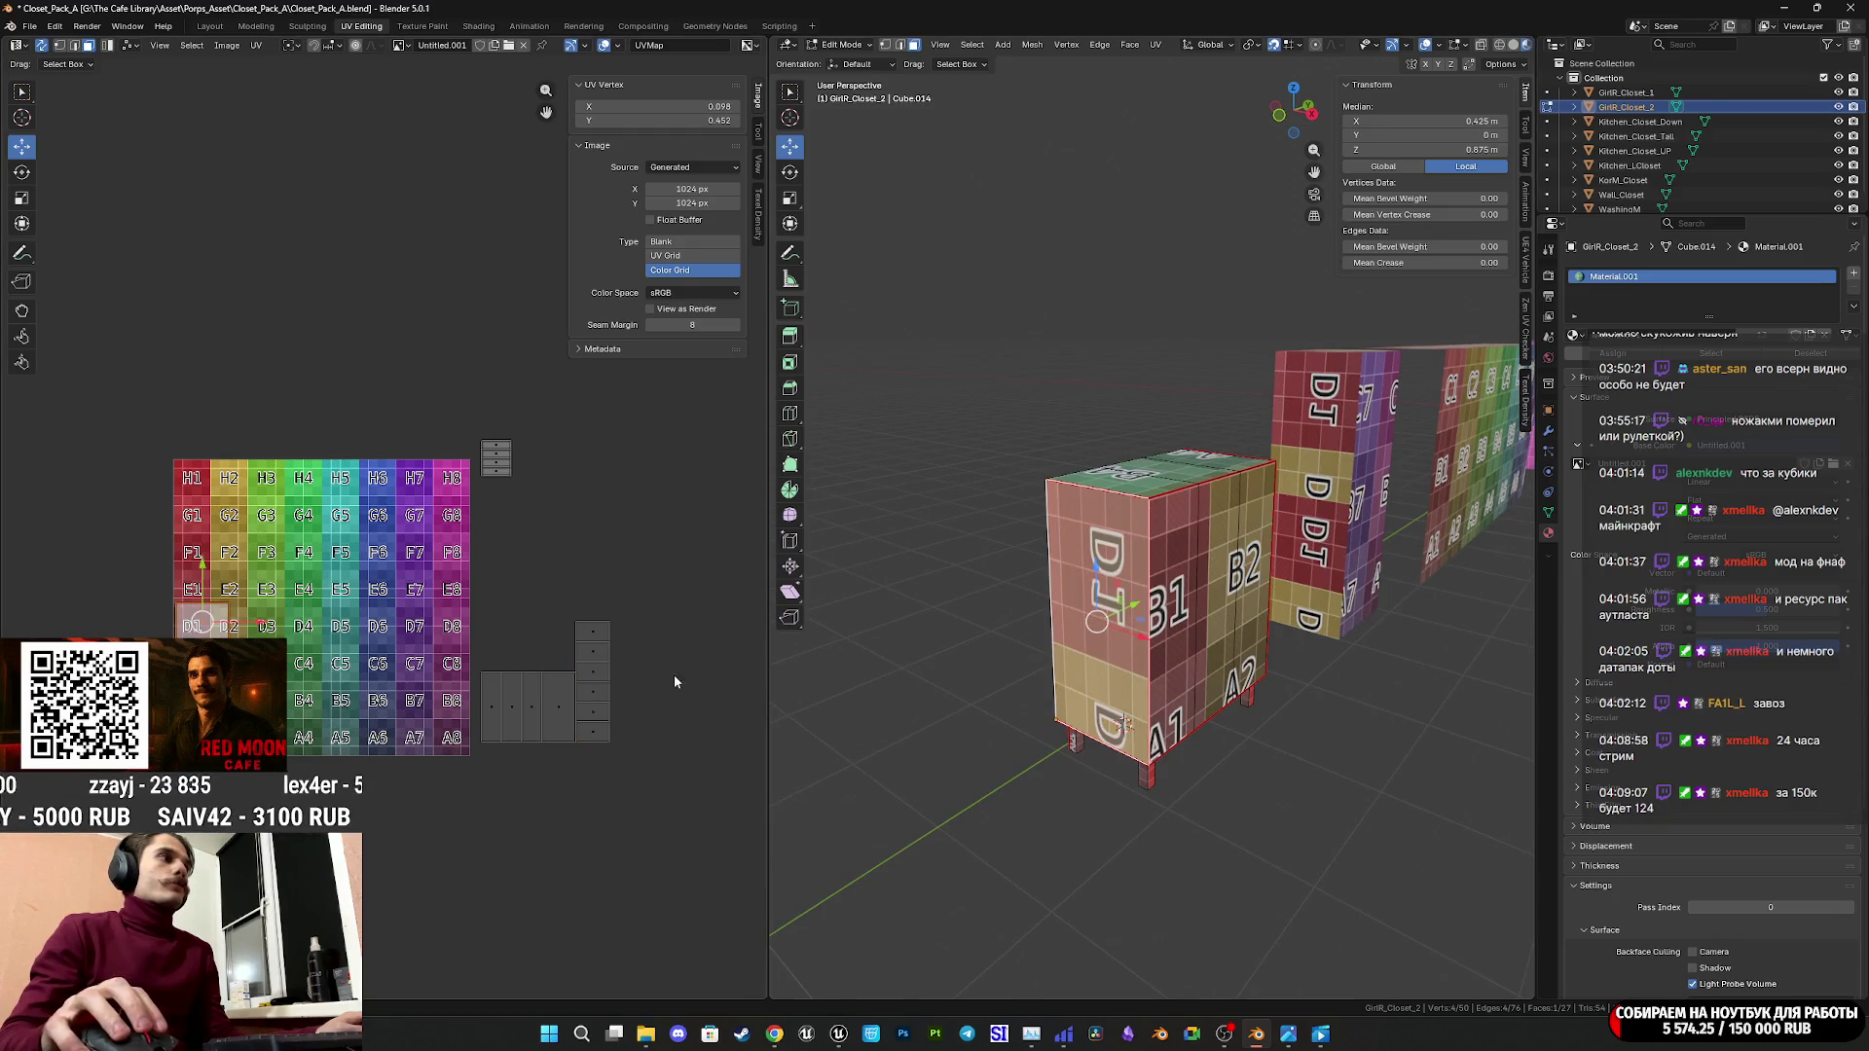
scroll(315, 678, "up", 5)
scroll(315, 678, "down", 4)
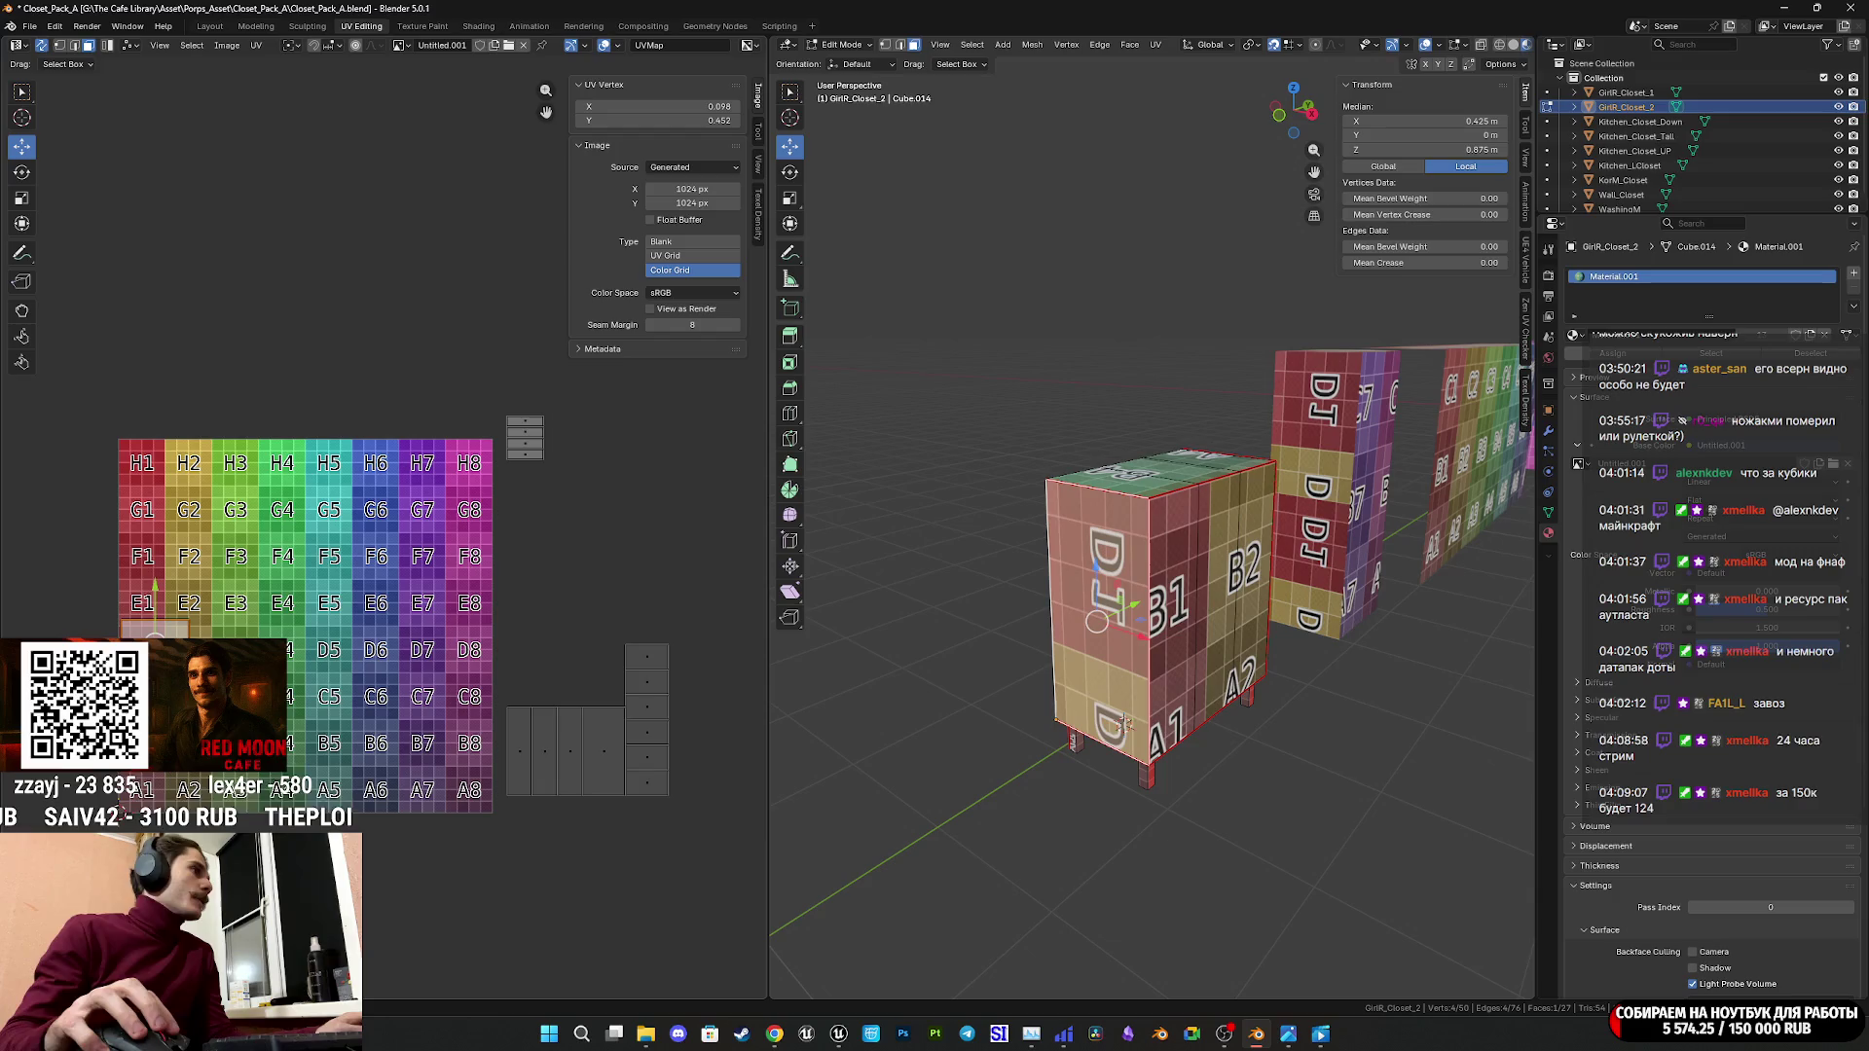
key("ctrl+s")
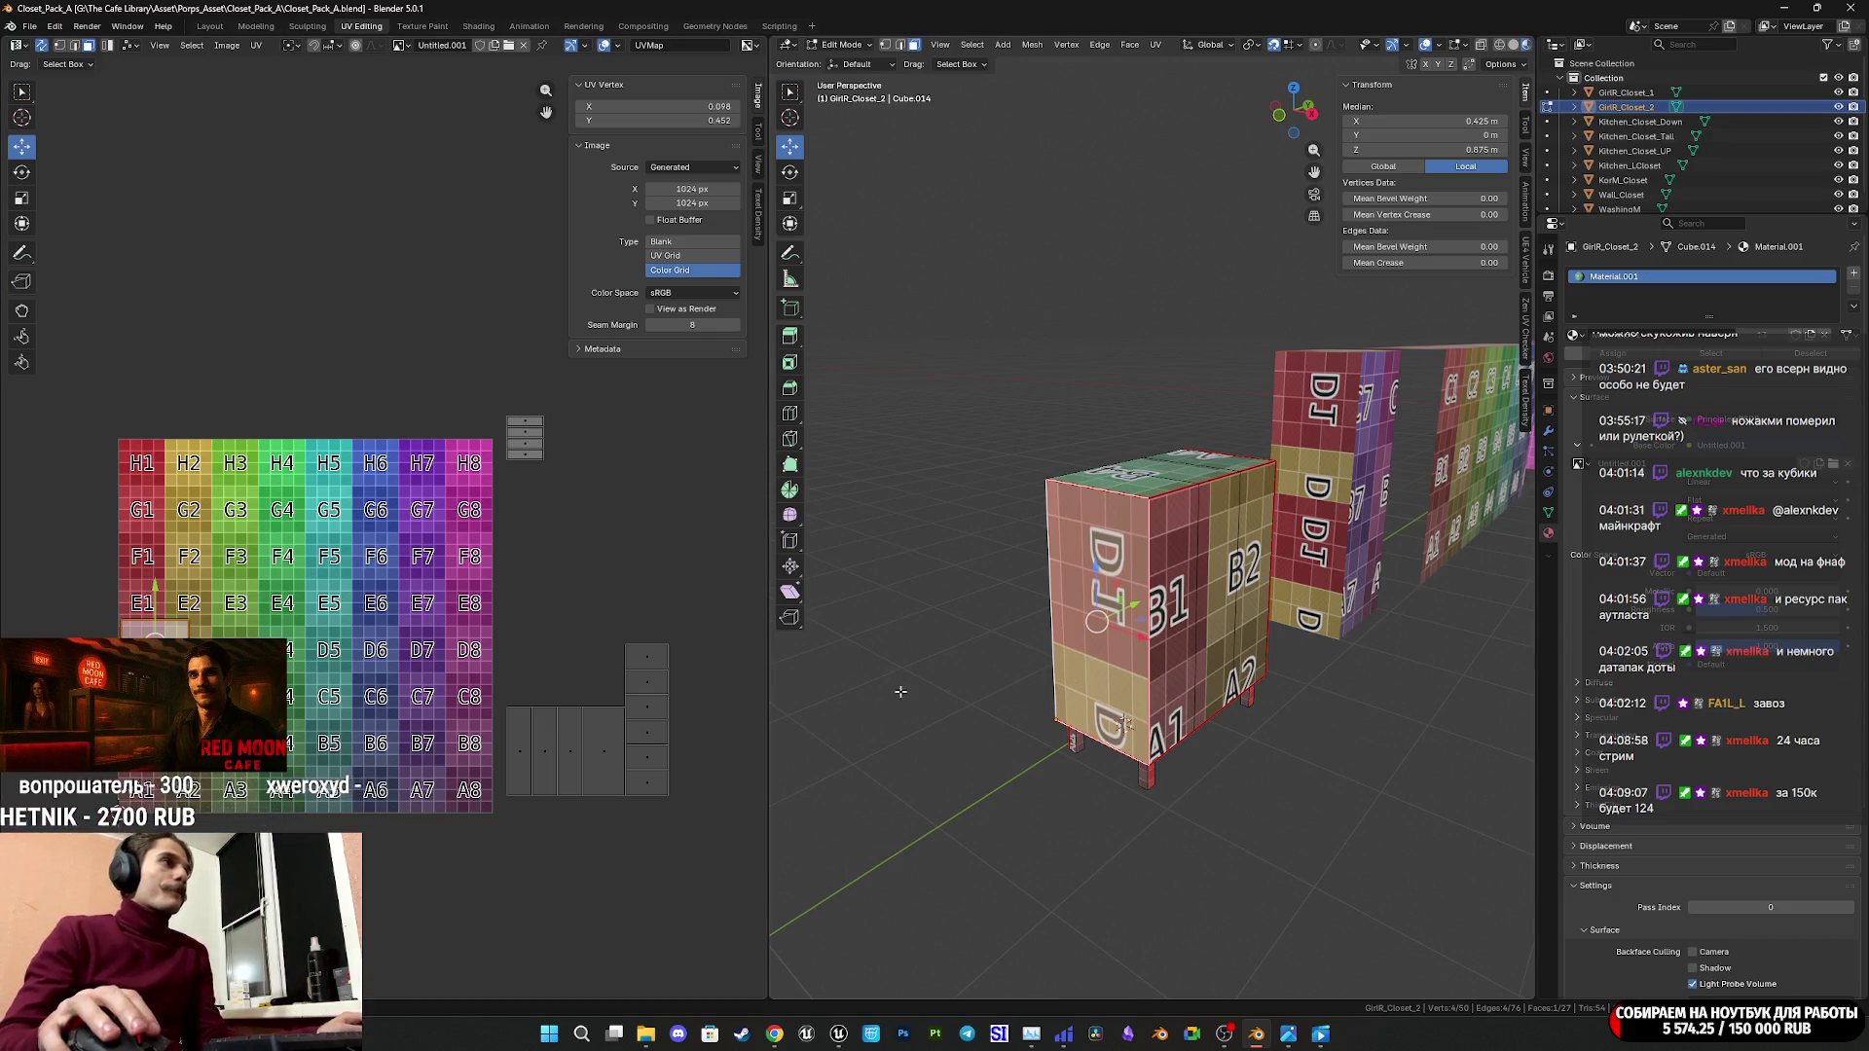
Select the cabinet body's front DJ face and all faces linked to it.
key("a")
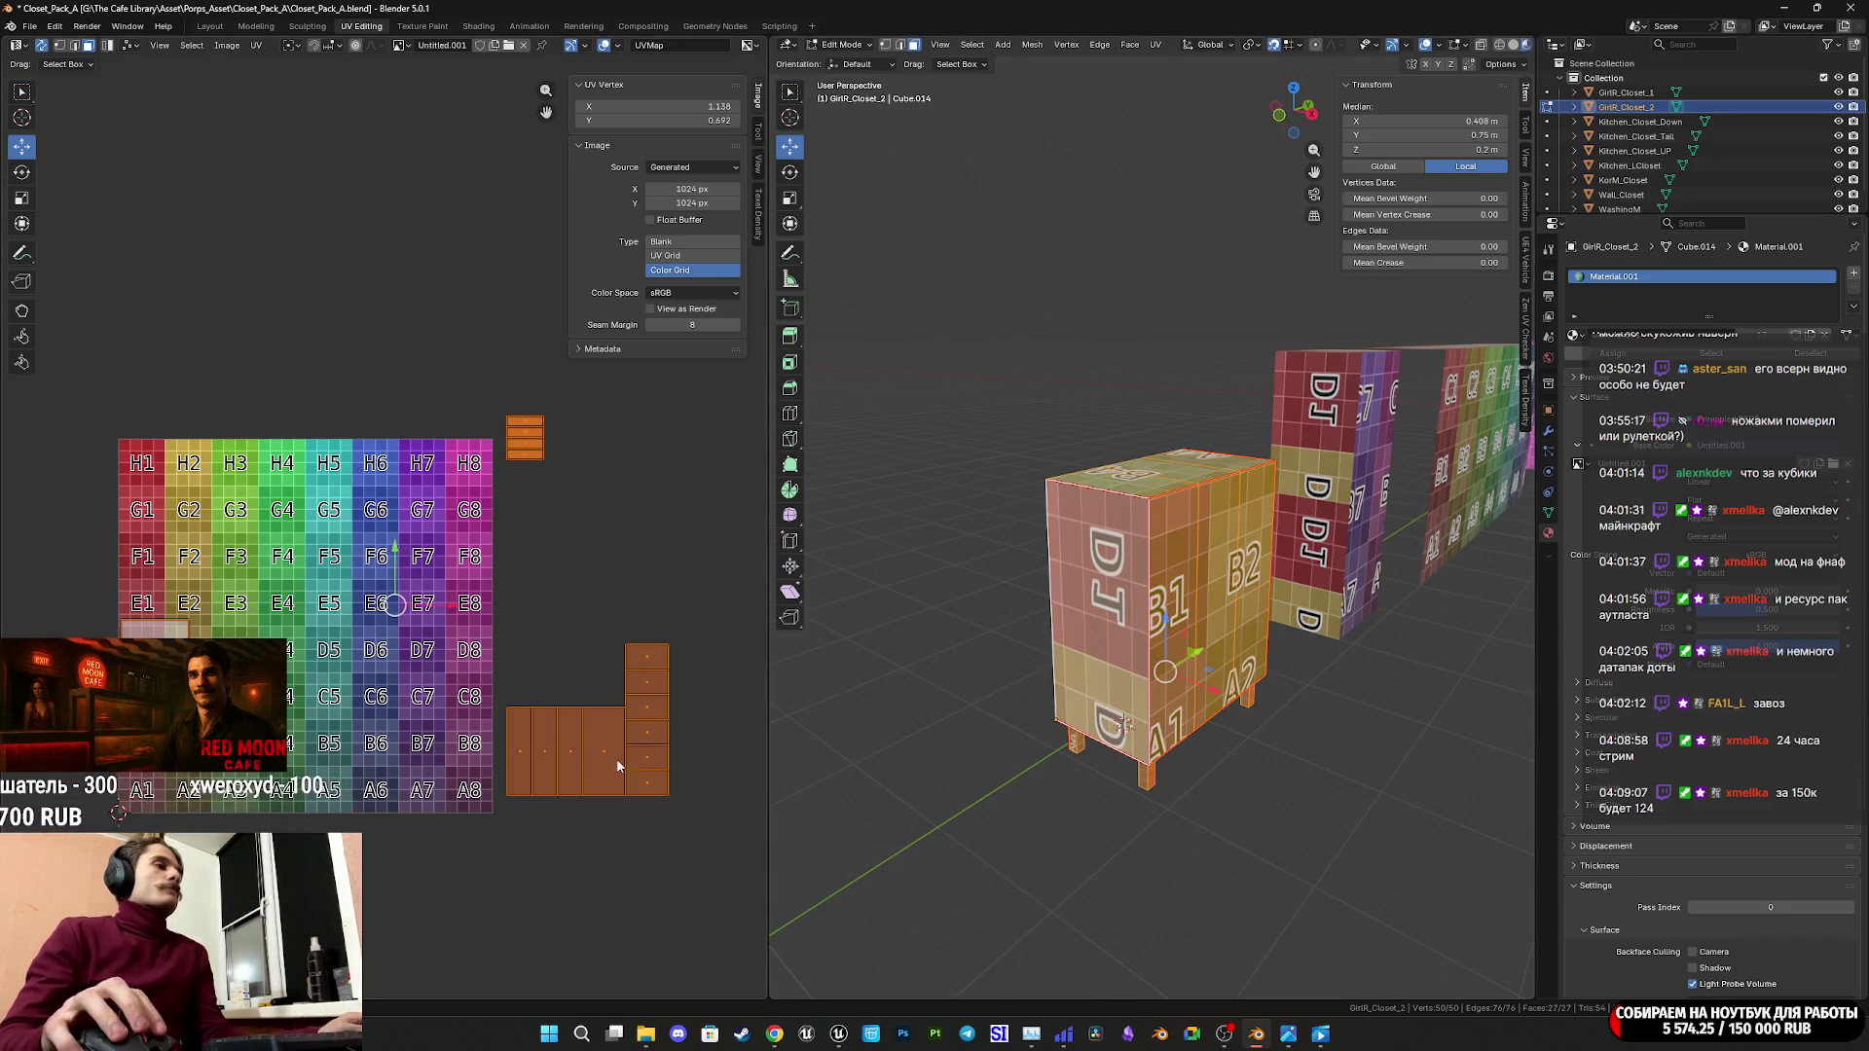
left_click(606, 762)
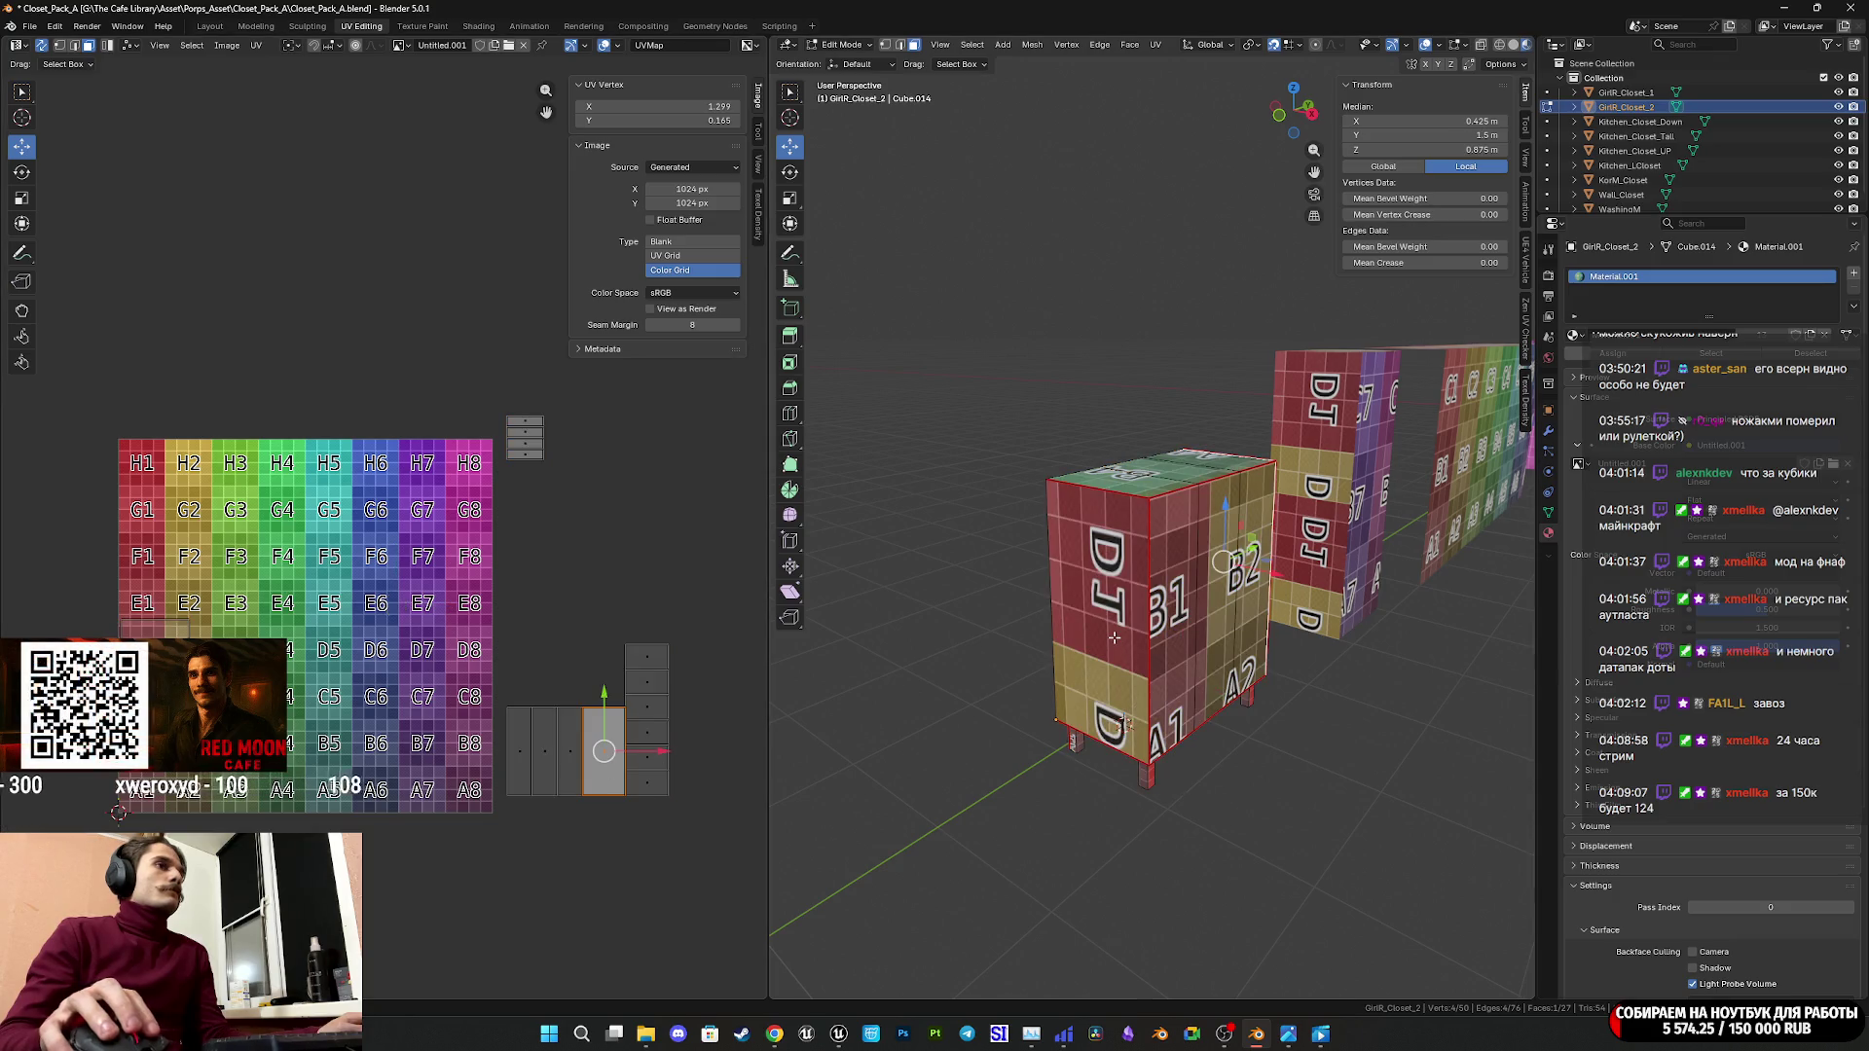
mouse_move(1114, 638)
middle_mouse_down()
mouse_move(1051, 631)
mouse_move(1116, 623)
middle_mouse_up()
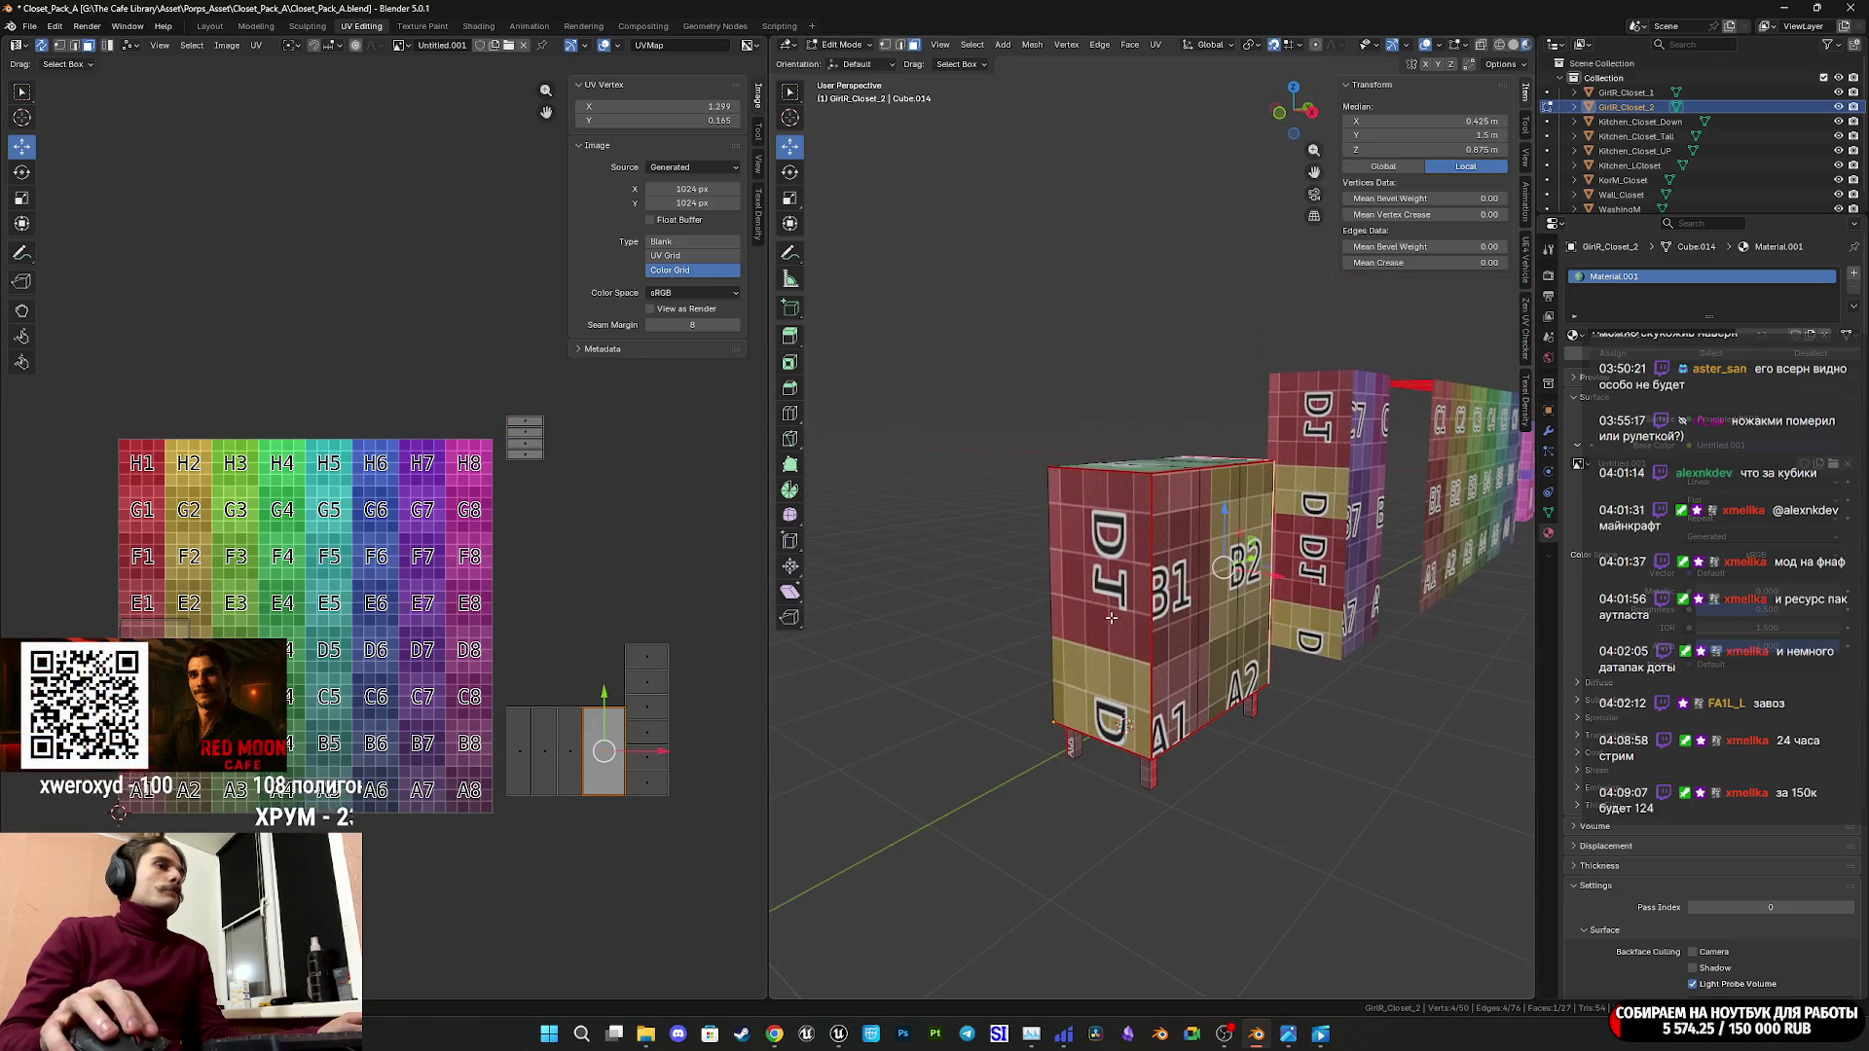
left_click(1111, 617)
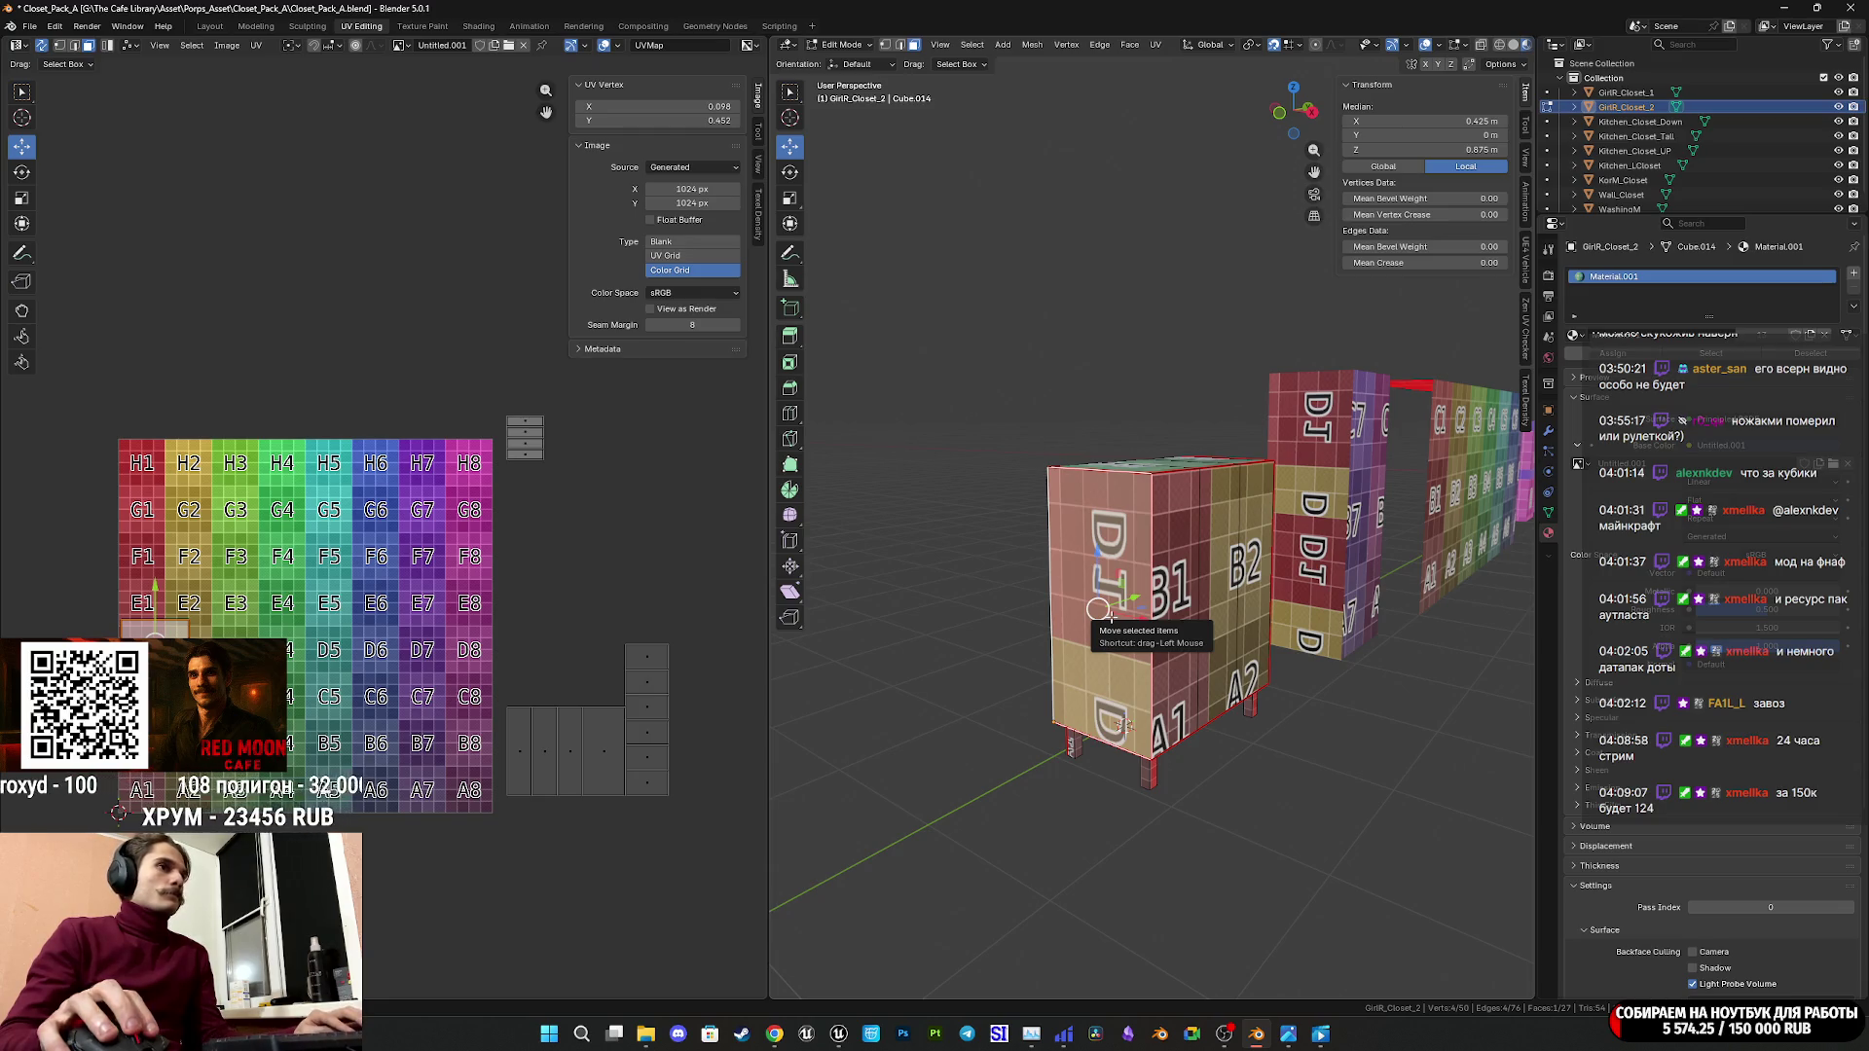
key("ctrl+l")
mouse_move(1111, 618)
middle_mouse_down()
mouse_move(1157, 521)
mouse_move(1043, 697)
middle_mouse_up()
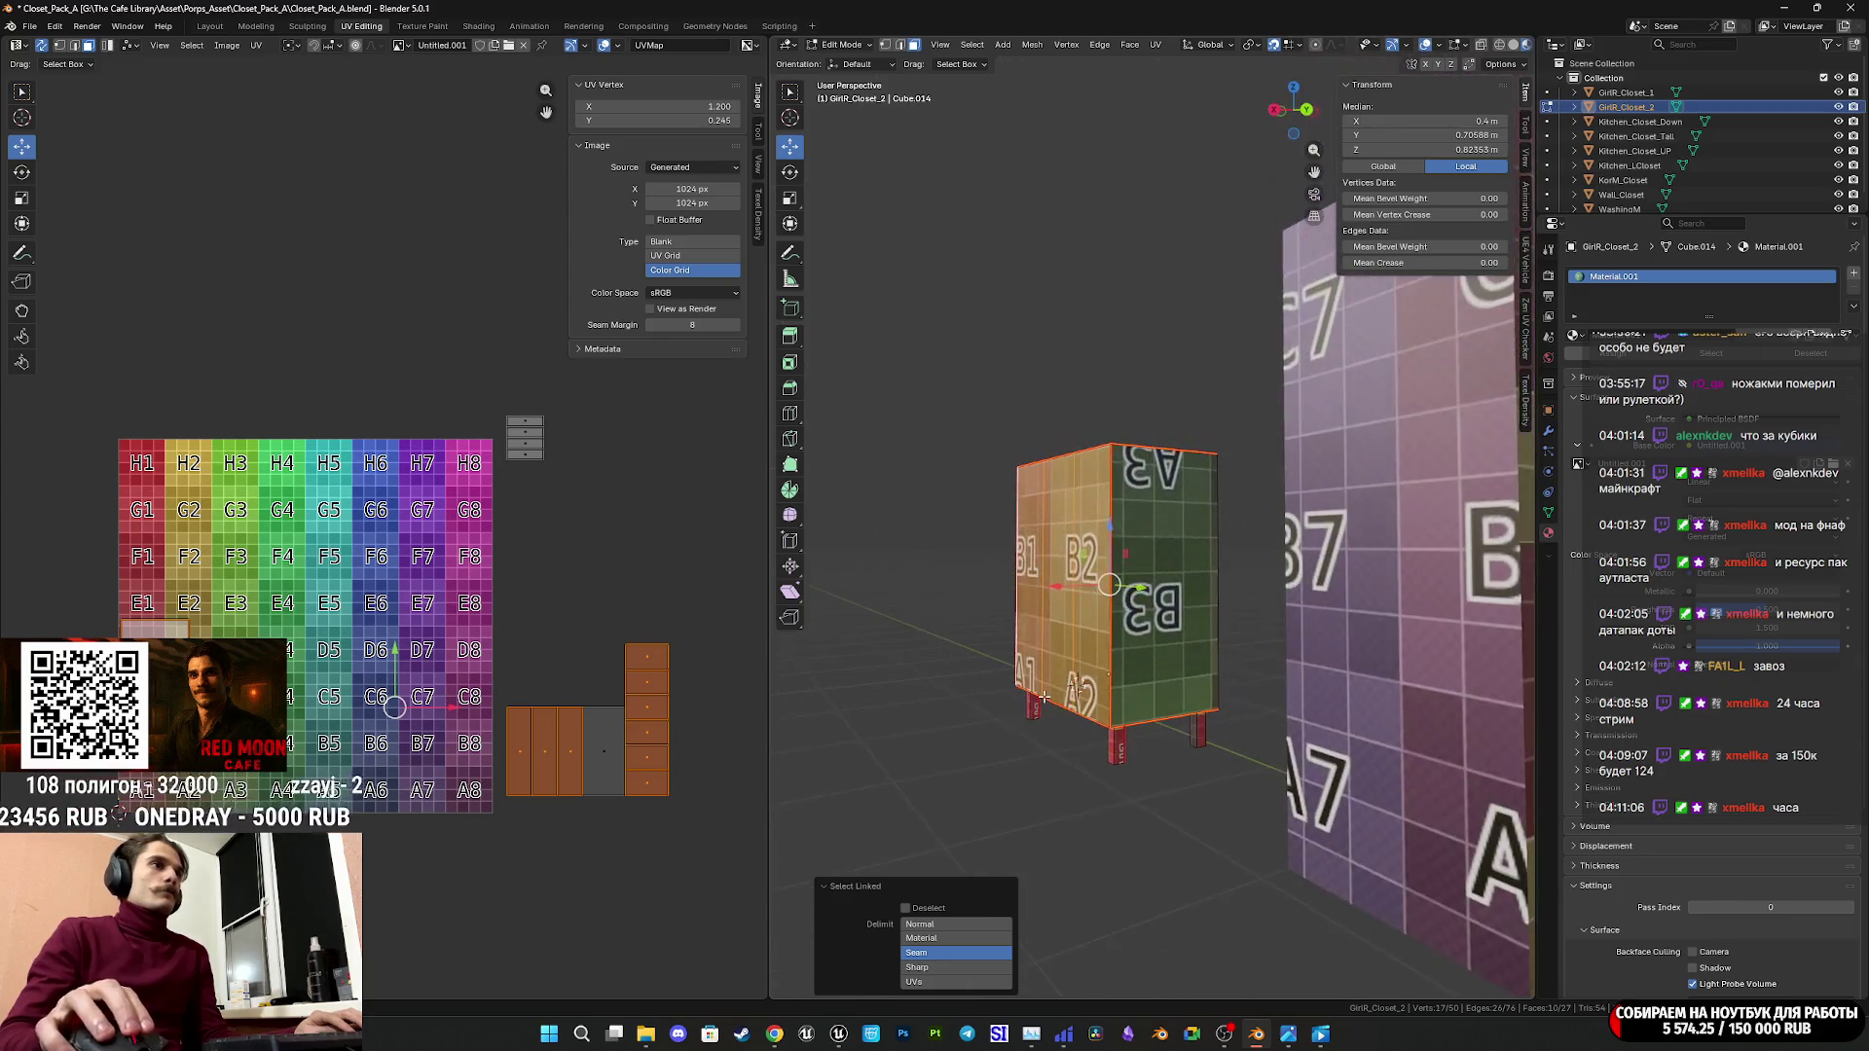
Add the side face to the selection and unwrap the faces angle-based.
left_click(1148, 603, "shift")
middle_click_drag(1149, 603, 1196, 94)
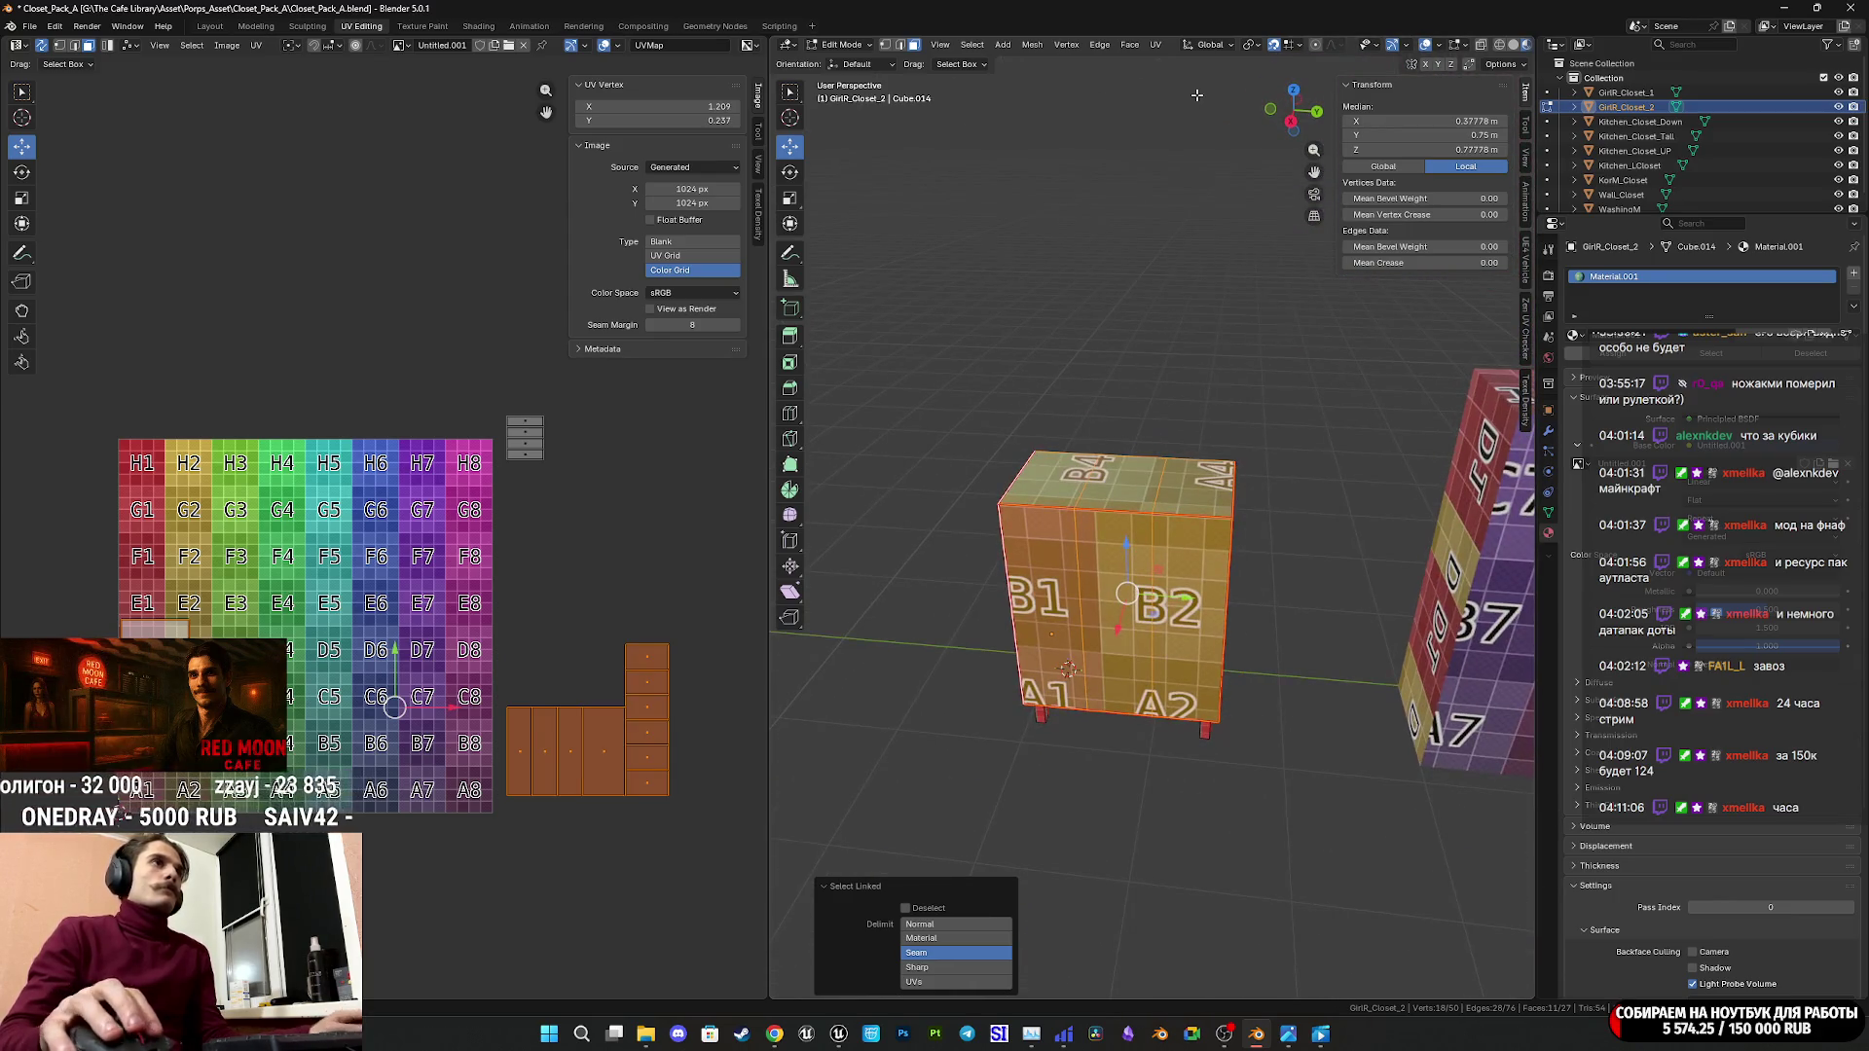
left_click(1157, 46)
left_click(1212, 62)
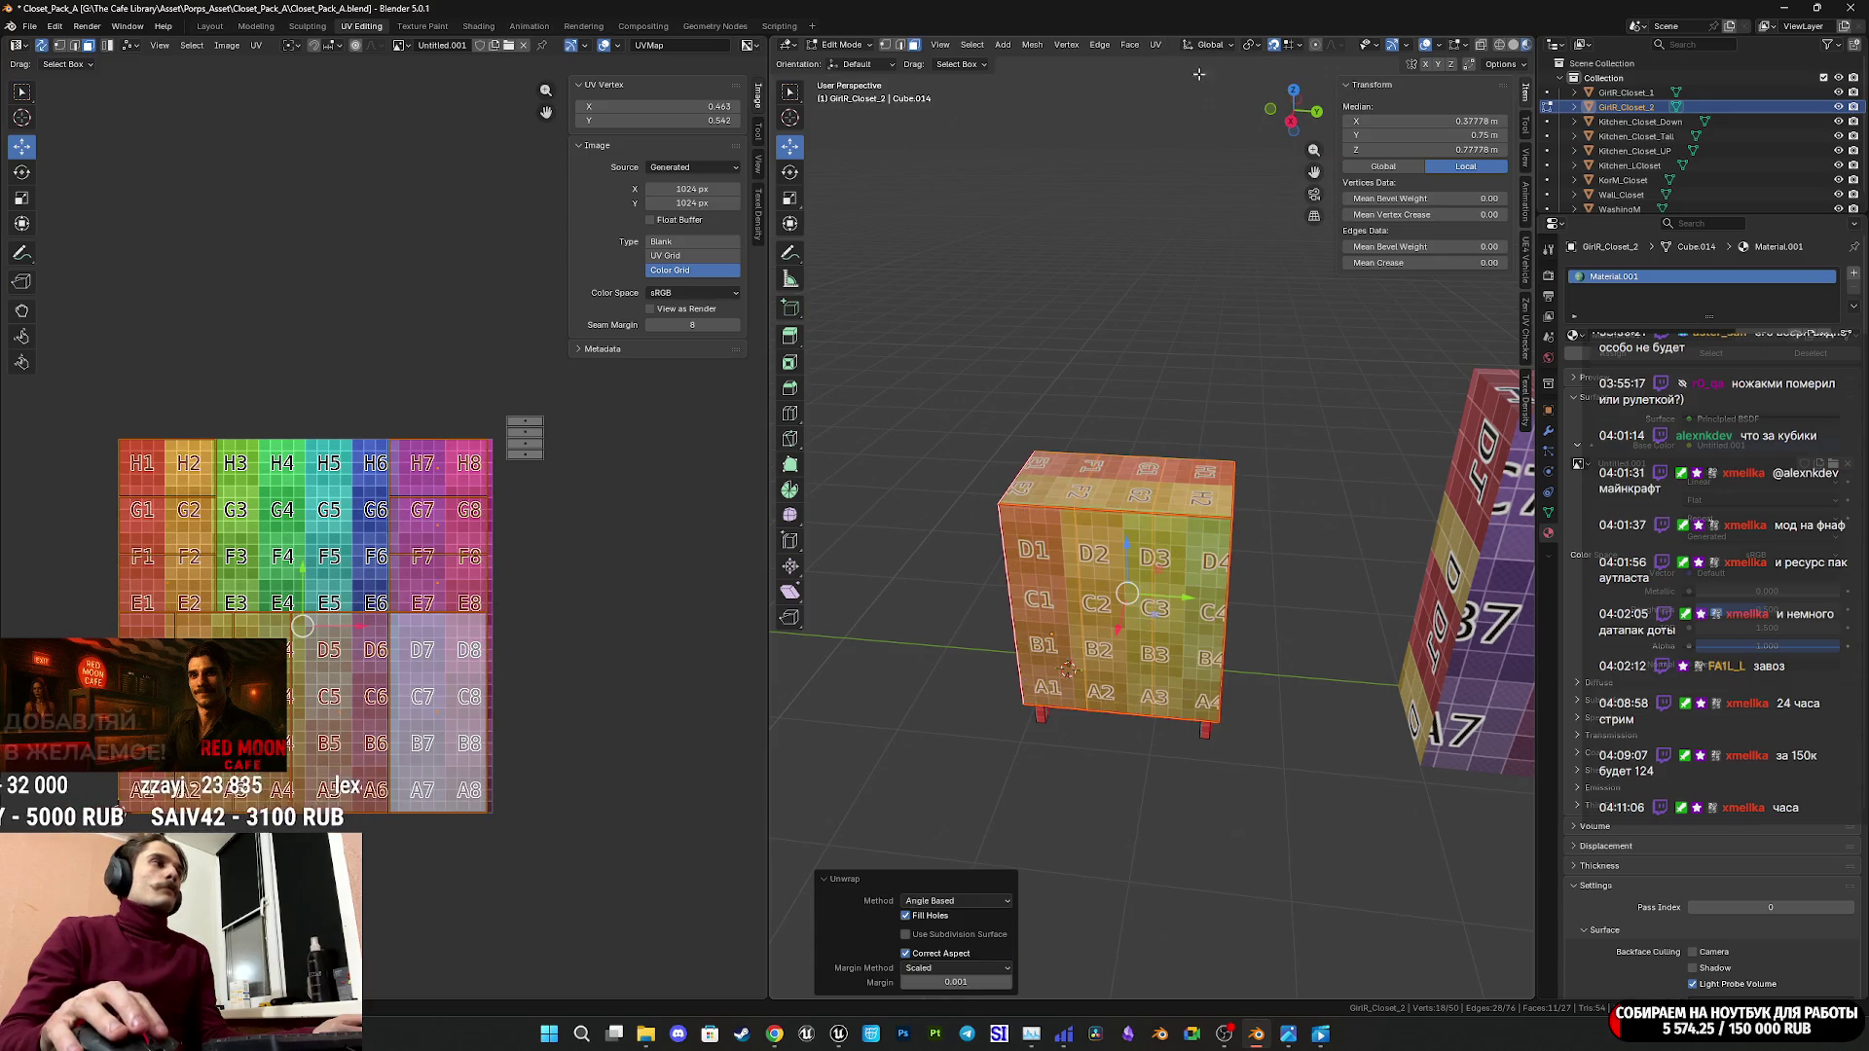
left_click_drag(354, 630, 764, 632)
middle_click_drag(764, 633, 594, 687)
Set the upper-right UV island's position to X 0, Y 0.
left_click(492, 558)
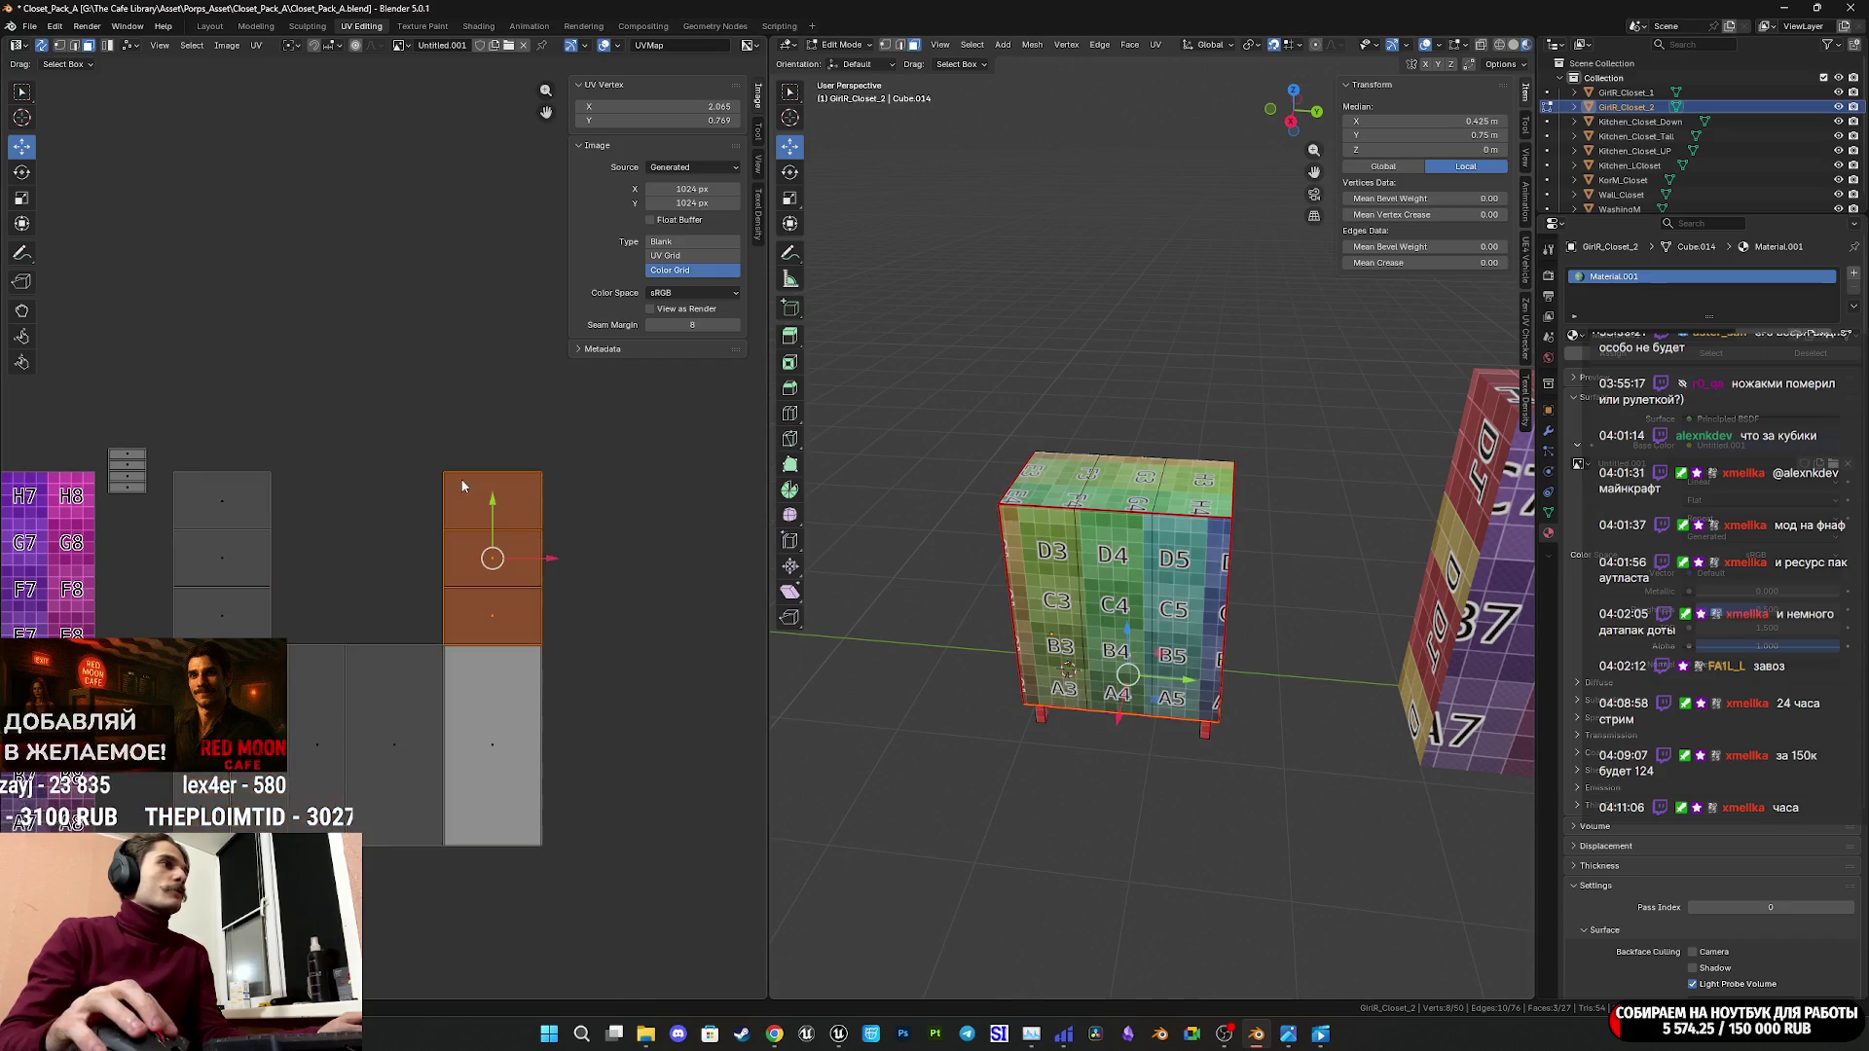
mouse_move(1070, 604)
middle_mouse_down()
mouse_move(1110, 608)
mouse_move(1080, 613)
middle_mouse_up()
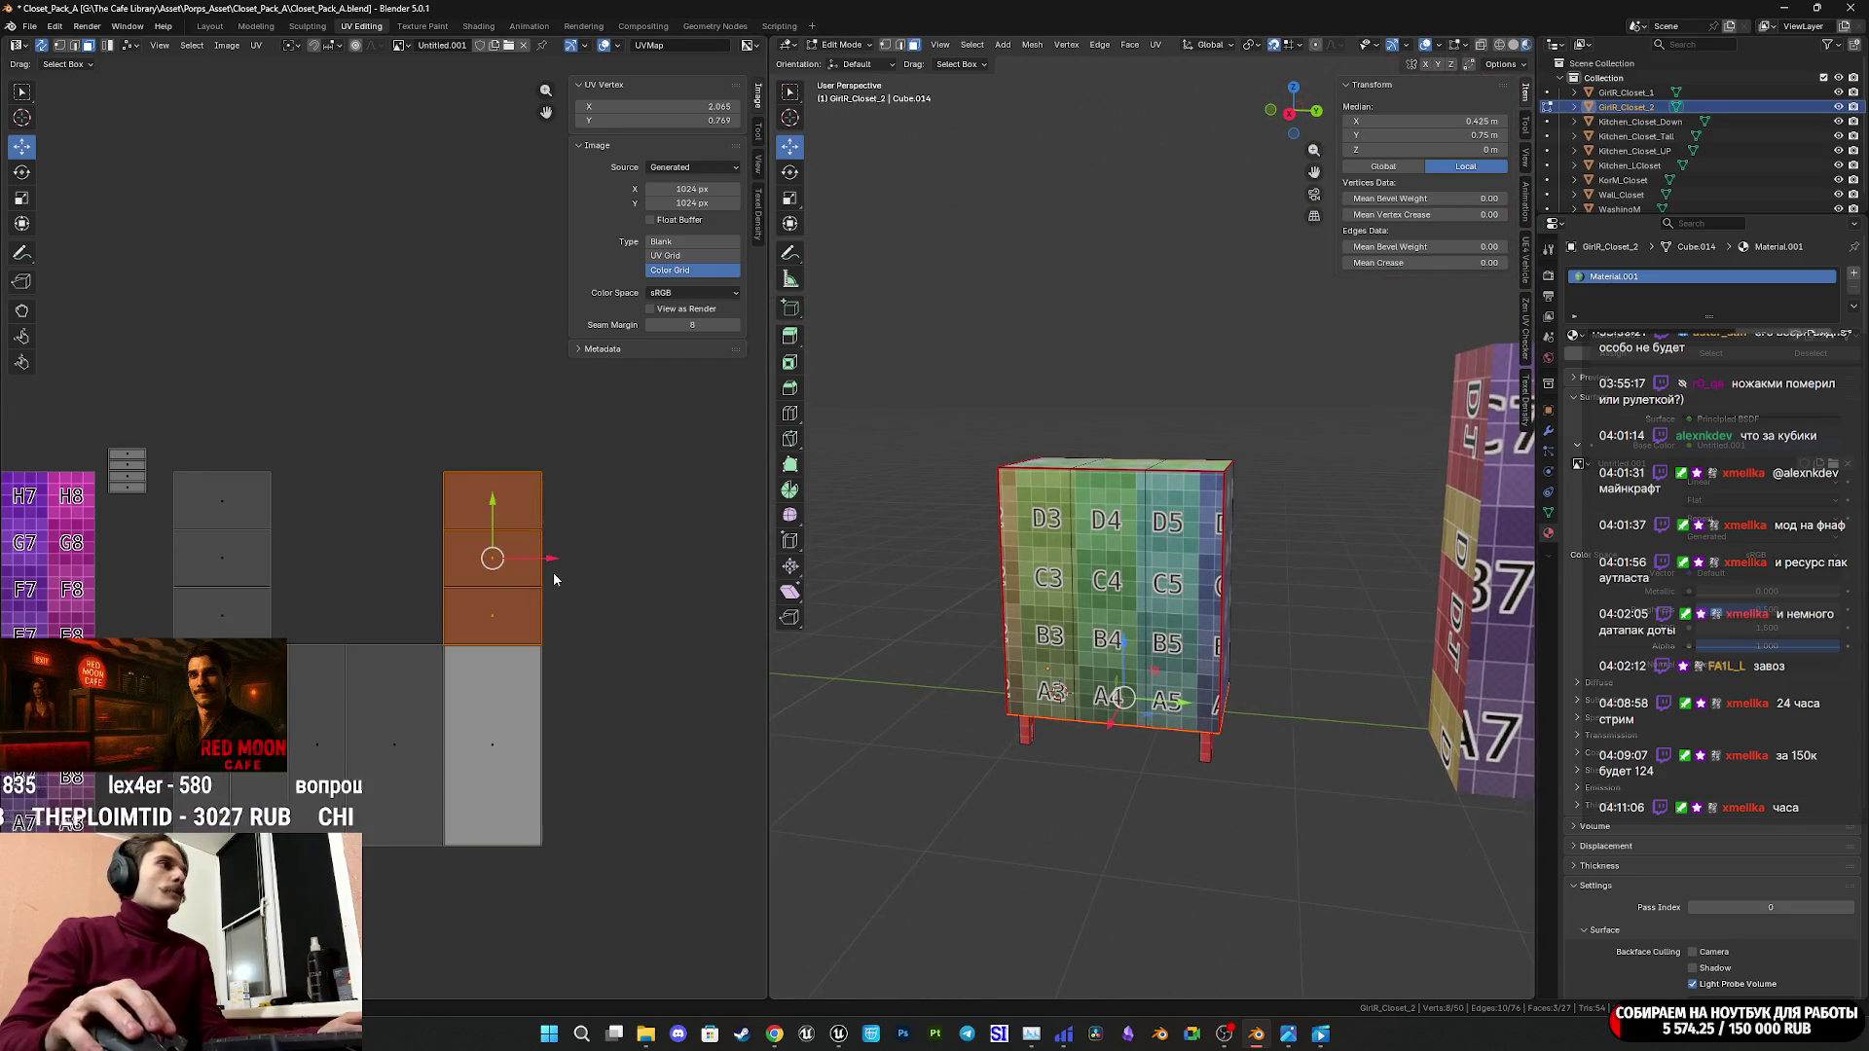
left_click(658, 117)
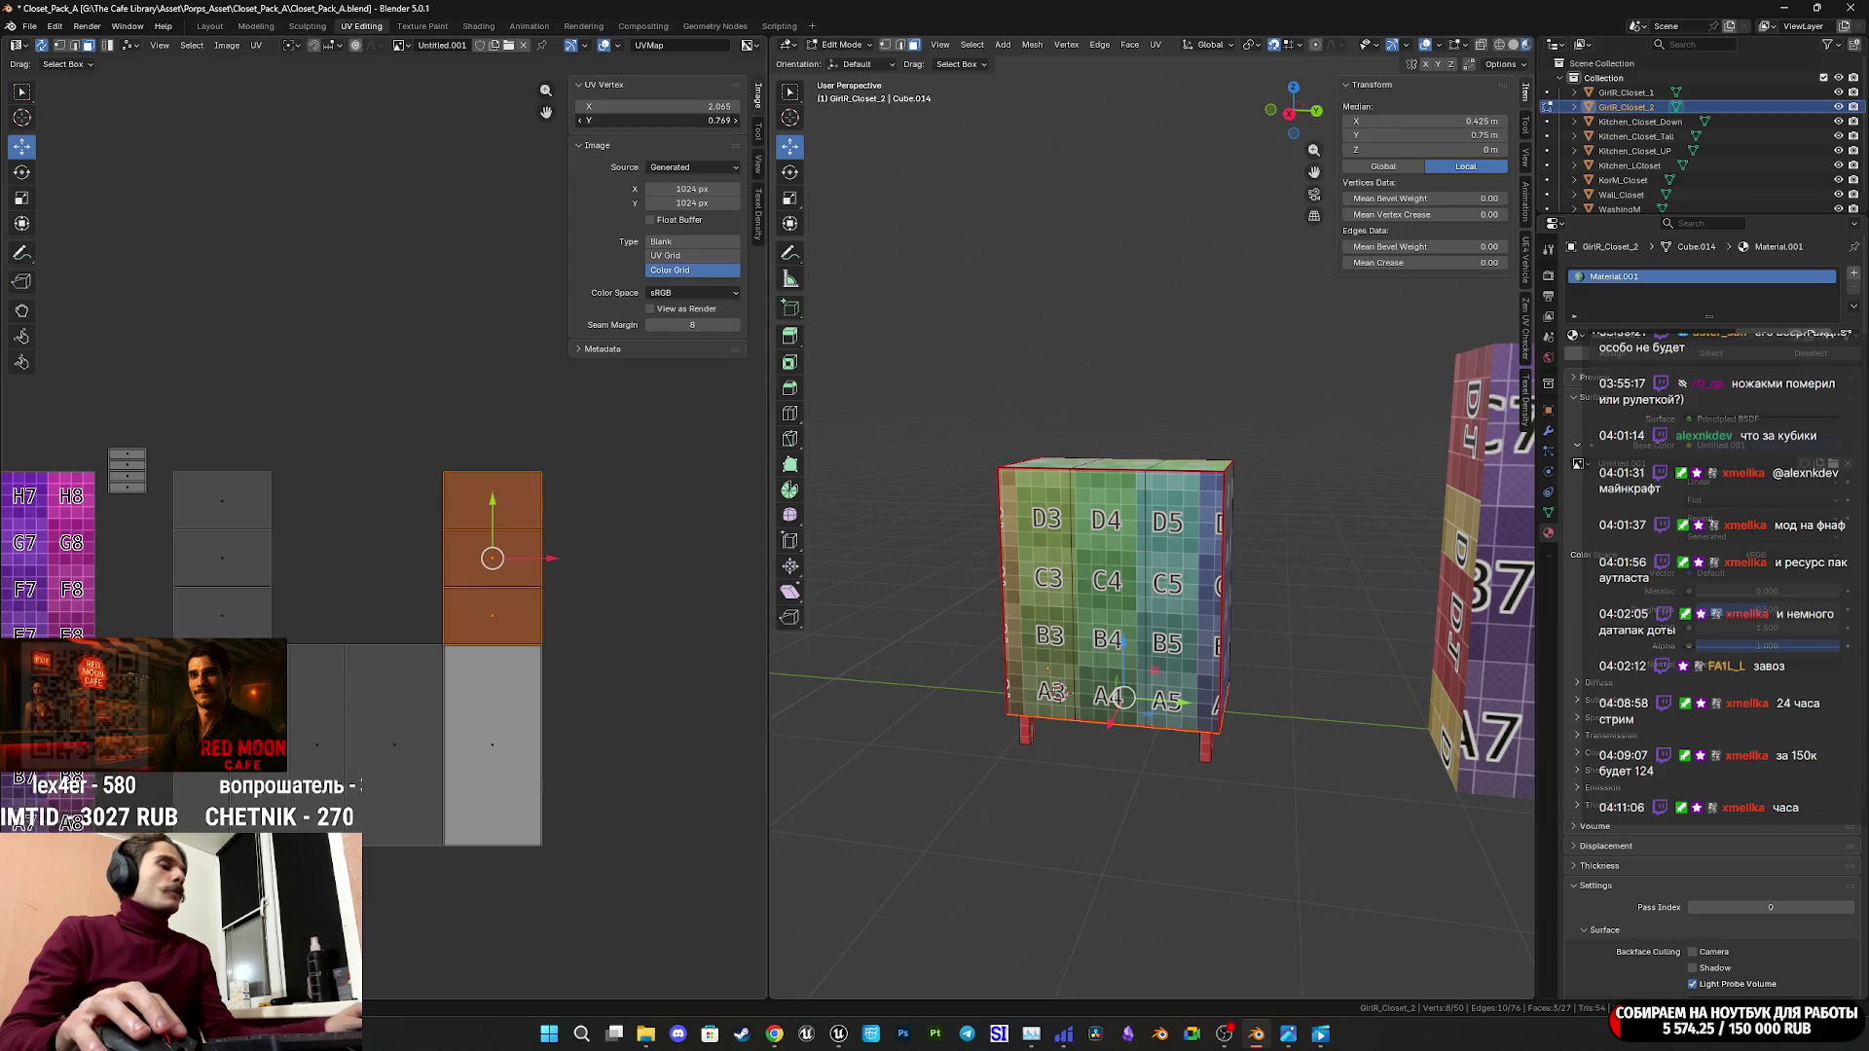
type("0")
key("Return")
left_click(669, 102)
type("0")
key("Return")
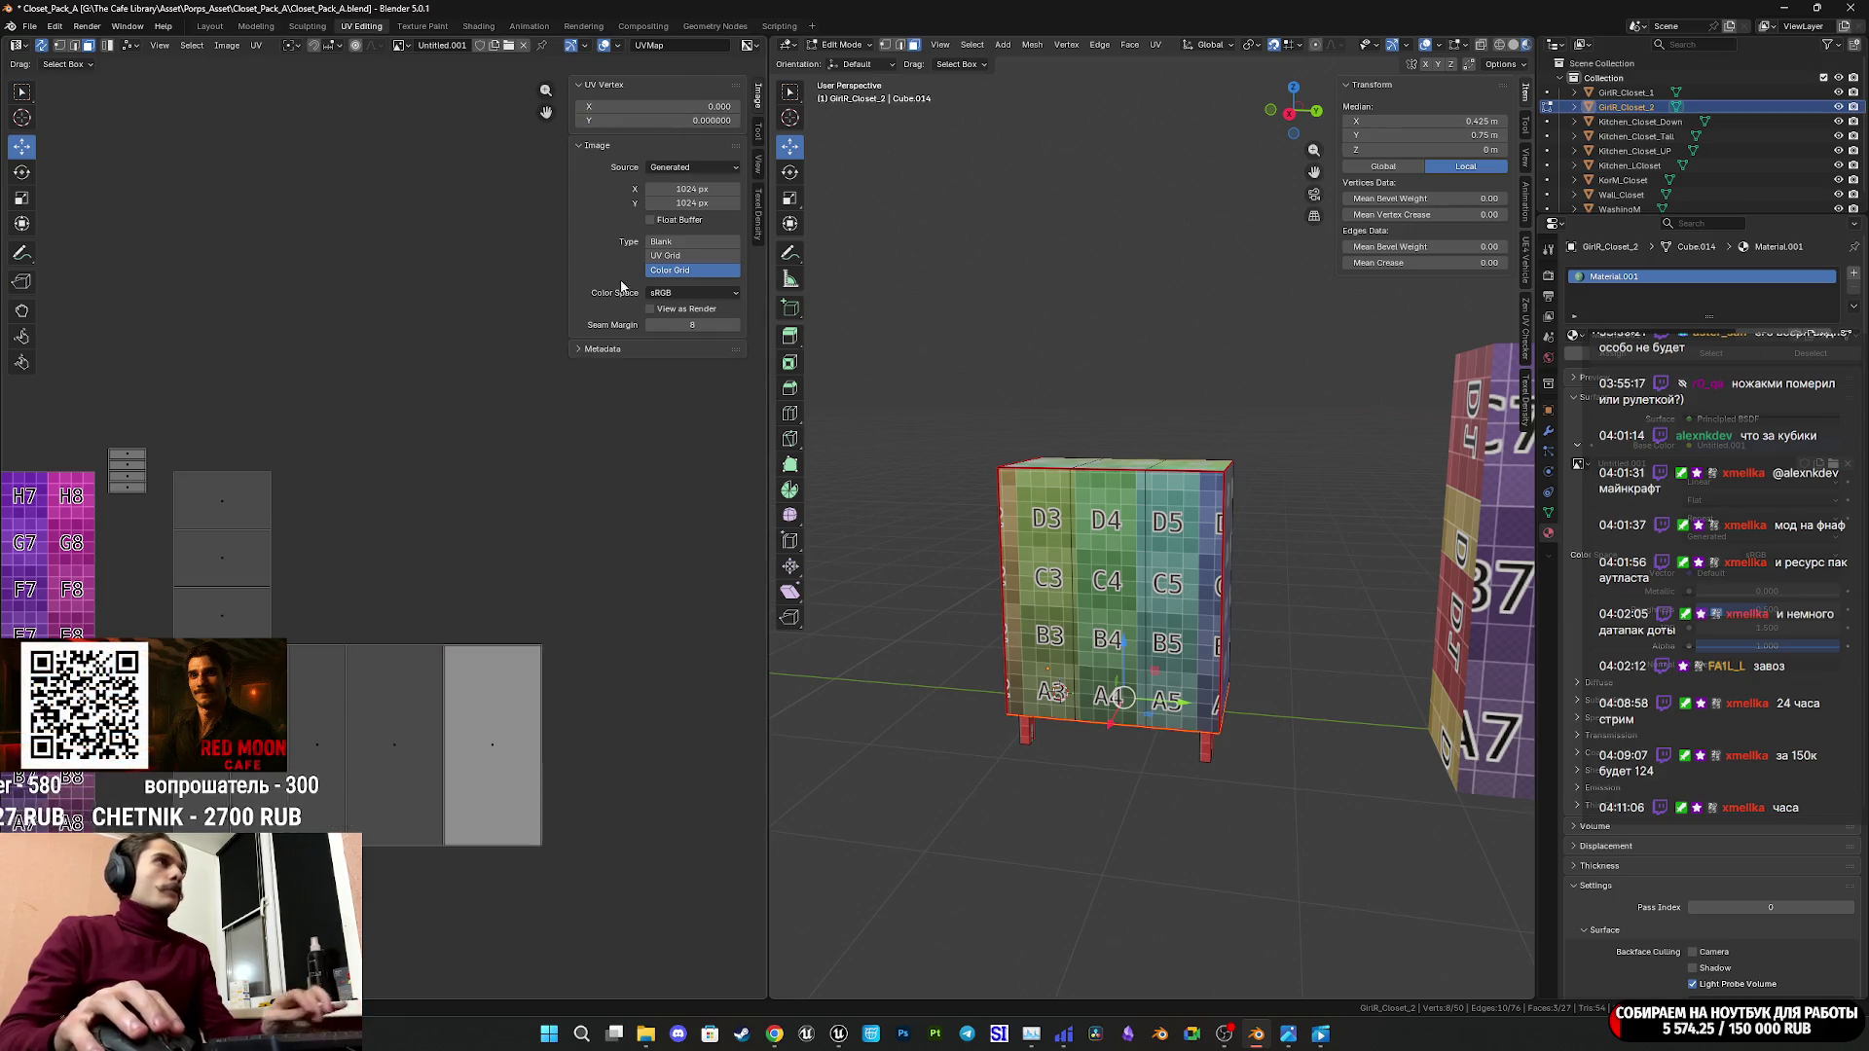
Zero another island's Y, grow it to linked faces, and move the orange island up-right.
left_click_drag(201, 450, 201, 451)
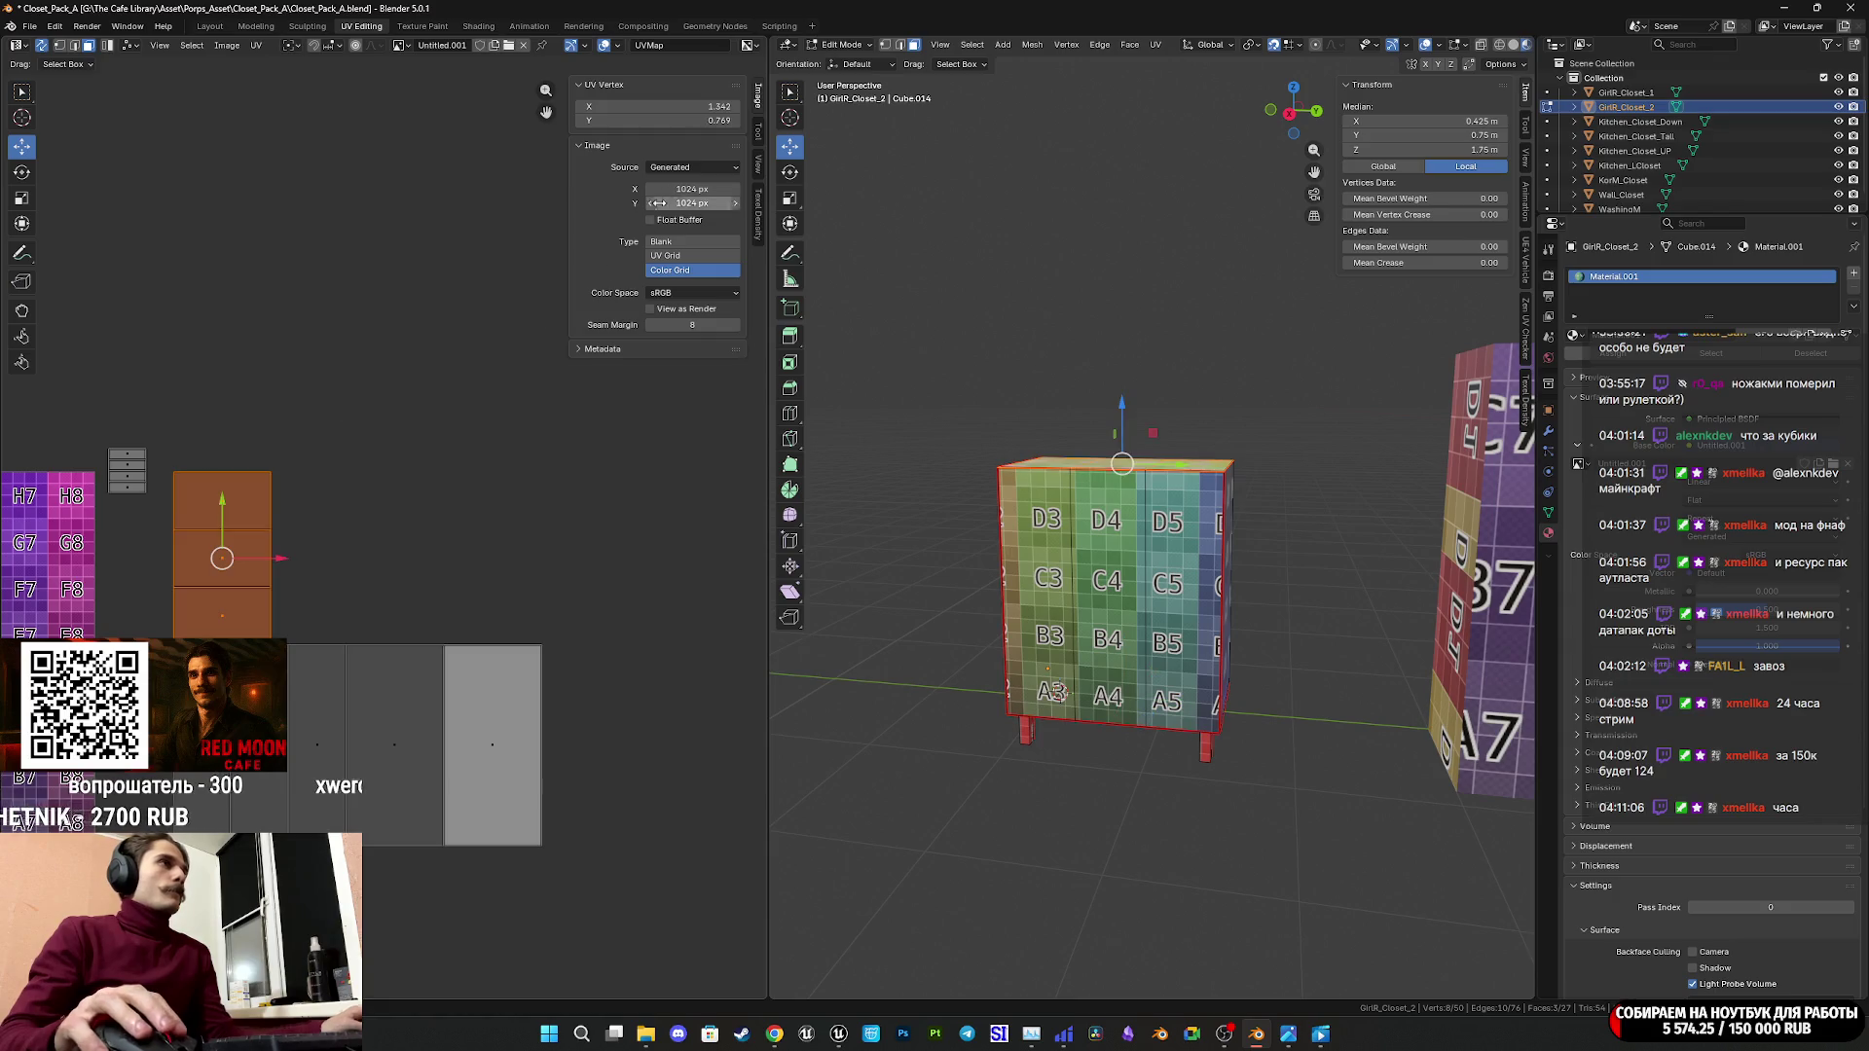
left_click(691, 121)
type("0")
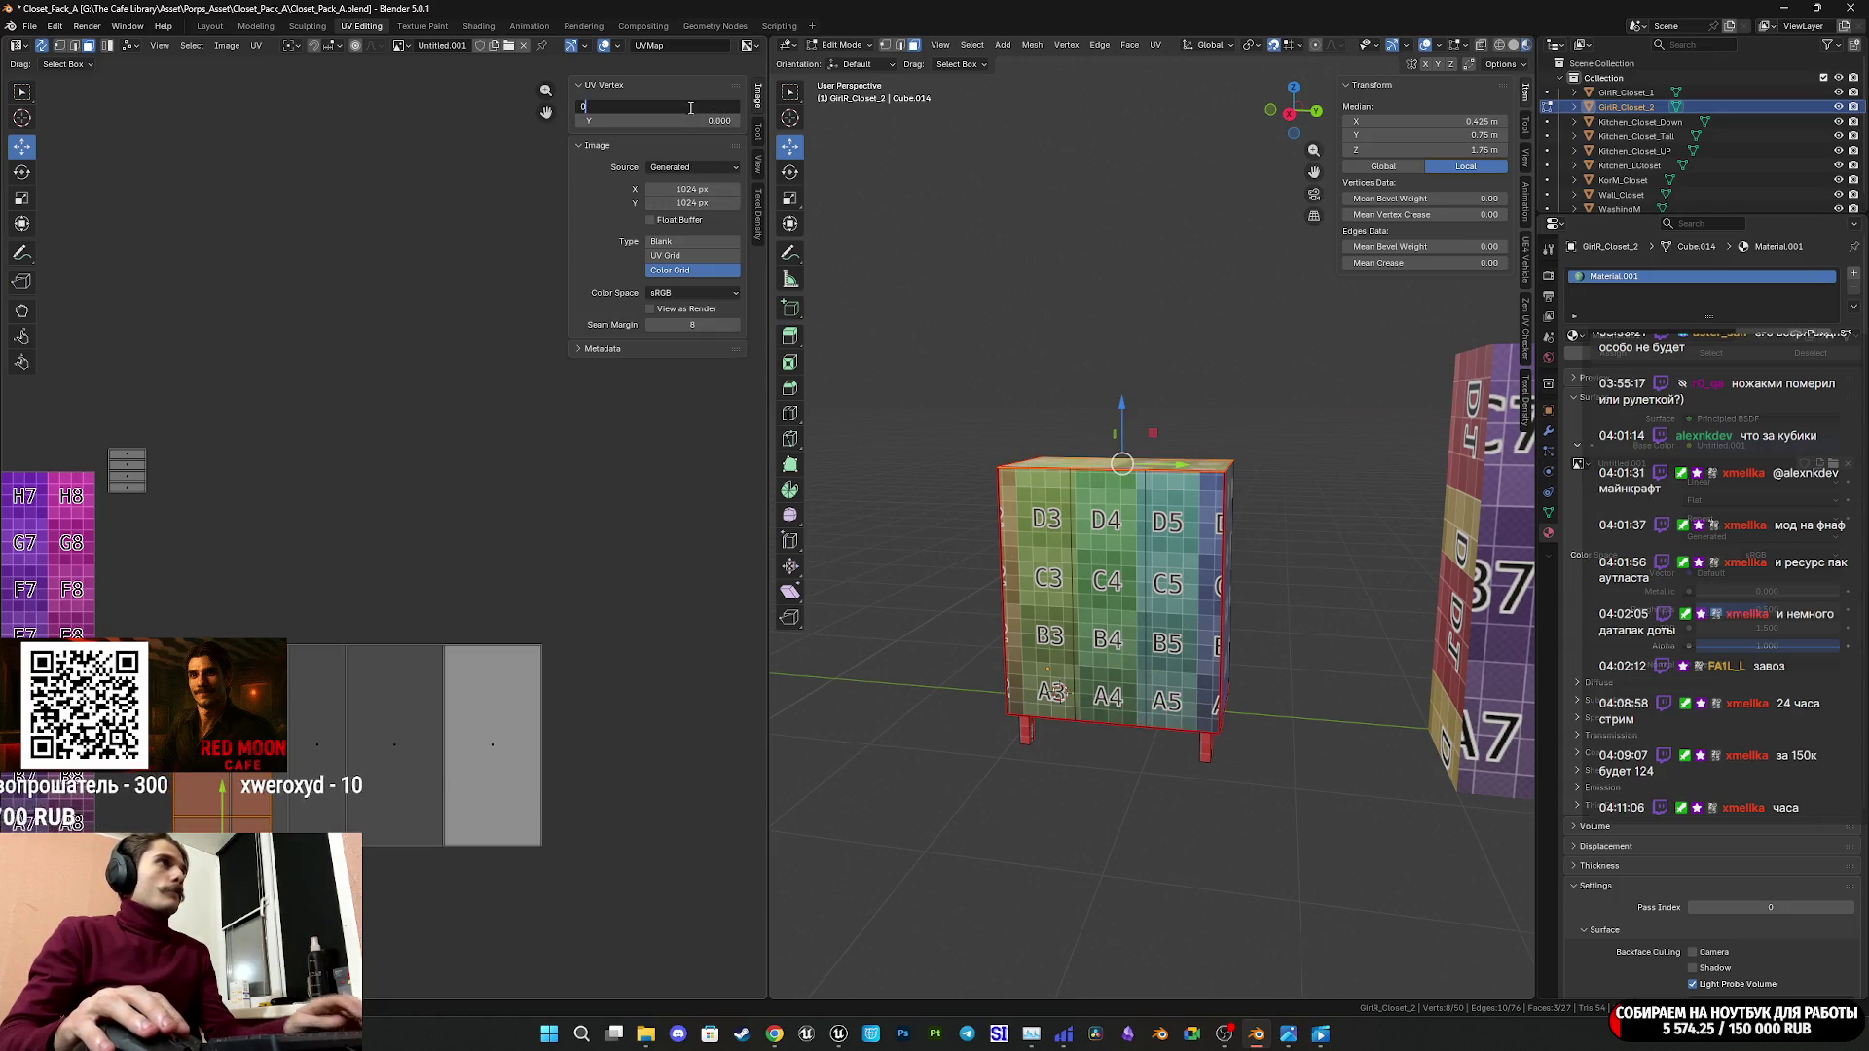
key("Return")
scroll(621, 511, "down", 4)
key("l")
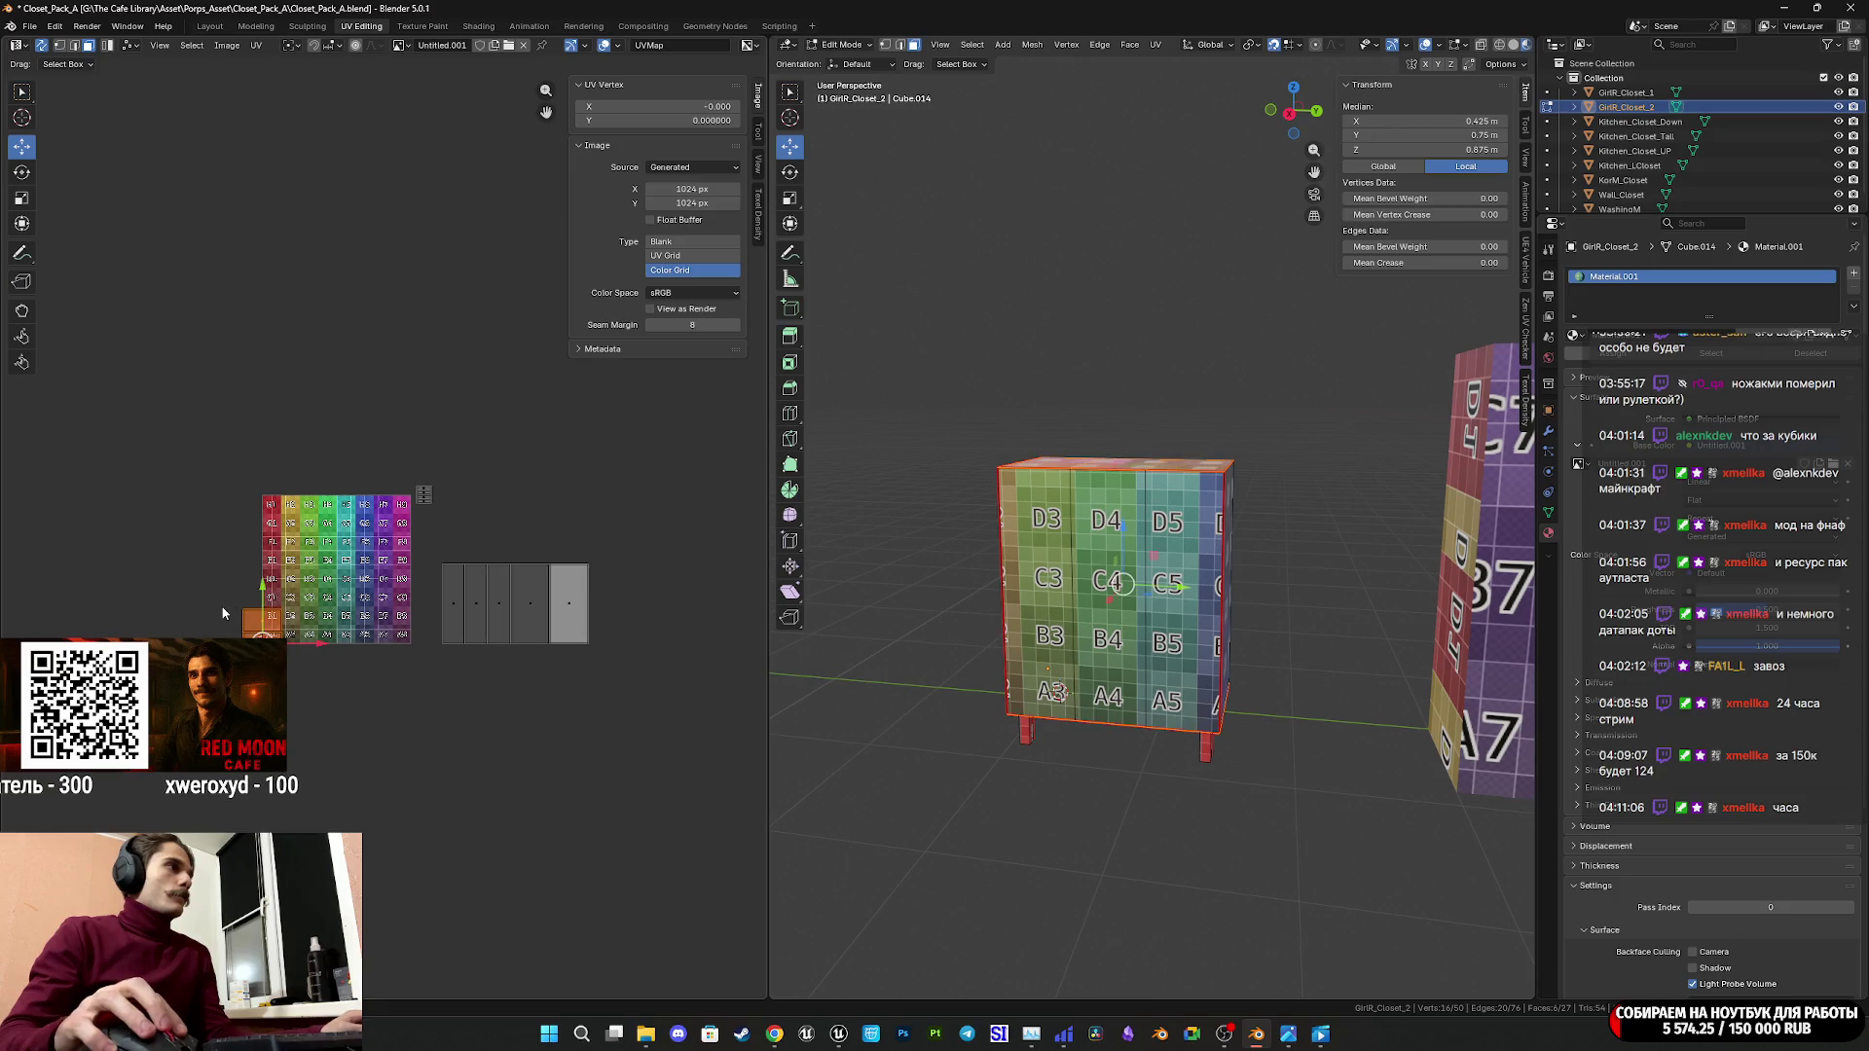
key("g")
left_click(628, 518)
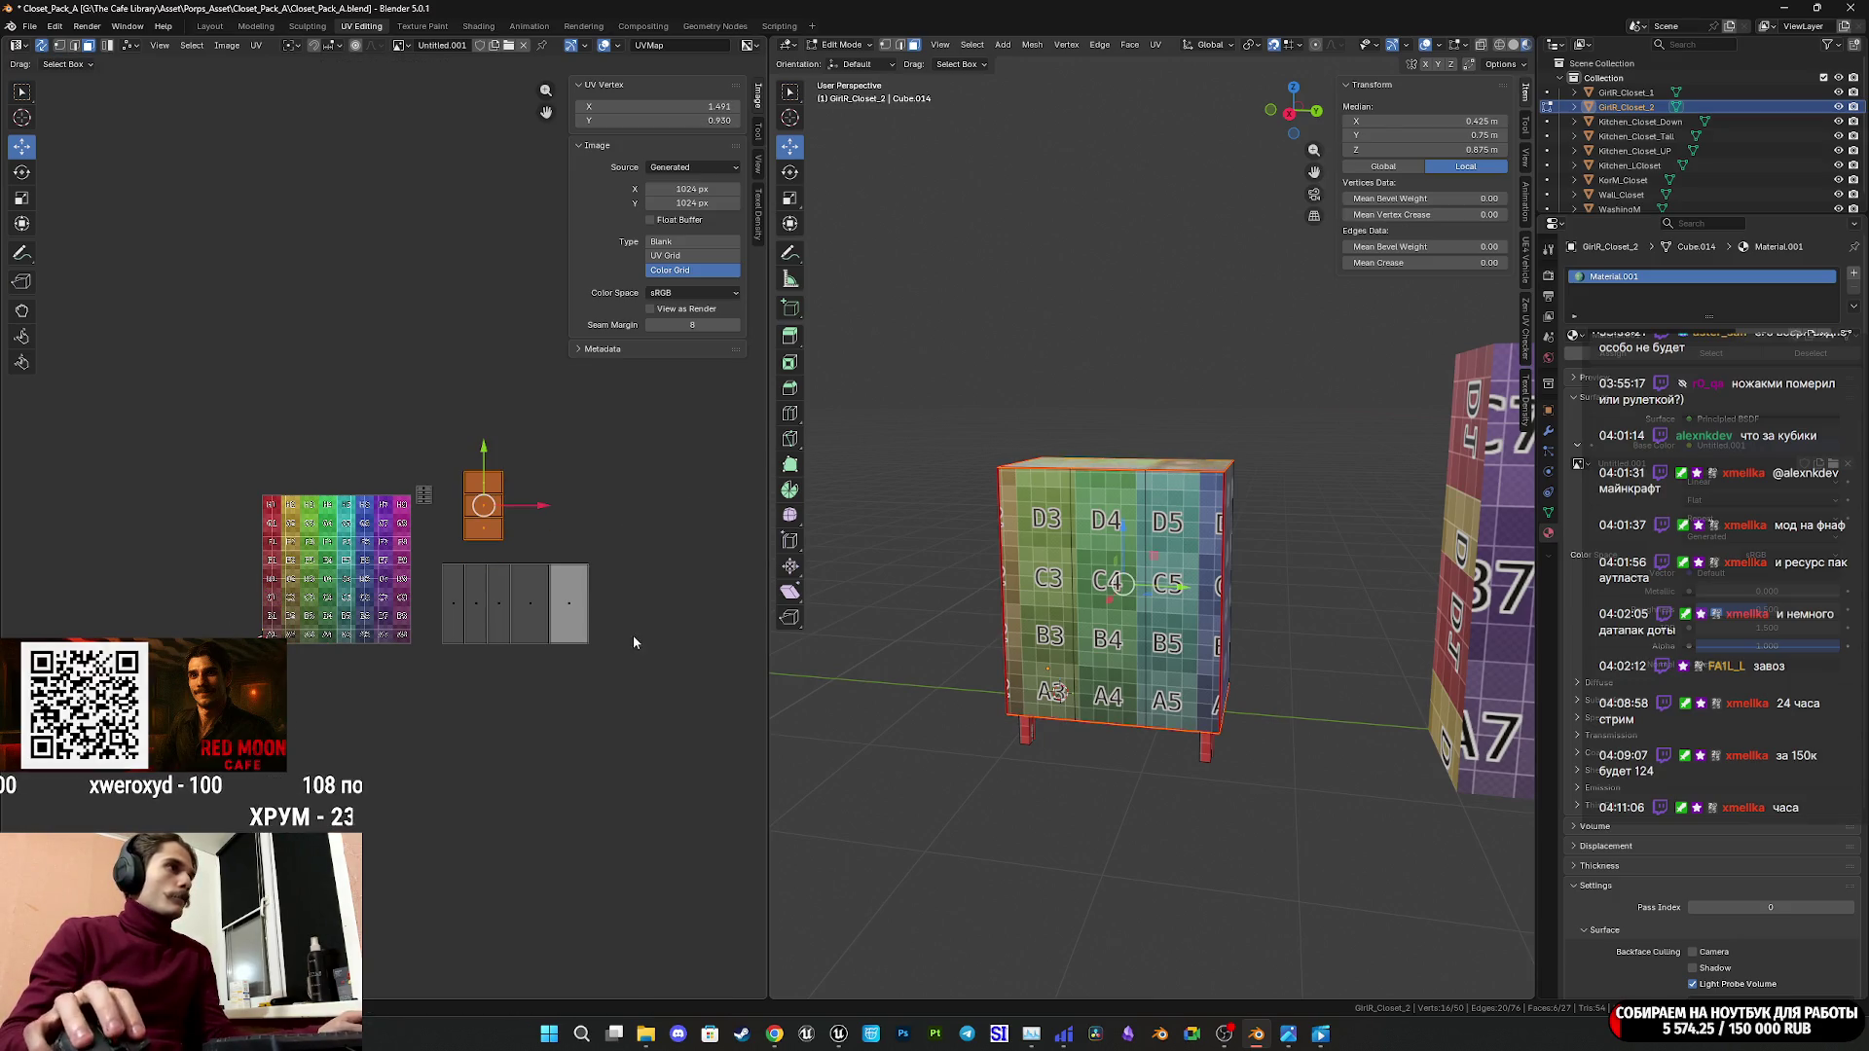
middle_click_drag(633, 634, 413, 633)
scroll(366, 617, "up", 3)
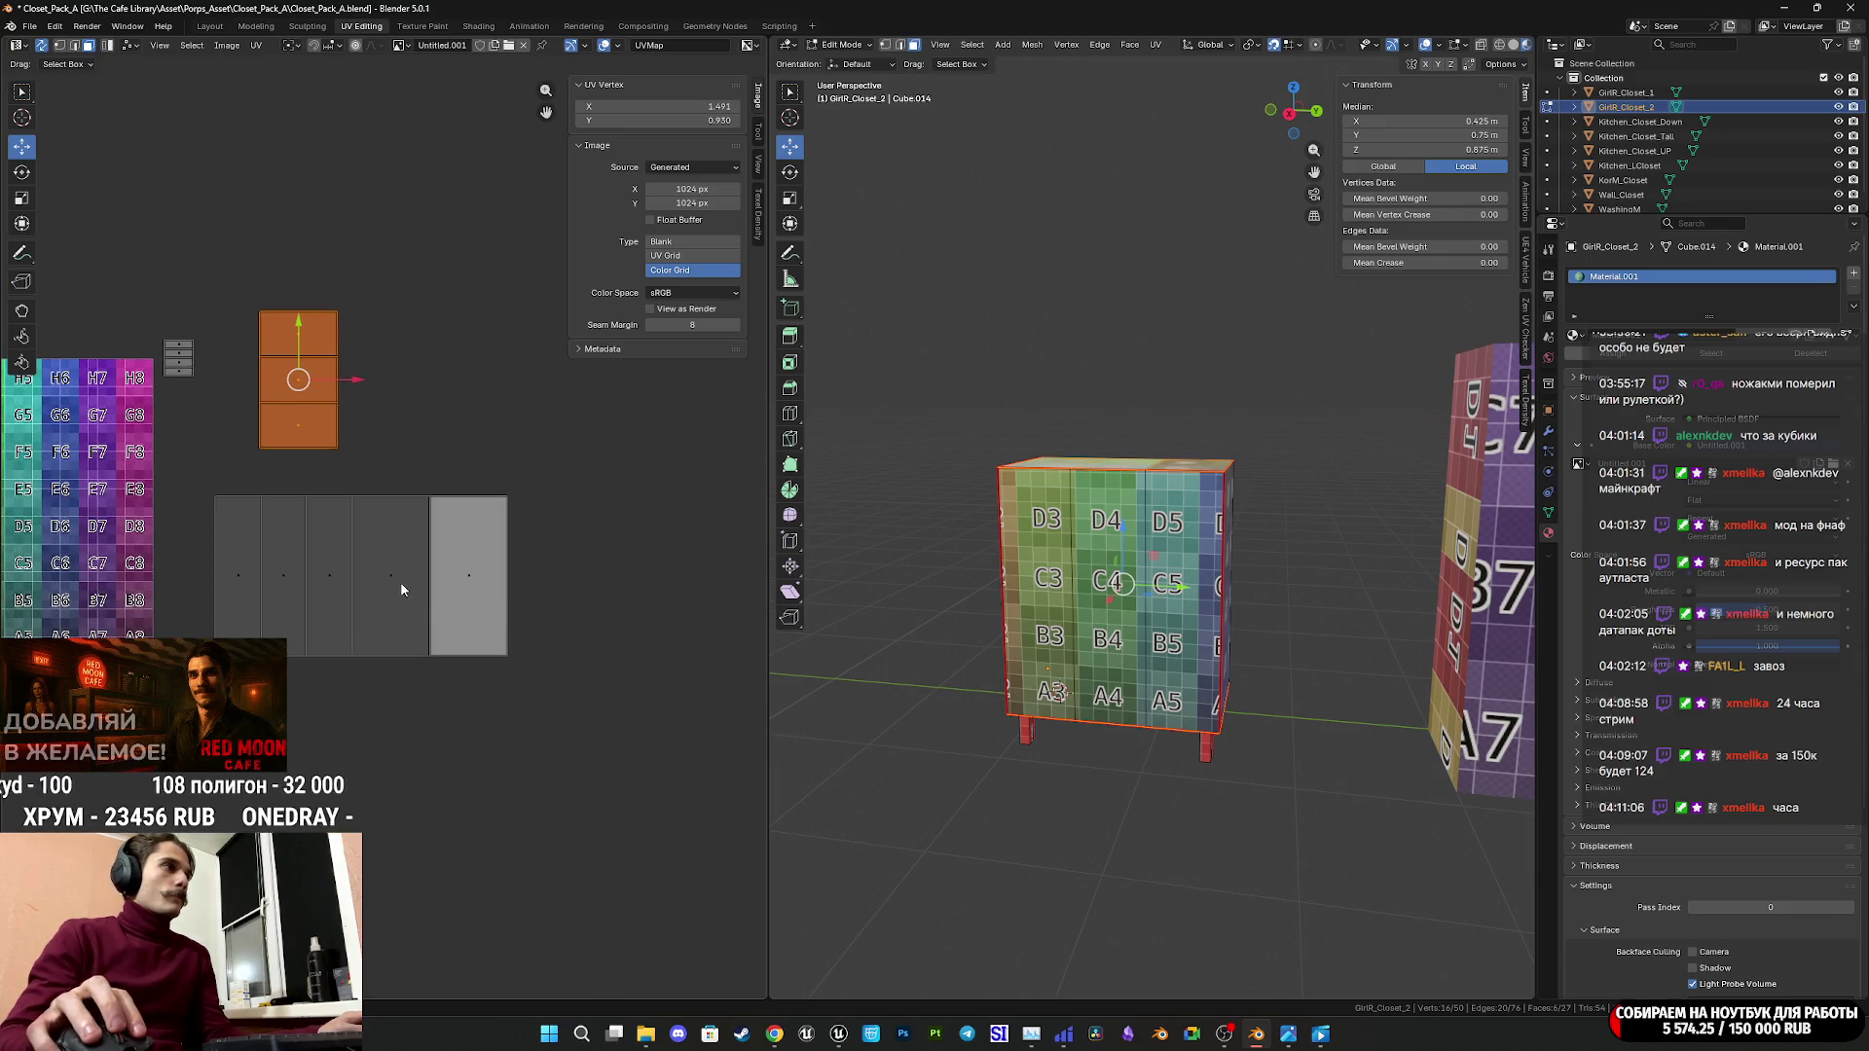
Move the grey side-panel UV face to the UV origin, undoing the first try.
left_click(399, 587)
left_click(693, 119)
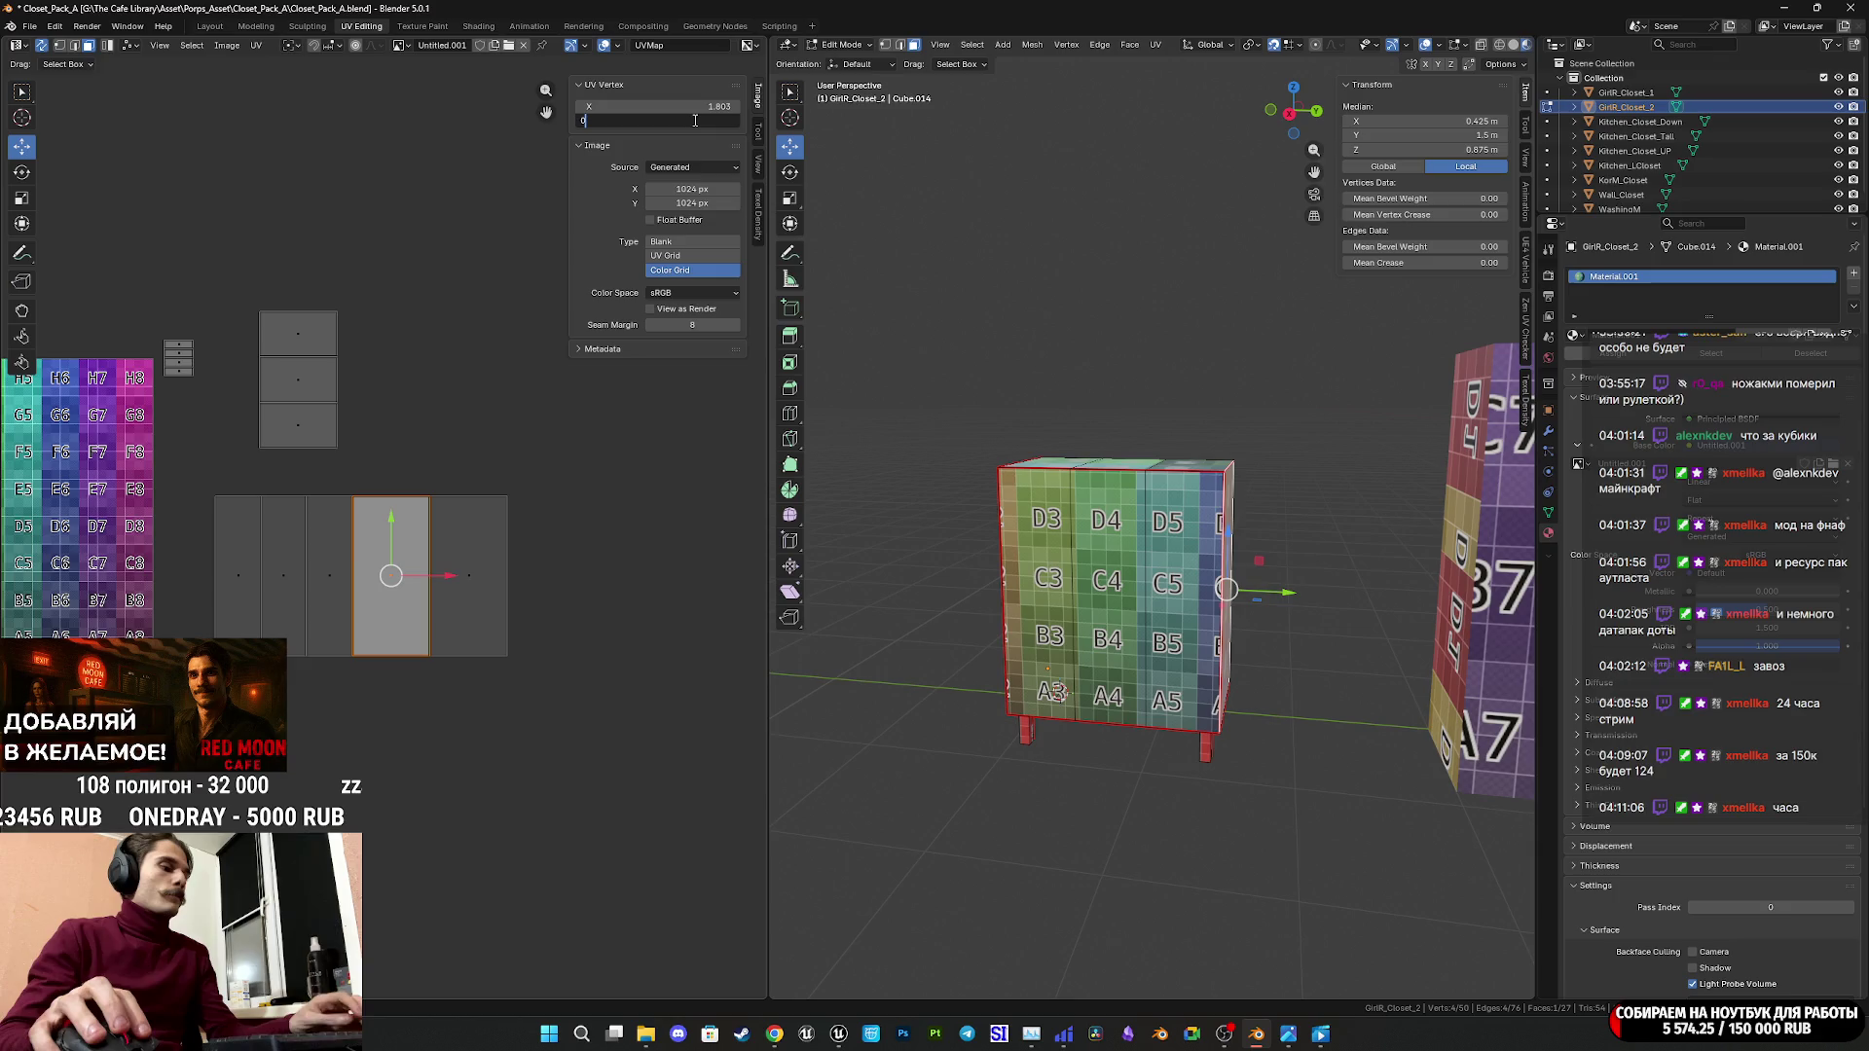
type(".000")
key("Return")
key("ctrl+z")
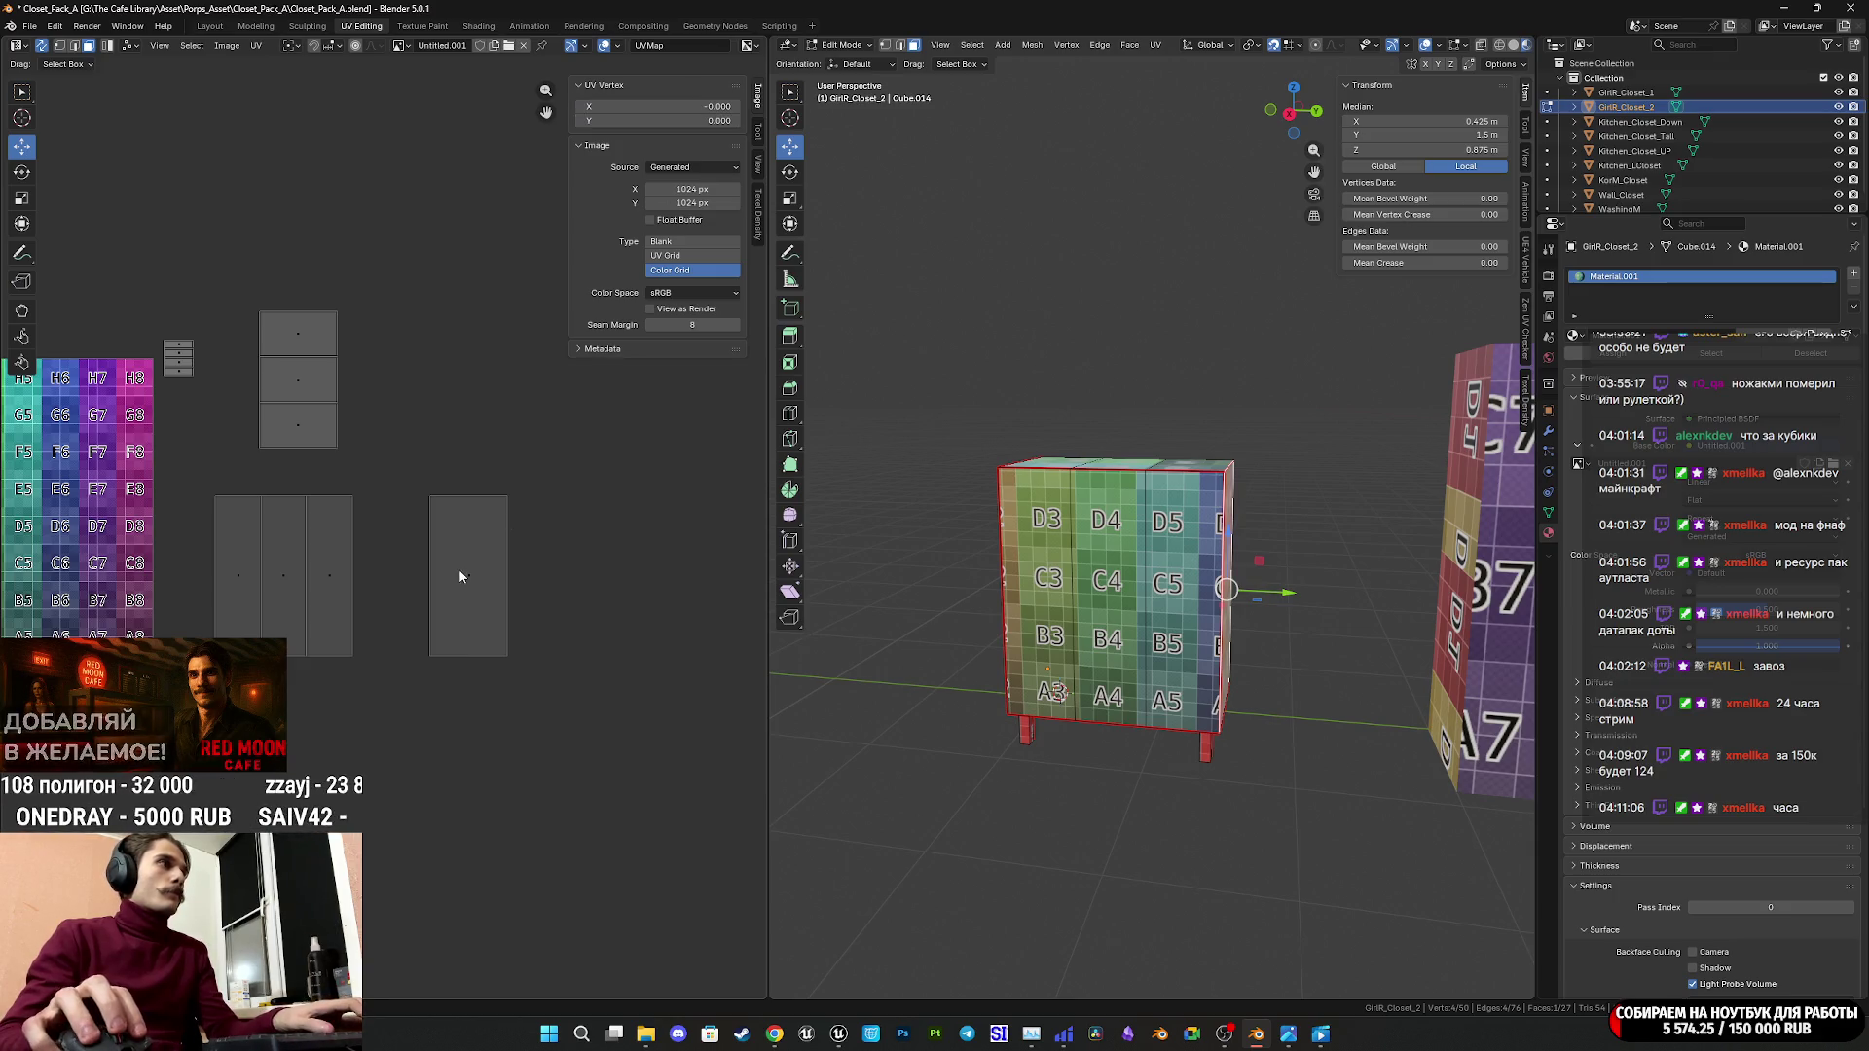
key("BackSpace")
key("BackSpace")
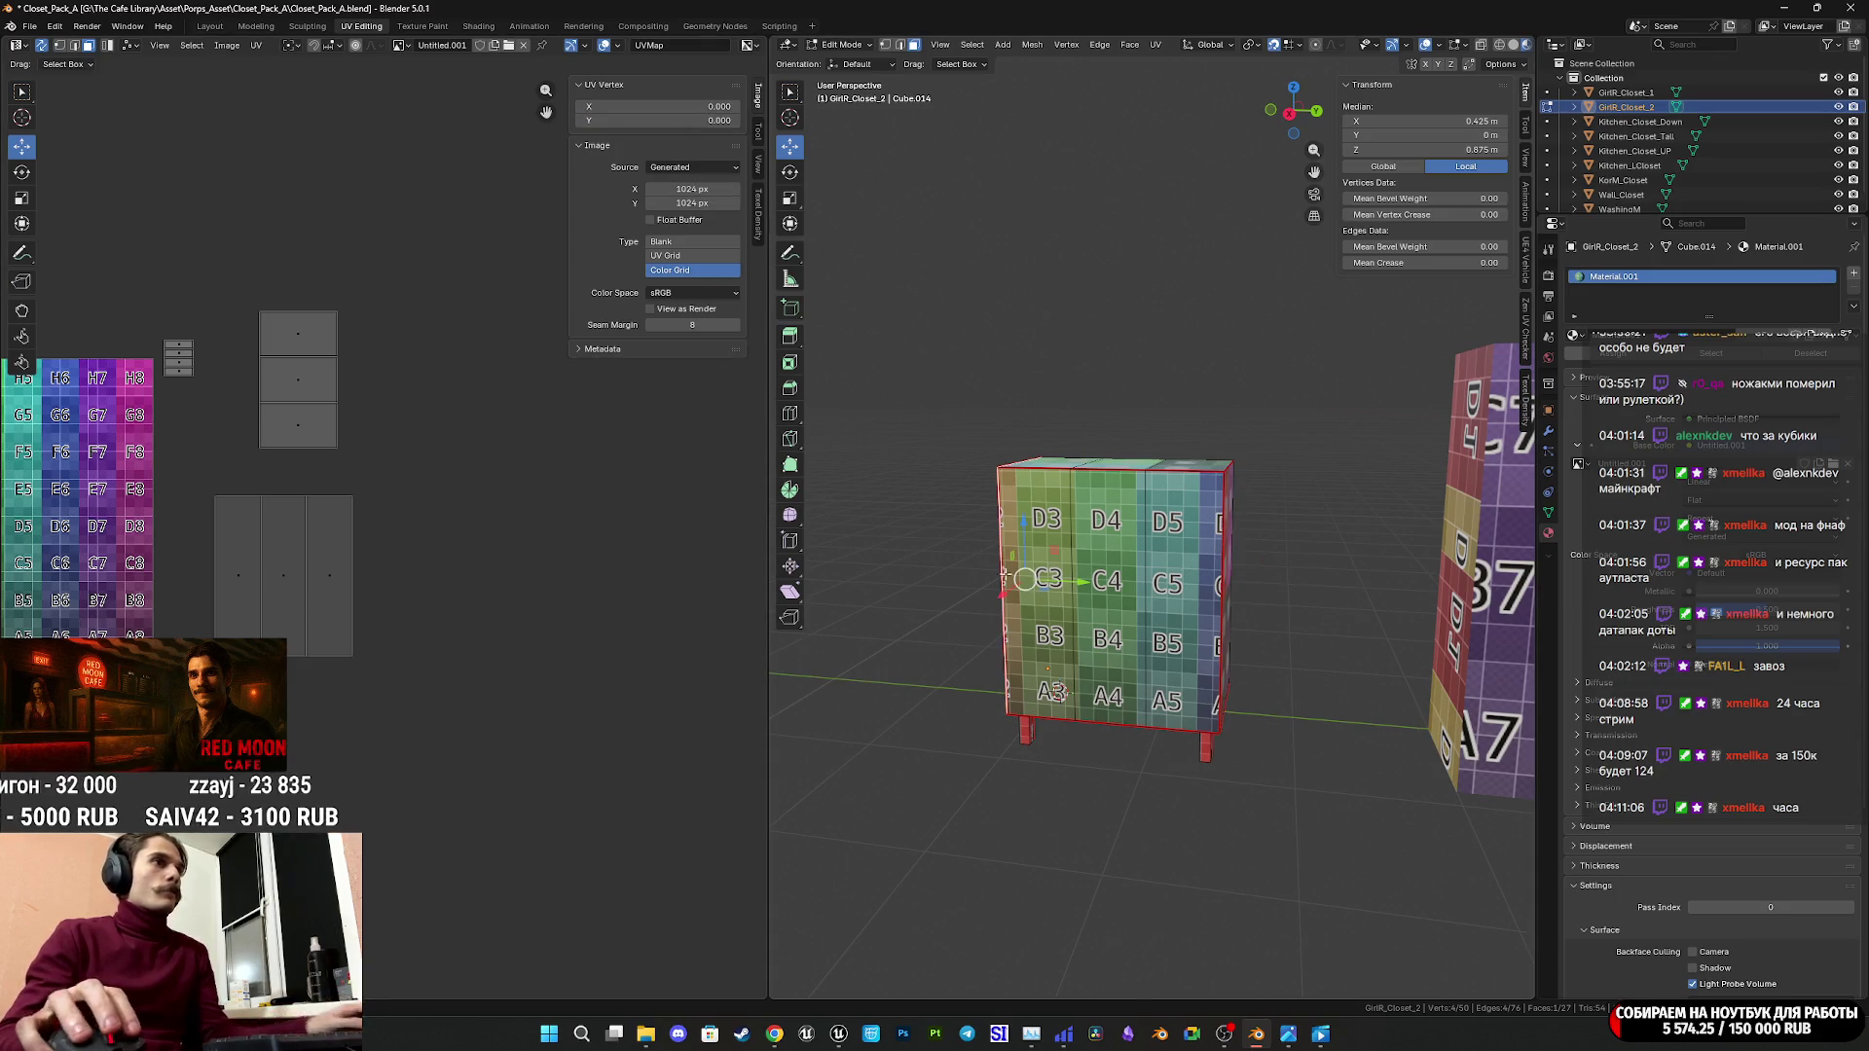
Rotate the cabinet's right side face UVs 180° on the colour grid.
mouse_move(974, 584)
middle_mouse_down()
mouse_move(1053, 618)
mouse_move(1110, 611)
middle_mouse_up()
scroll(1061, 615, "down", 5)
scroll(1081, 613, "up", 6)
left_click(1109, 611)
middle_click_drag(287, 550, 559, 564)
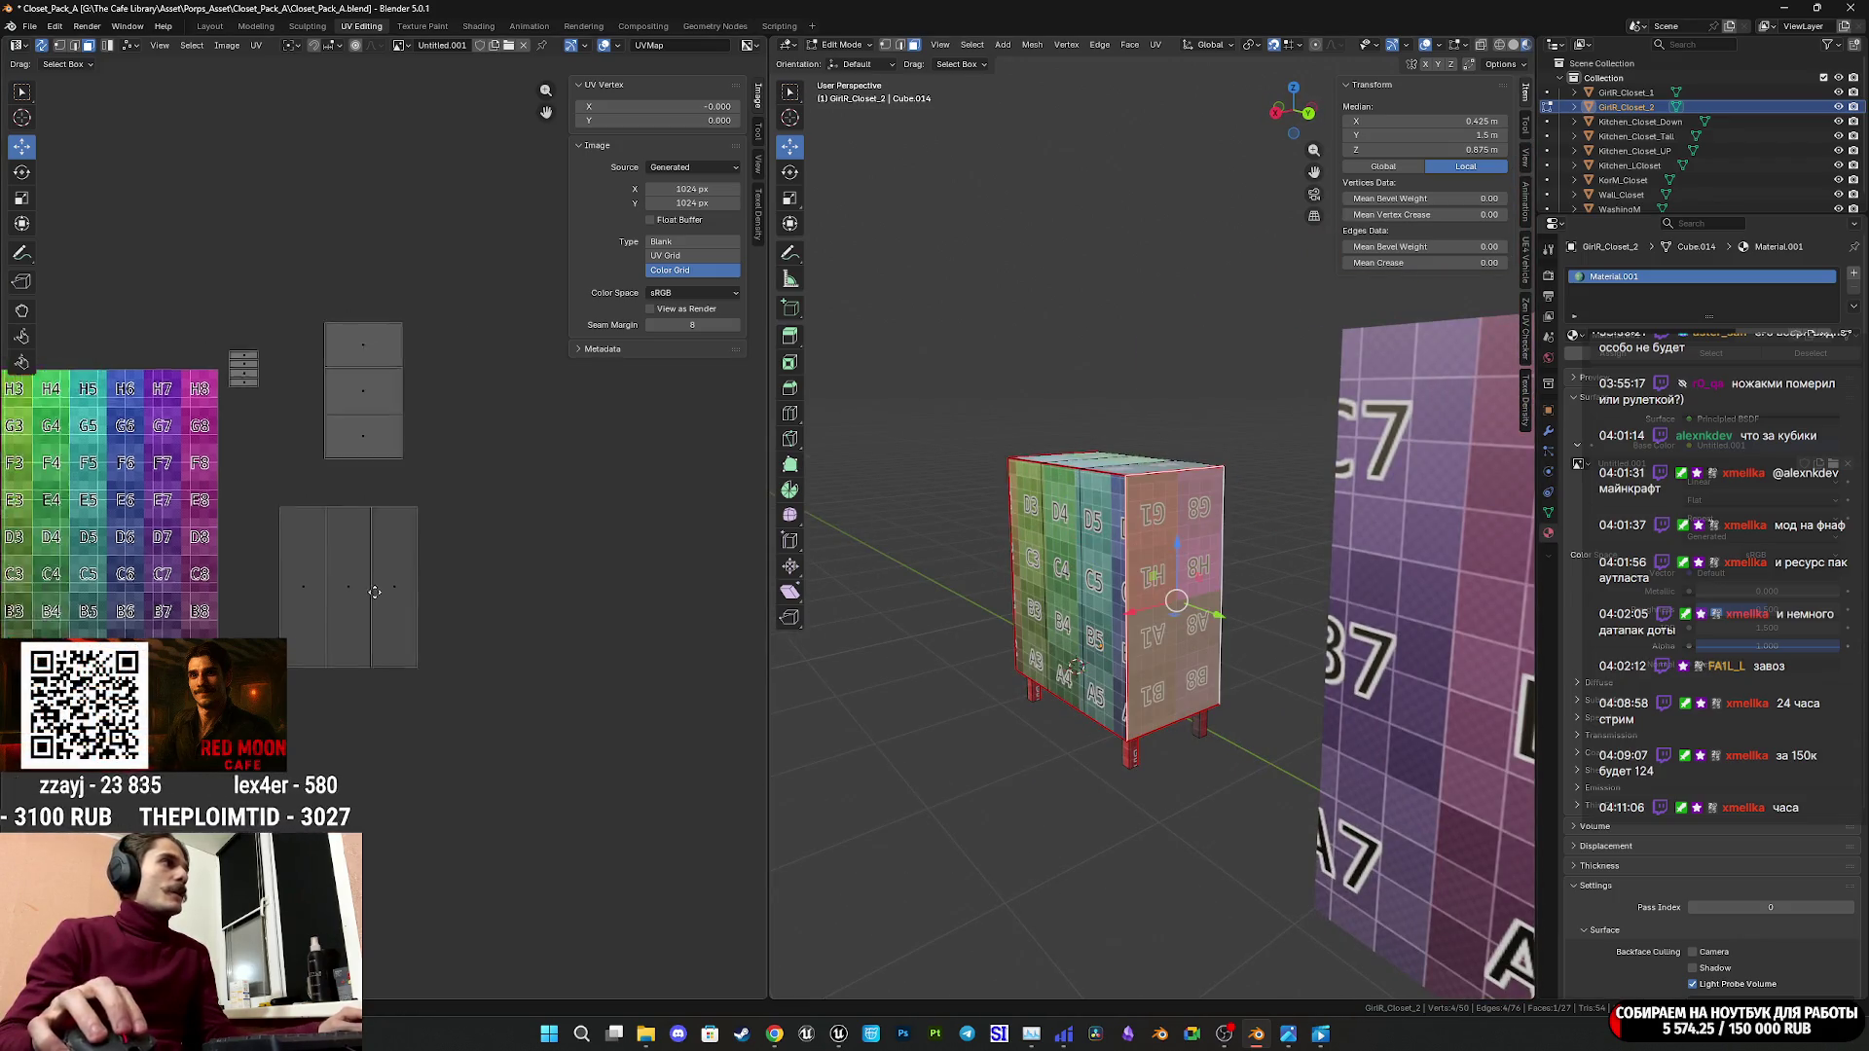
key("r")
left_click(763, 671)
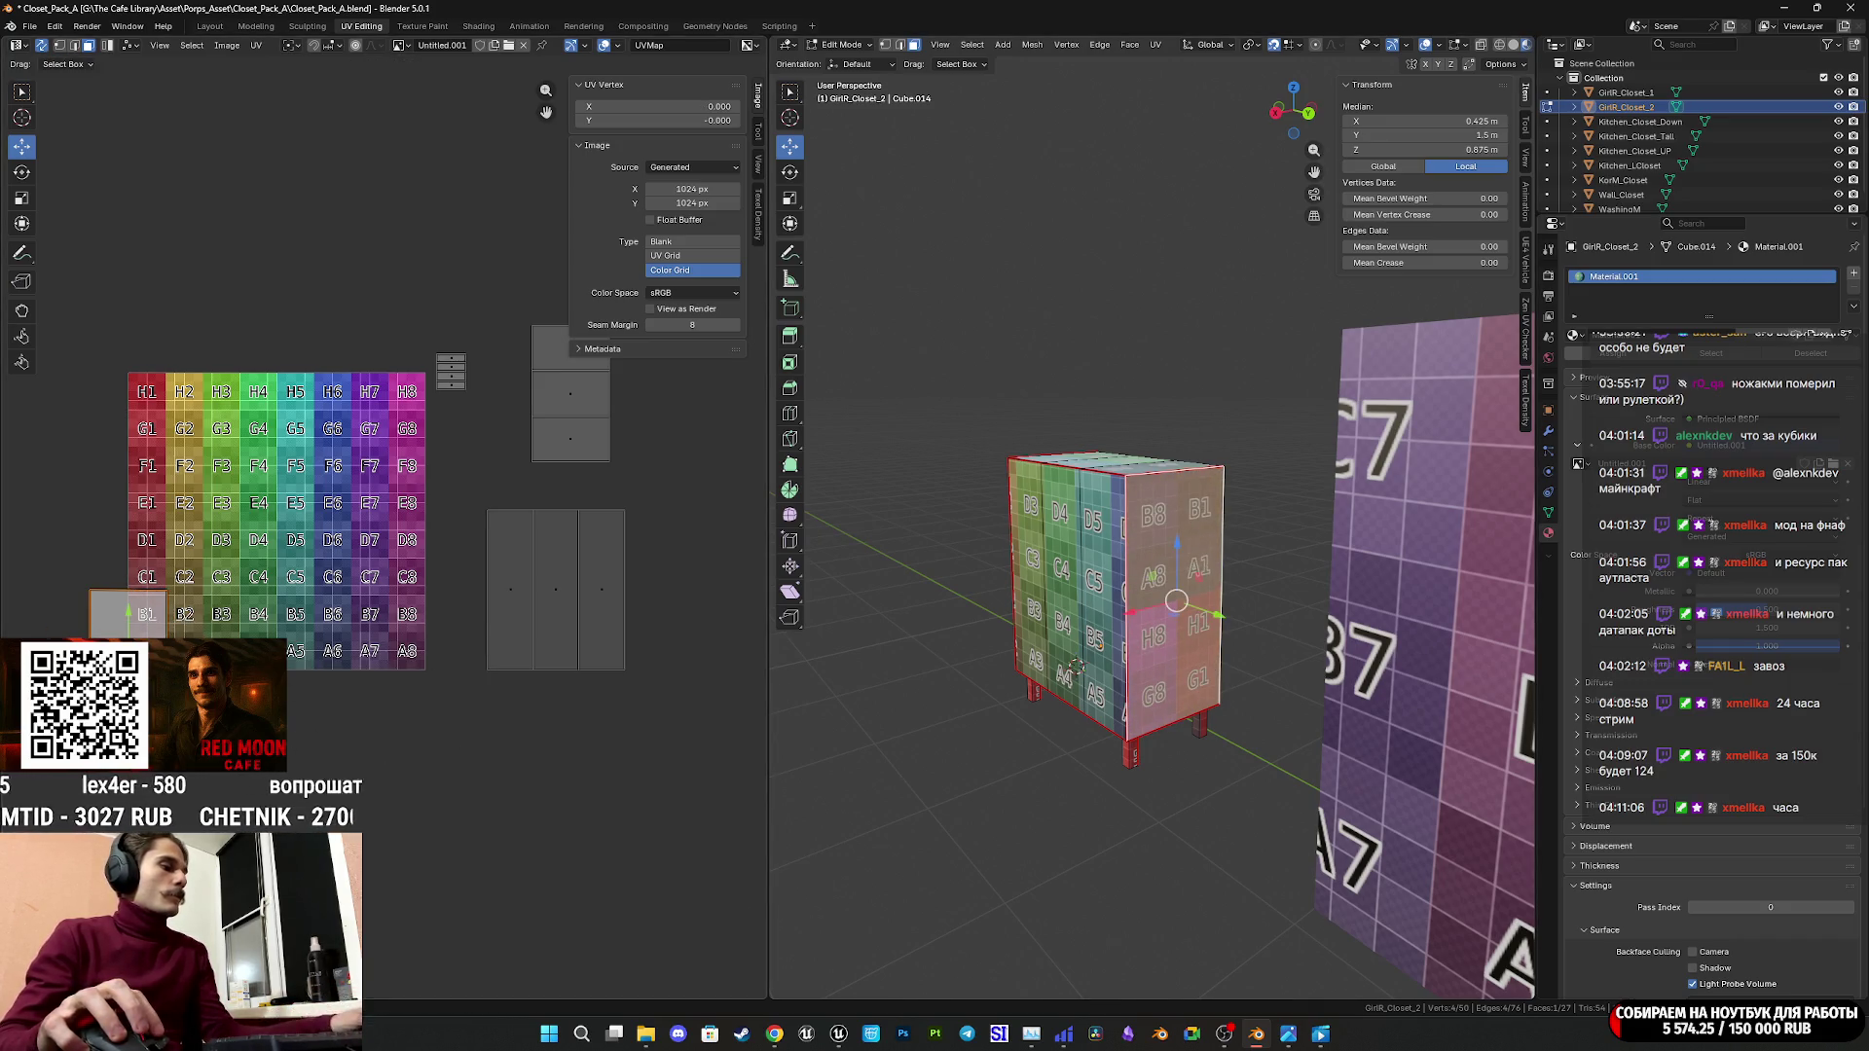
mouse_move(1227, 711)
middle_mouse_down()
mouse_move(1022, 710)
mouse_move(1366, 699)
middle_mouse_up()
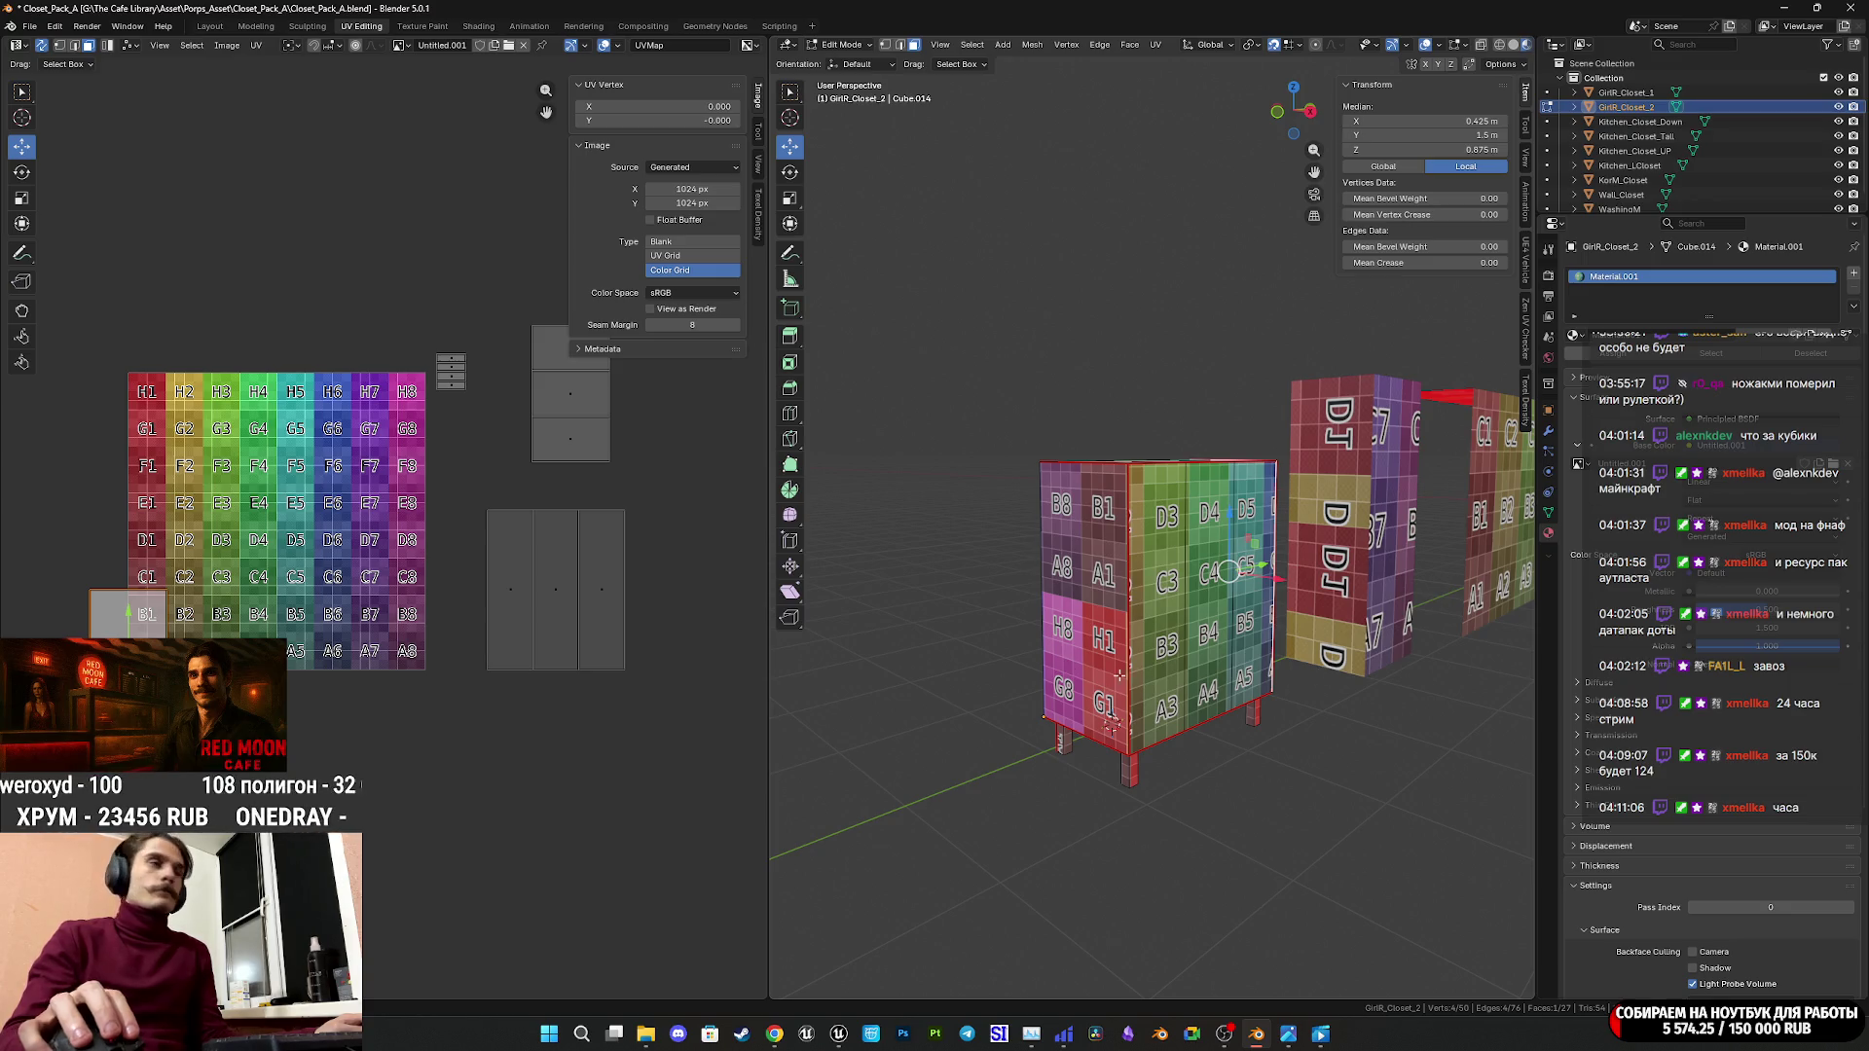
Save the file, unwrap both side faces into a new island, and select the top island.
key("ctrl+s")
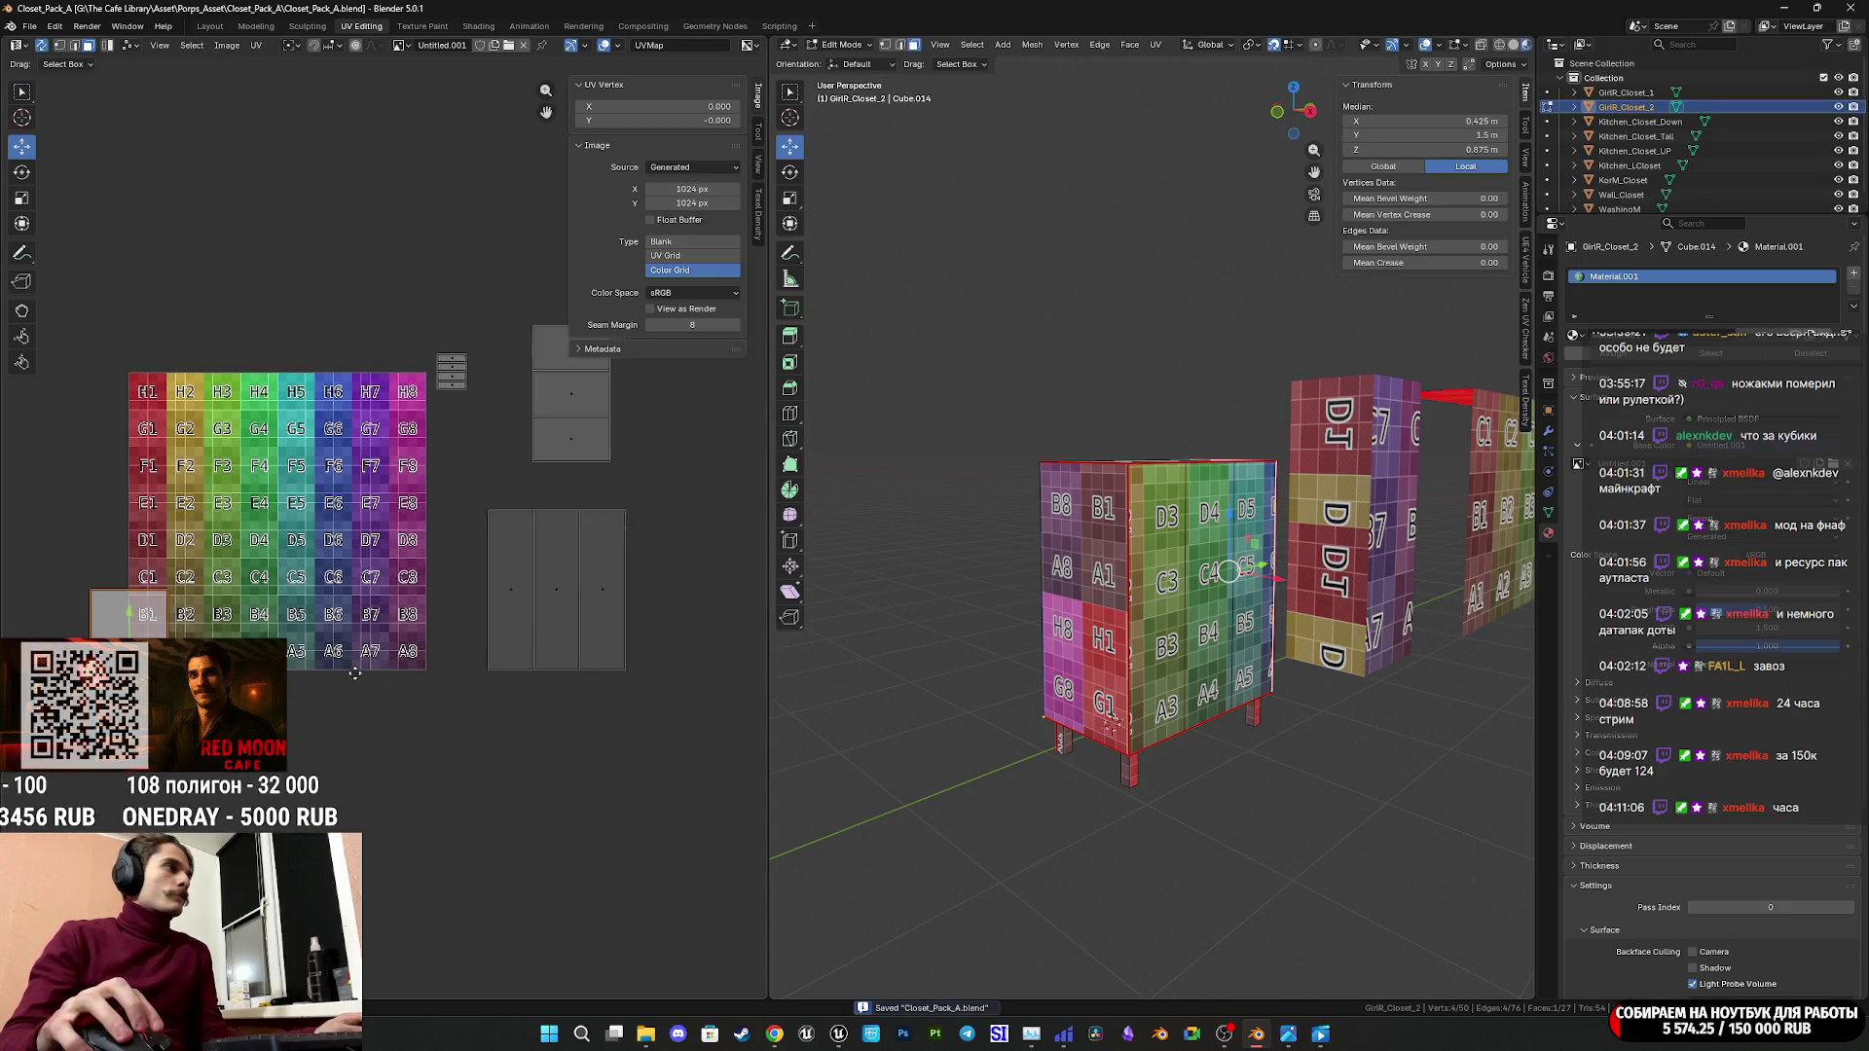
middle_click_drag(274, 718, 399, 734)
left_click(1110, 723, "shift")
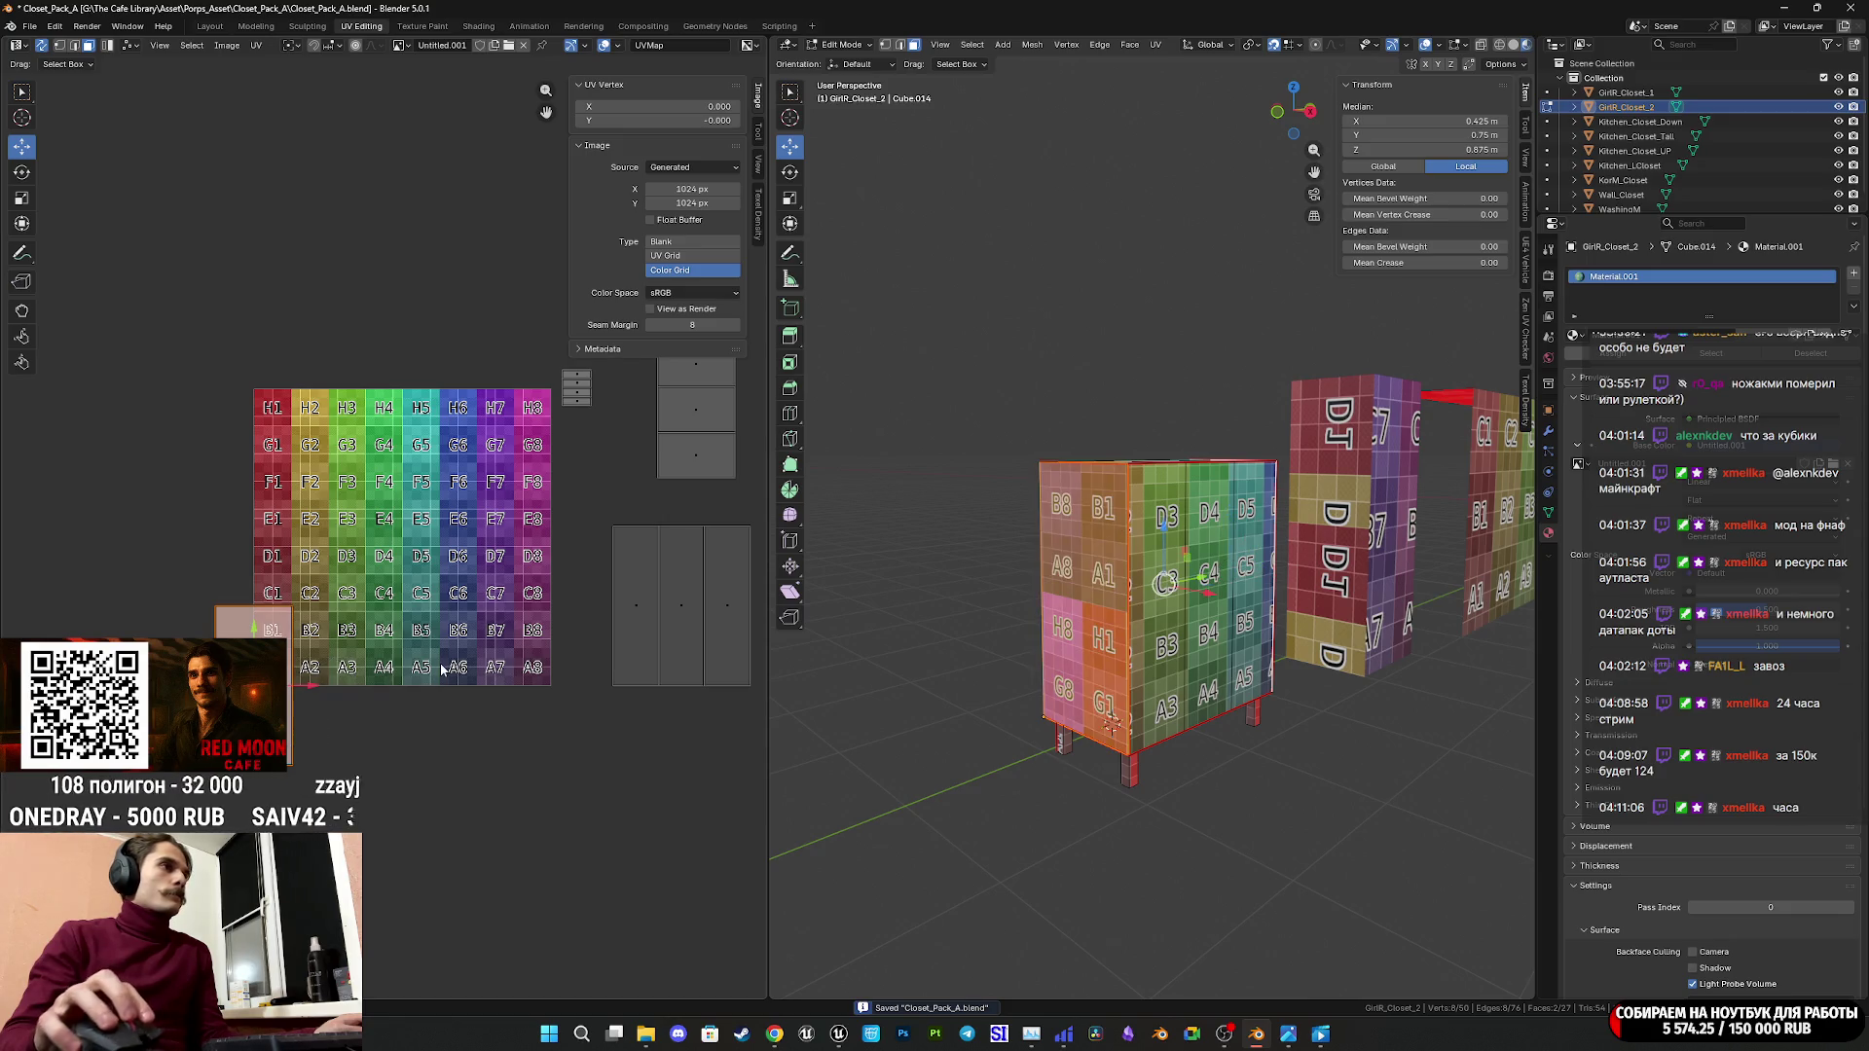
middle_click_drag(438, 673, 316, 694)
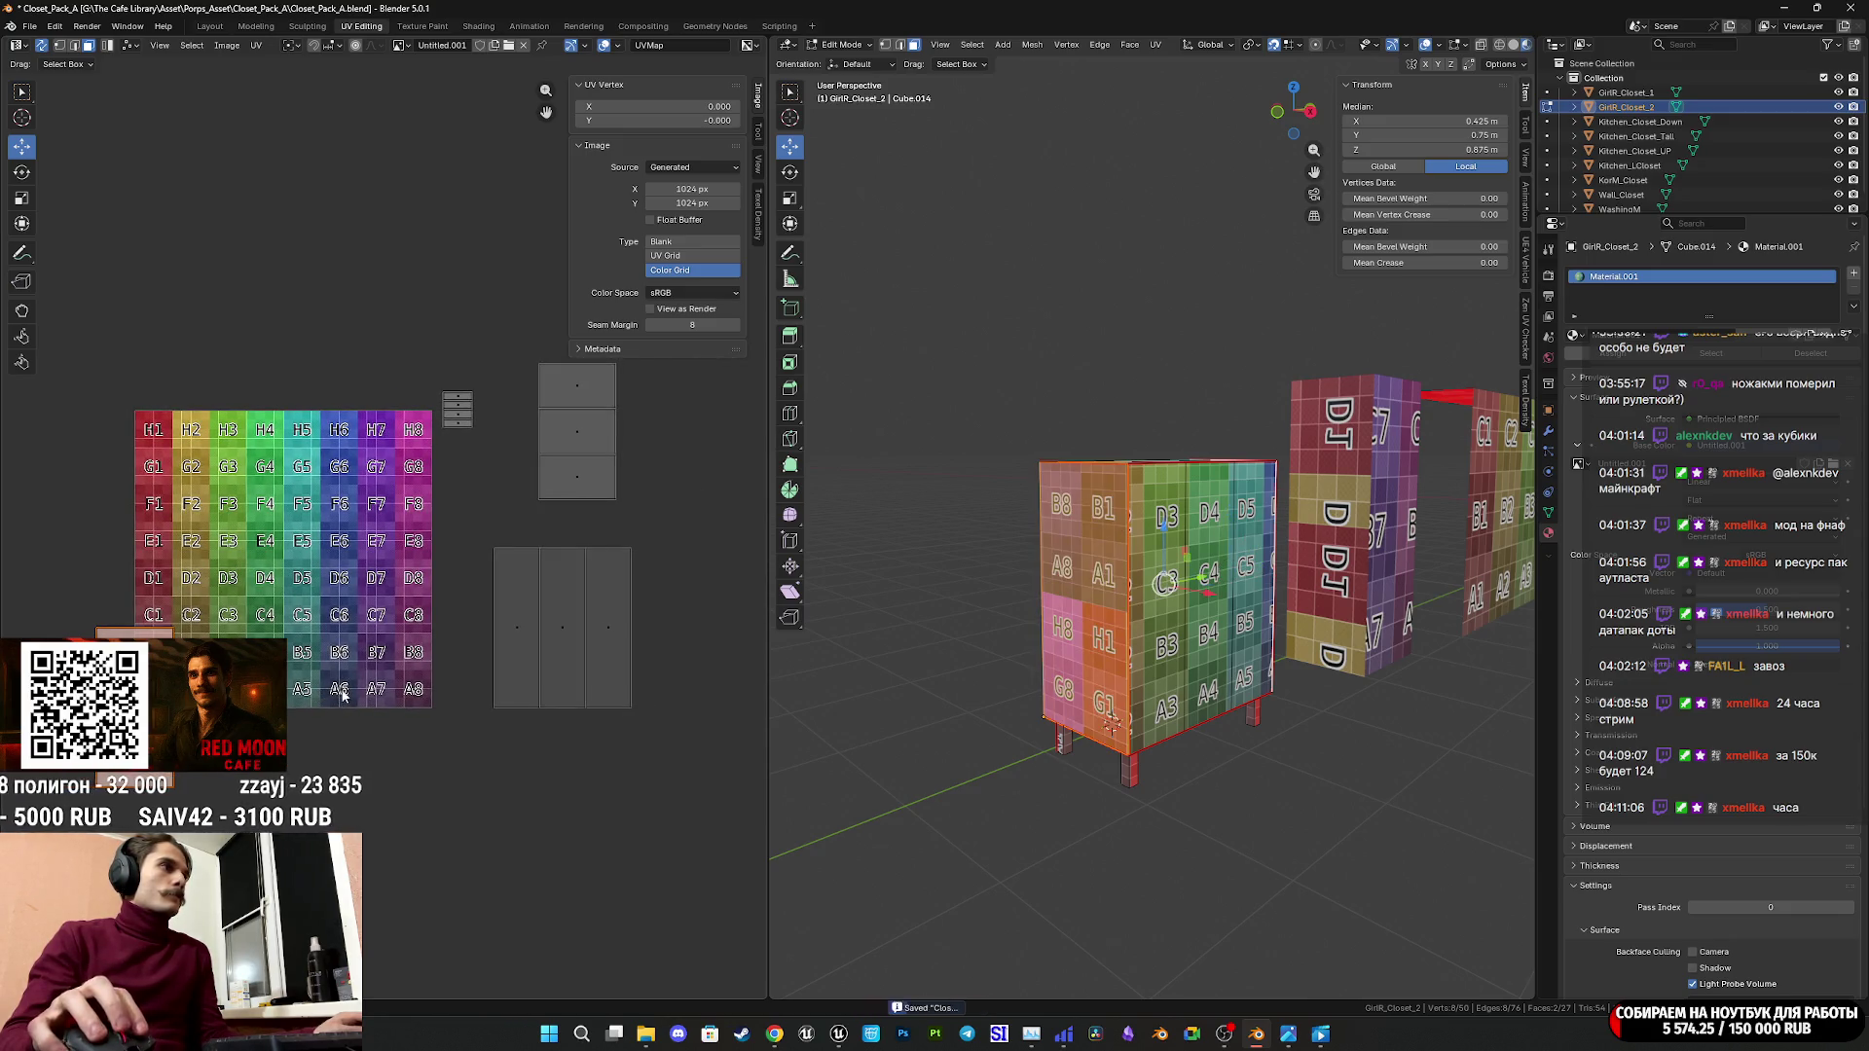
key("u")
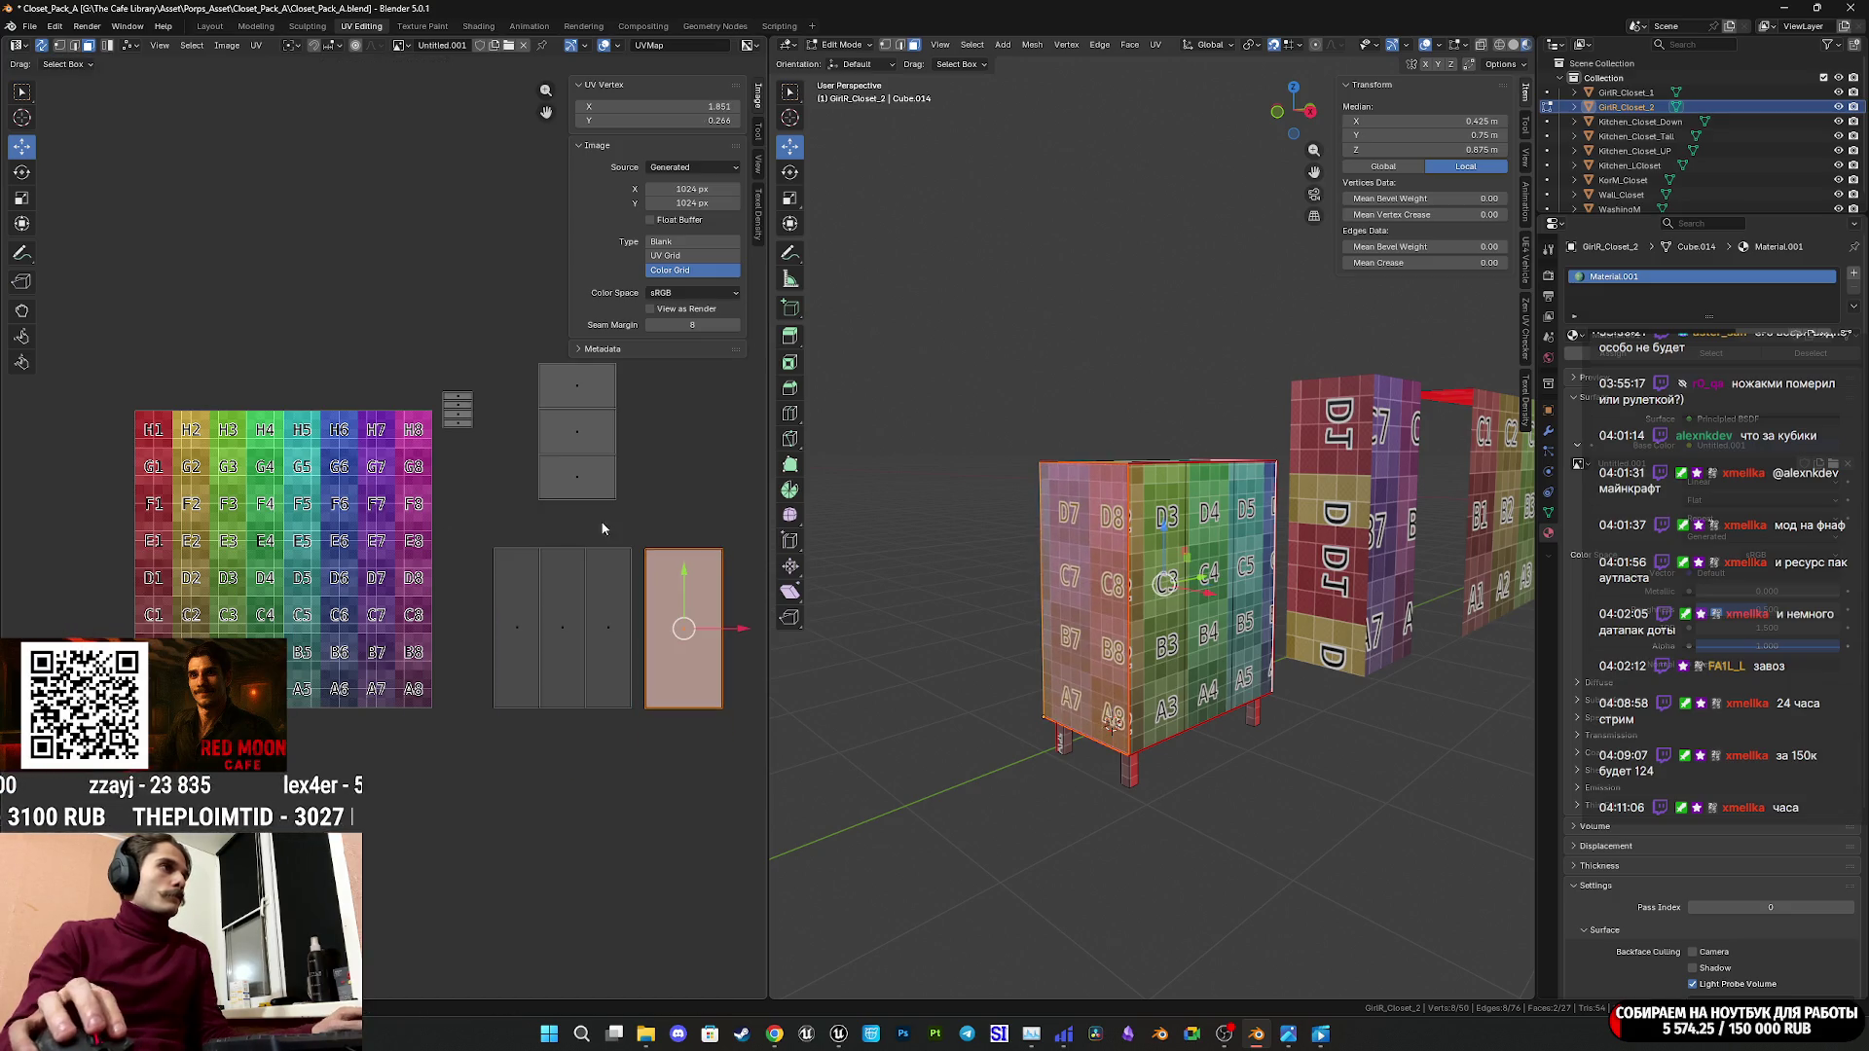
left_click(579, 458)
middle_click_drag(691, 470, 604, 459)
mouse_move(1168, 603)
middle_mouse_down()
mouse_move(1250, 776)
mouse_move(1217, 604)
middle_mouse_up()
Scale the top UV island to about 0.38, leave edit mode, and save the file.
key("s")
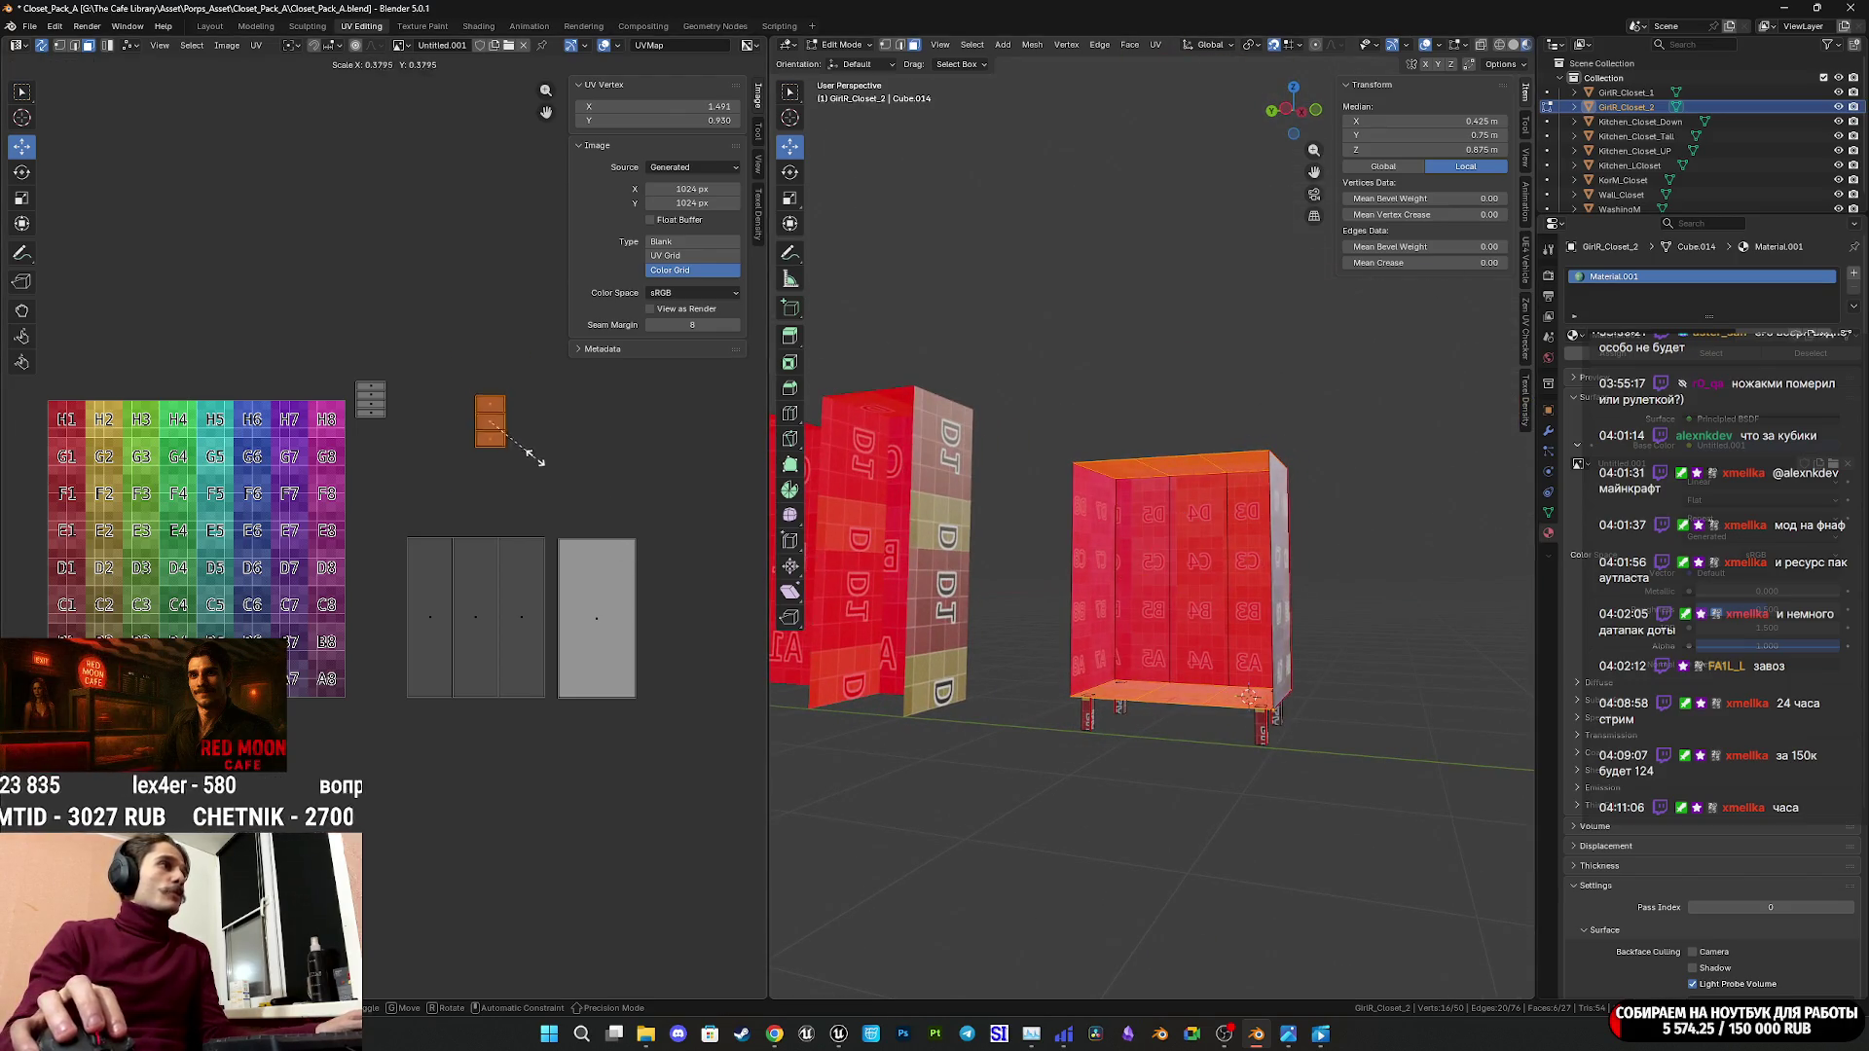
left_click(540, 460)
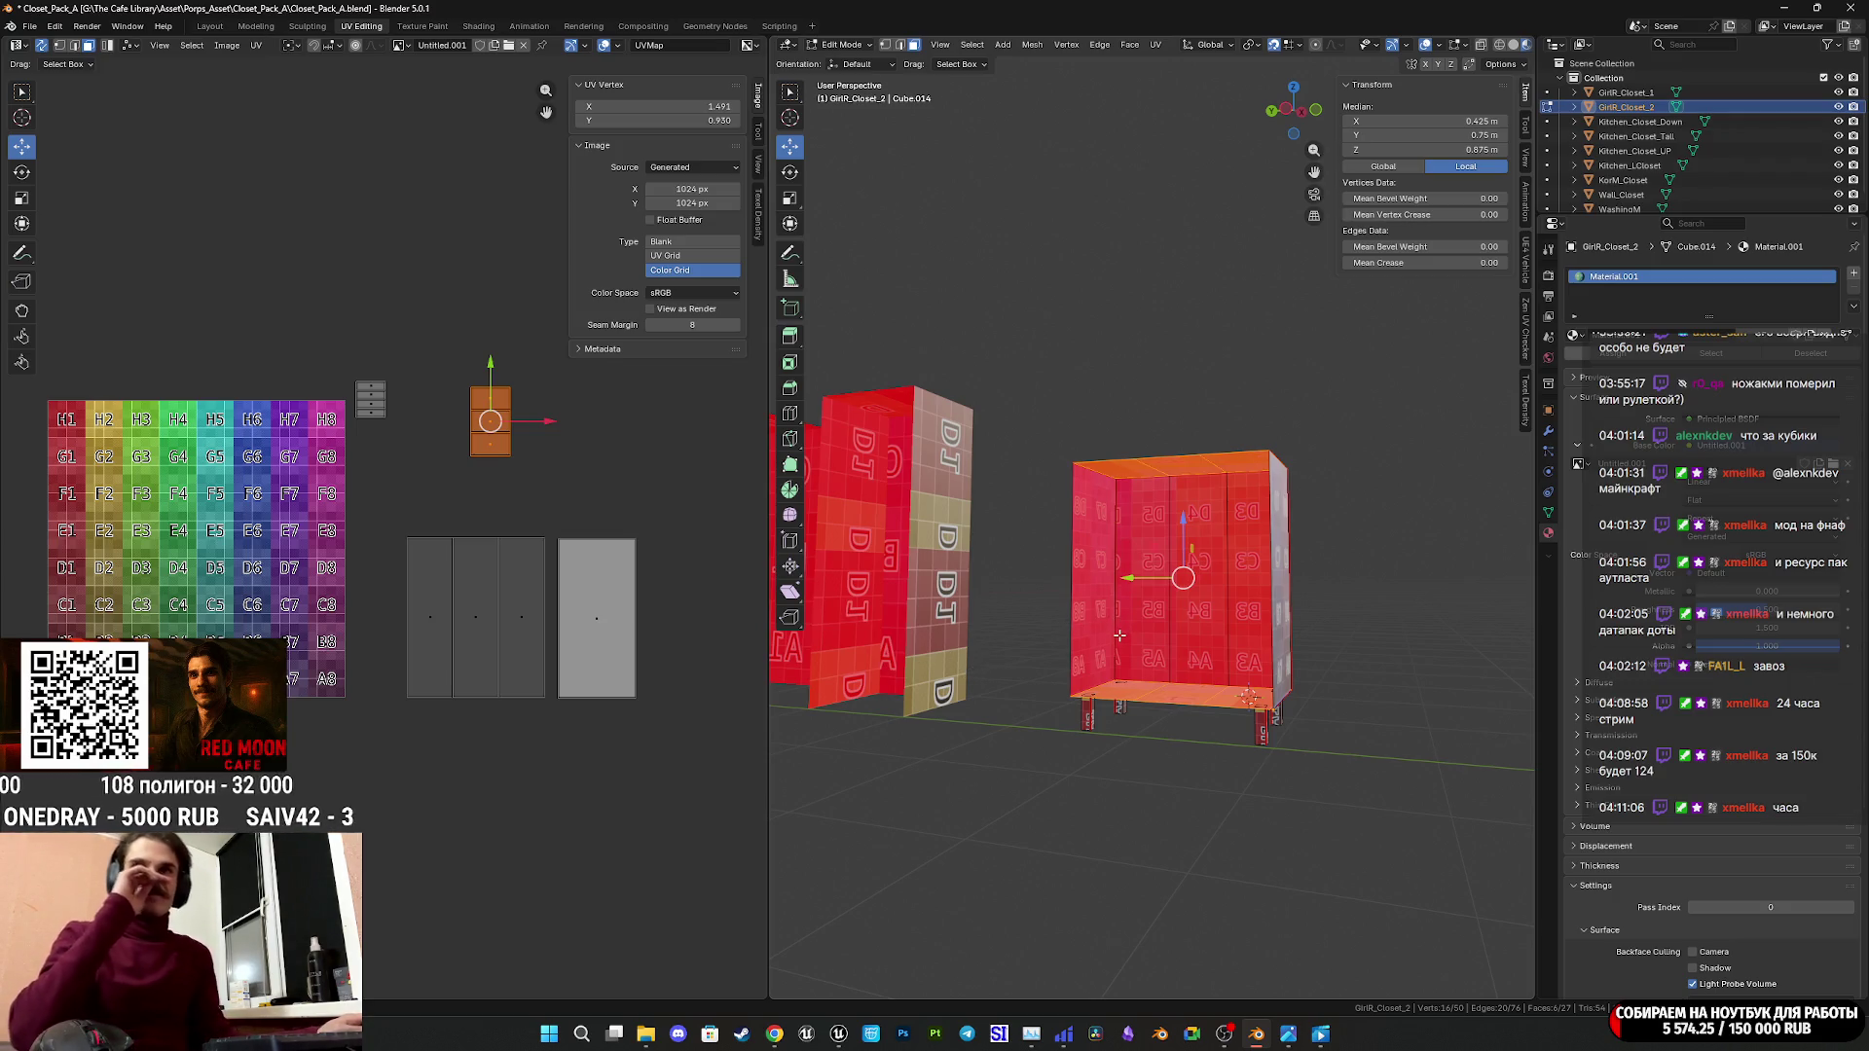
mouse_move(1120, 635)
middle_mouse_down()
mouse_move(1075, 624)
mouse_move(1293, 608)
middle_mouse_up()
key("Tab")
key("ctrl+s")
scroll(1075, 624, "down", 4)
Put all closet objects into edit mode together and select the small drawer UV island.
key("a")
key("Tab")
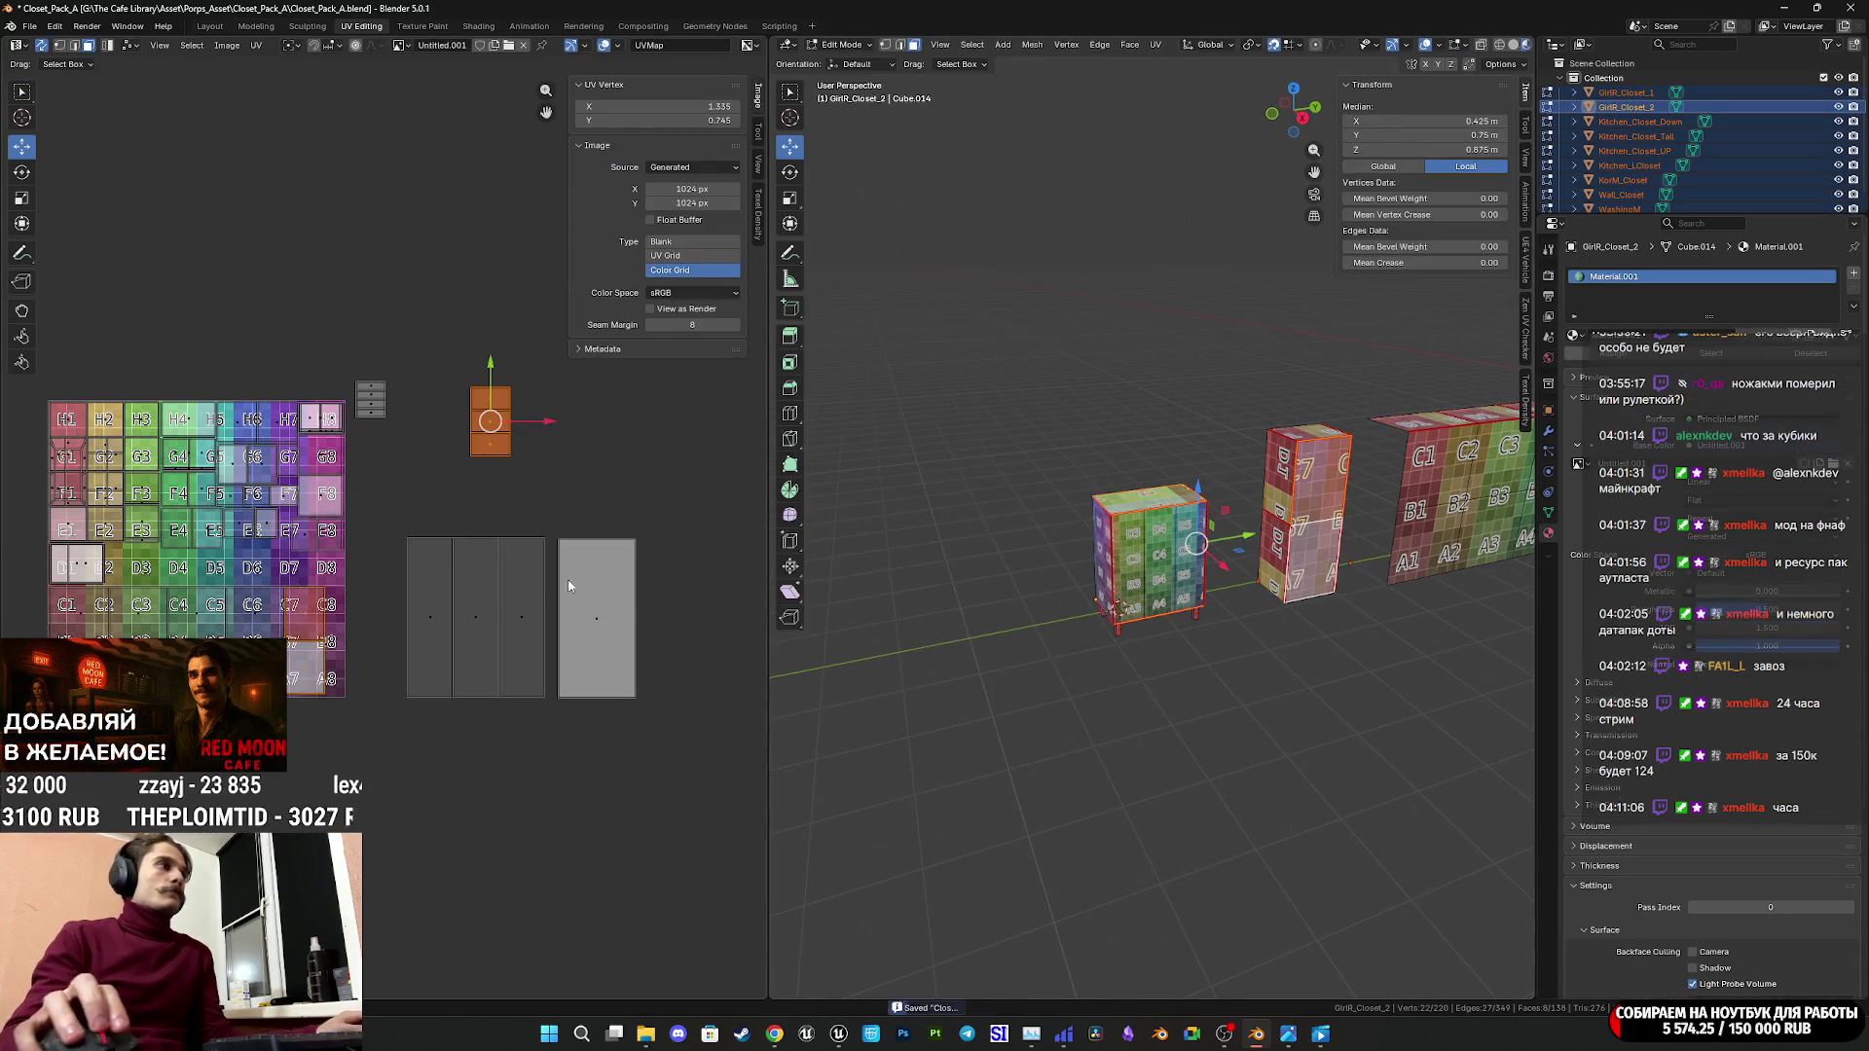
mouse_move(547, 609)
middle_mouse_down()
mouse_move(570, 650)
mouse_move(499, 641)
middle_mouse_up()
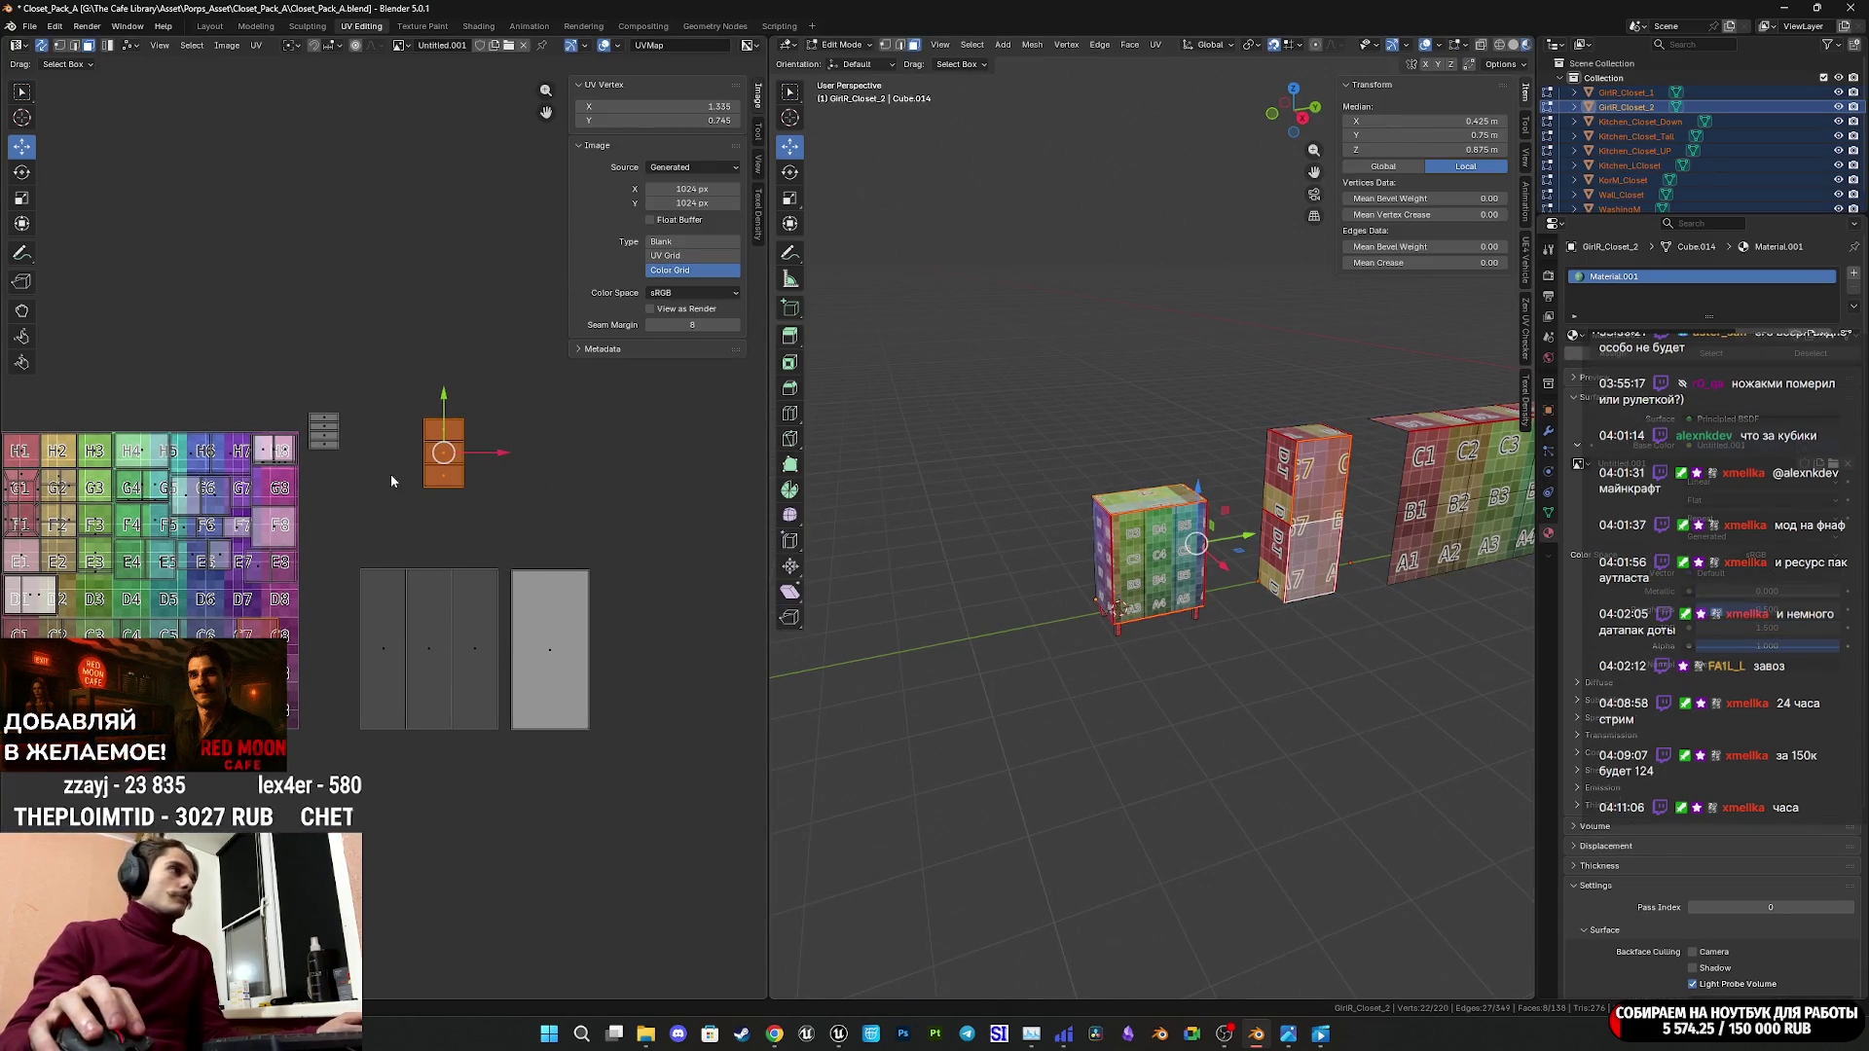
left_click(325, 431)
scroll(448, 586, "up", 5)
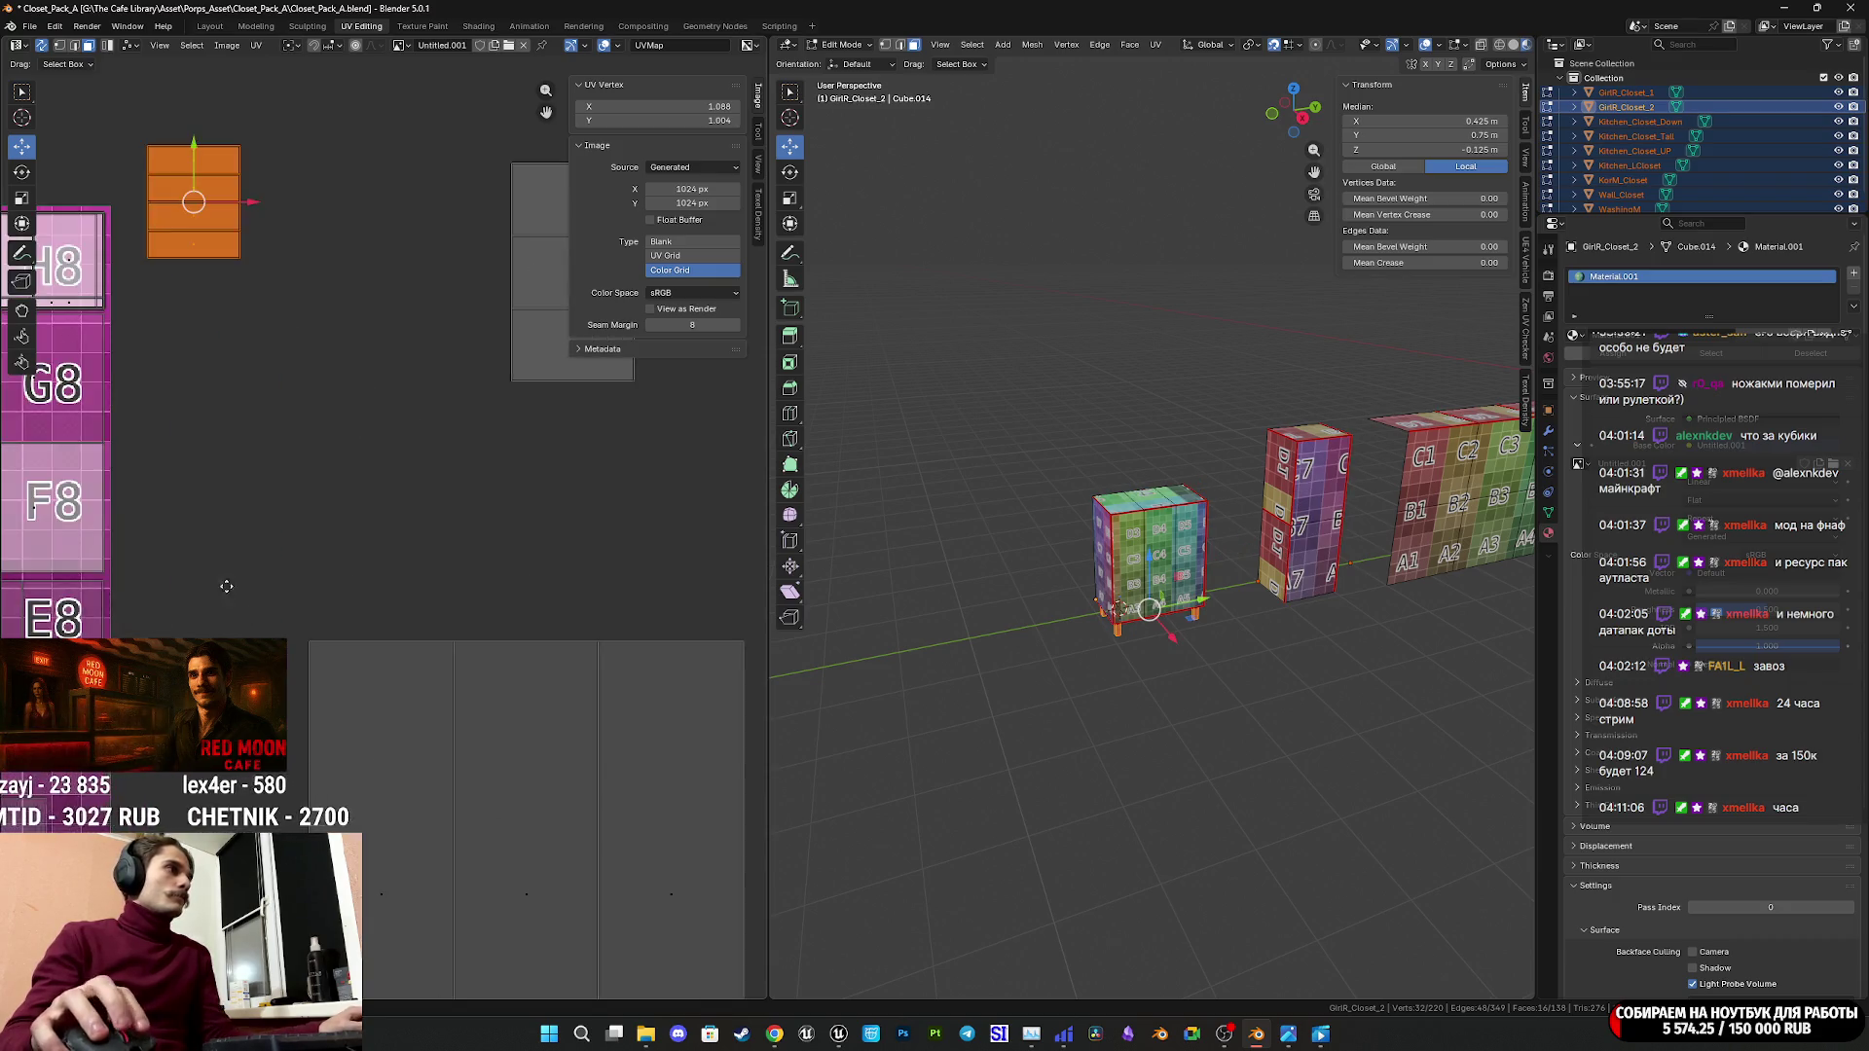
middle_click_drag(224, 579, 561, 610)
scroll(560, 611, "down", 5)
Move the drawer island onto the grid, shrink it, and place it near cell E7.
key("g")
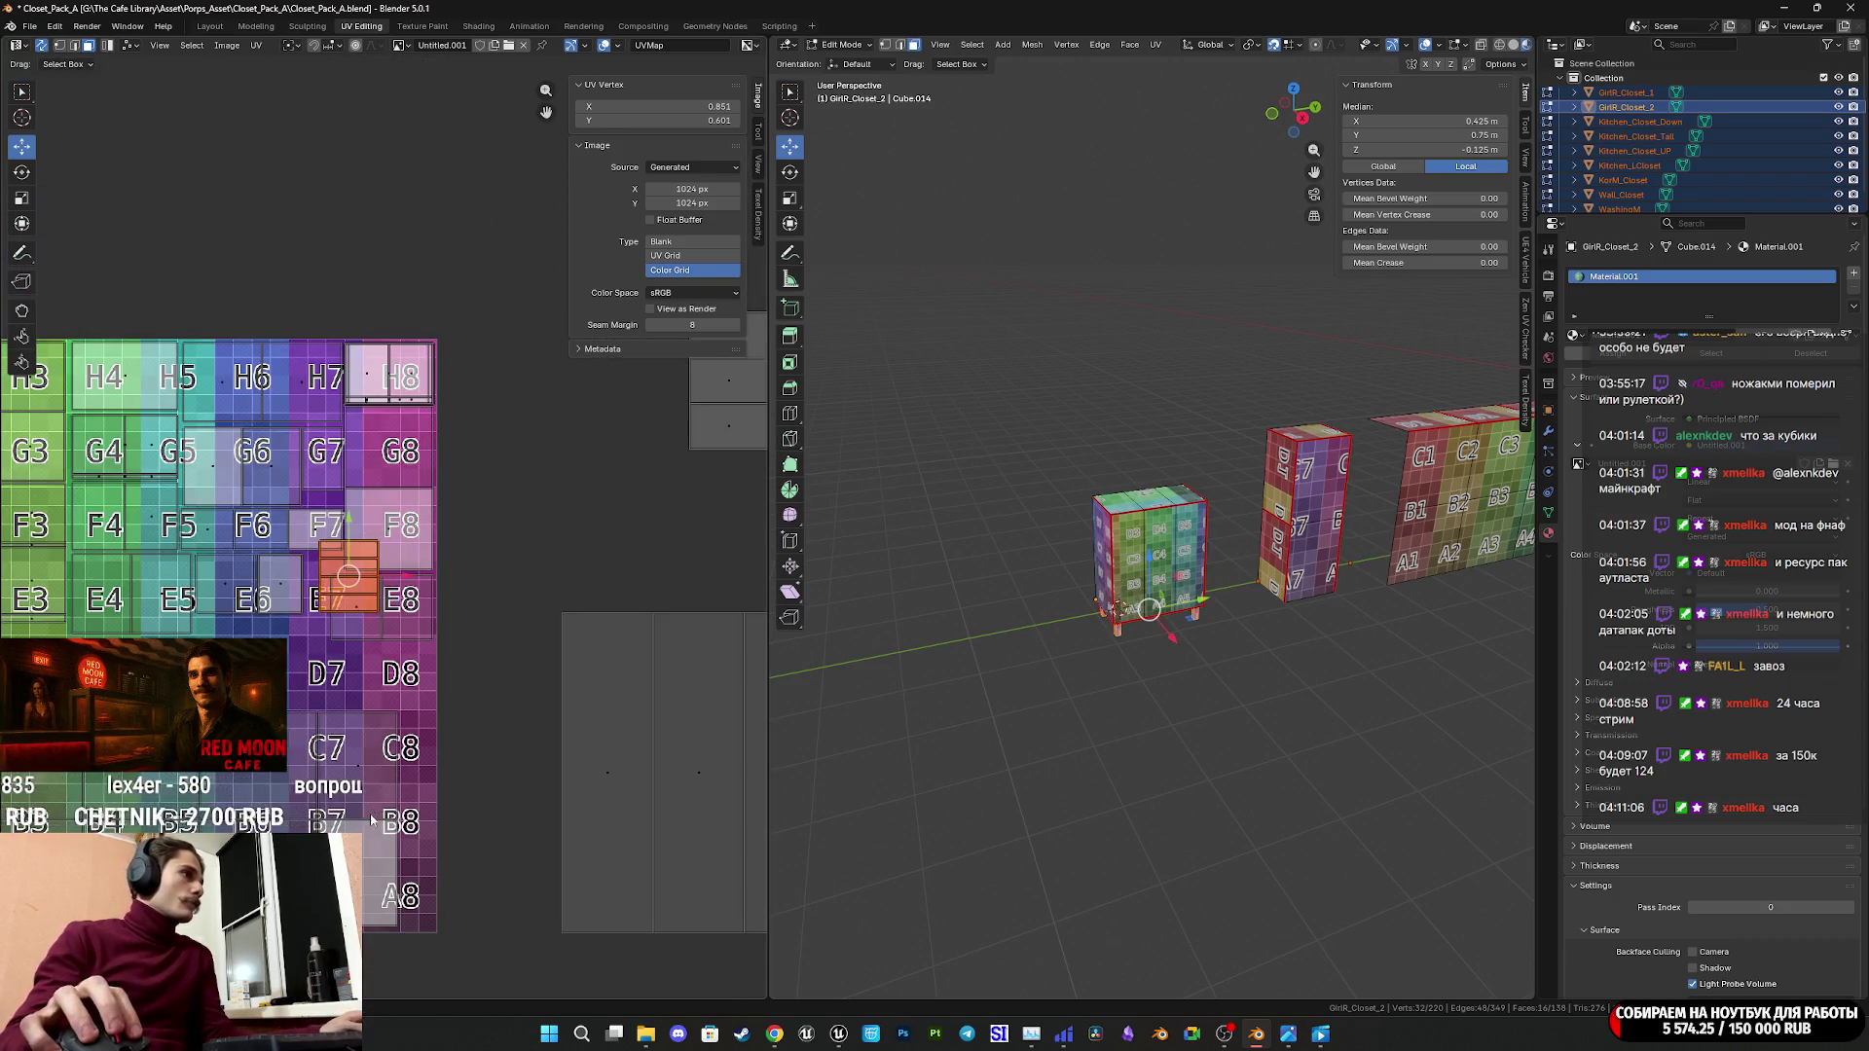
scroll(408, 703, "up", 6)
scroll(408, 703, "up", 3)
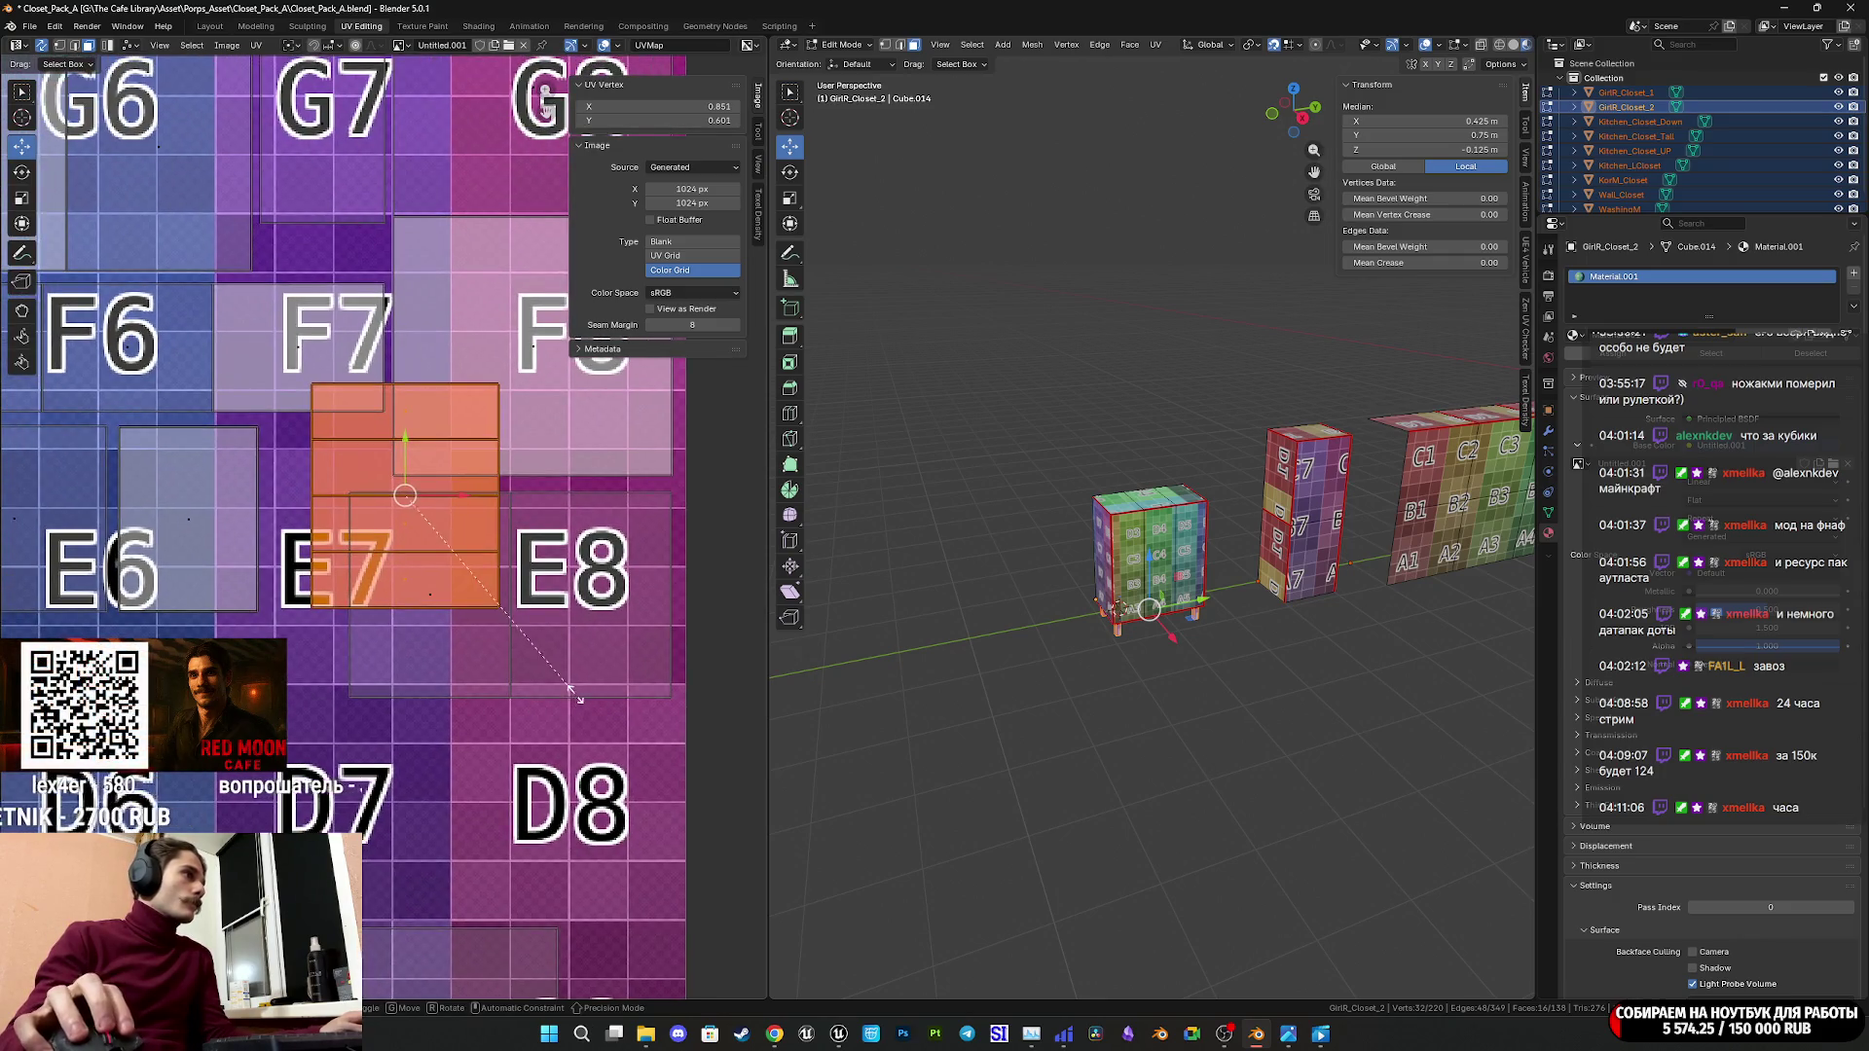
key("s")
left_click(468, 571)
key("g")
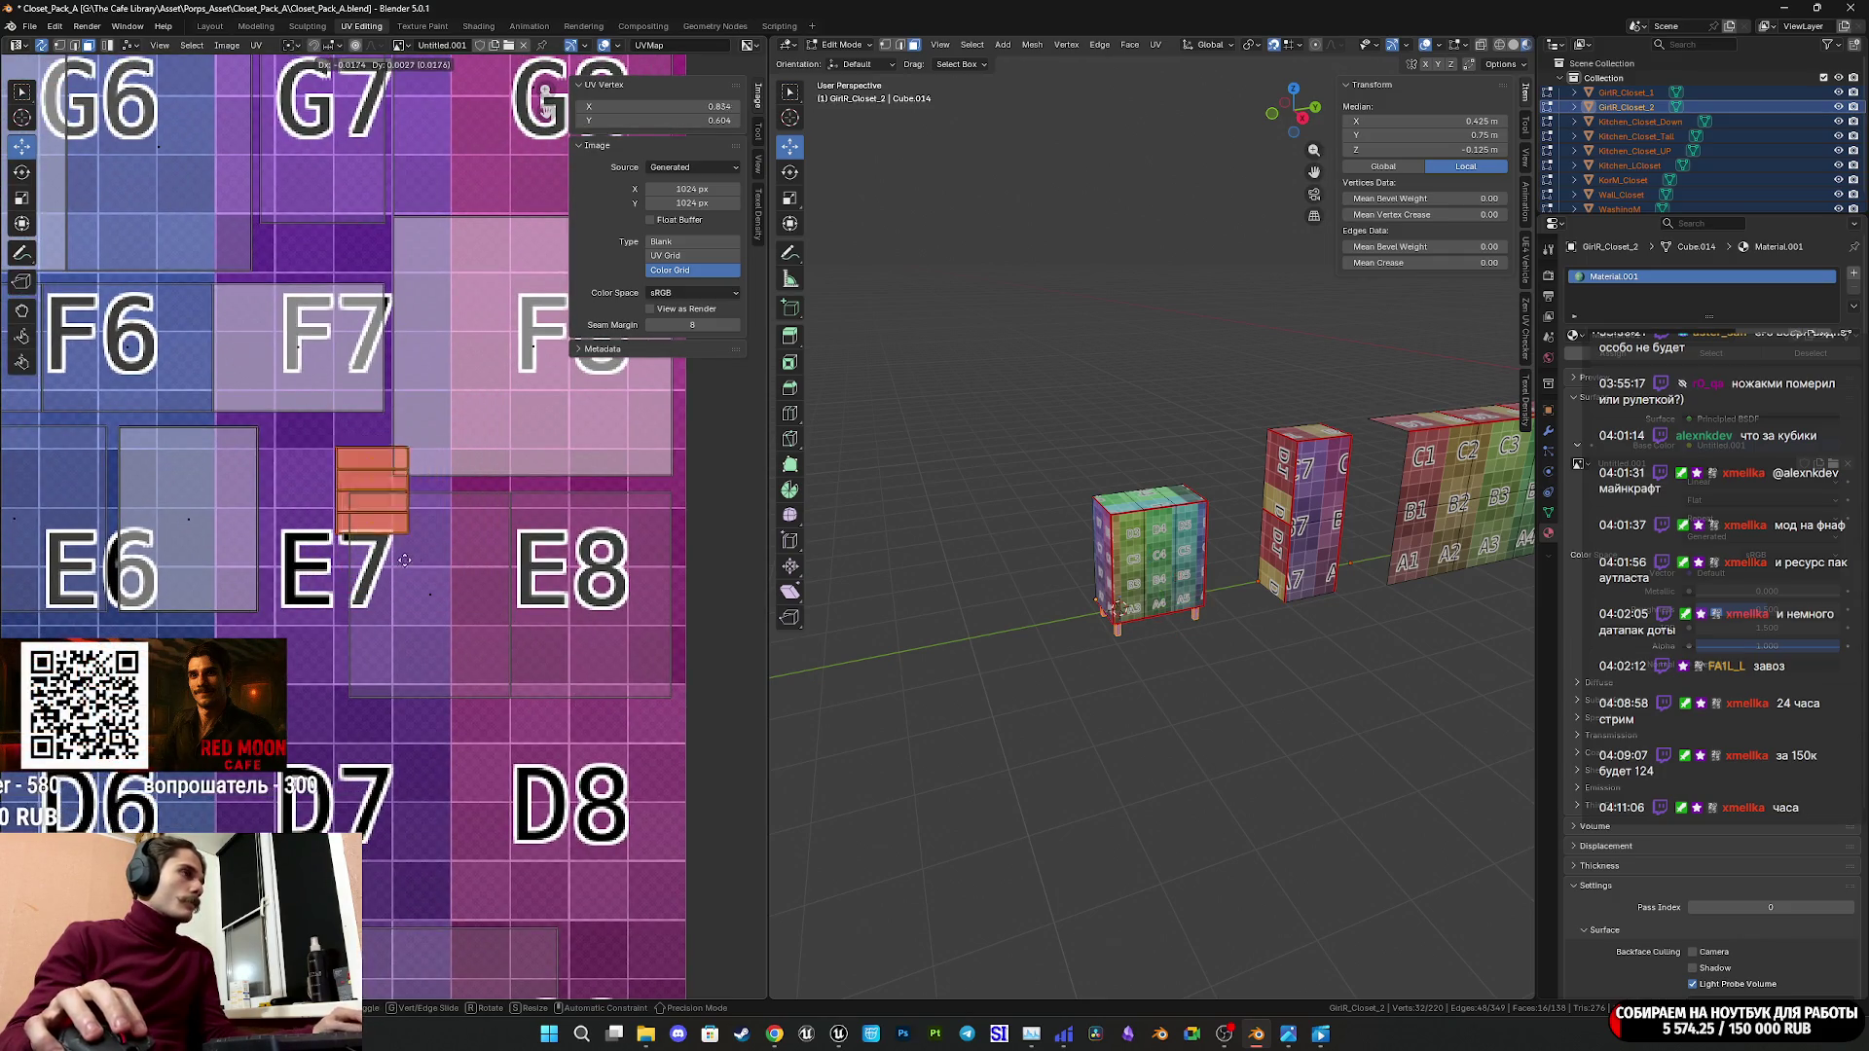
left_click(357, 542)
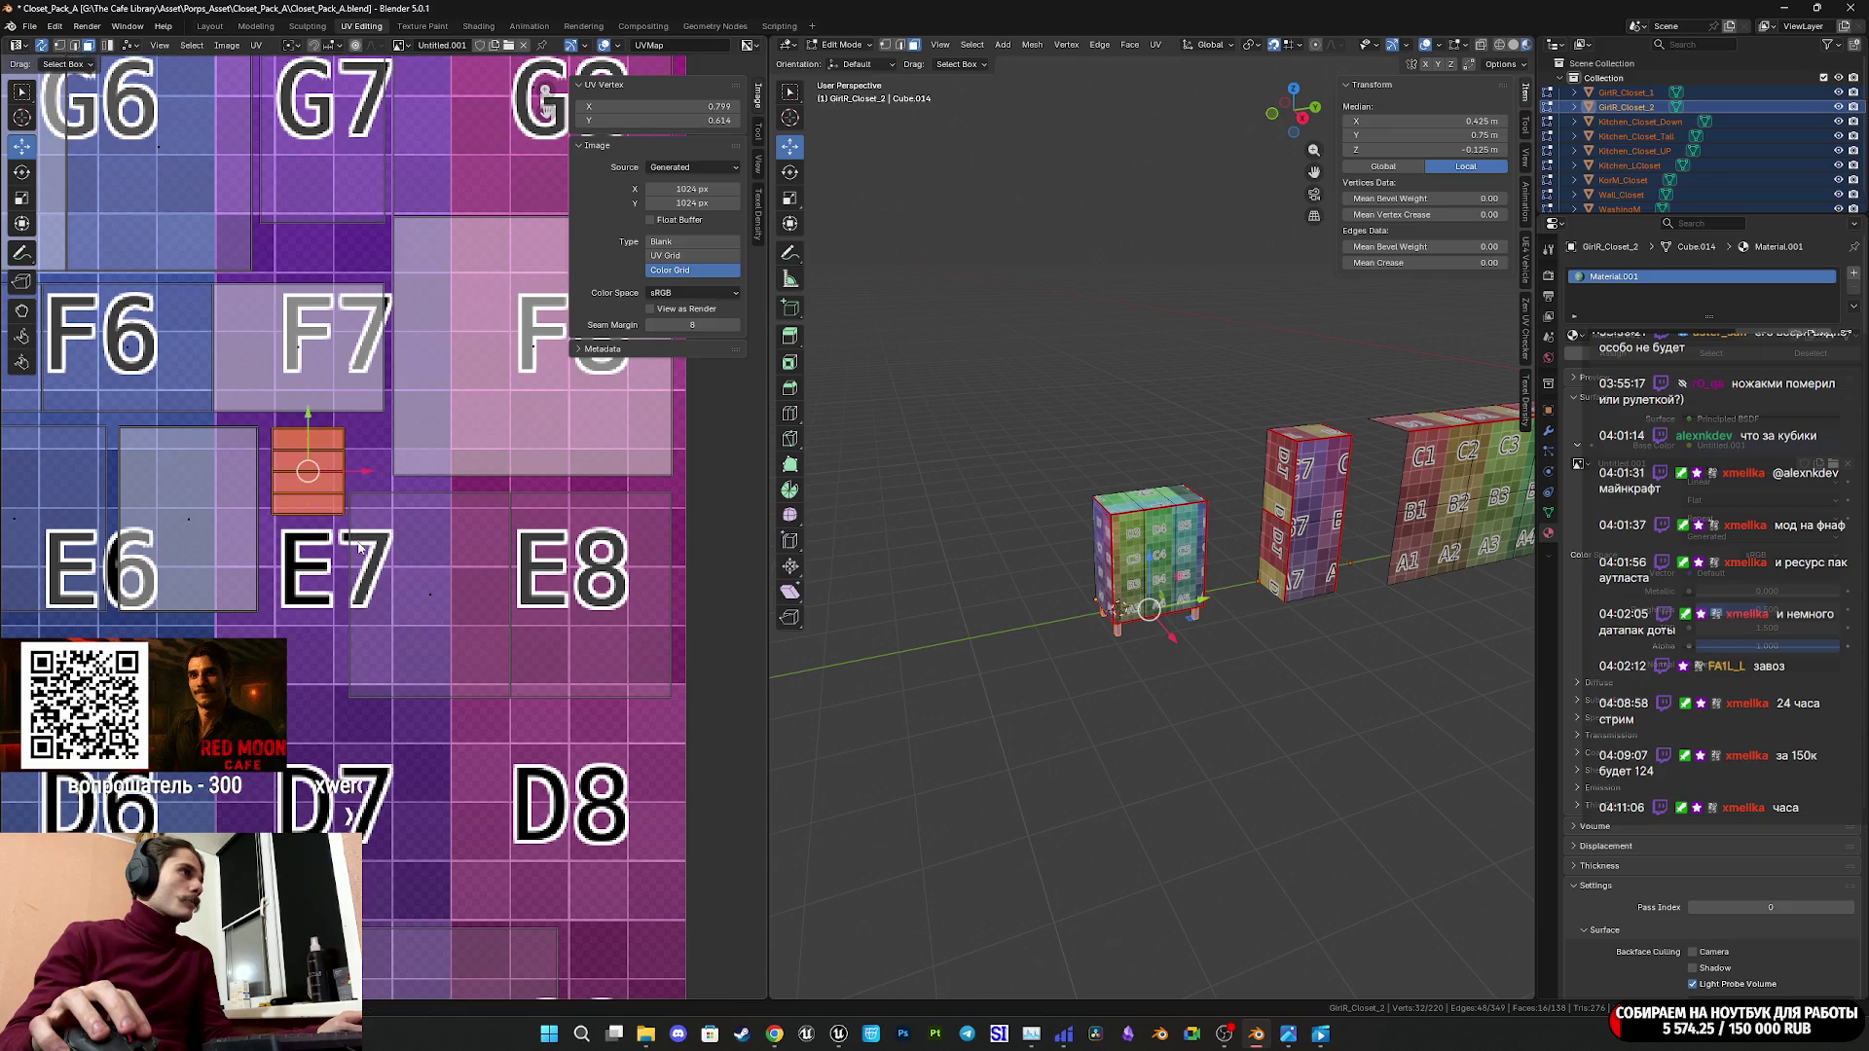
Nudge the drawer island up-left, shrink it slightly, and settle it between F7 and E7.
scroll(421, 549, "down", 5)
scroll(420, 549, "up", 2)
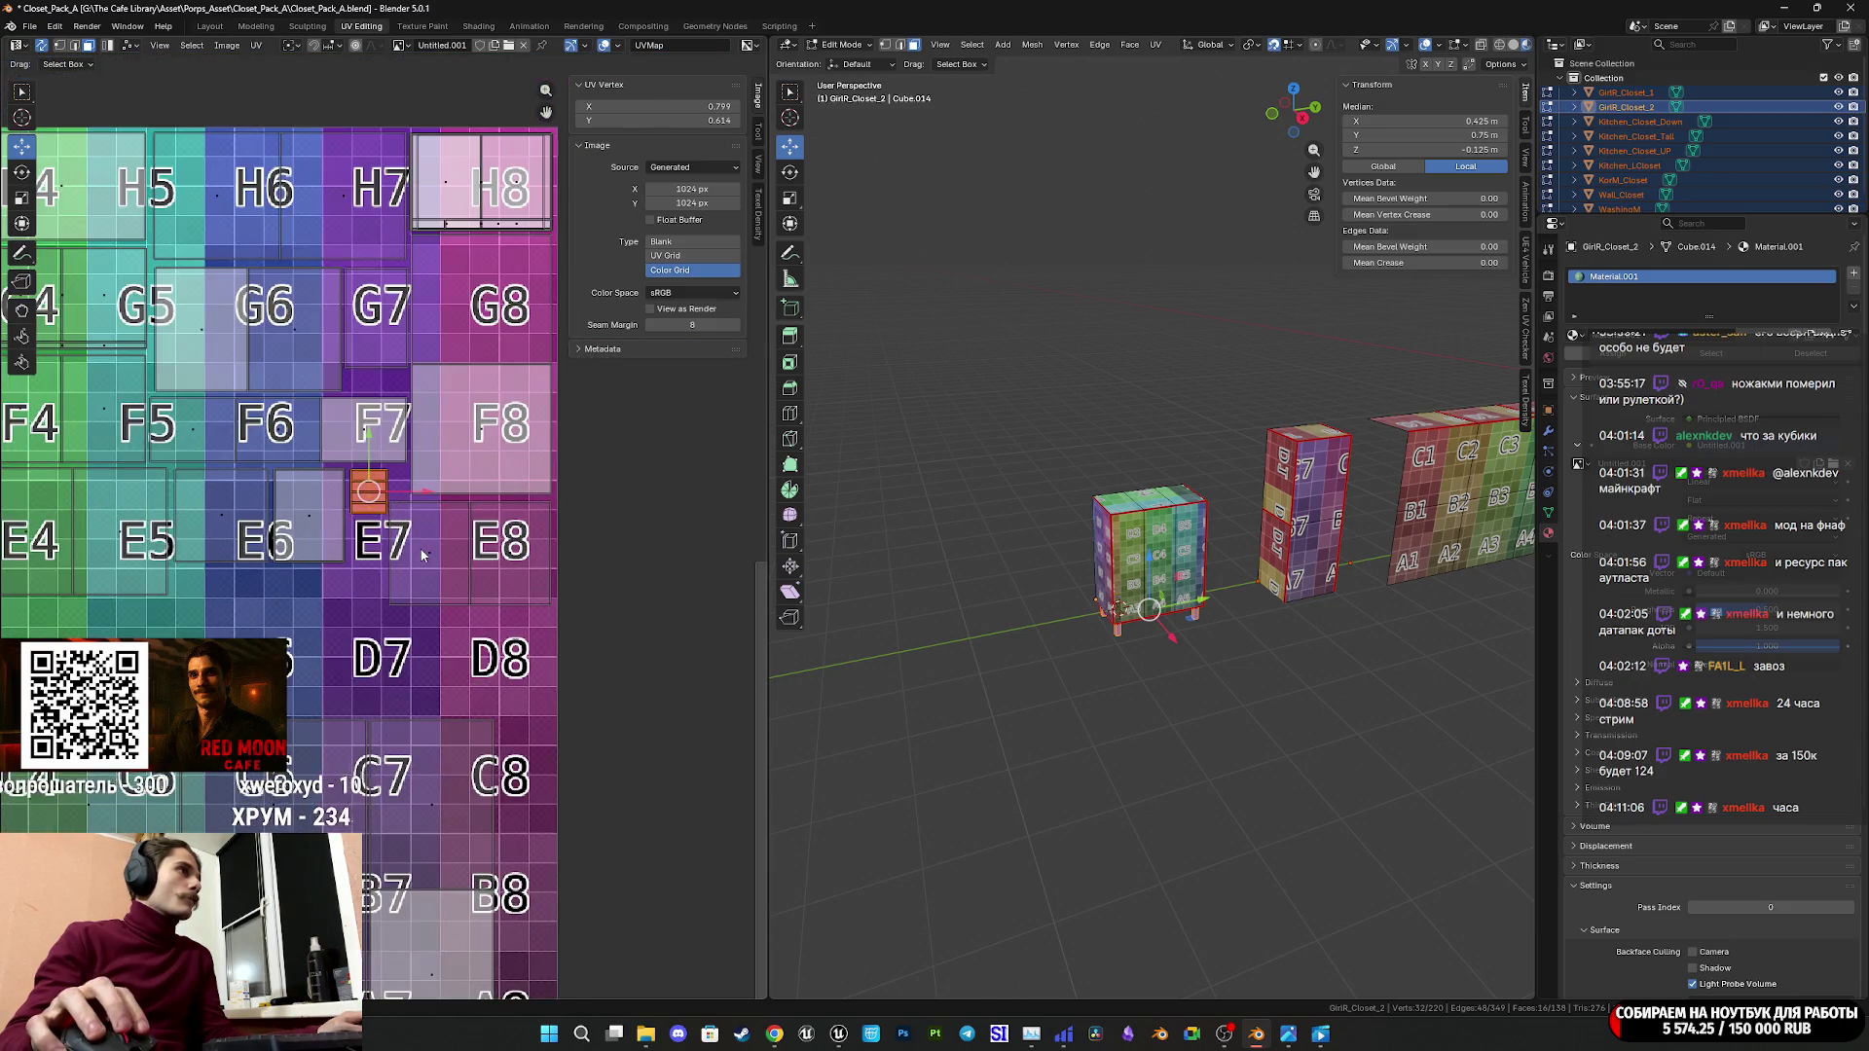
mouse_move(420, 549)
middle_mouse_down()
mouse_move(792, 586)
mouse_move(598, 512)
middle_mouse_up()
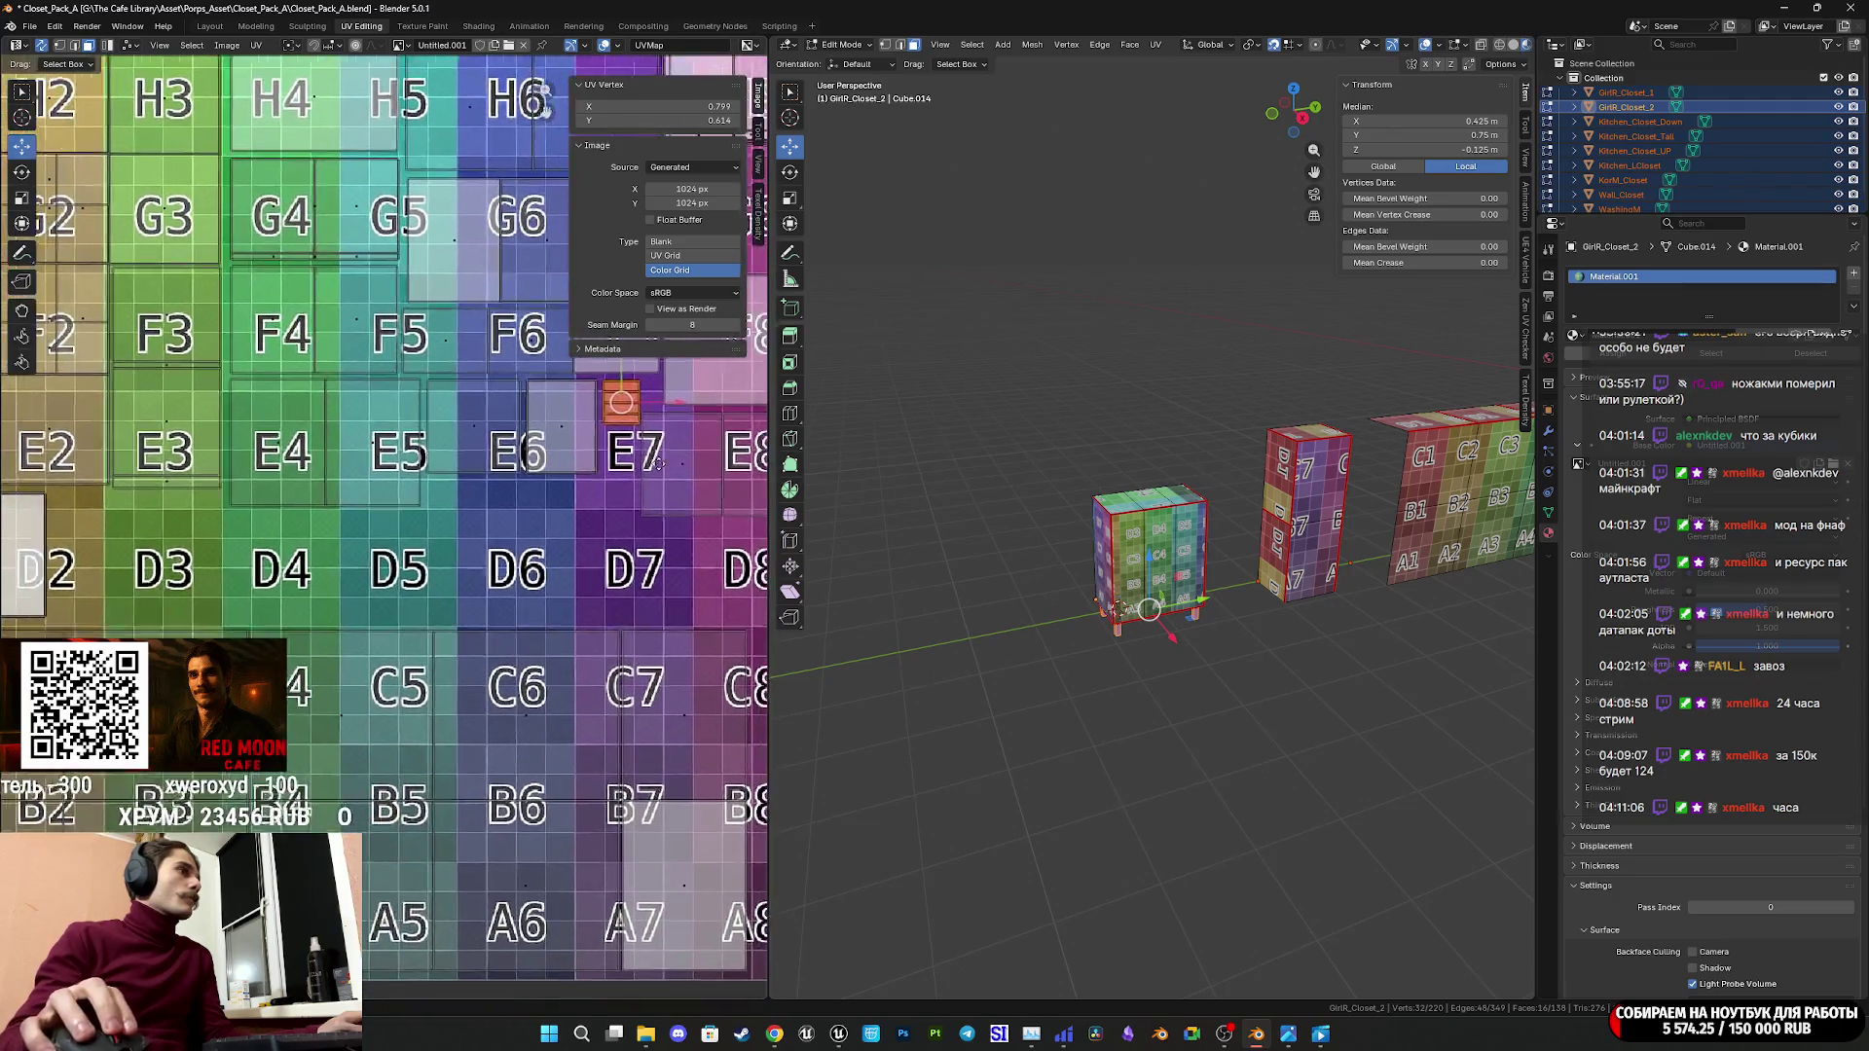
scroll(516, 492, "up", 4)
scroll(329, 590, "up", 3)
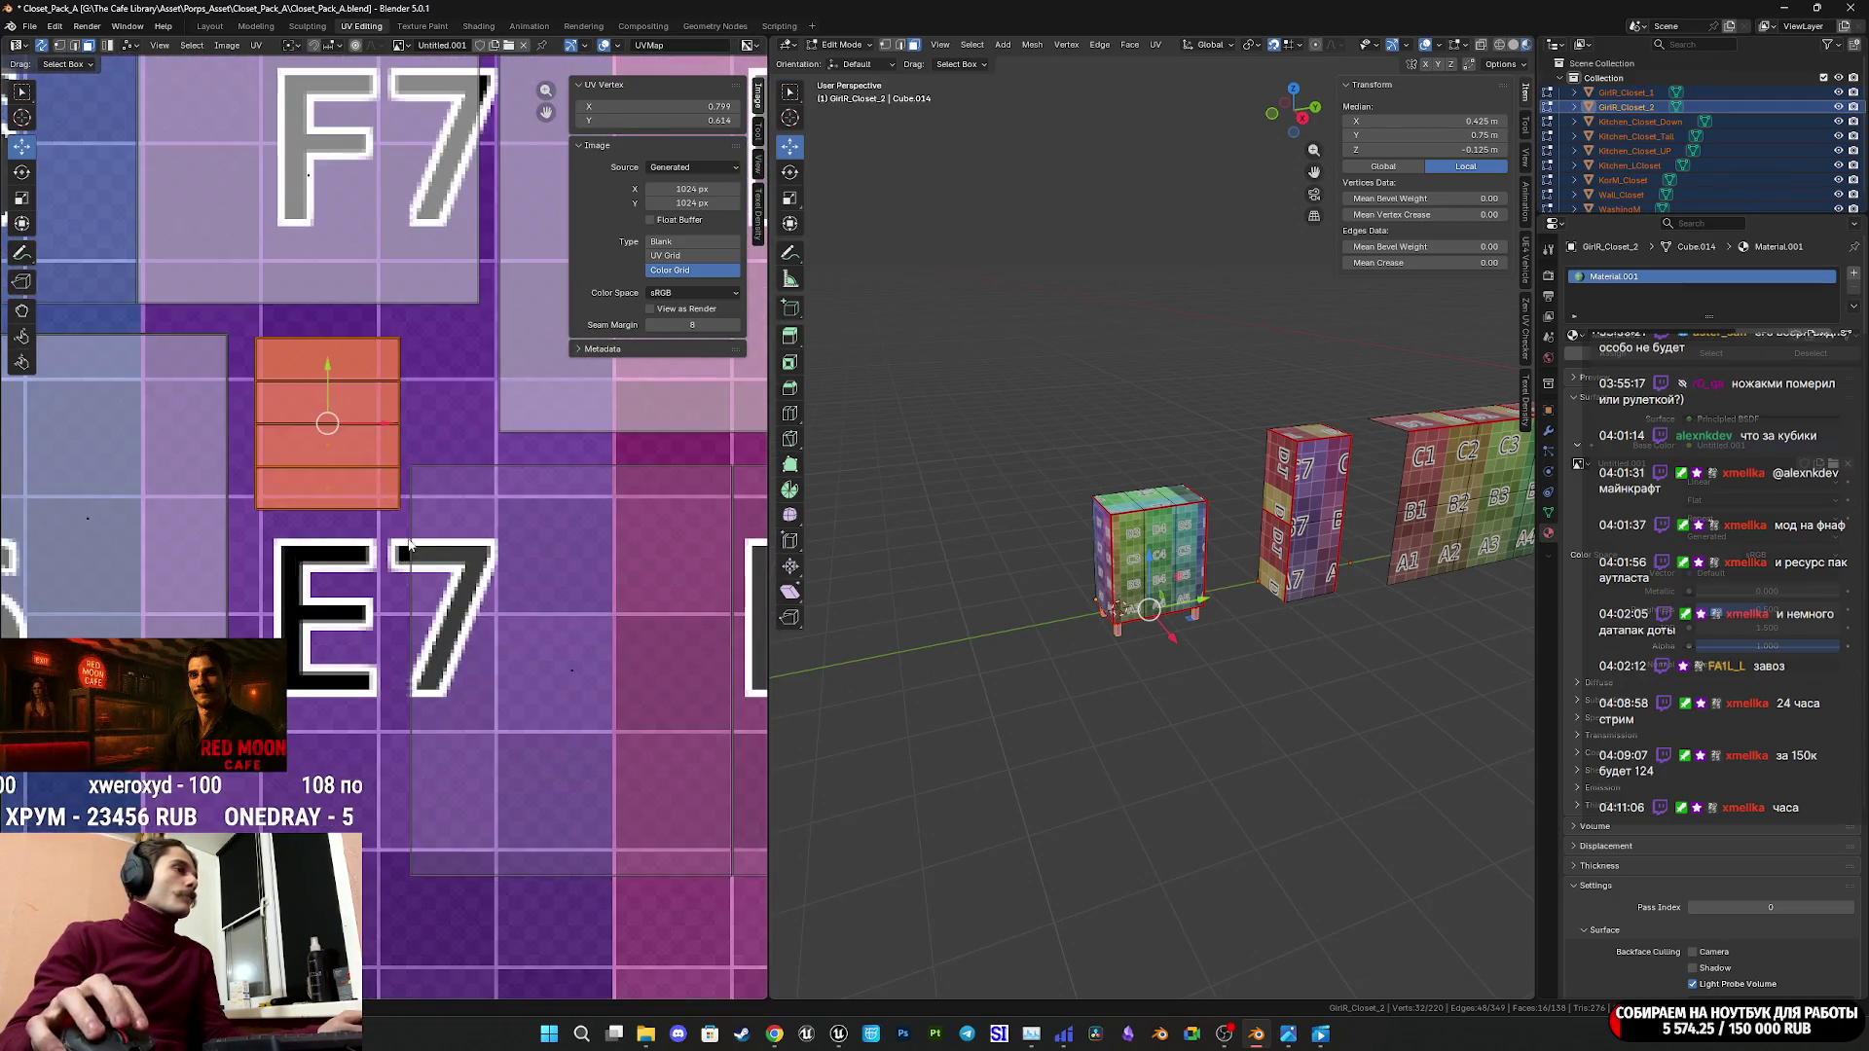
key("g")
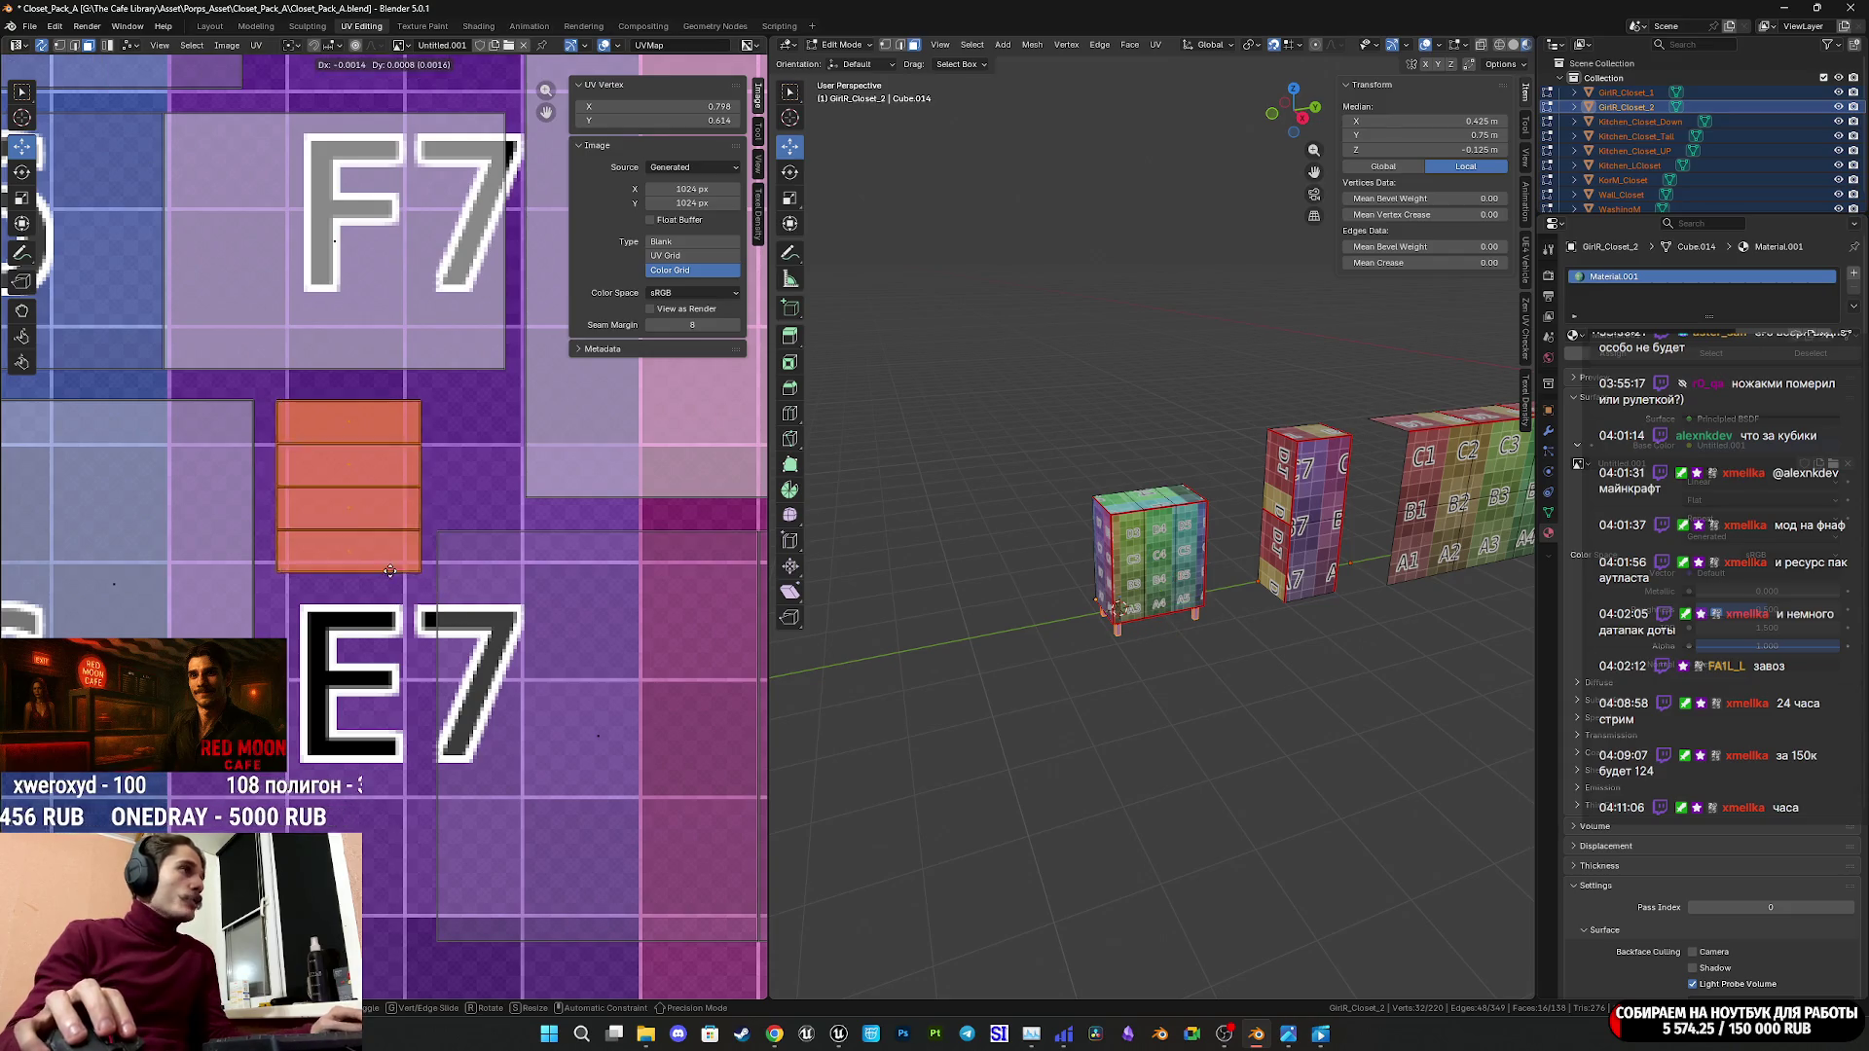
left_click(393, 569)
key("s")
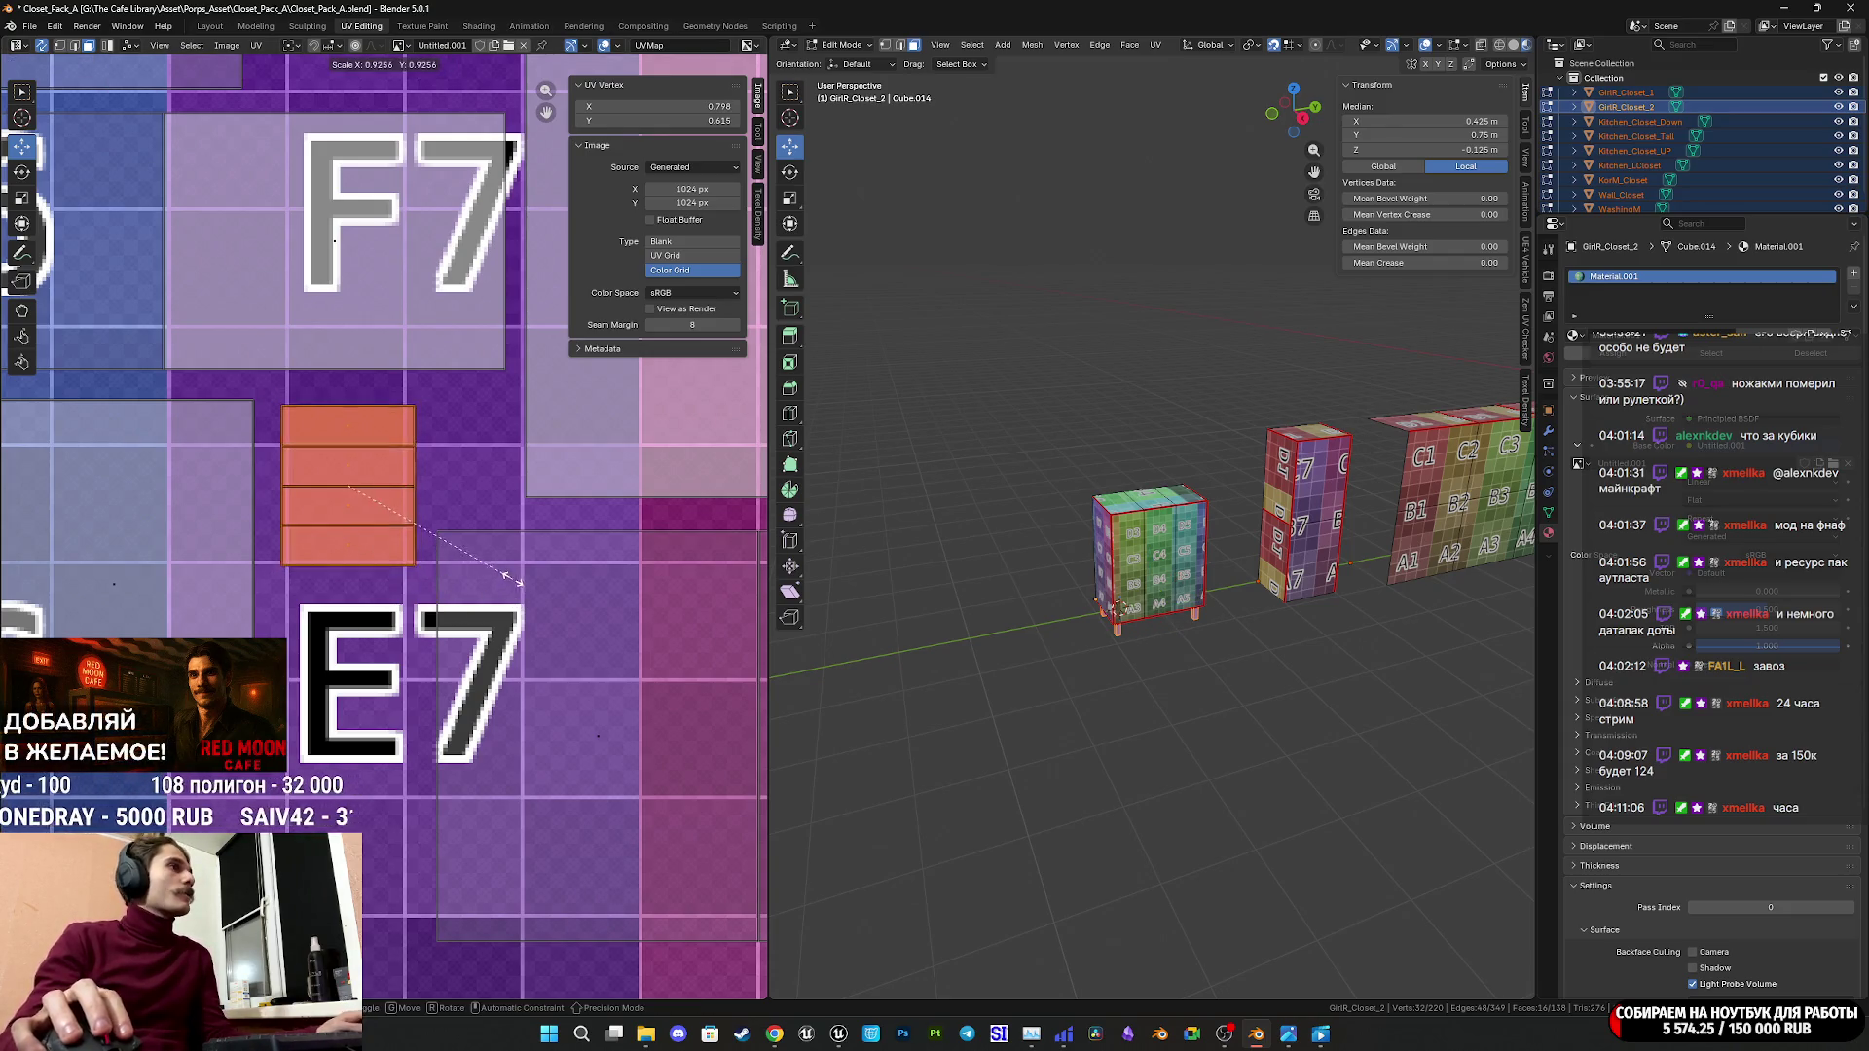
left_click(507, 575)
left_click(493, 543)
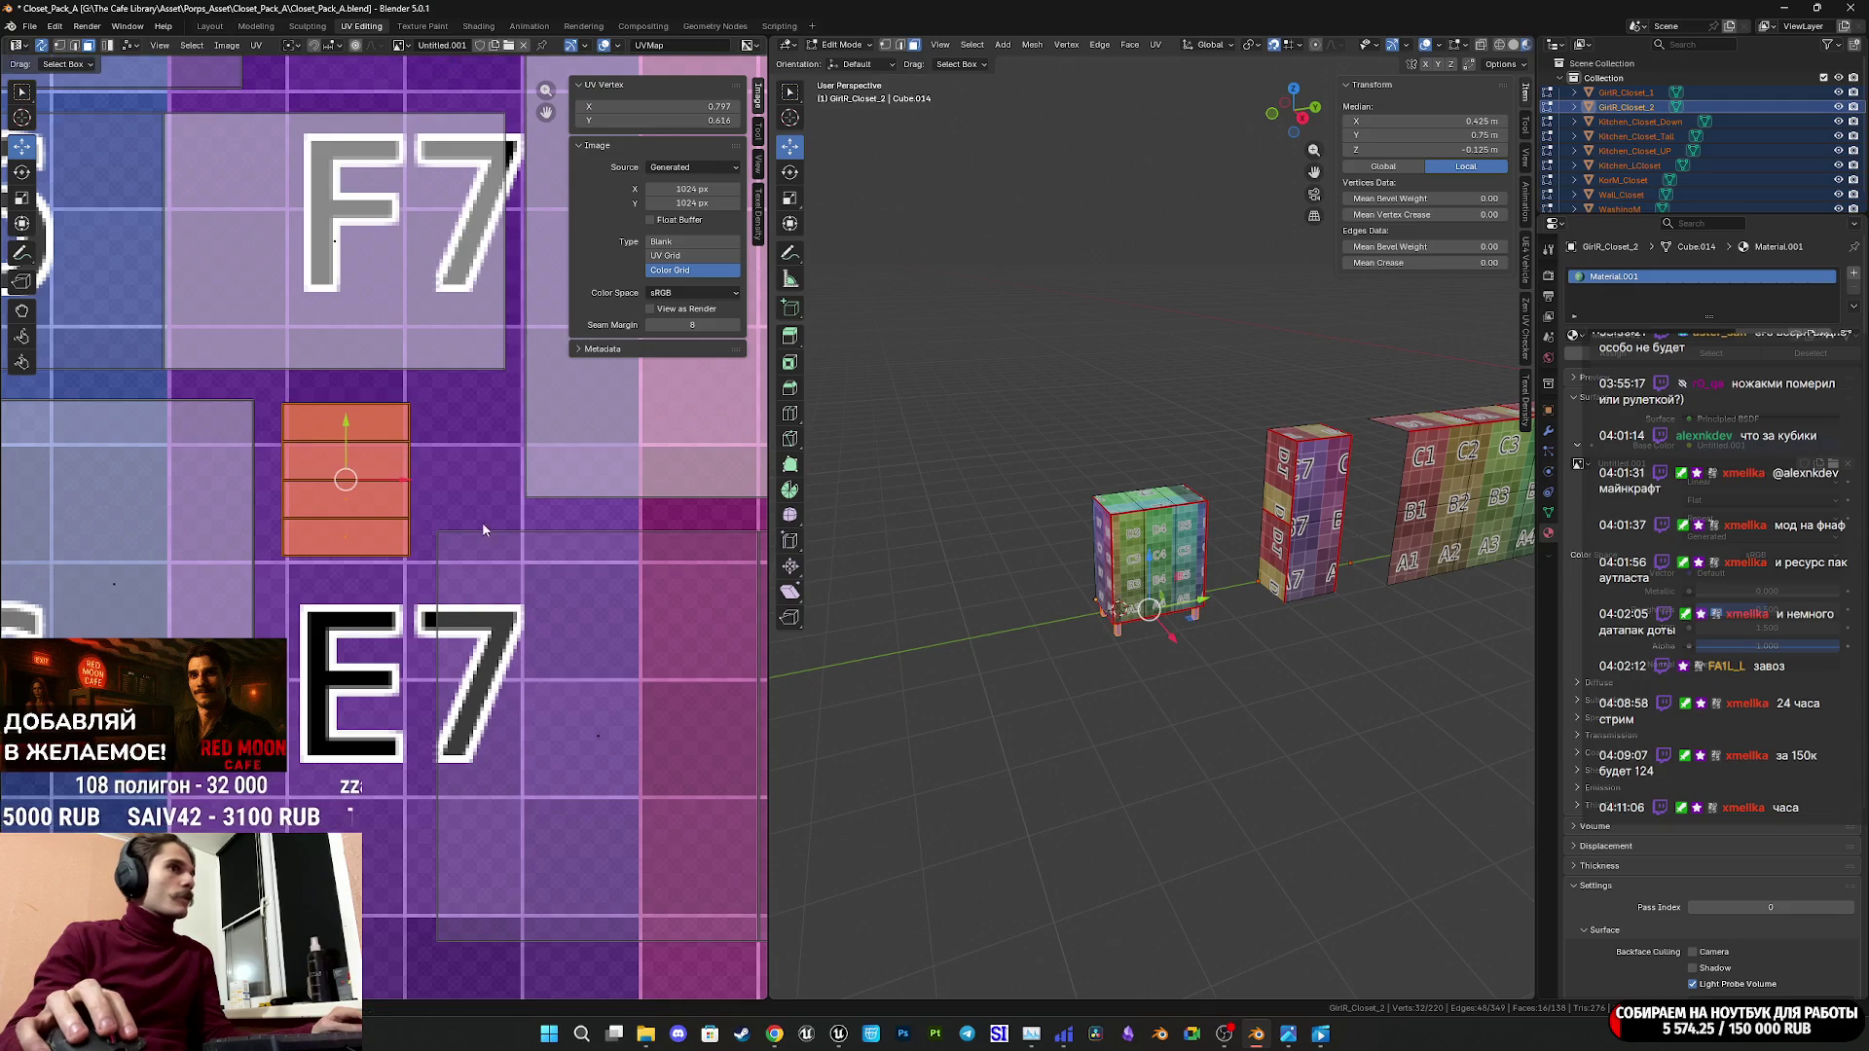
Inspect the closet's underside and the grey UV islands across the colour grid.
scroll(1149, 555, "up", 5)
mouse_move(1168, 545)
middle_mouse_down()
mouse_move(1248, 508)
mouse_move(1229, 429)
middle_mouse_up()
scroll(1247, 508, "up", 5)
scroll(464, 662, "down", 6)
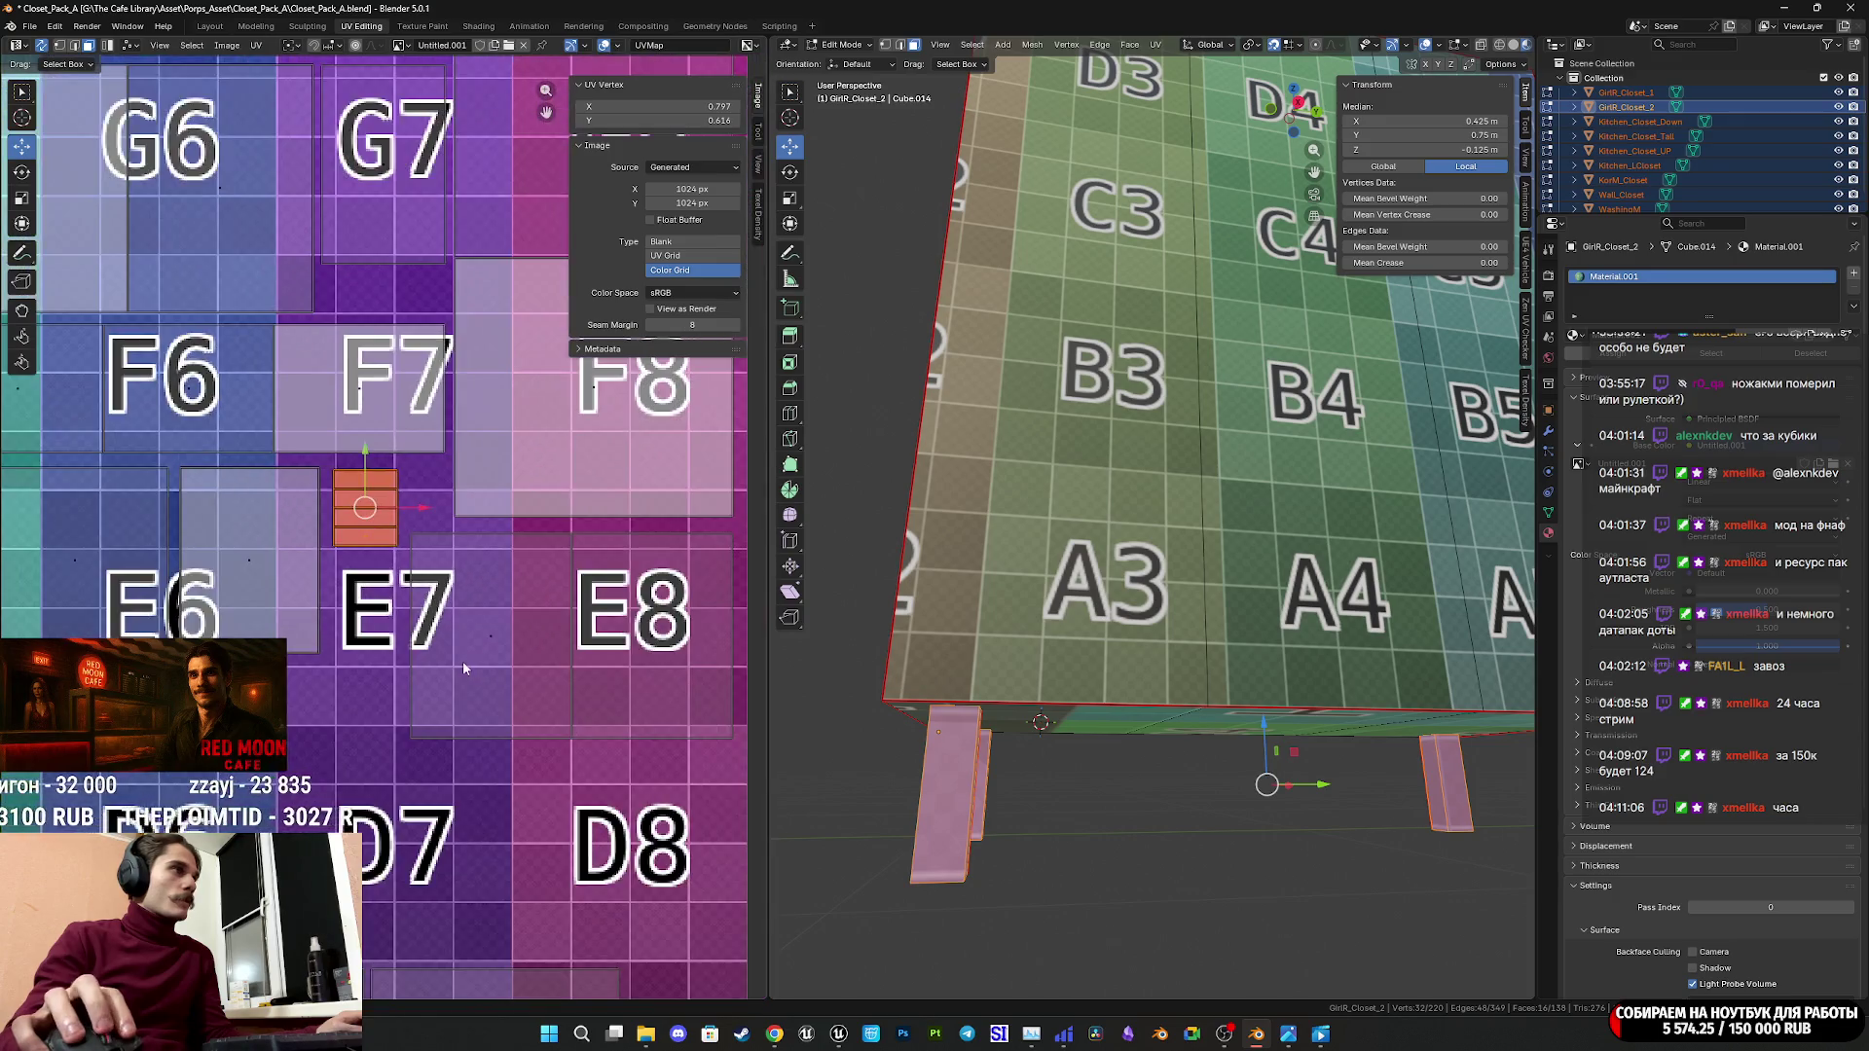
middle_click_drag(455, 657, 492, 617)
scroll(493, 617, "up", 4)
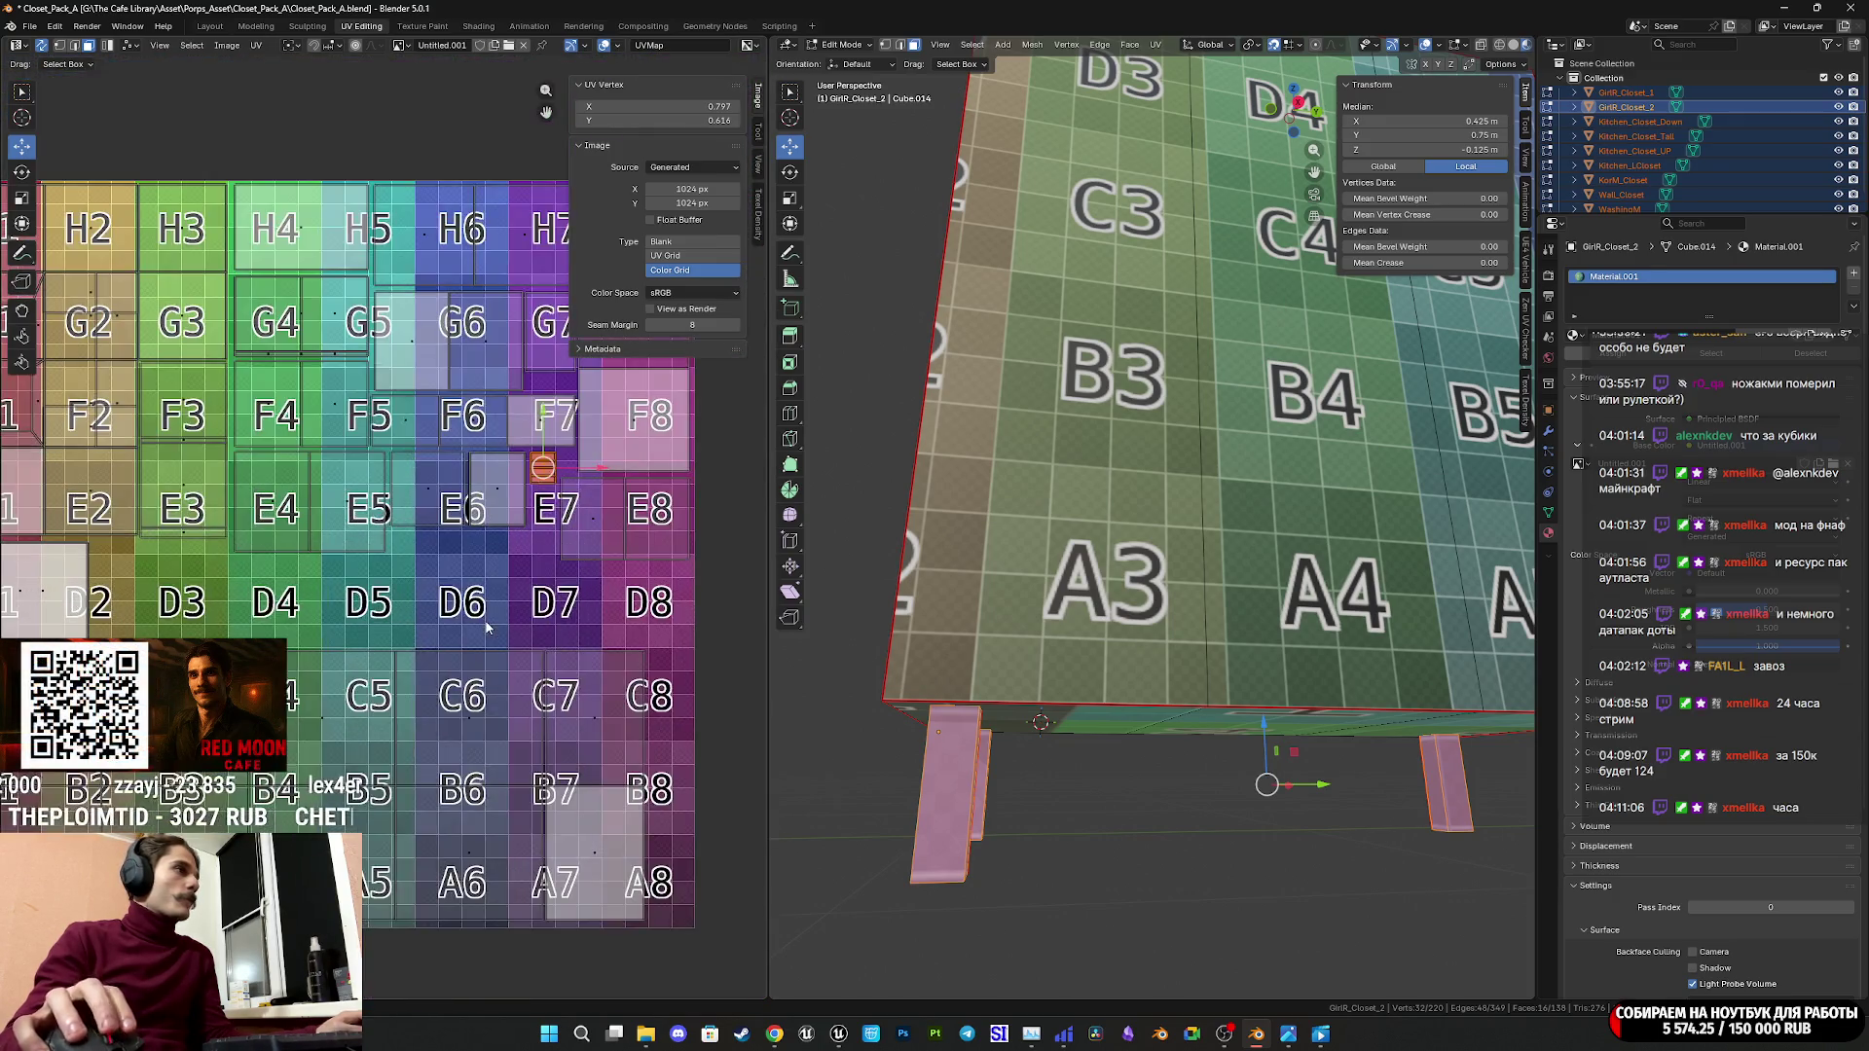
middle_click_drag(328, 567, 289, 546)
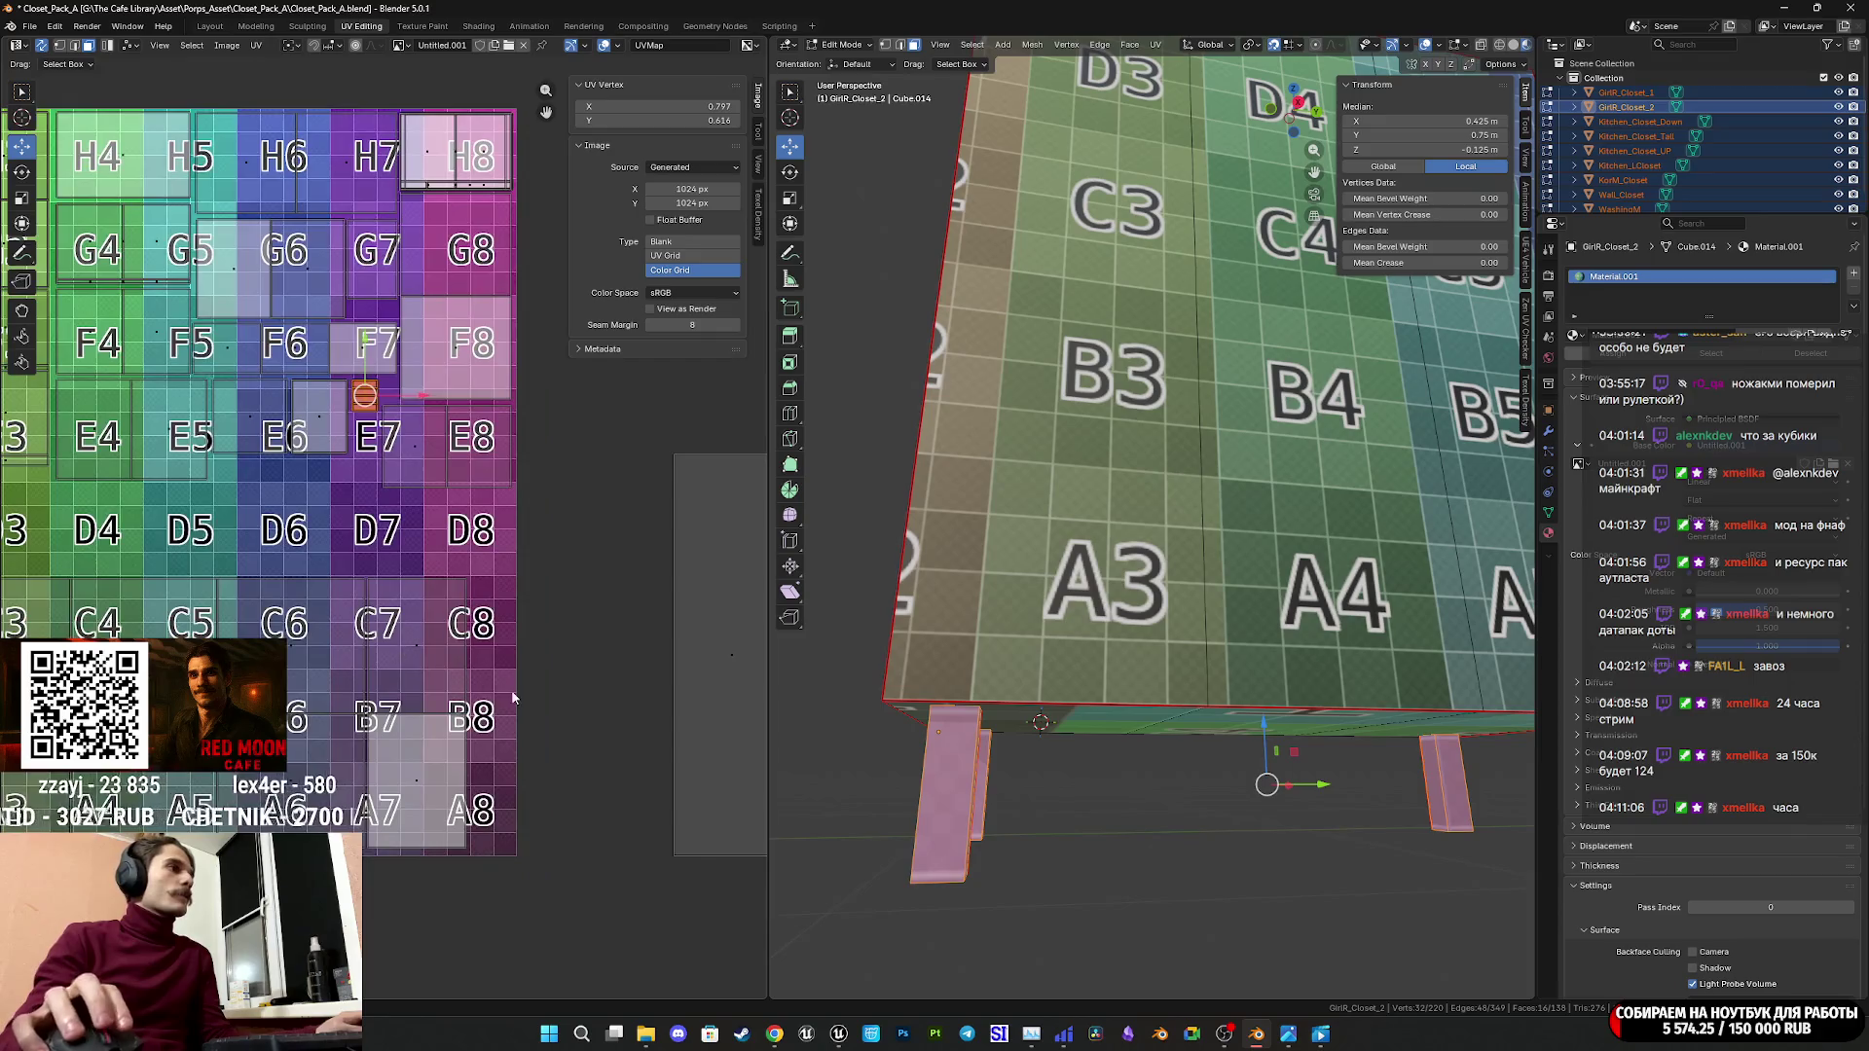
scroll(289, 546, "down", 3)
middle_click_drag(640, 677, 375, 680)
Box-select the cabinet panel's UV islands in the UV editor.
left_click(428, 639)
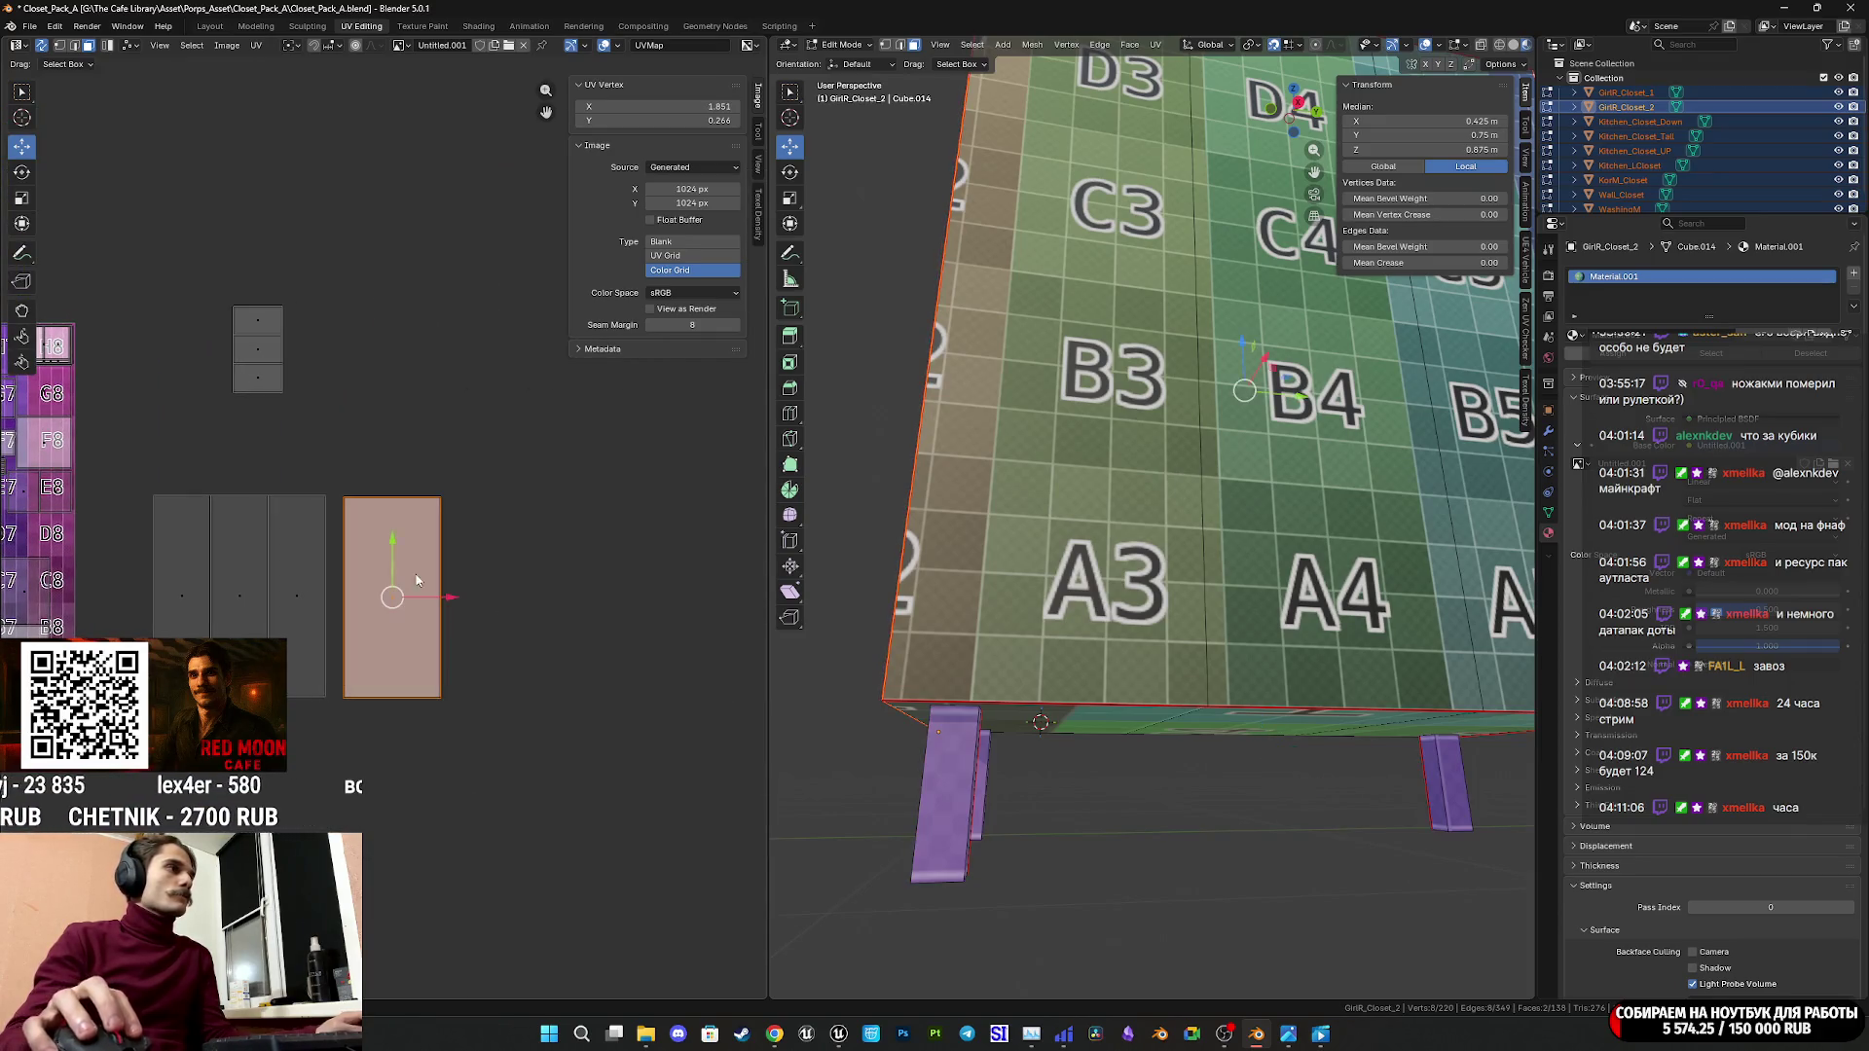
scroll(1216, 588, "down", 5)
middle_click_drag(1217, 563, 1304, 613)
left_click_drag(543, 698, 146, 473)
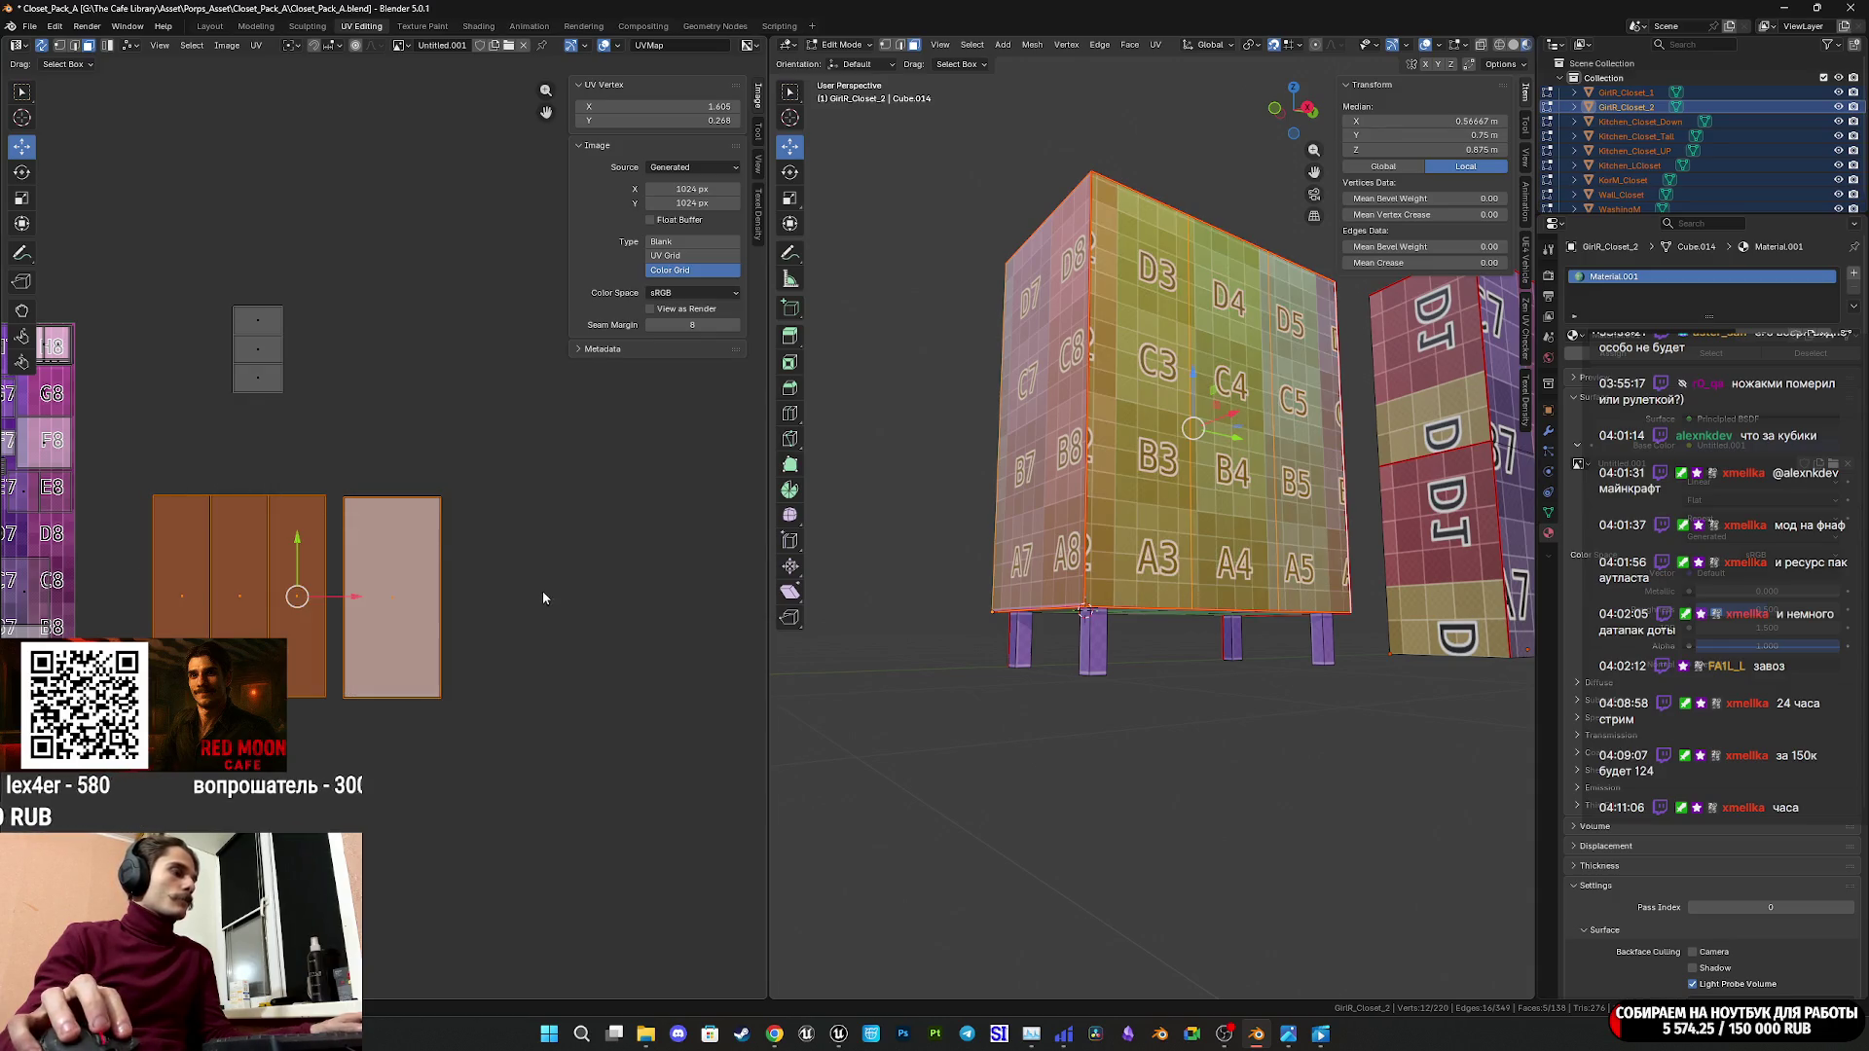
mouse_move(542, 613)
middle_mouse_down()
mouse_move(570, 517)
mouse_move(530, 509)
middle_mouse_up()
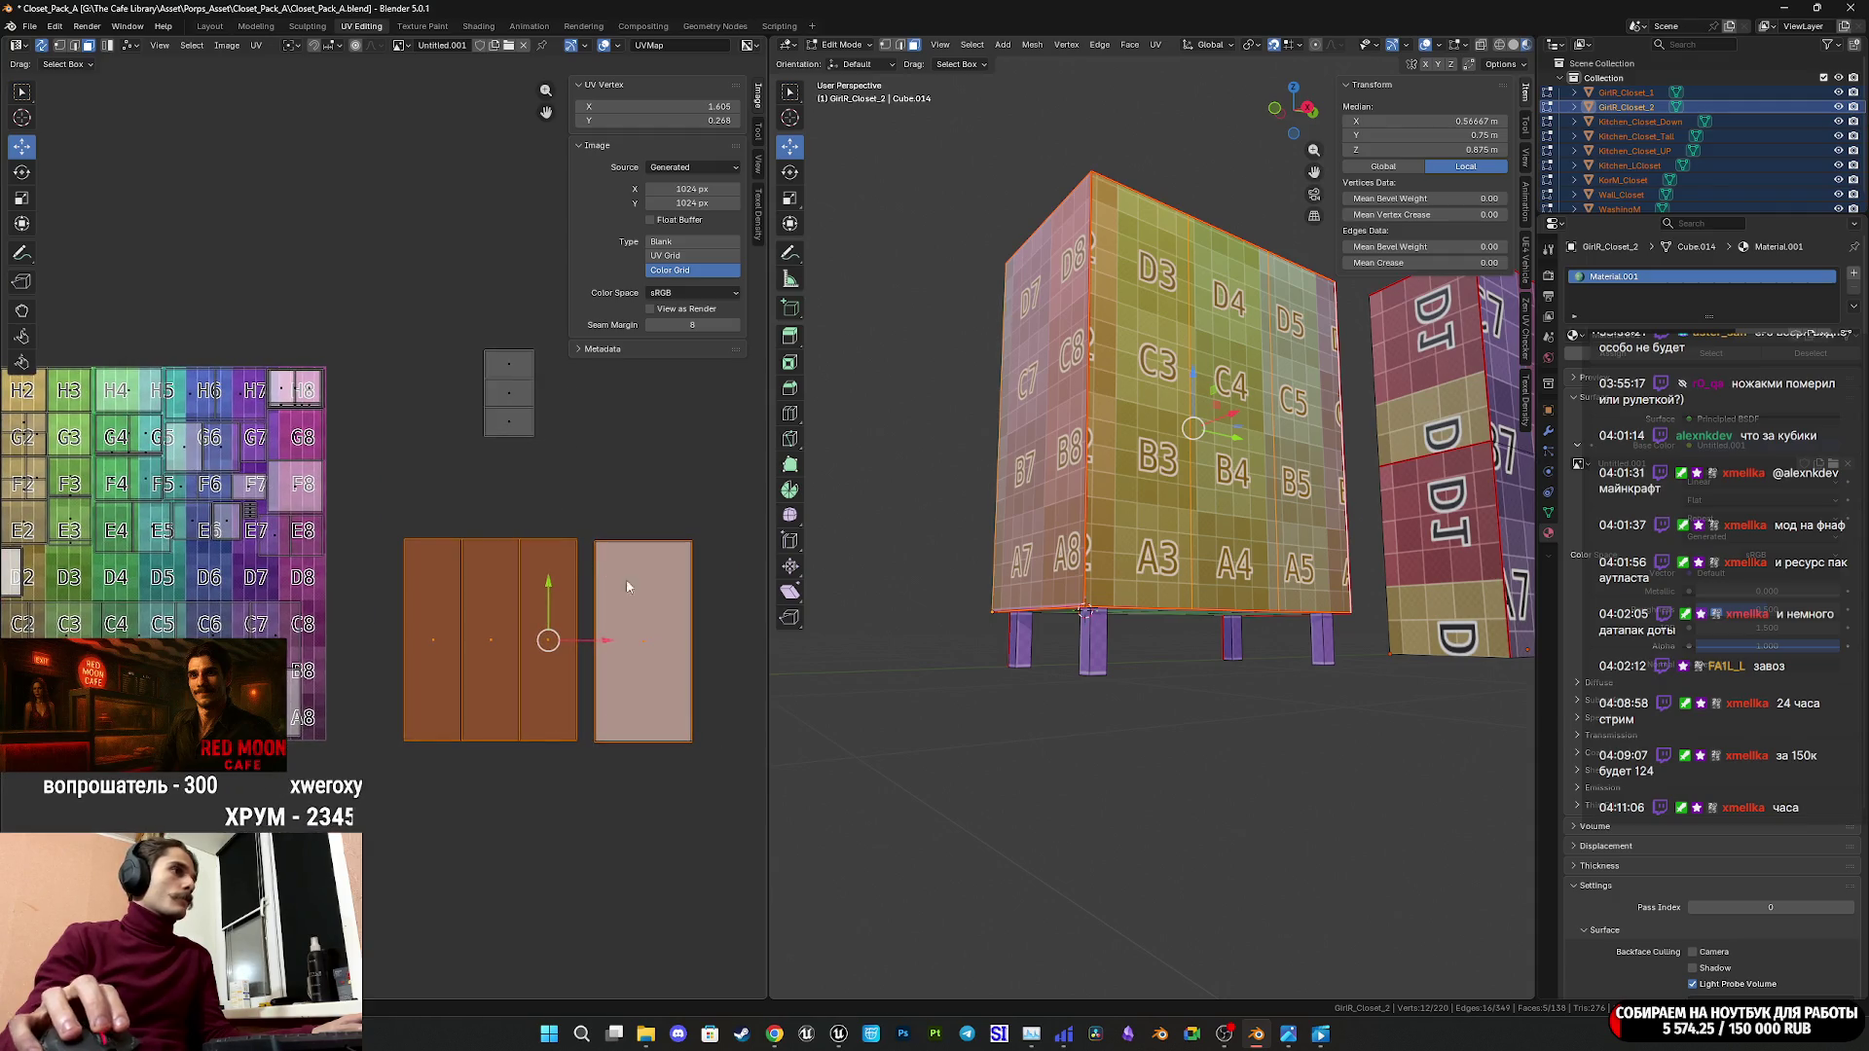
left_click_drag(590, 517, 460, 331)
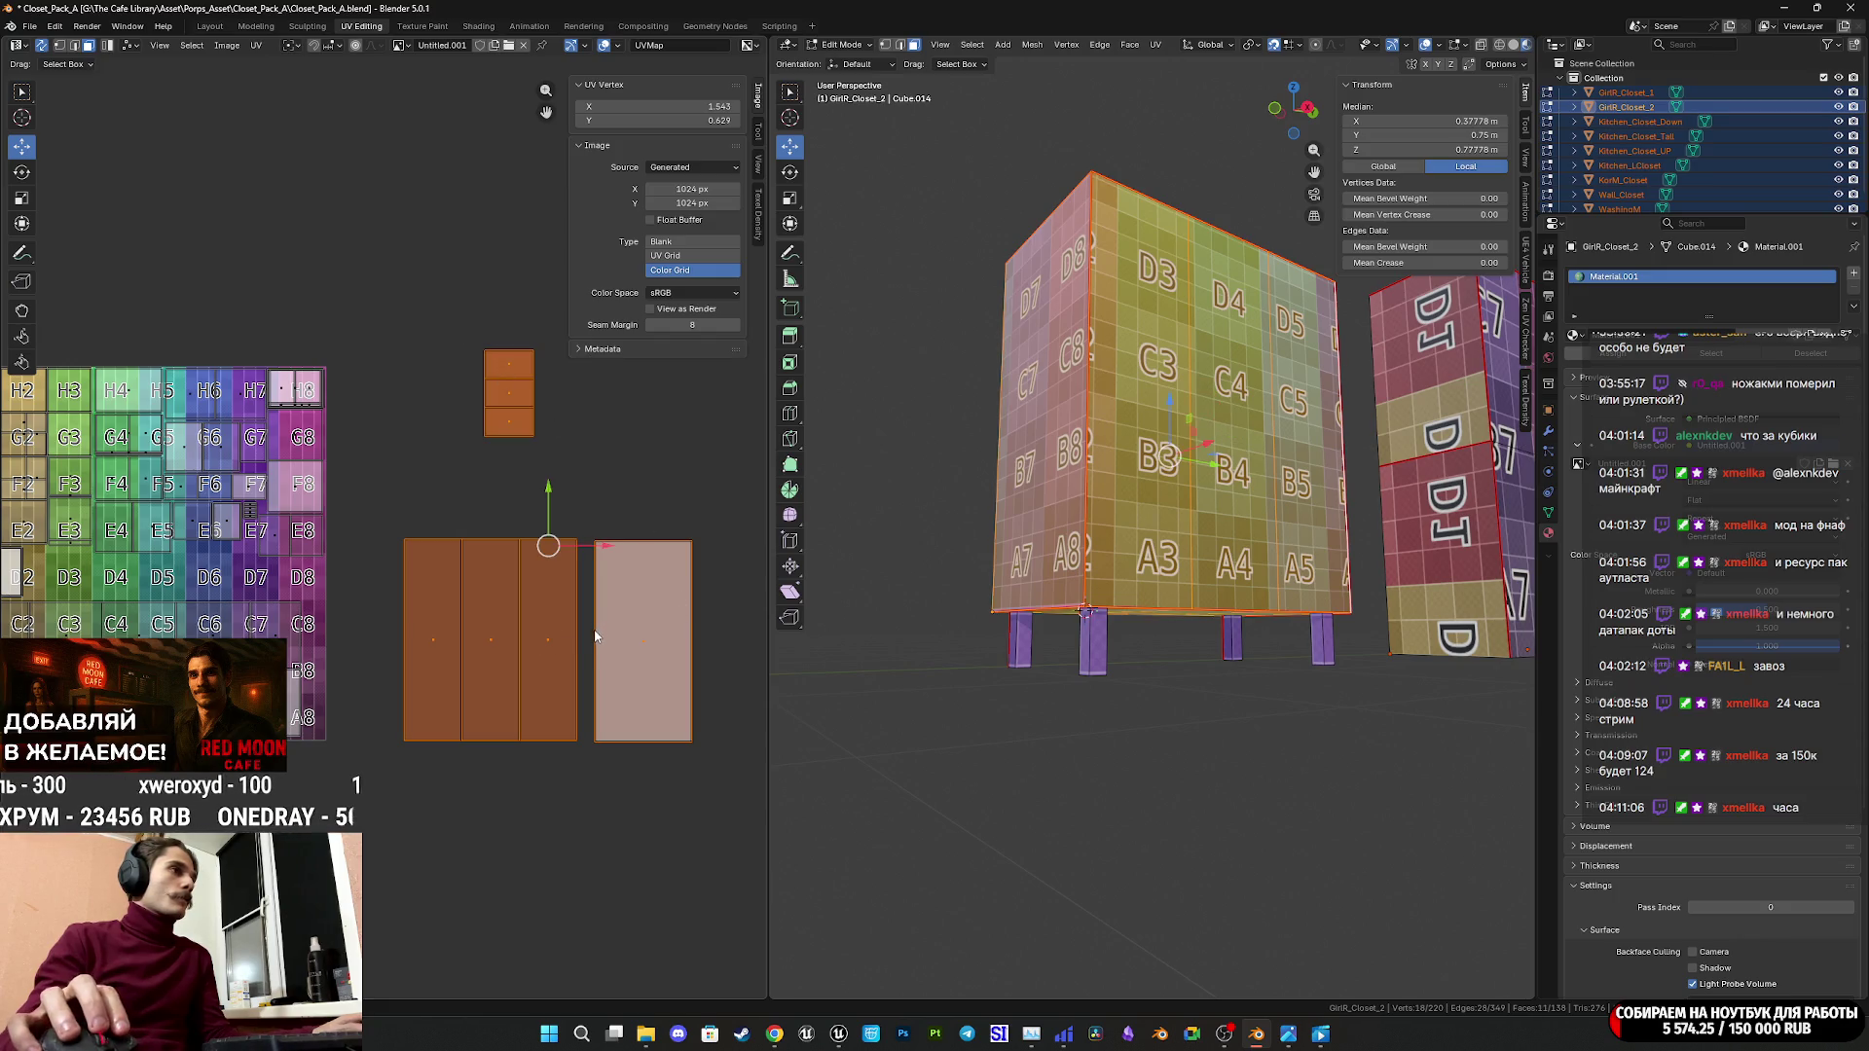
Shrink the panel islands, rotate them about 90° onto D6, and nudge them slightly.
key("s")
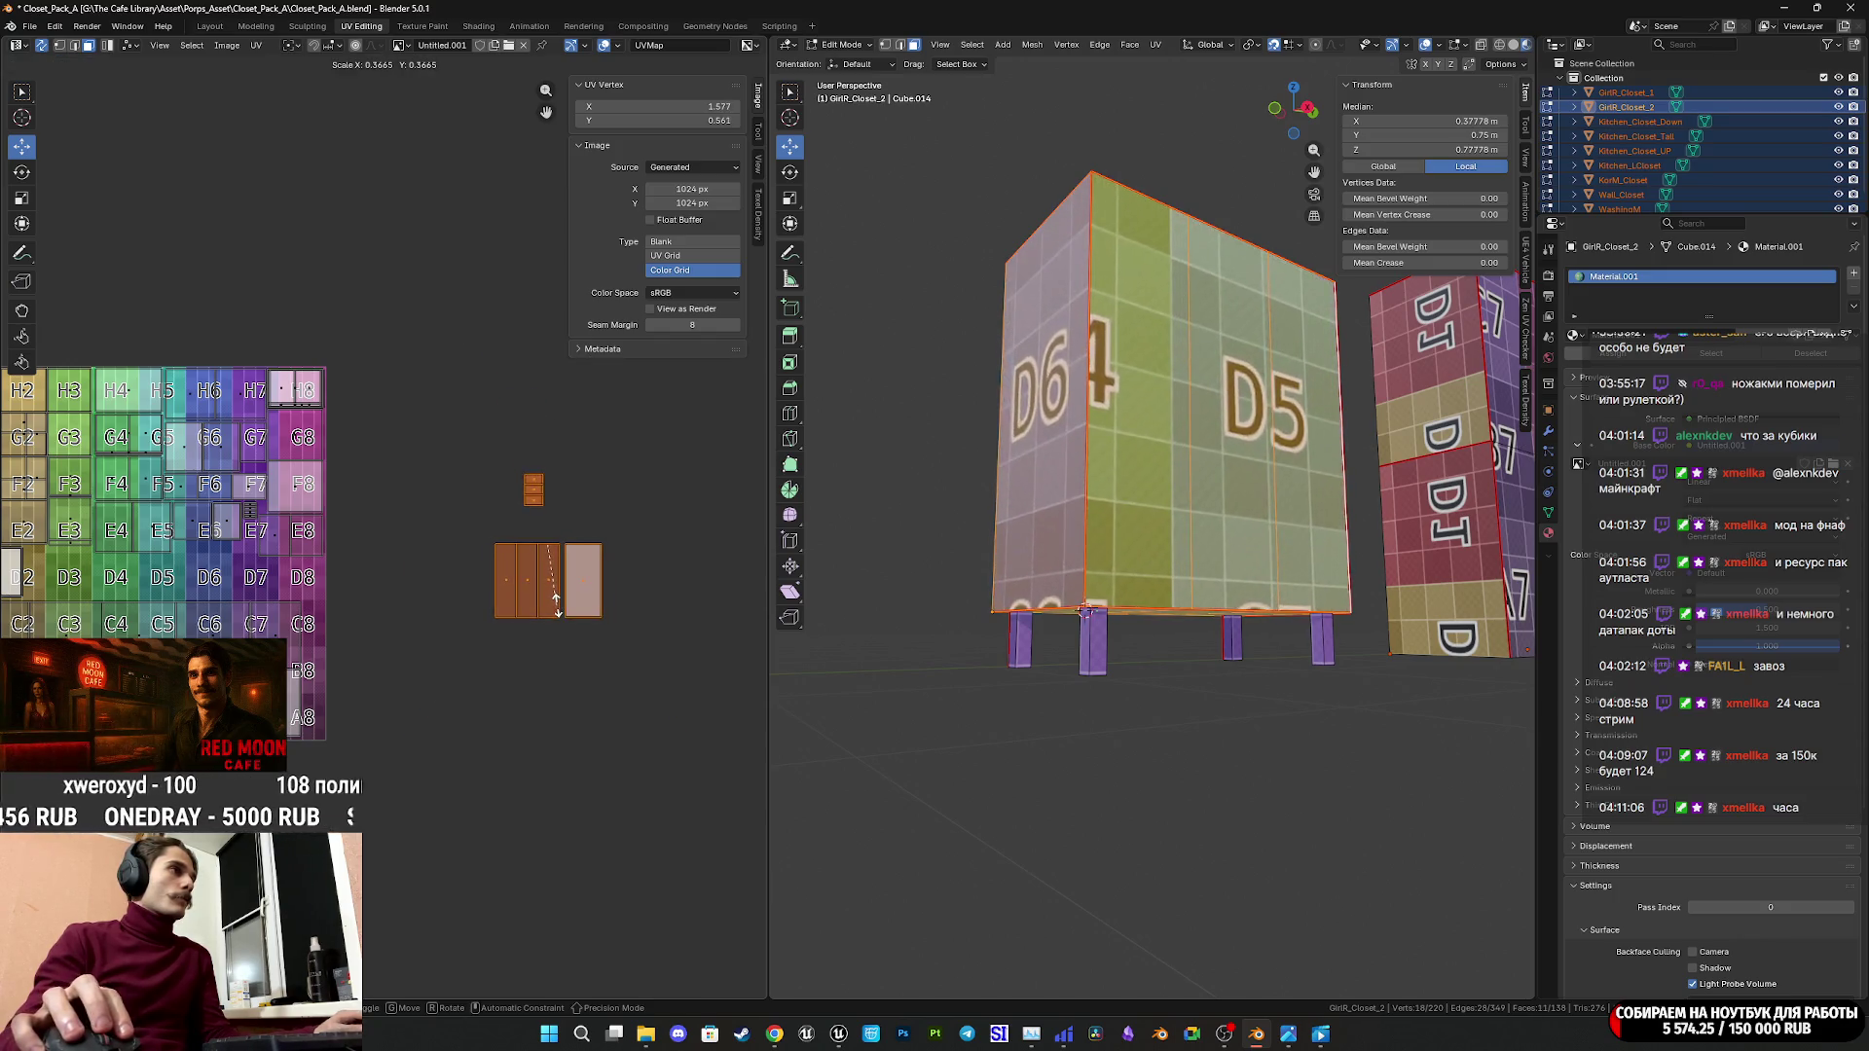
left_click(557, 596)
key("r")
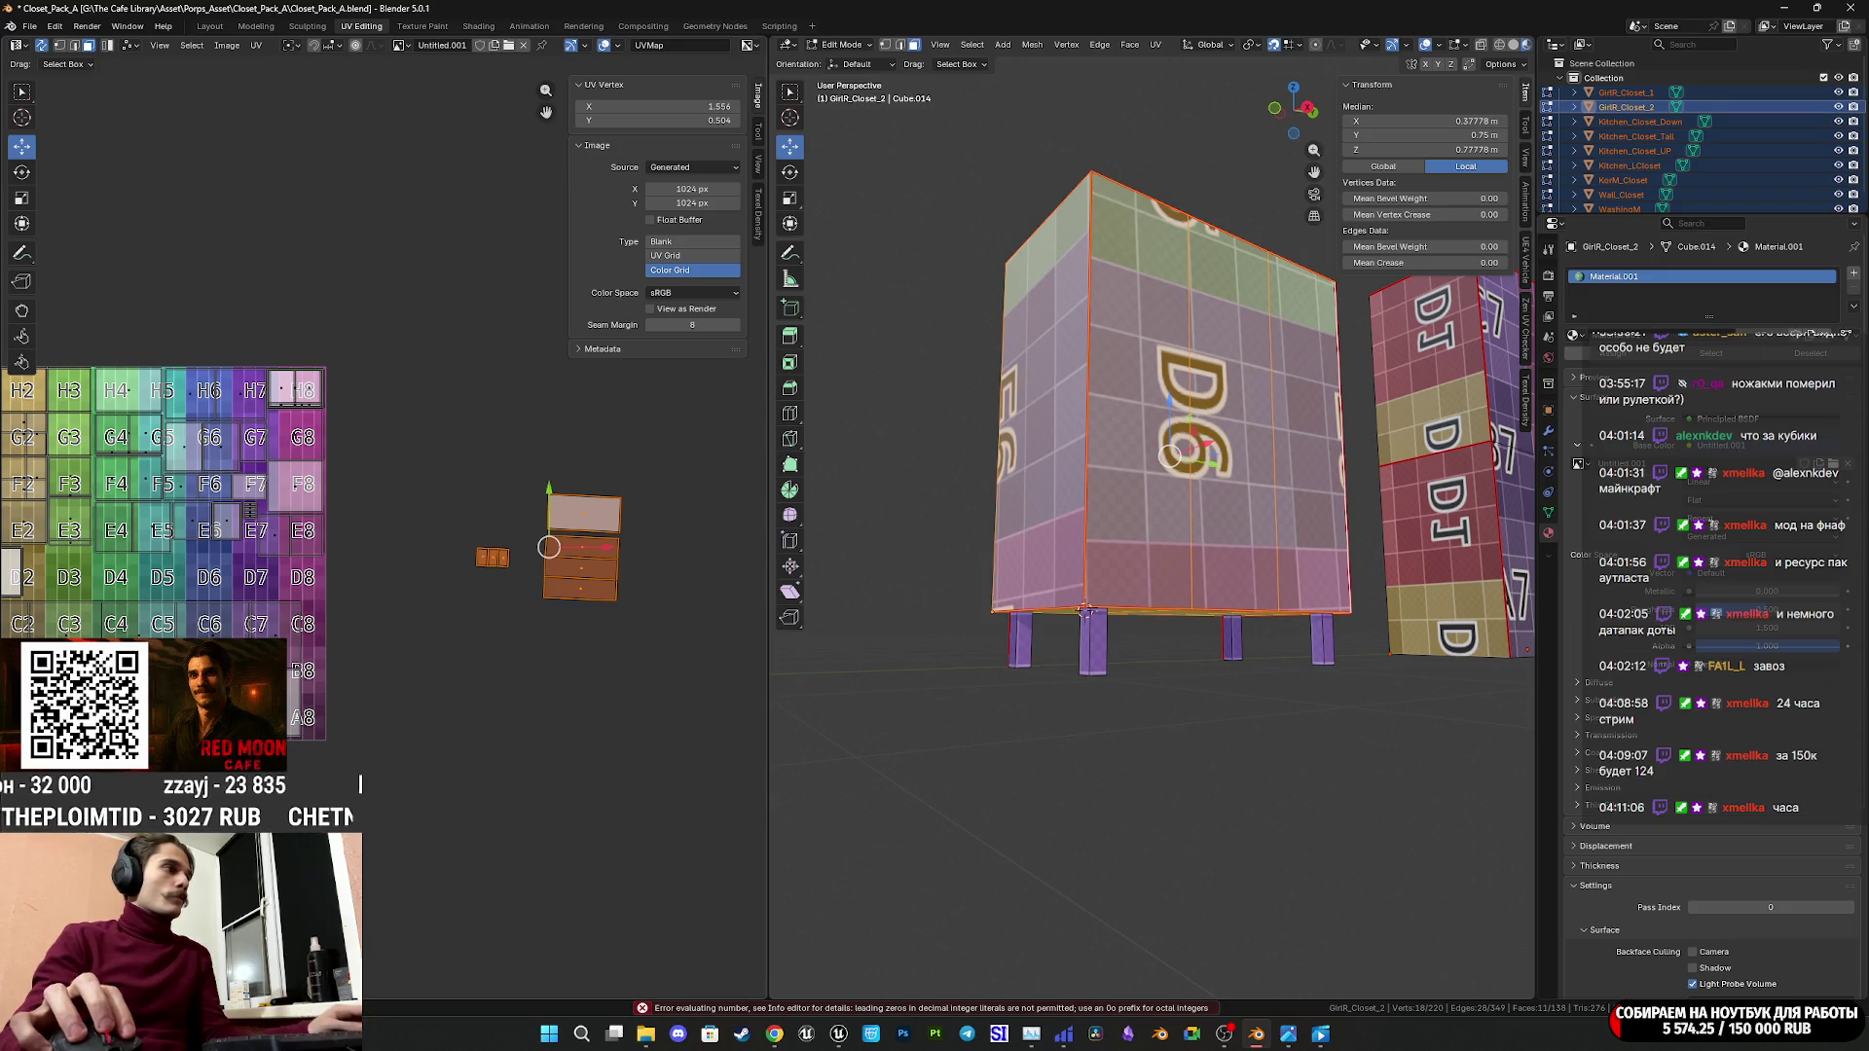
left_click_drag(549, 547, 548, 545)
mouse_move(808, 672)
middle_mouse_down()
mouse_move(924, 603)
mouse_move(824, 636)
mouse_move(1313, 156)
middle_mouse_up()
Switch to Right Ortho view and shift the selected islands left across the grid.
left_click(1292, 116)
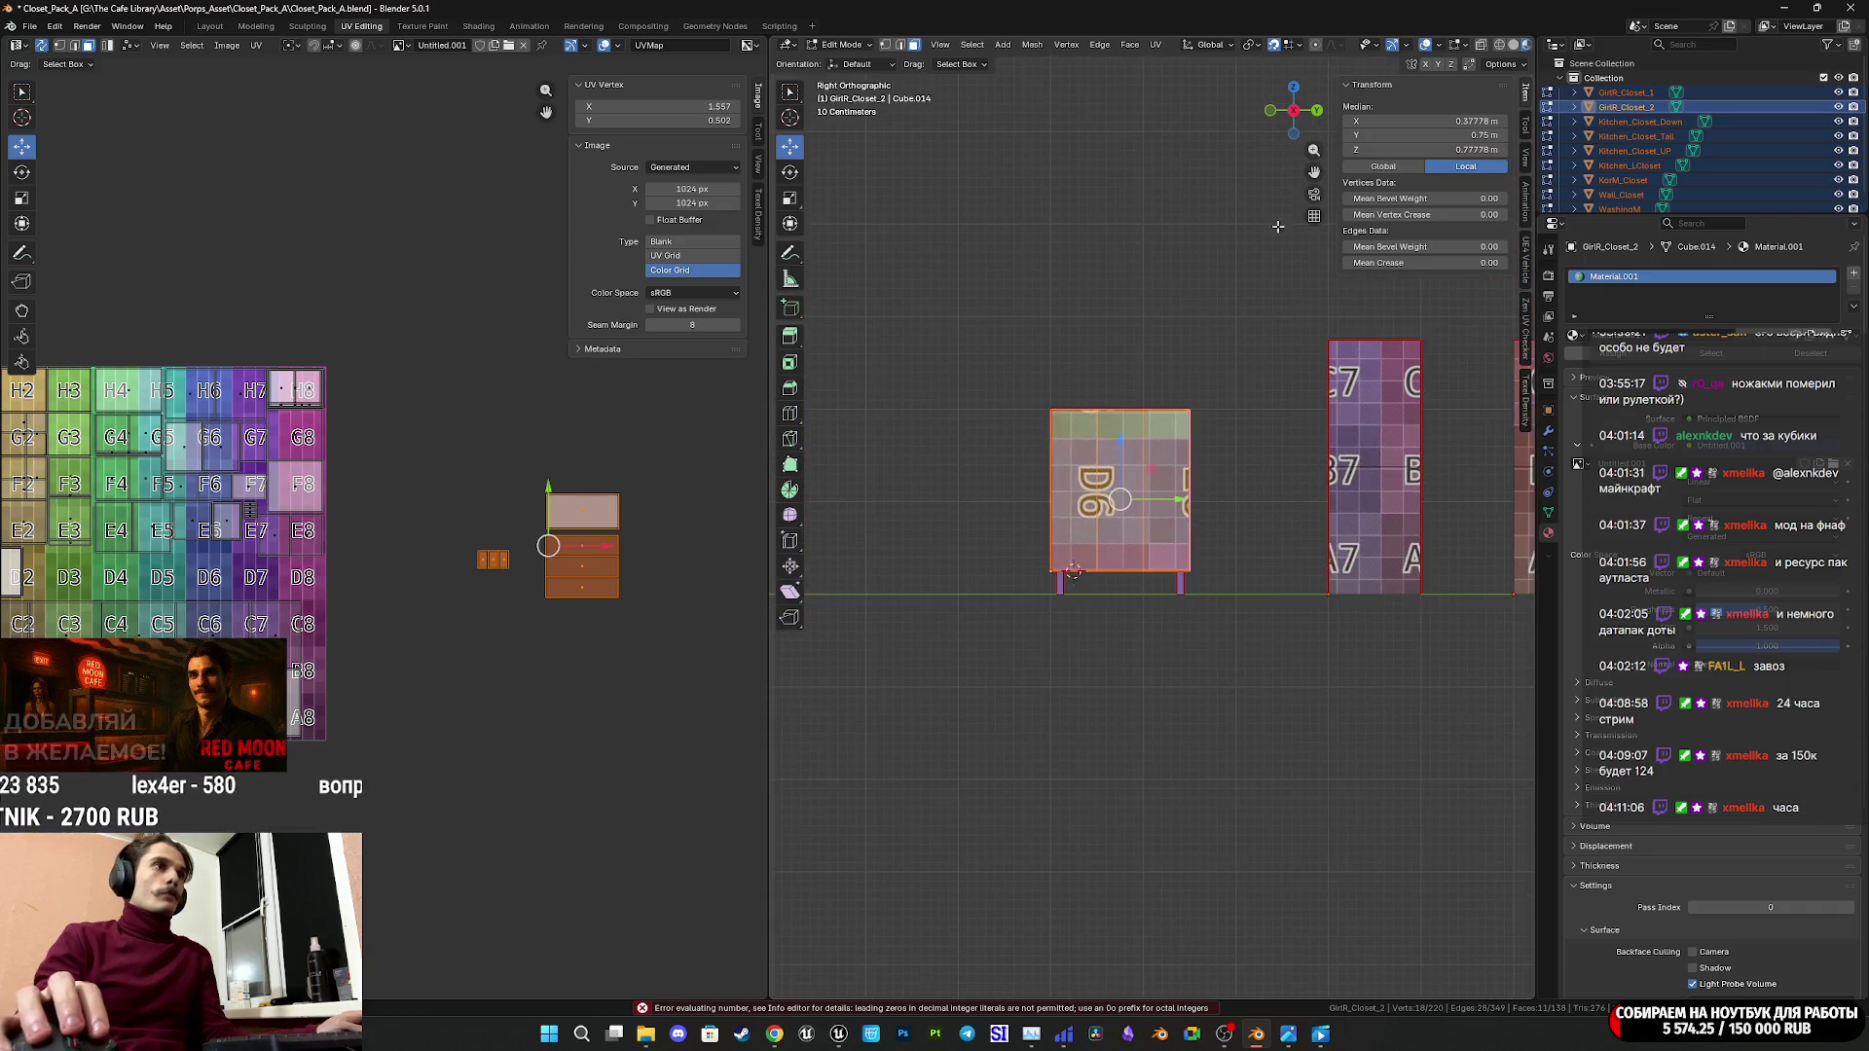
scroll(1005, 618, "up", 5)
mouse_move(1006, 619)
middle_mouse_down("shift")
mouse_move(960, 639)
mouse_move(1181, 655)
mouse_move(1071, 650)
middle_mouse_up("shift")
middle_click_drag(523, 617, 575, 607)
key("g")
left_click(405, 611)
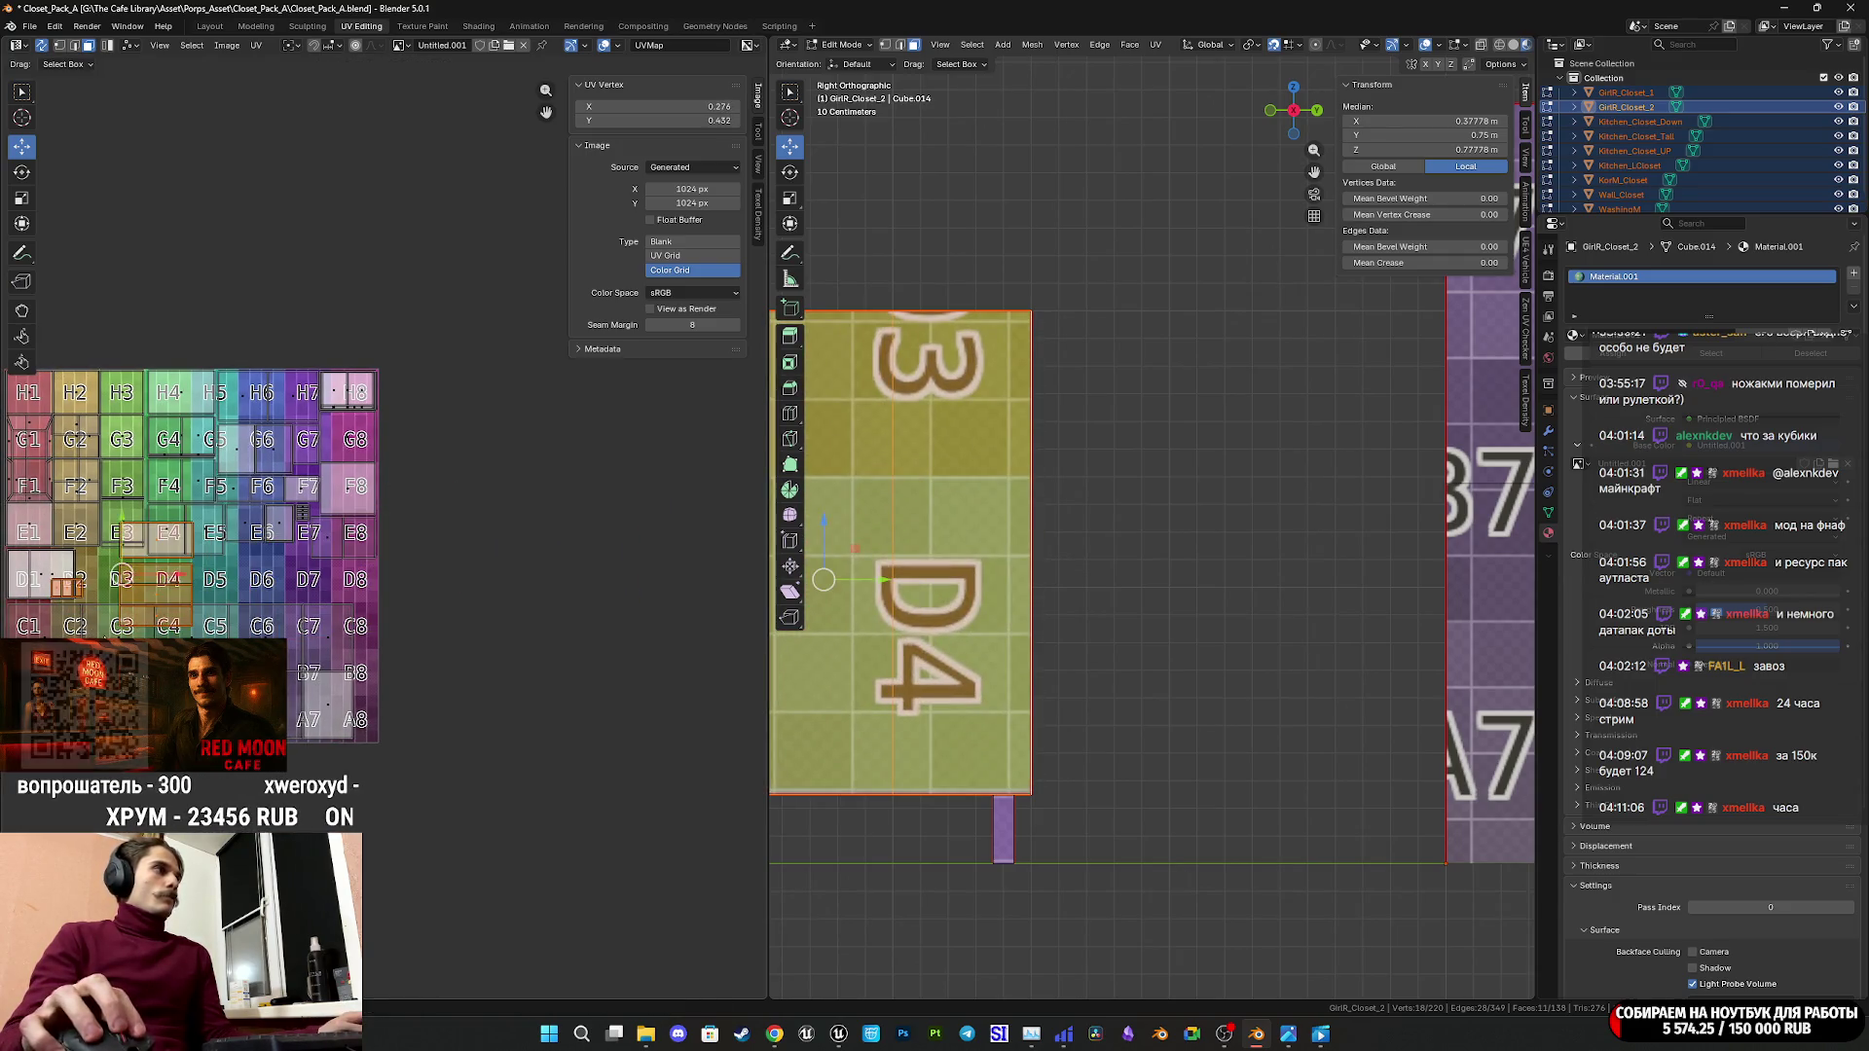
Move the islands onto C4 and C5, enlarge them slightly, and nudge into place.
key("KP_Decimal")
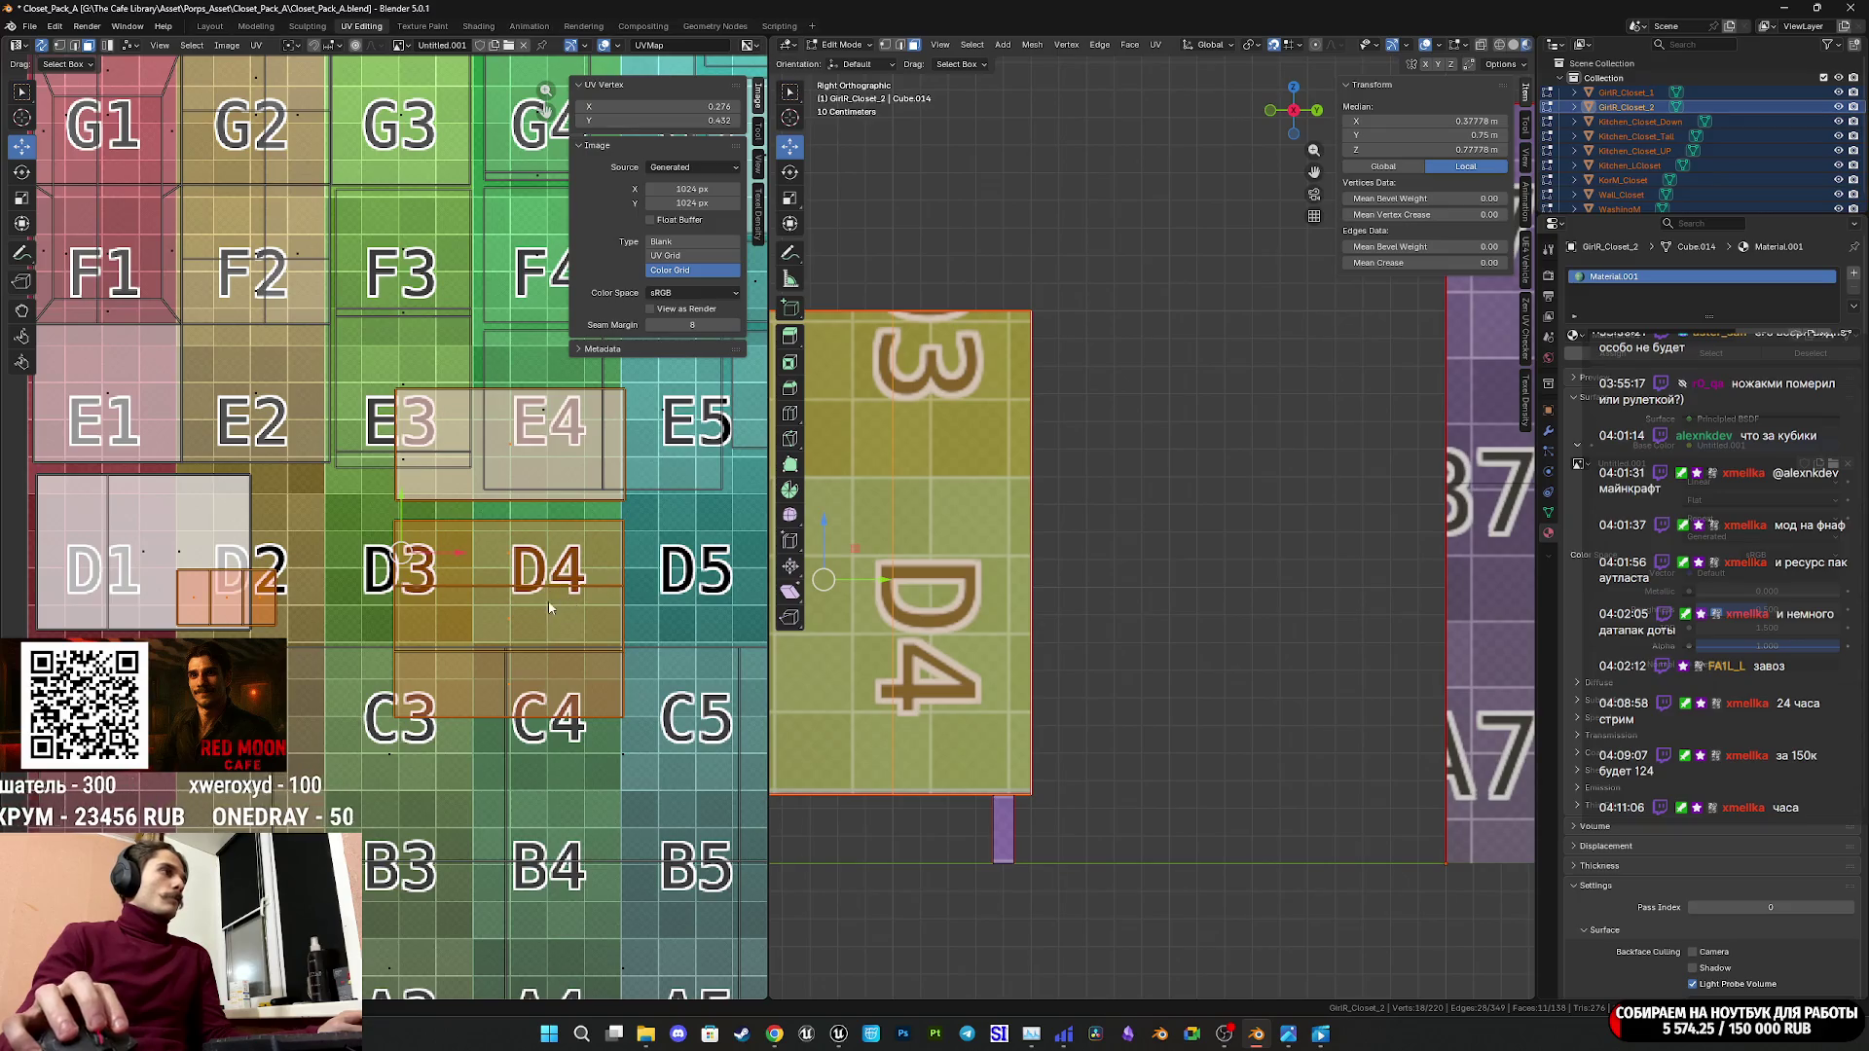
scroll(550, 608, "down", 4)
key("g")
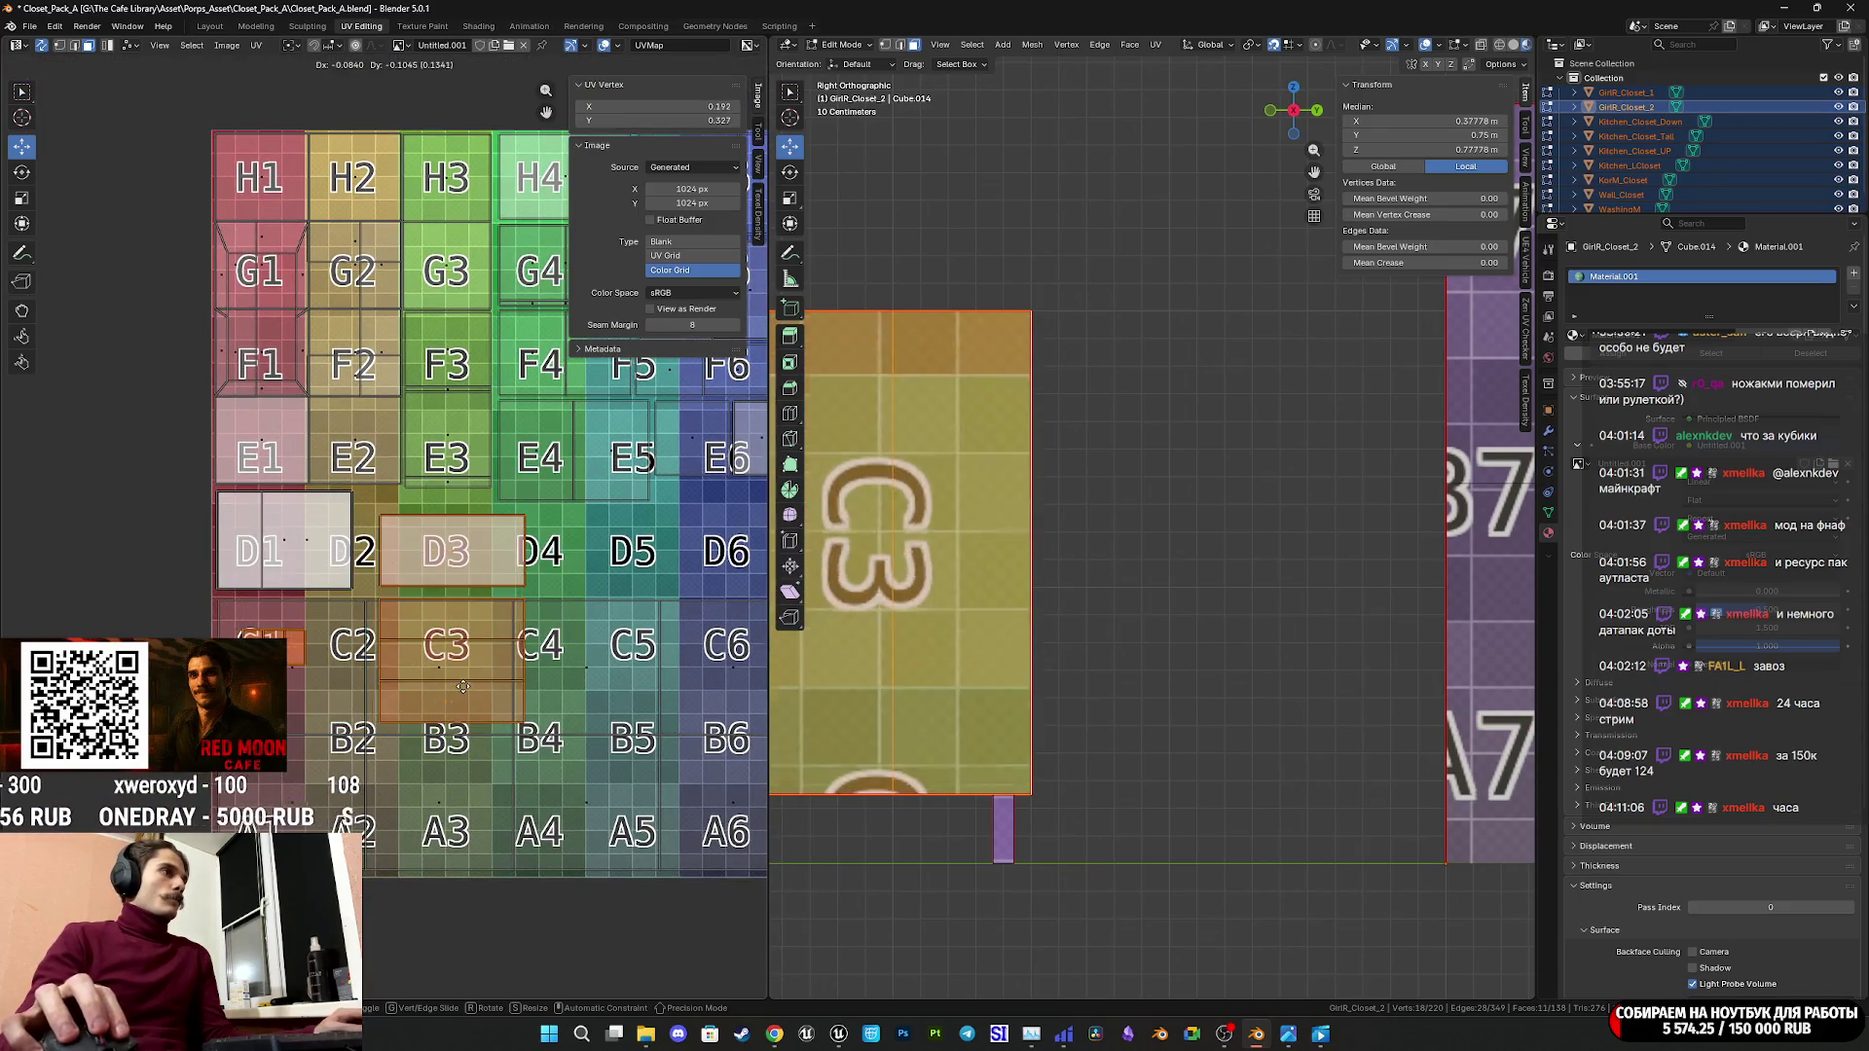
middle_click_drag(582, 693, 310, 675)
key("s")
left_click(661, 717)
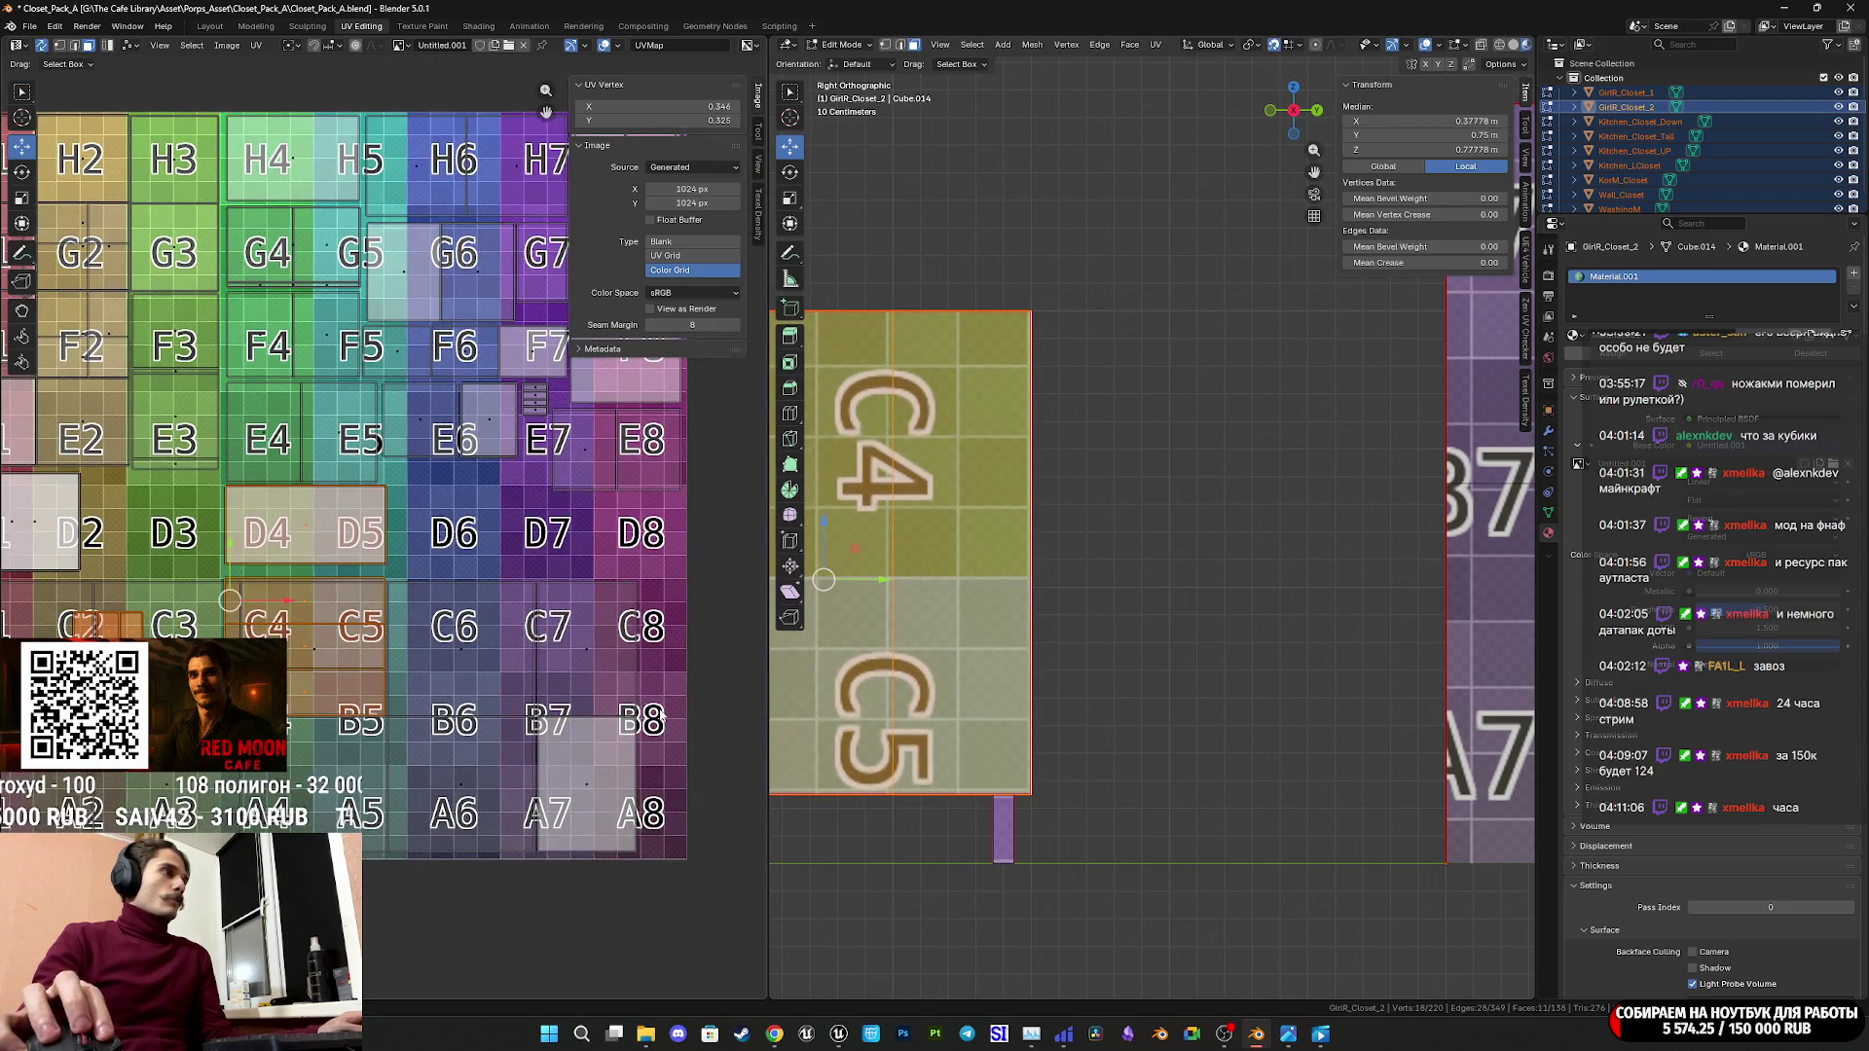
key("g")
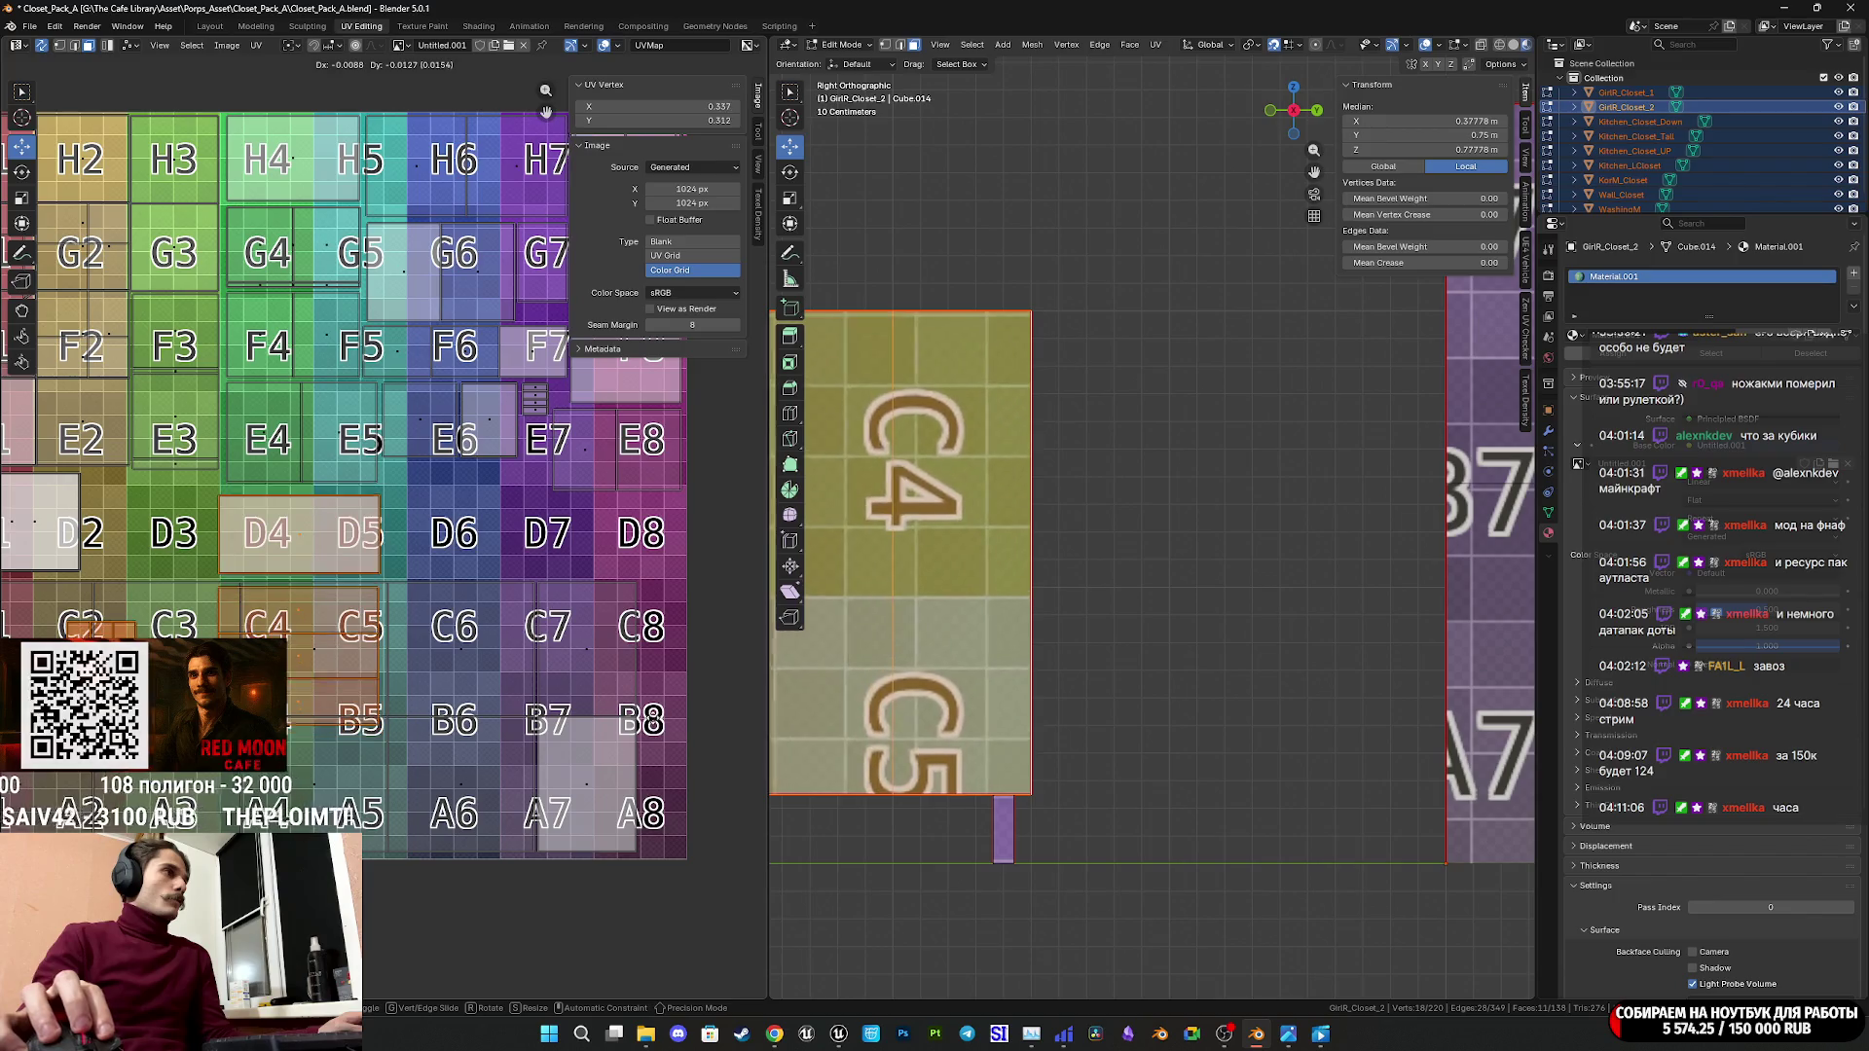
left_click(657, 721)
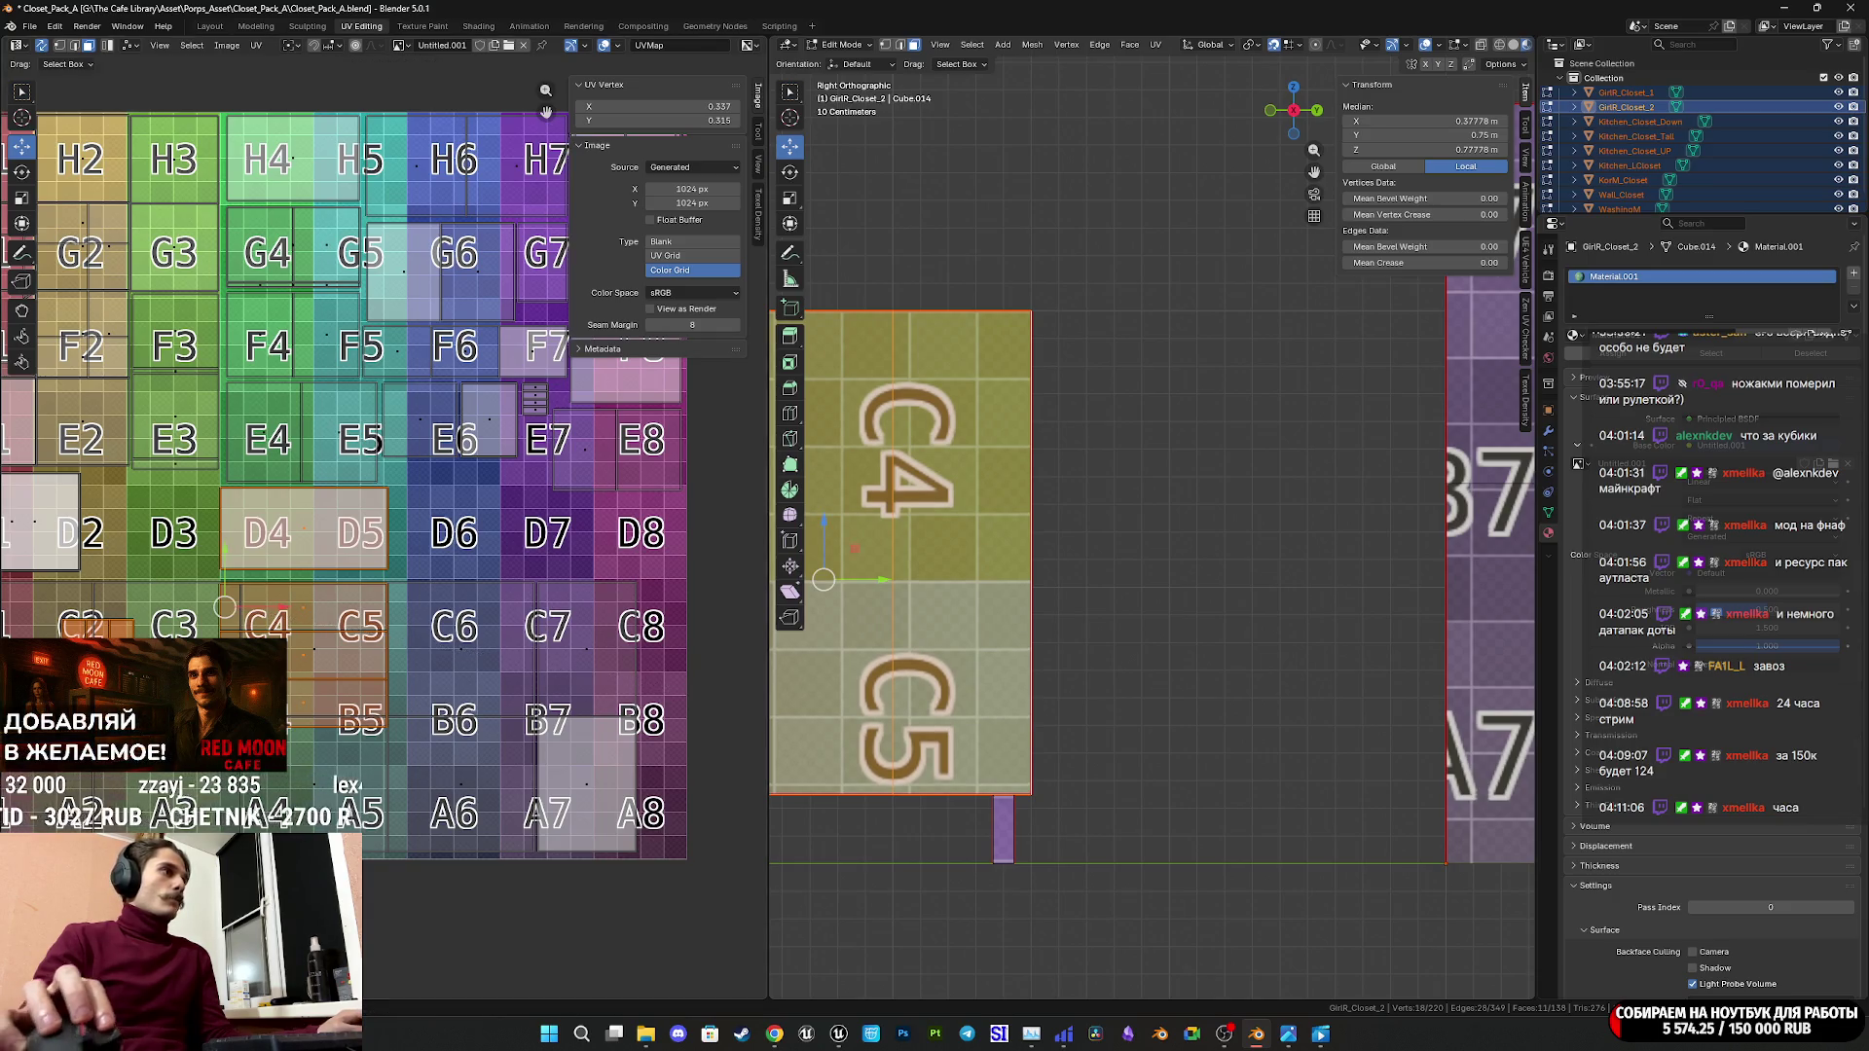
scroll(225, 608, "down", 2)
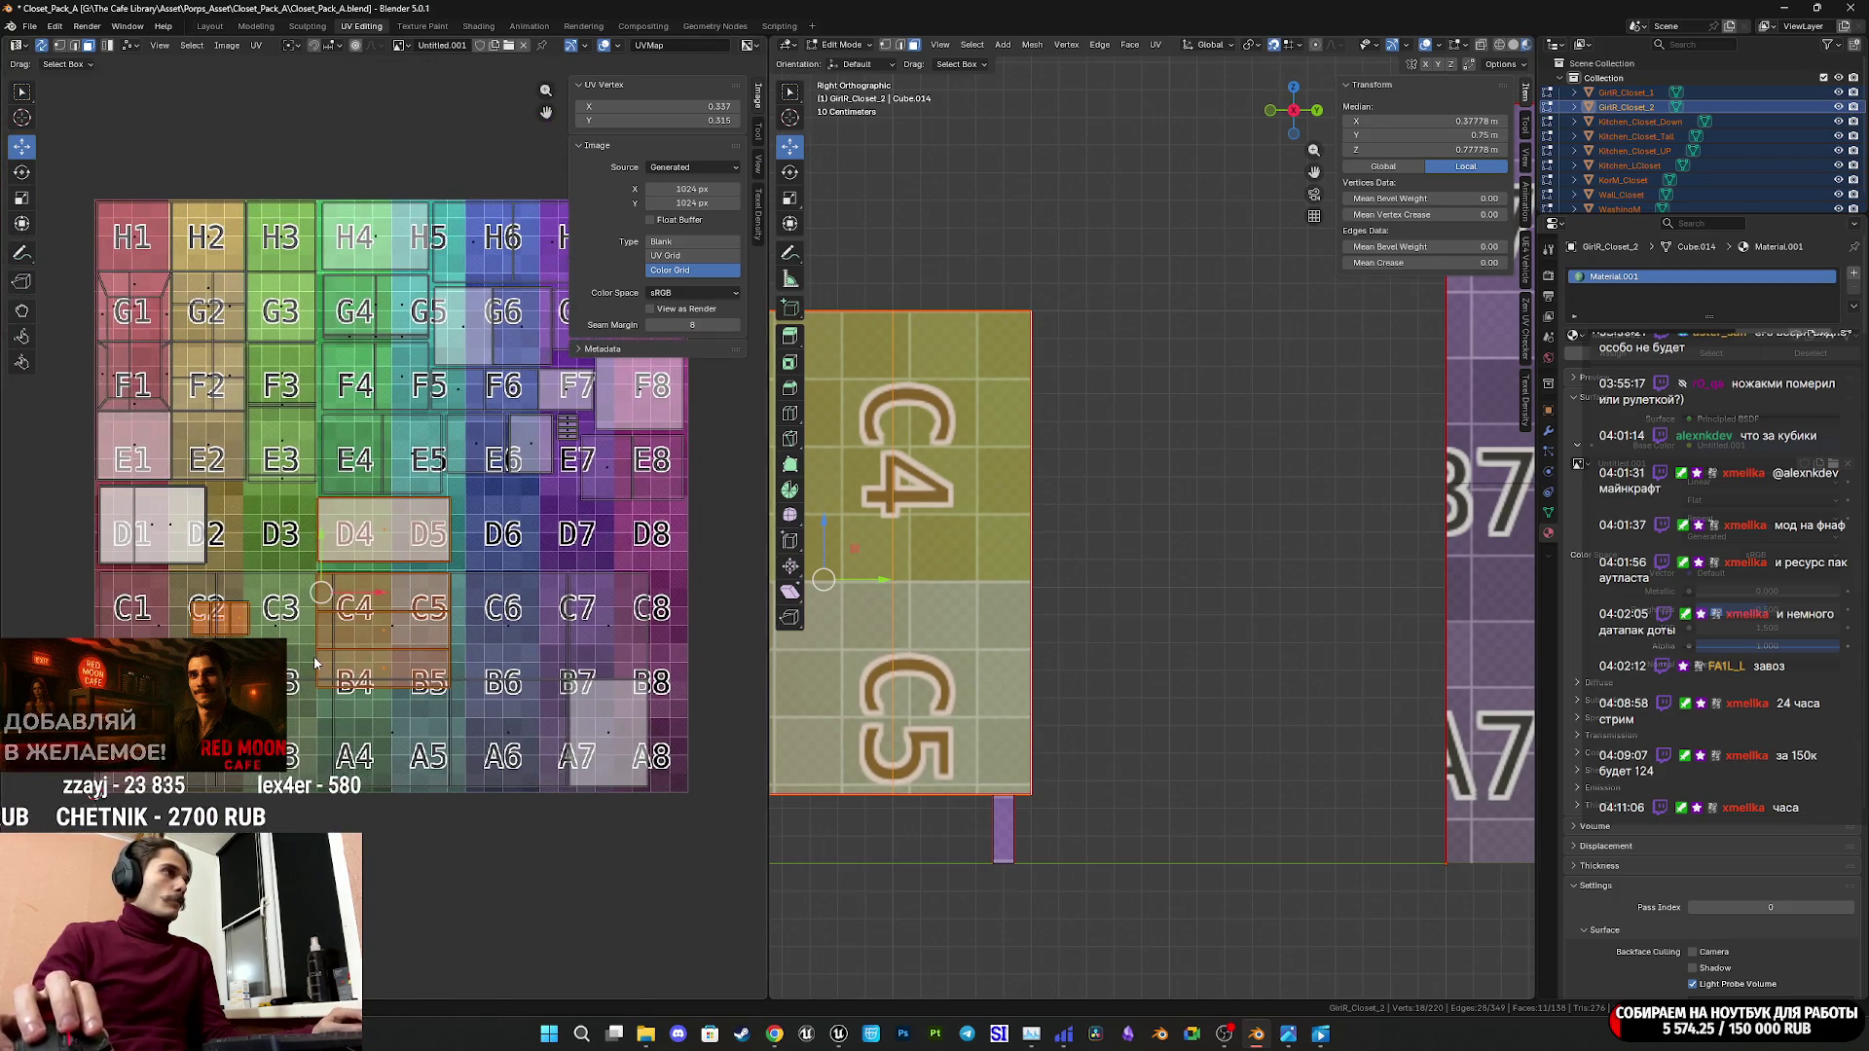
Park the side islands left of the grid, then undo and move the remaining small island.
key("g")
left_click(650, 701)
scroll(656, 670, "up", 3)
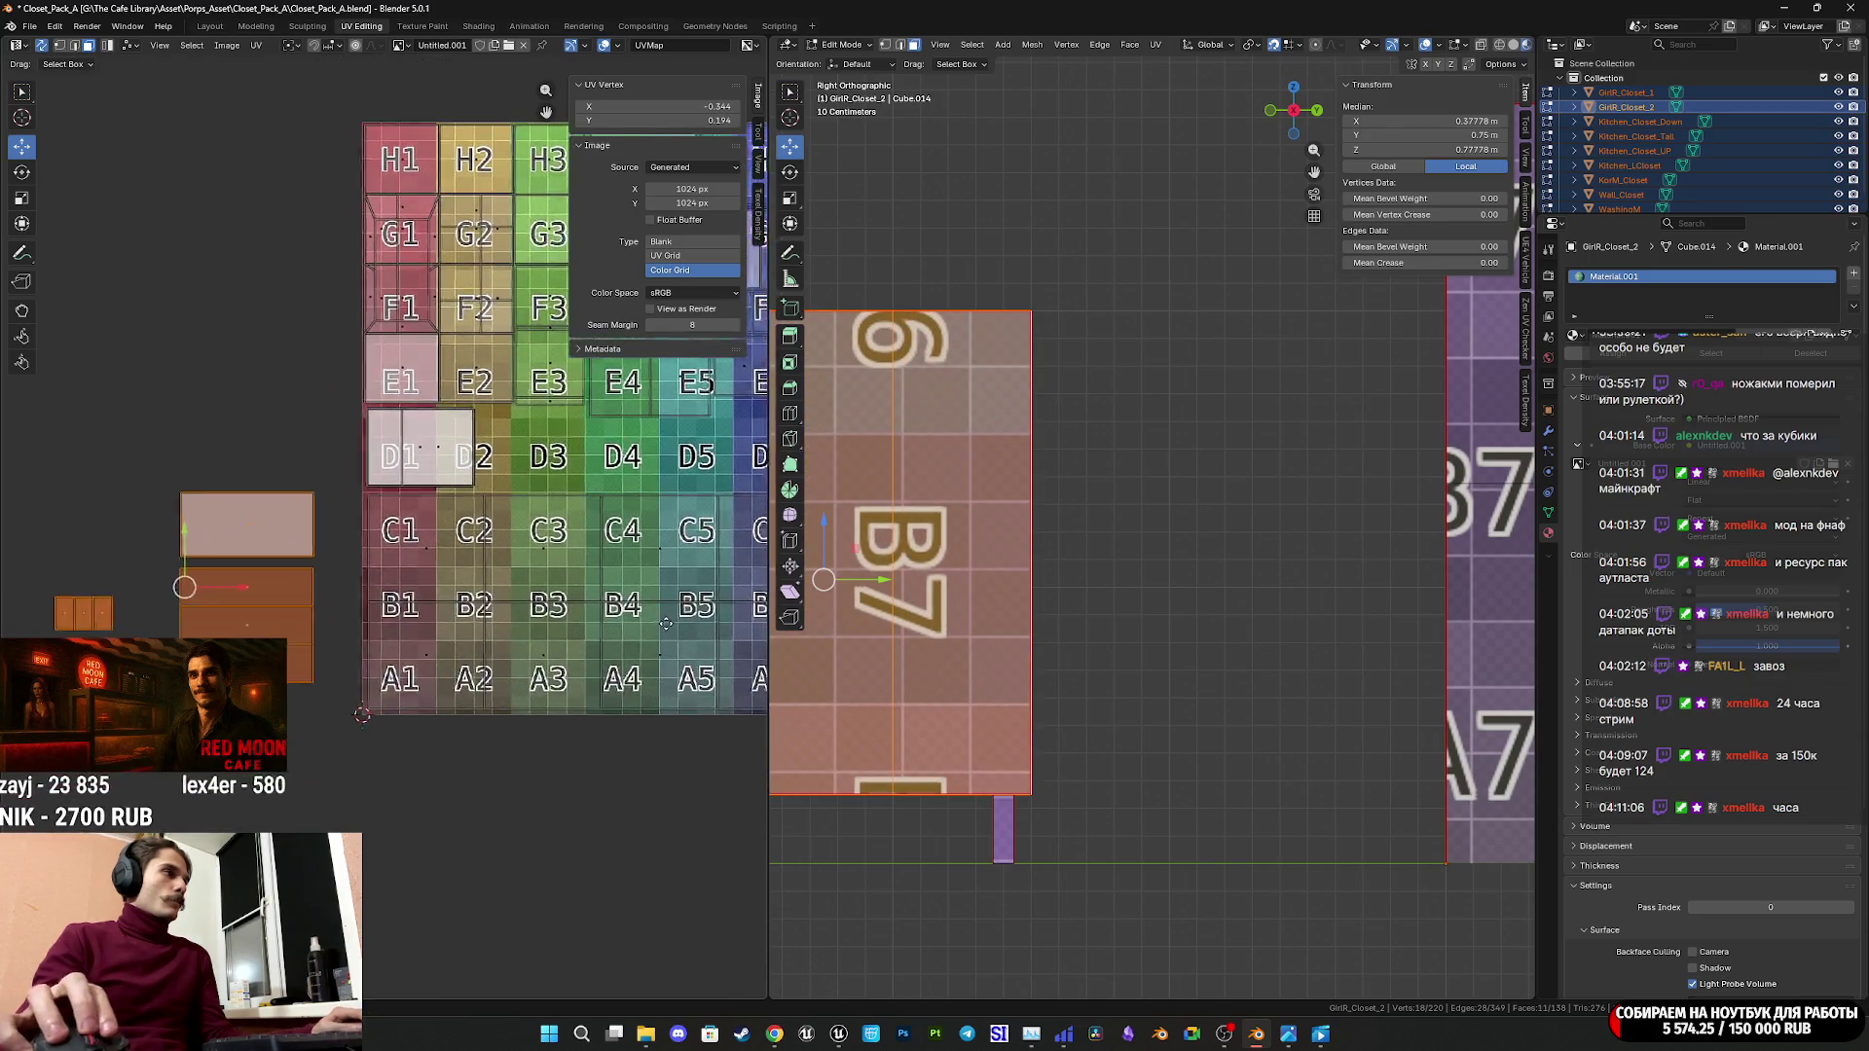
key("ctrl+z")
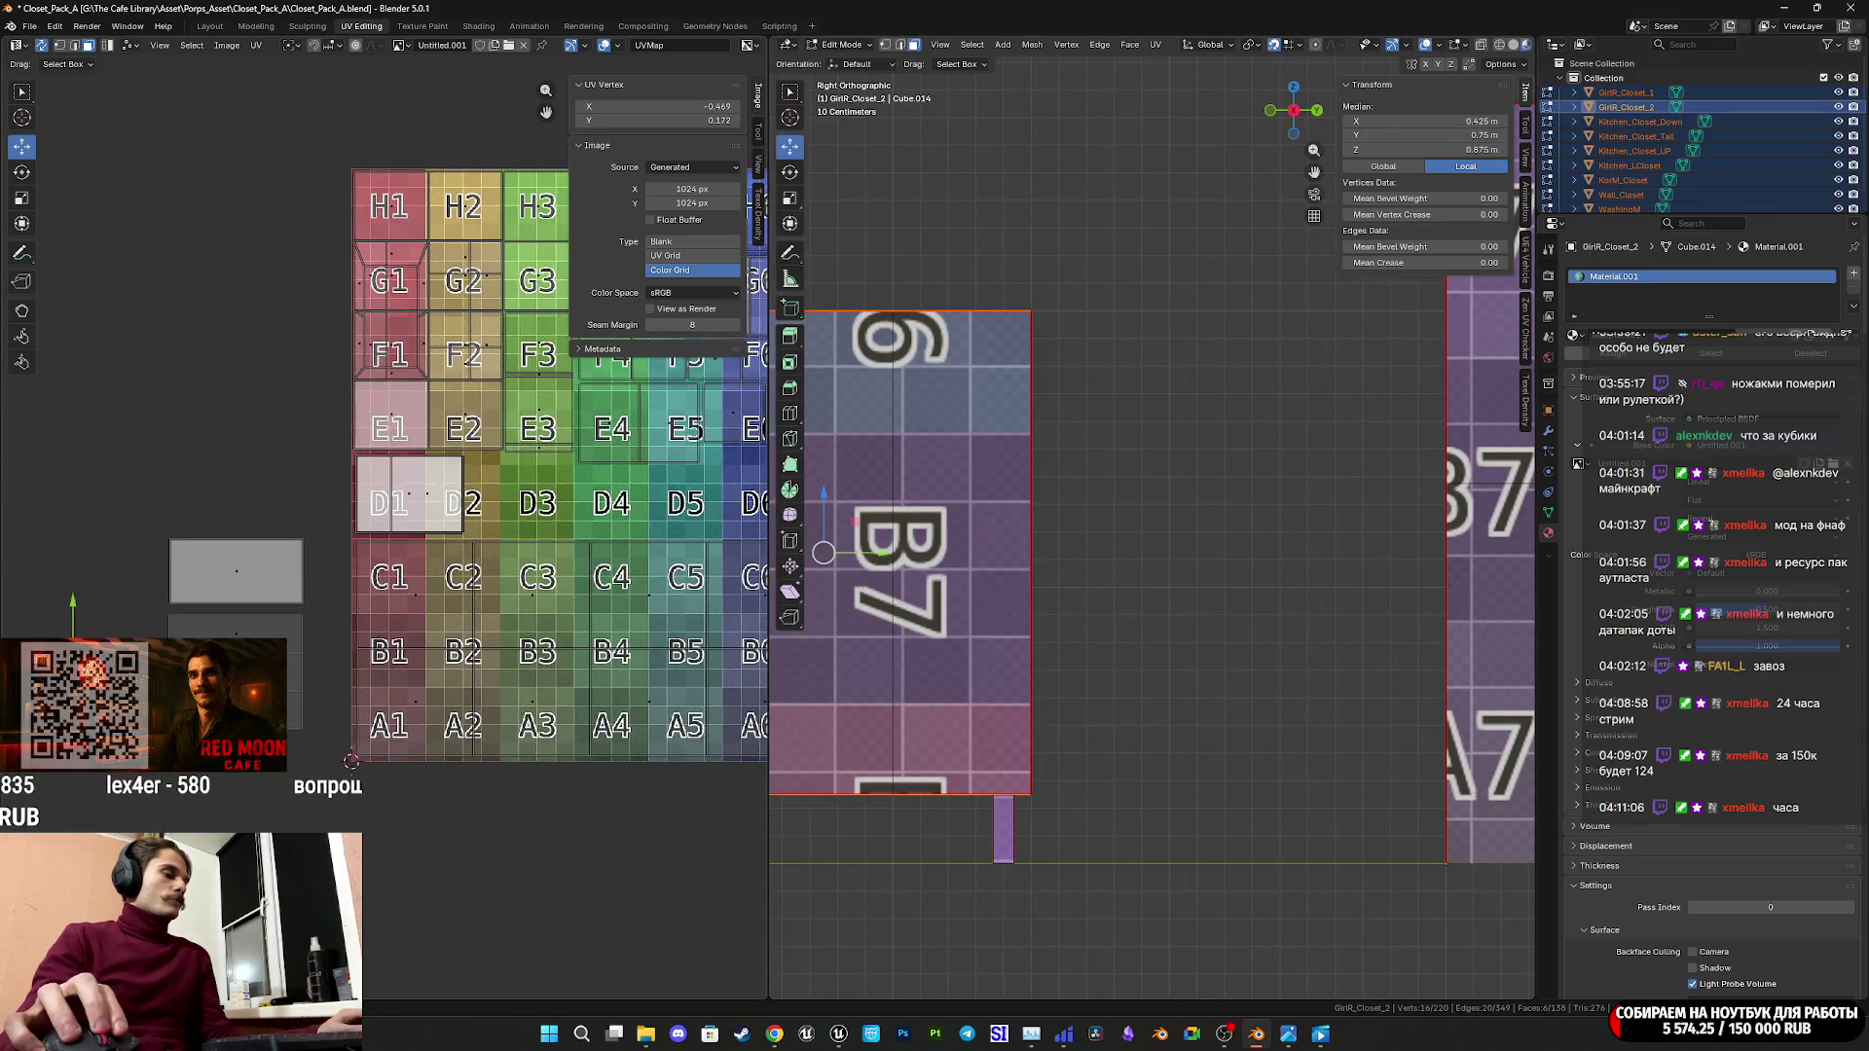
key("g")
left_click(724, 516)
middle_click_drag(724, 515, 331, 550)
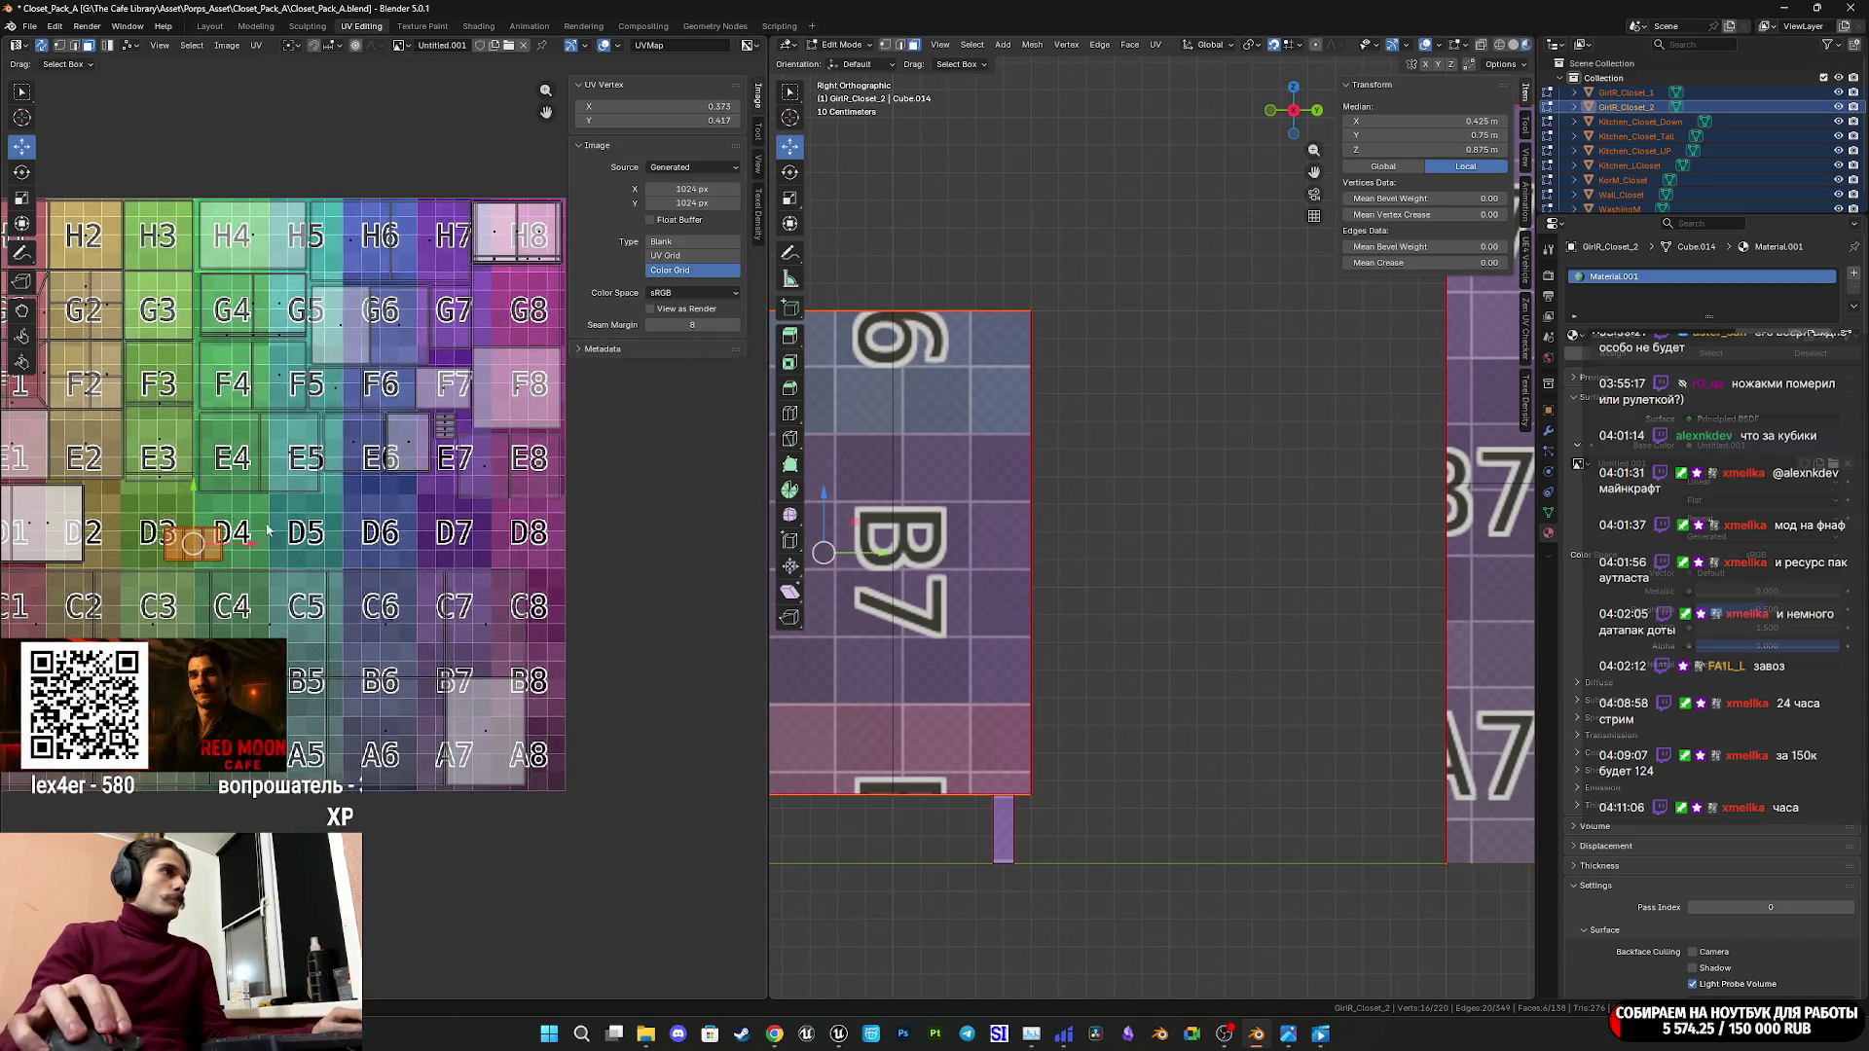
scroll(292, 554, "up", 2)
Rotate the small orange island and settle it onto the bottom-right A8 cell.
key("g")
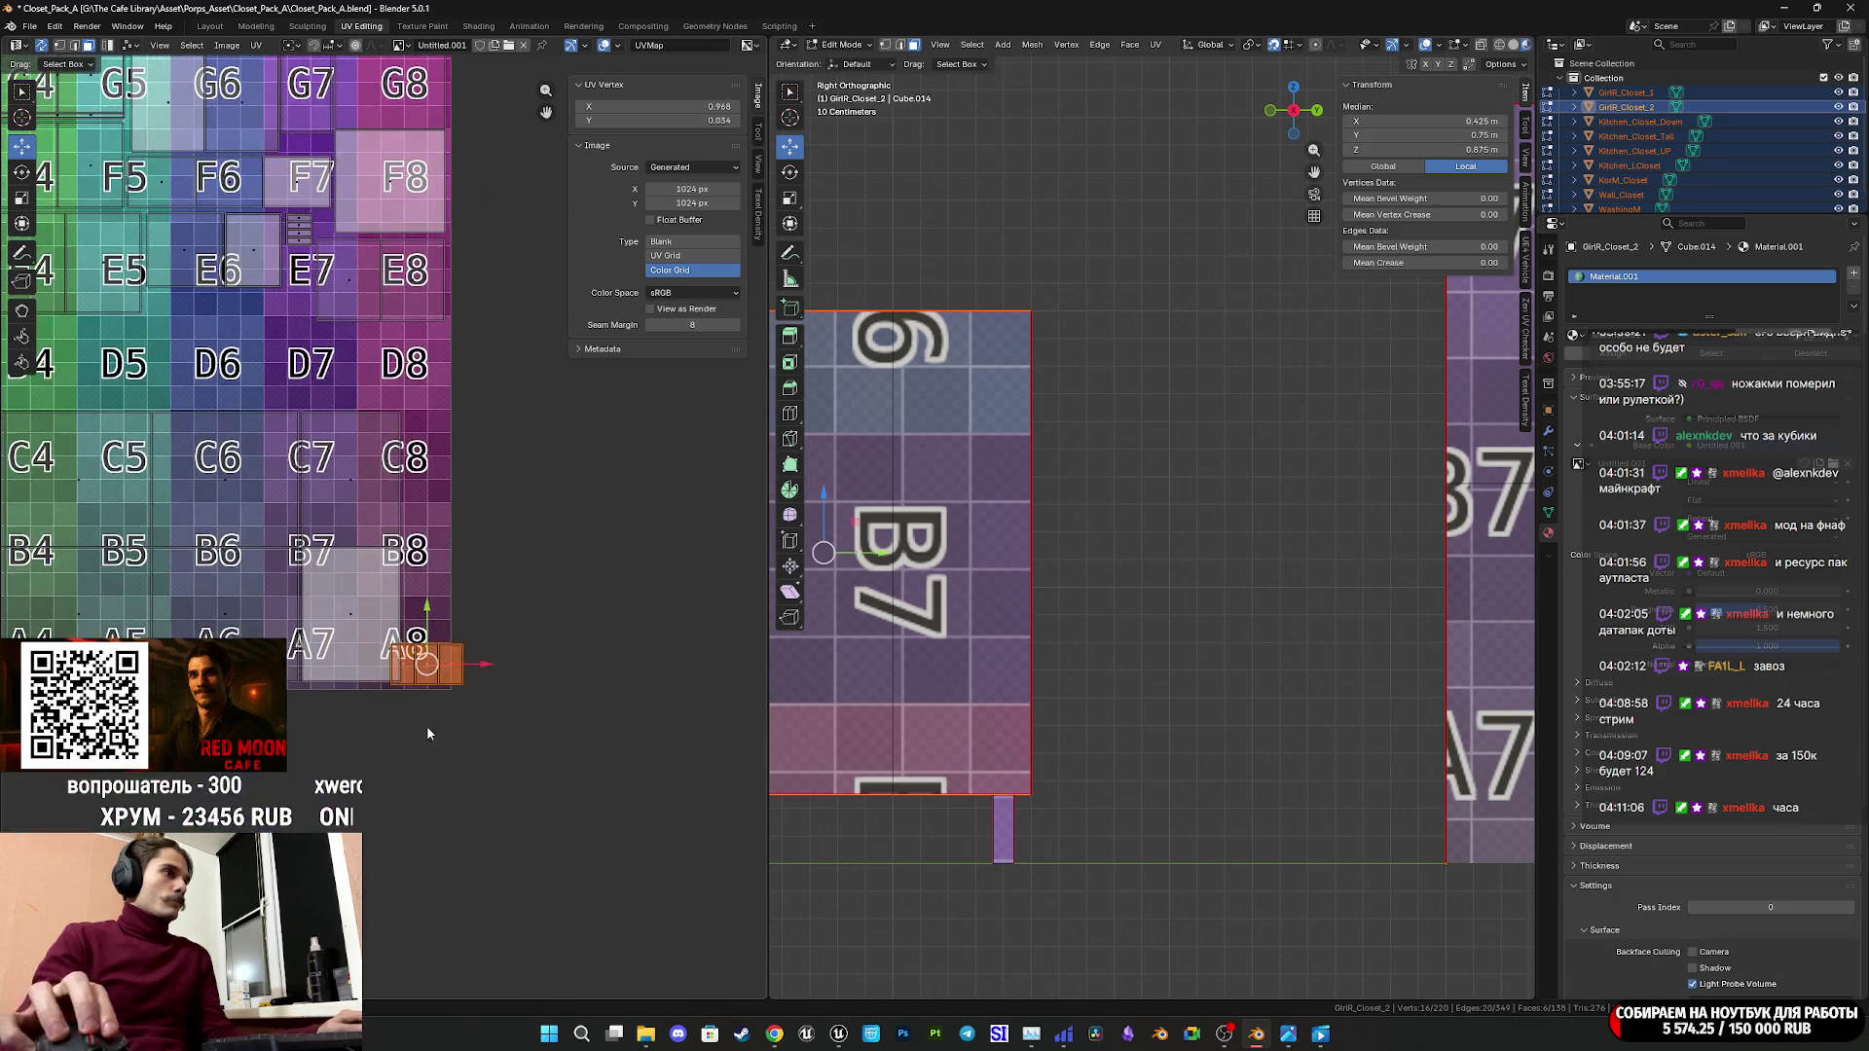
key("r")
left_click(737, 654)
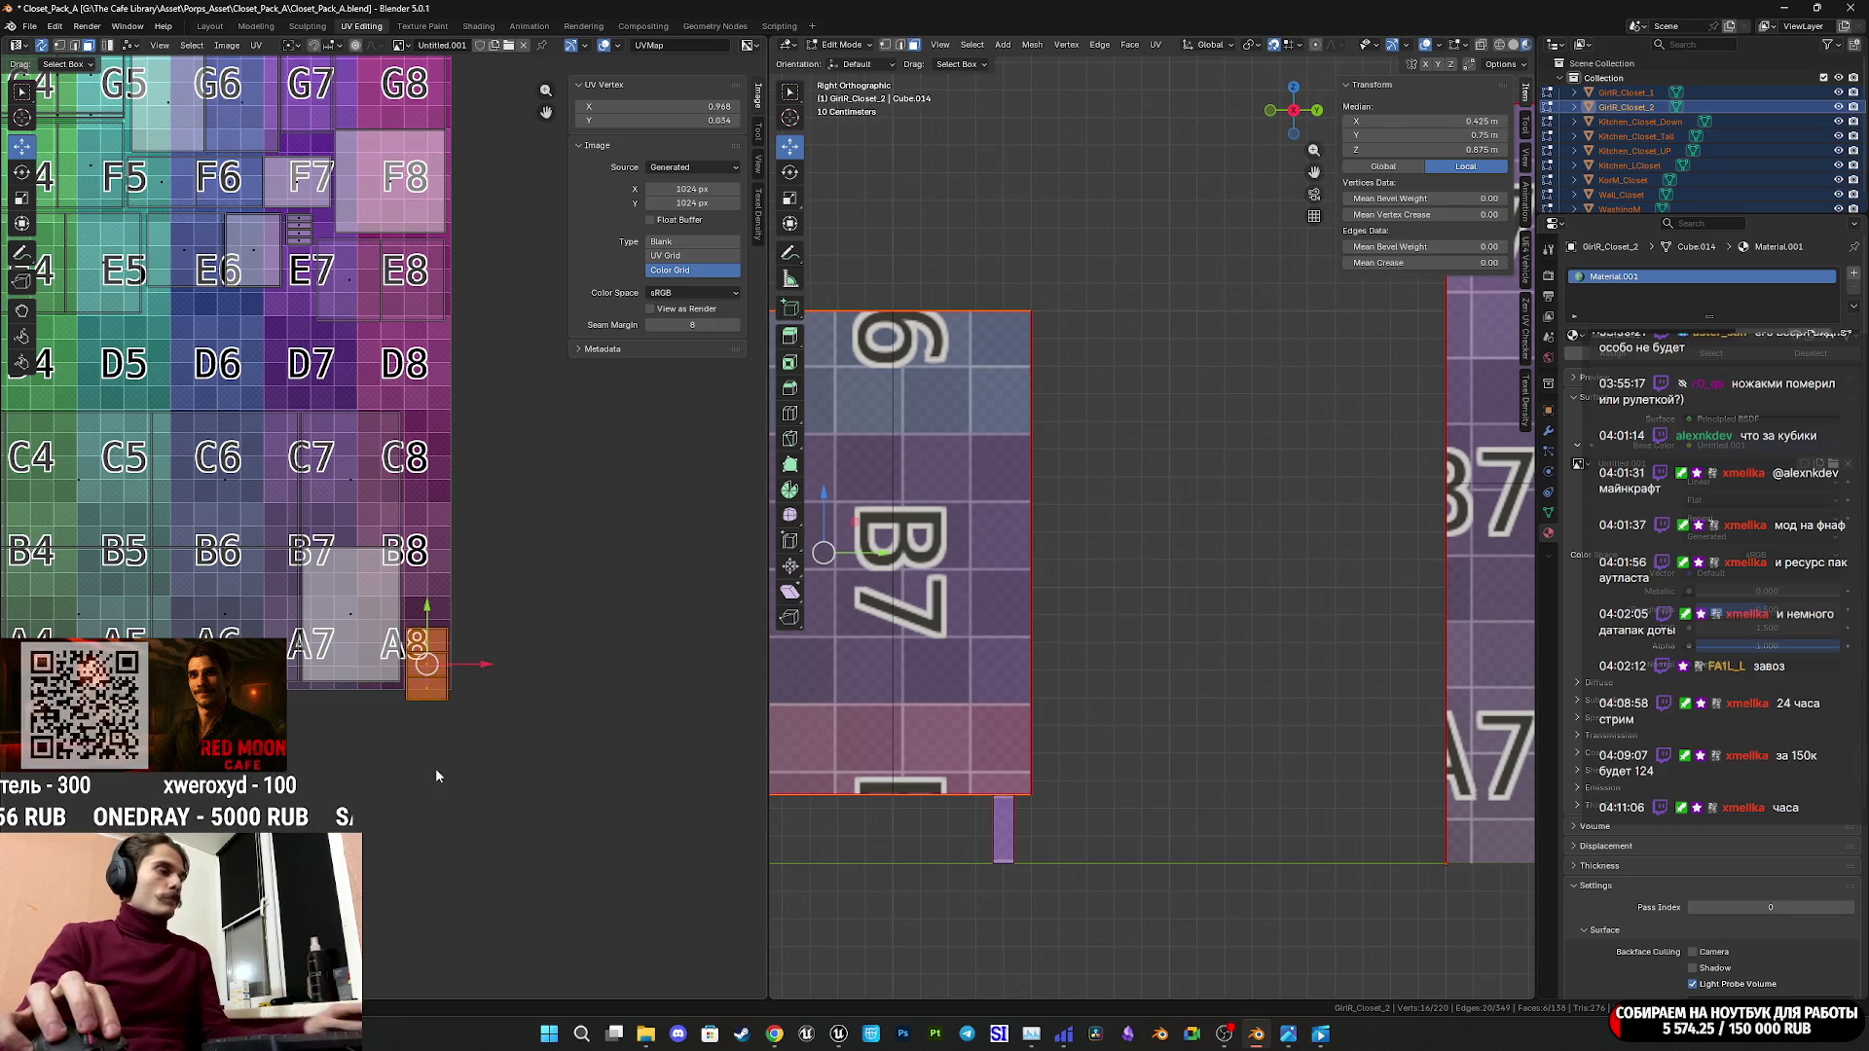
key("g")
left_click(490, 735)
scroll(404, 682, "up", 4)
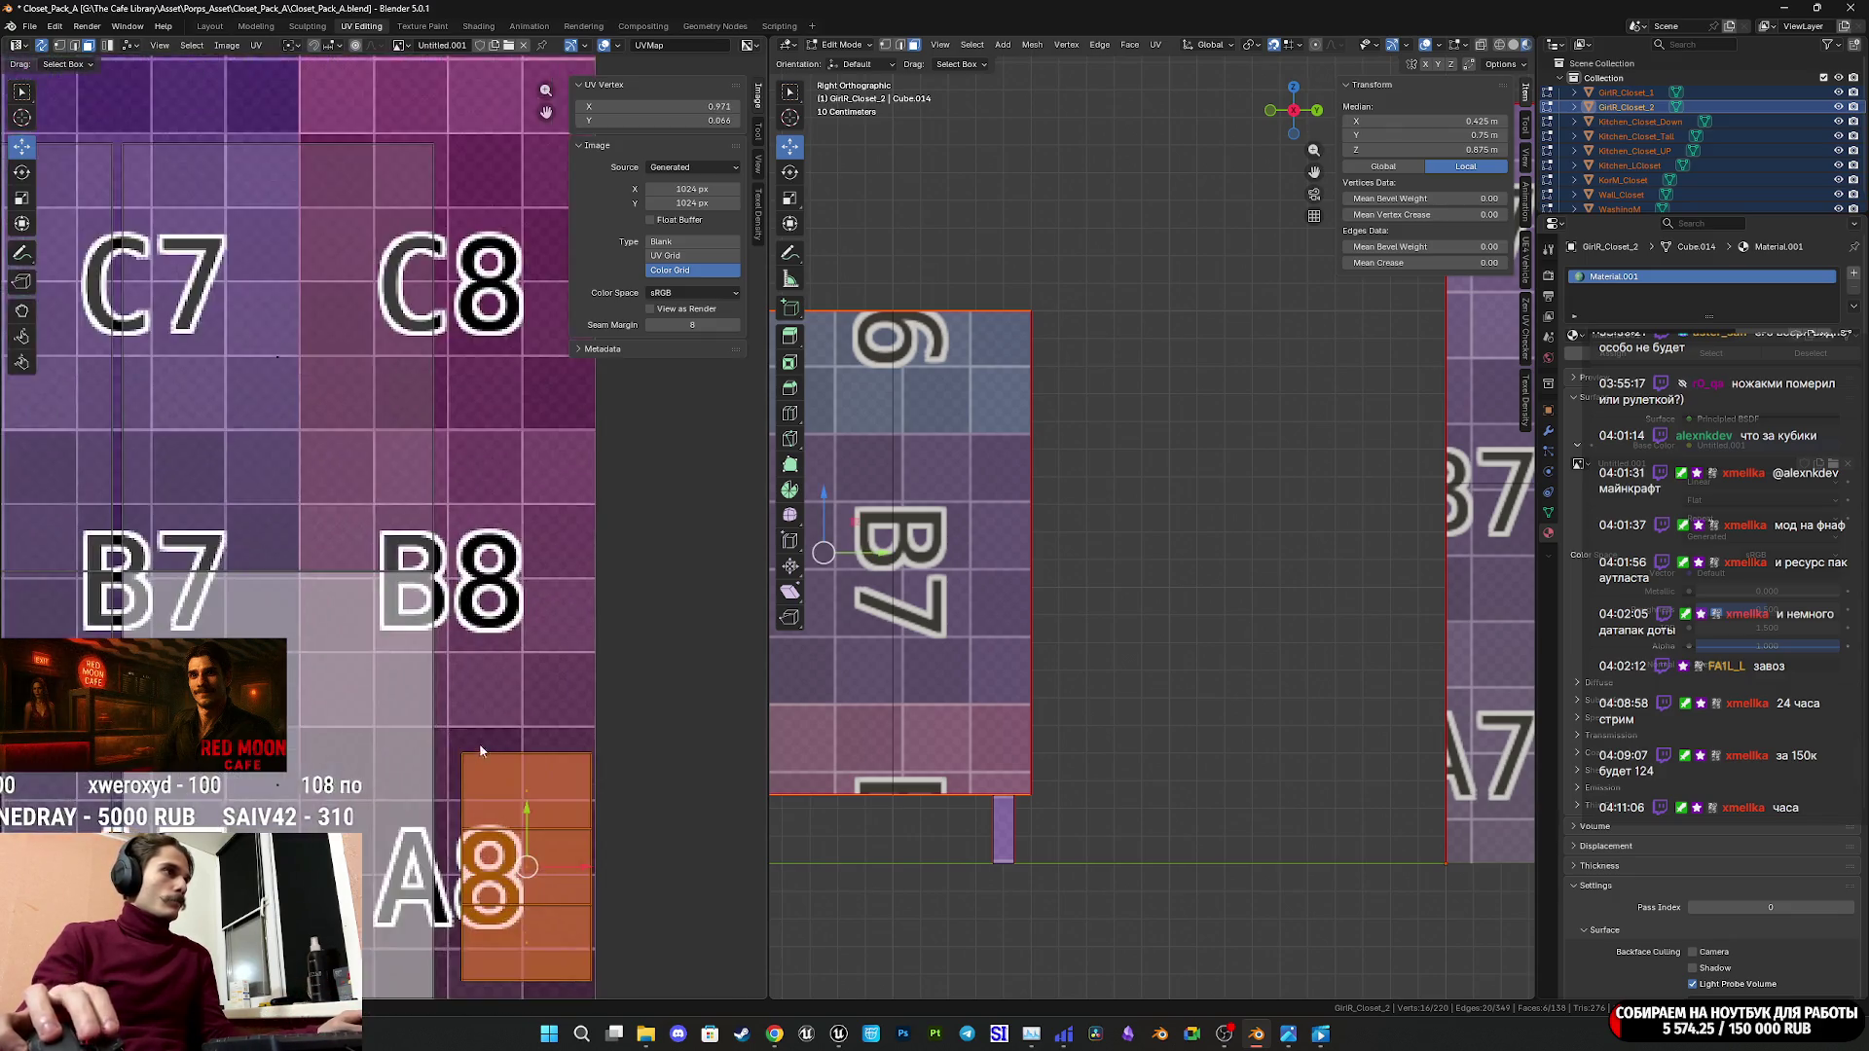
key("g")
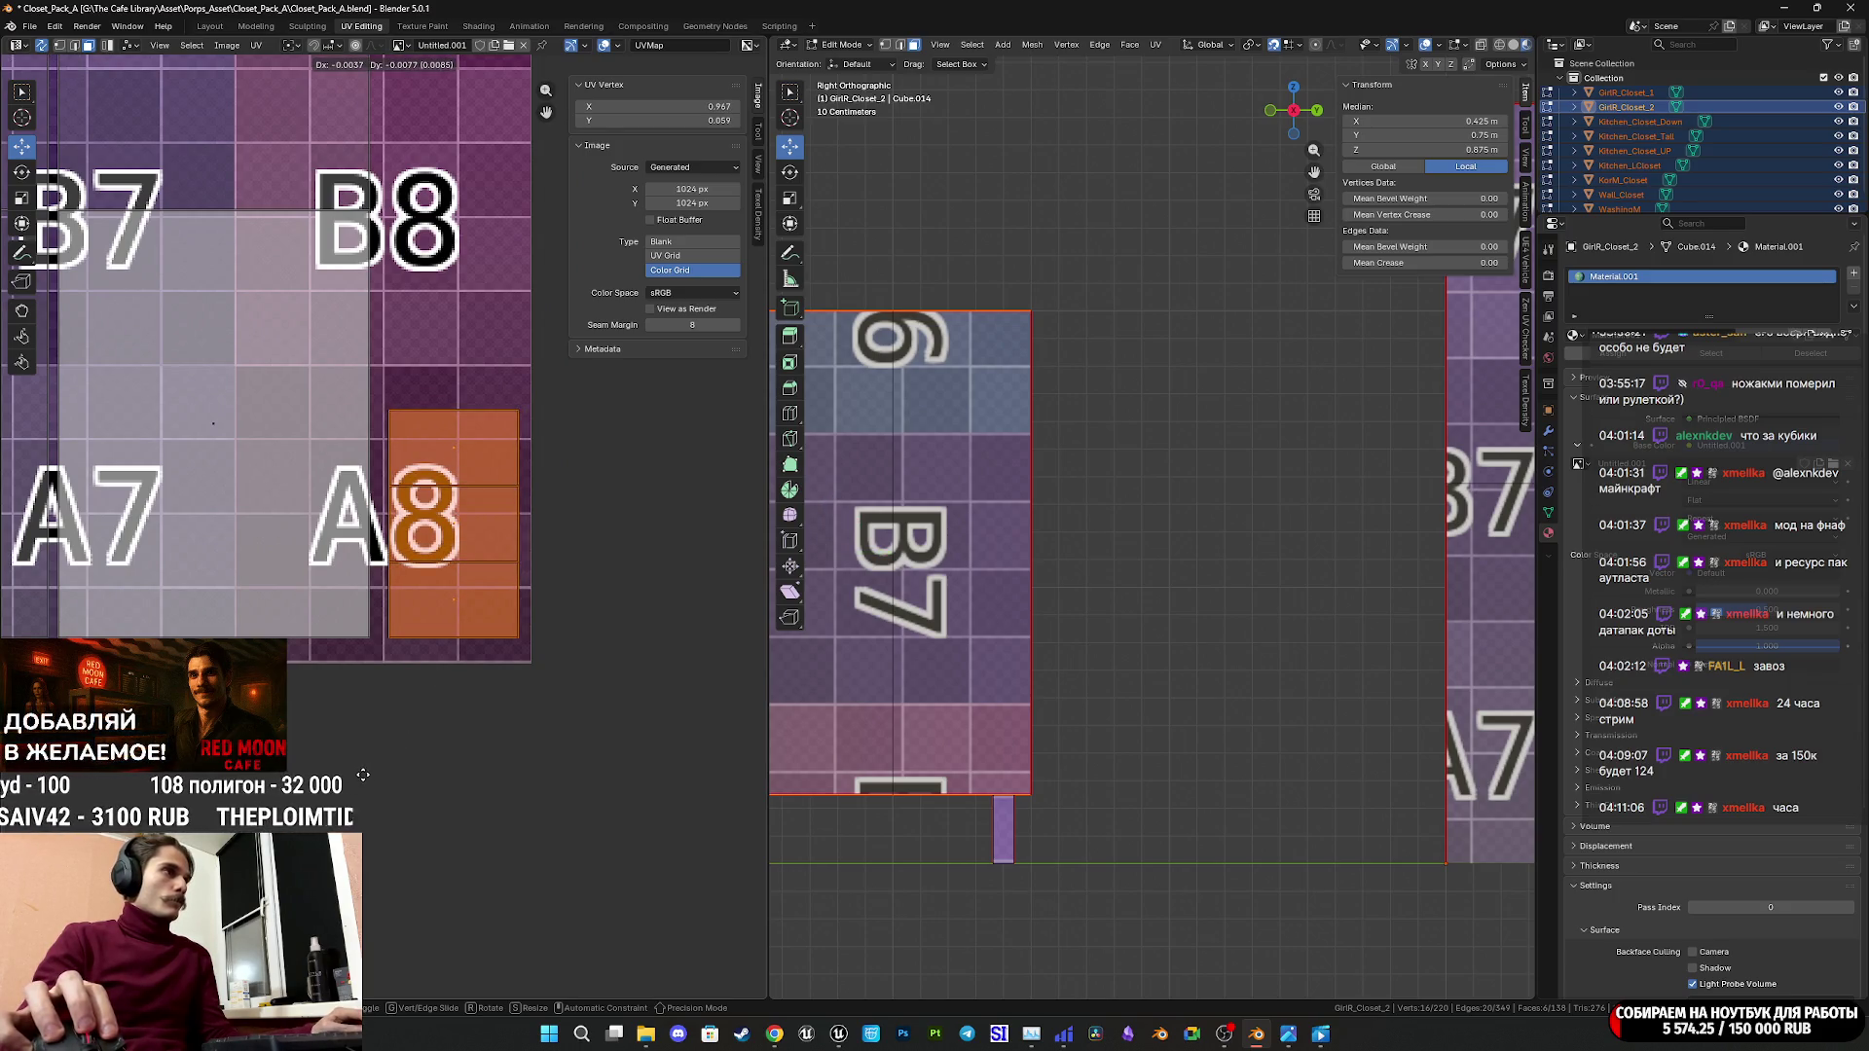
left_click(371, 760)
scroll(387, 591, "down", 8)
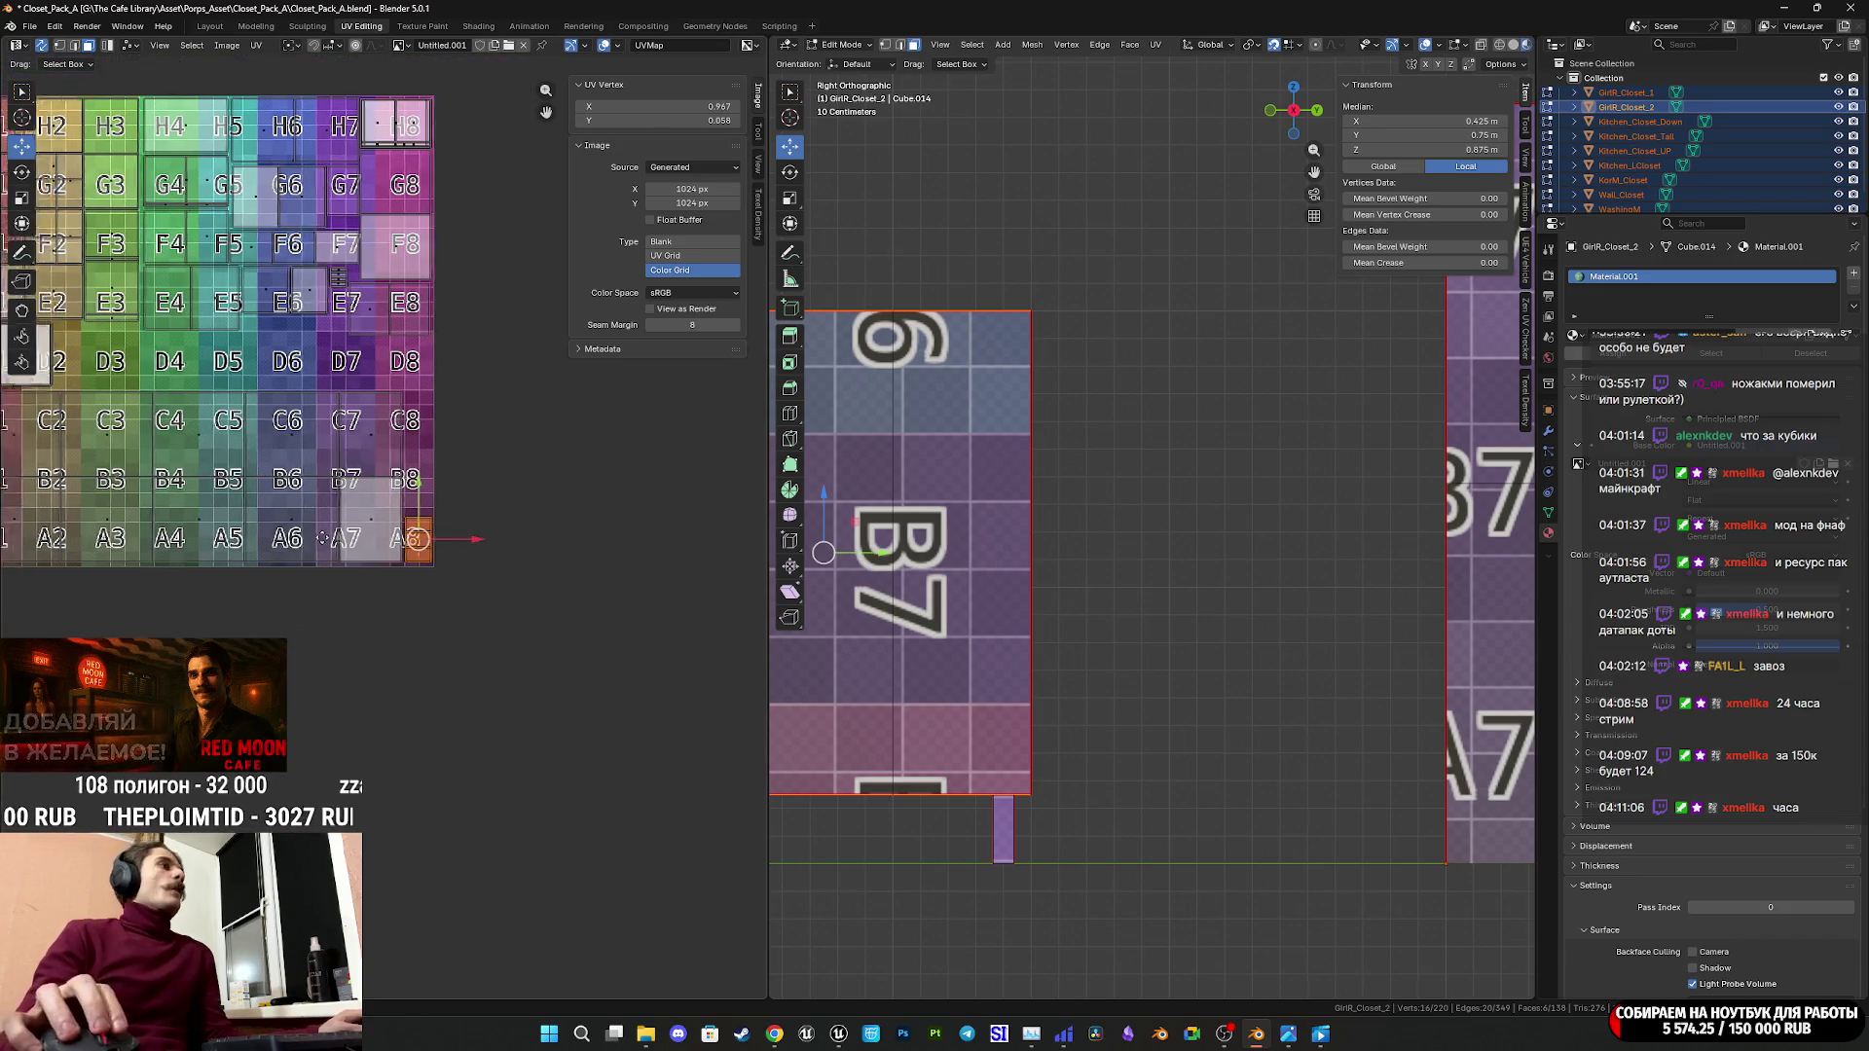
scroll(3, 608, "up", 2)
Move the top UV island and the D3 island into place on the colour grid.
left_click_drag(313, 457, 410, 528)
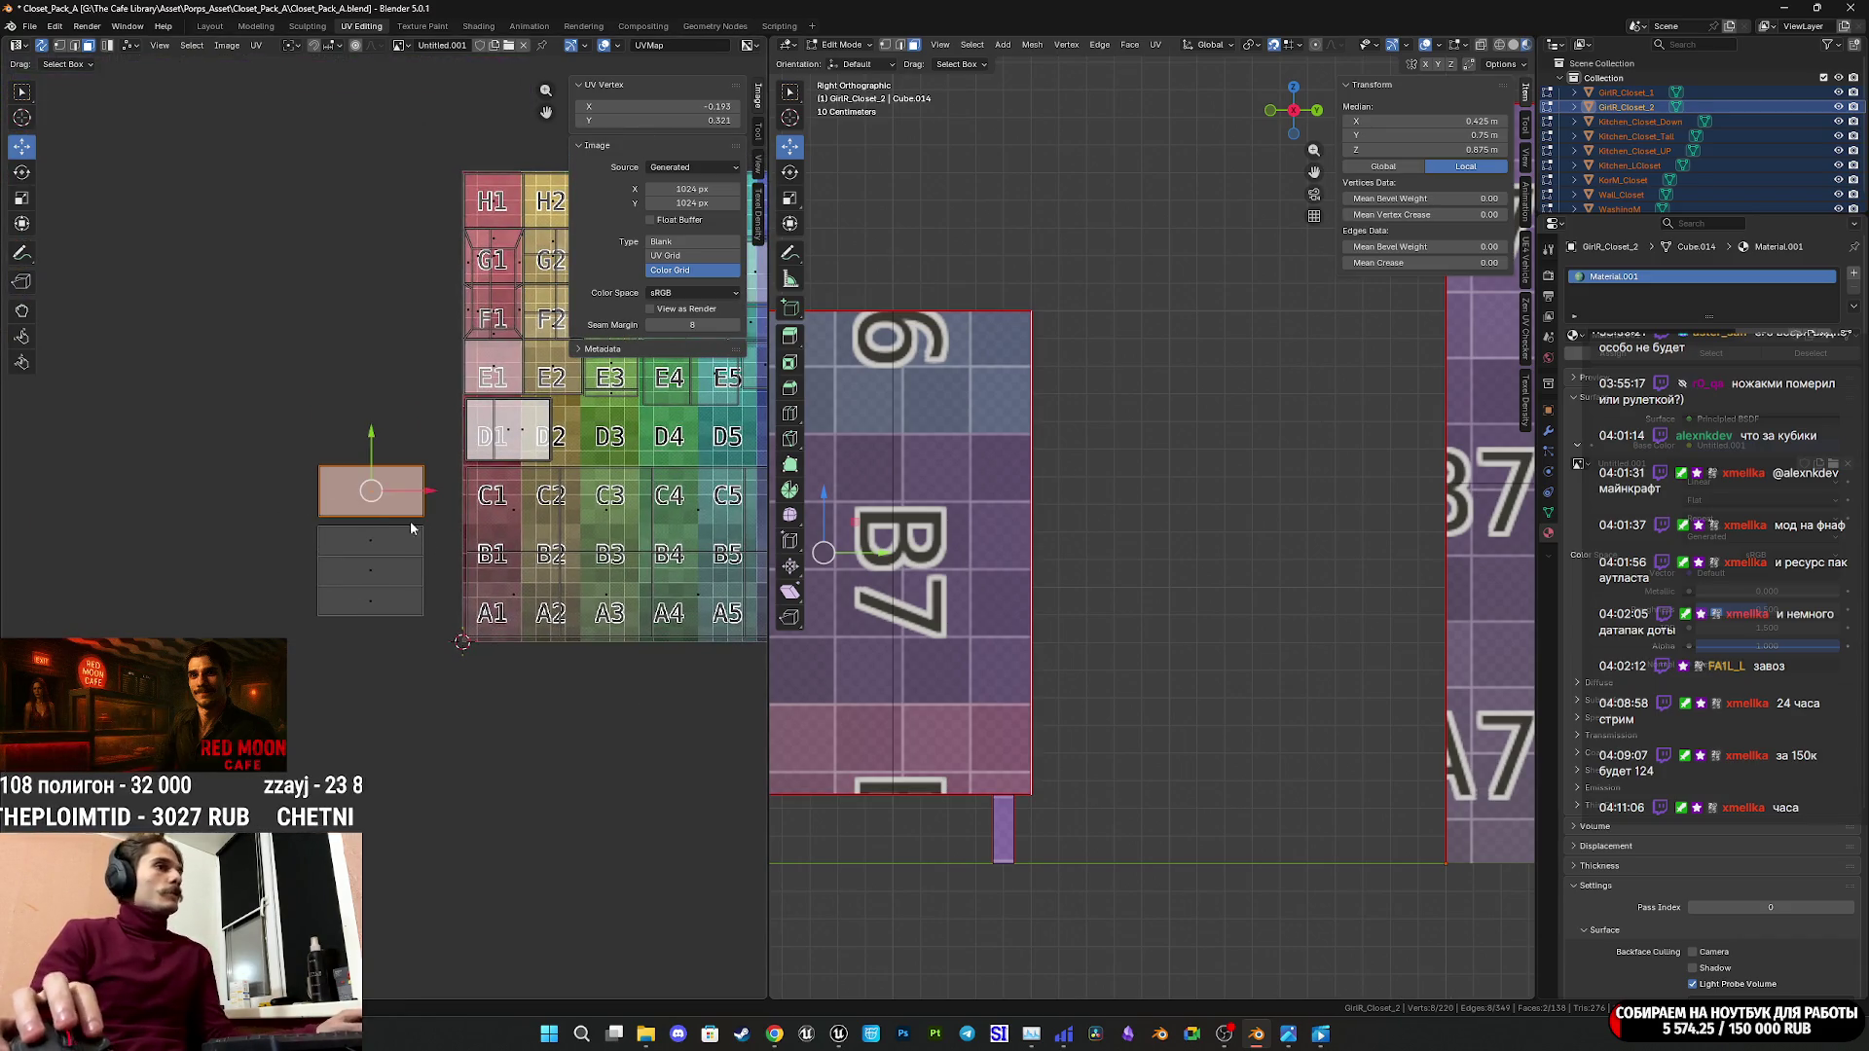
key("g")
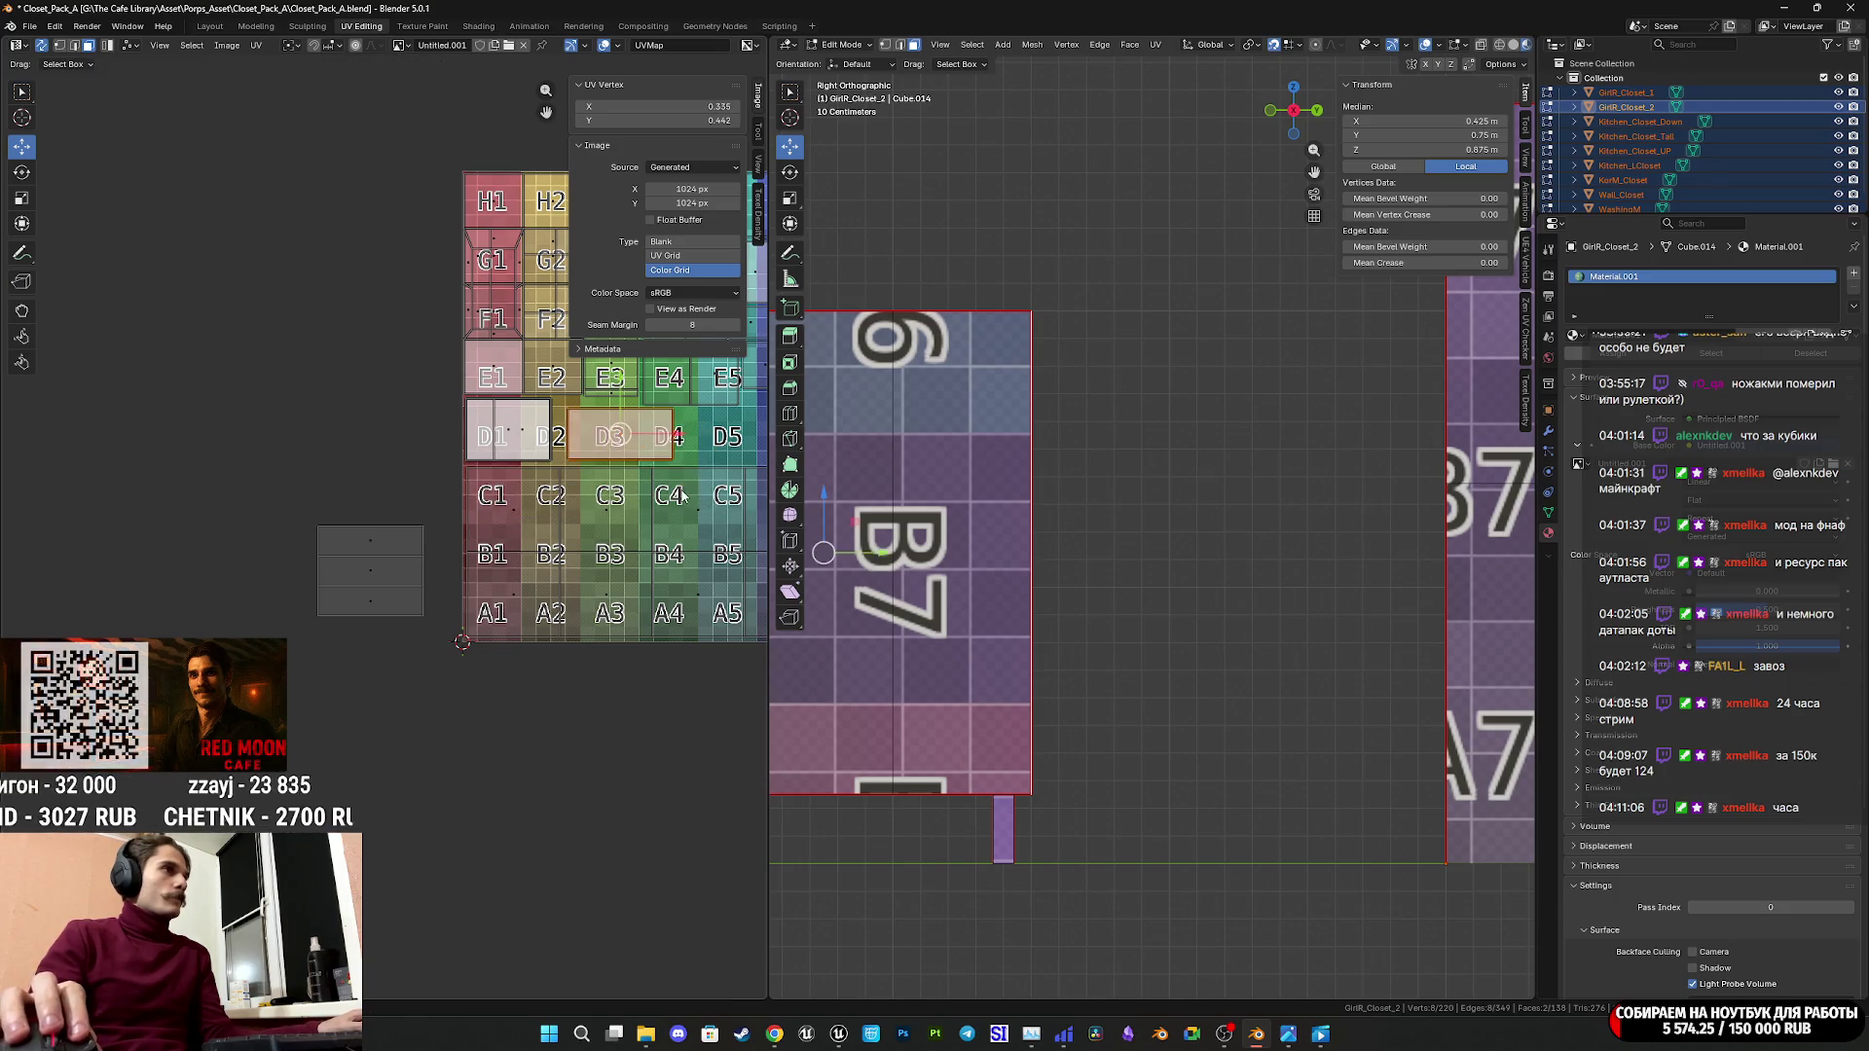
left_click(600, 450)
scroll(601, 449, "up", 3)
middle_click_drag(601, 449, 377, 535)
scroll(376, 535, "up", 2)
middle_click_drag(144, 594, 304, 594)
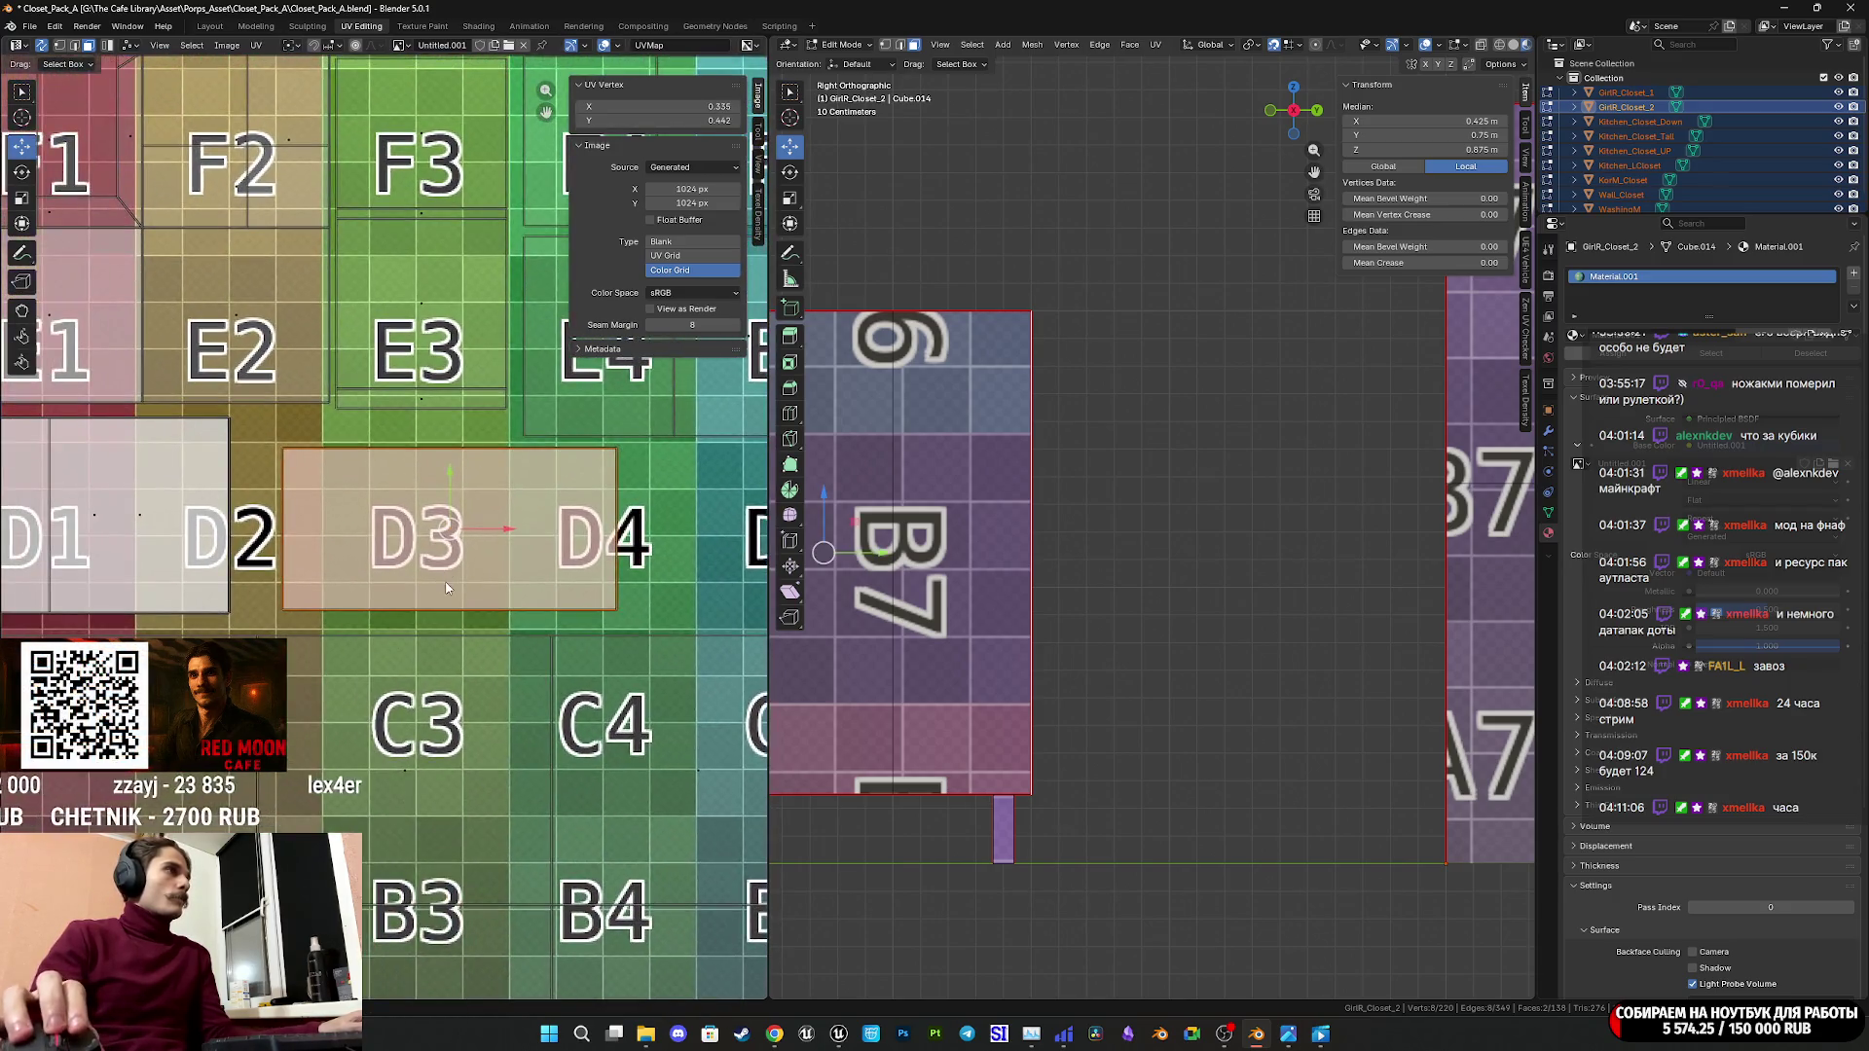
key("g")
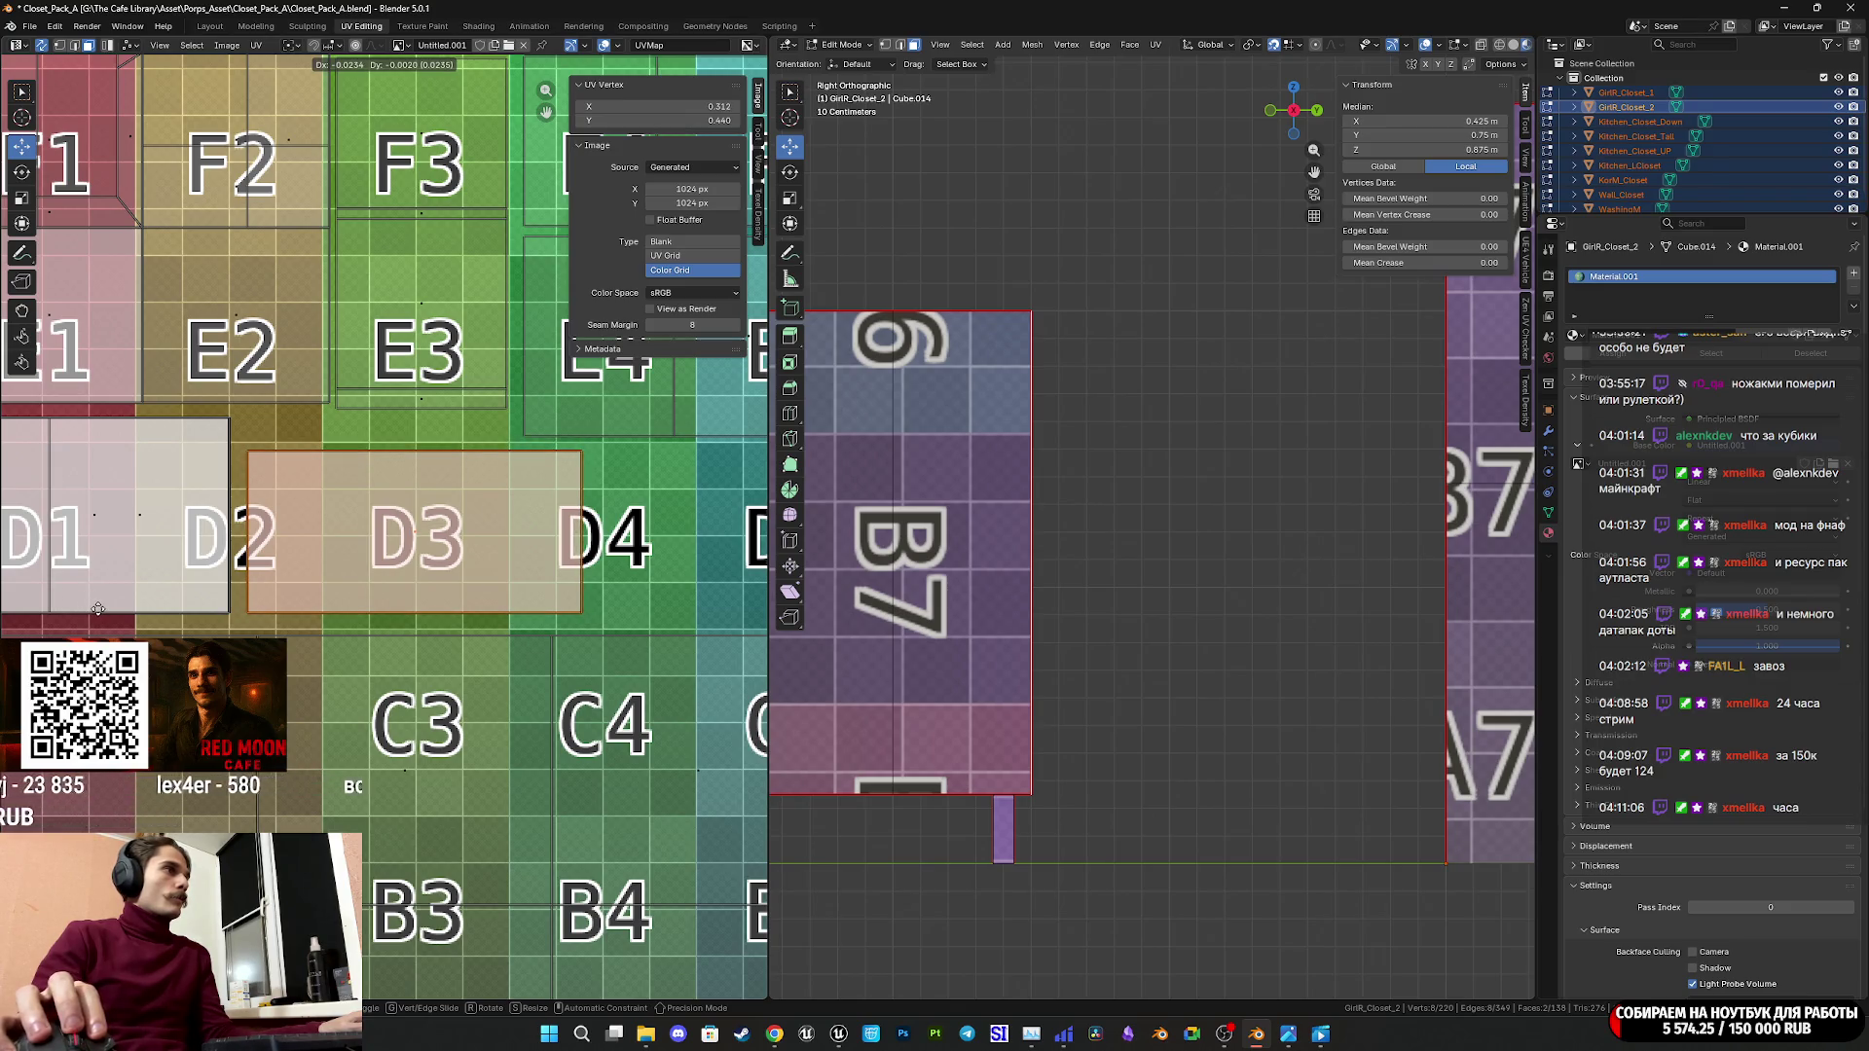
left_click(98, 608)
scroll(124, 611, "down", 4)
middle_click_drag(125, 611, 264, 584)
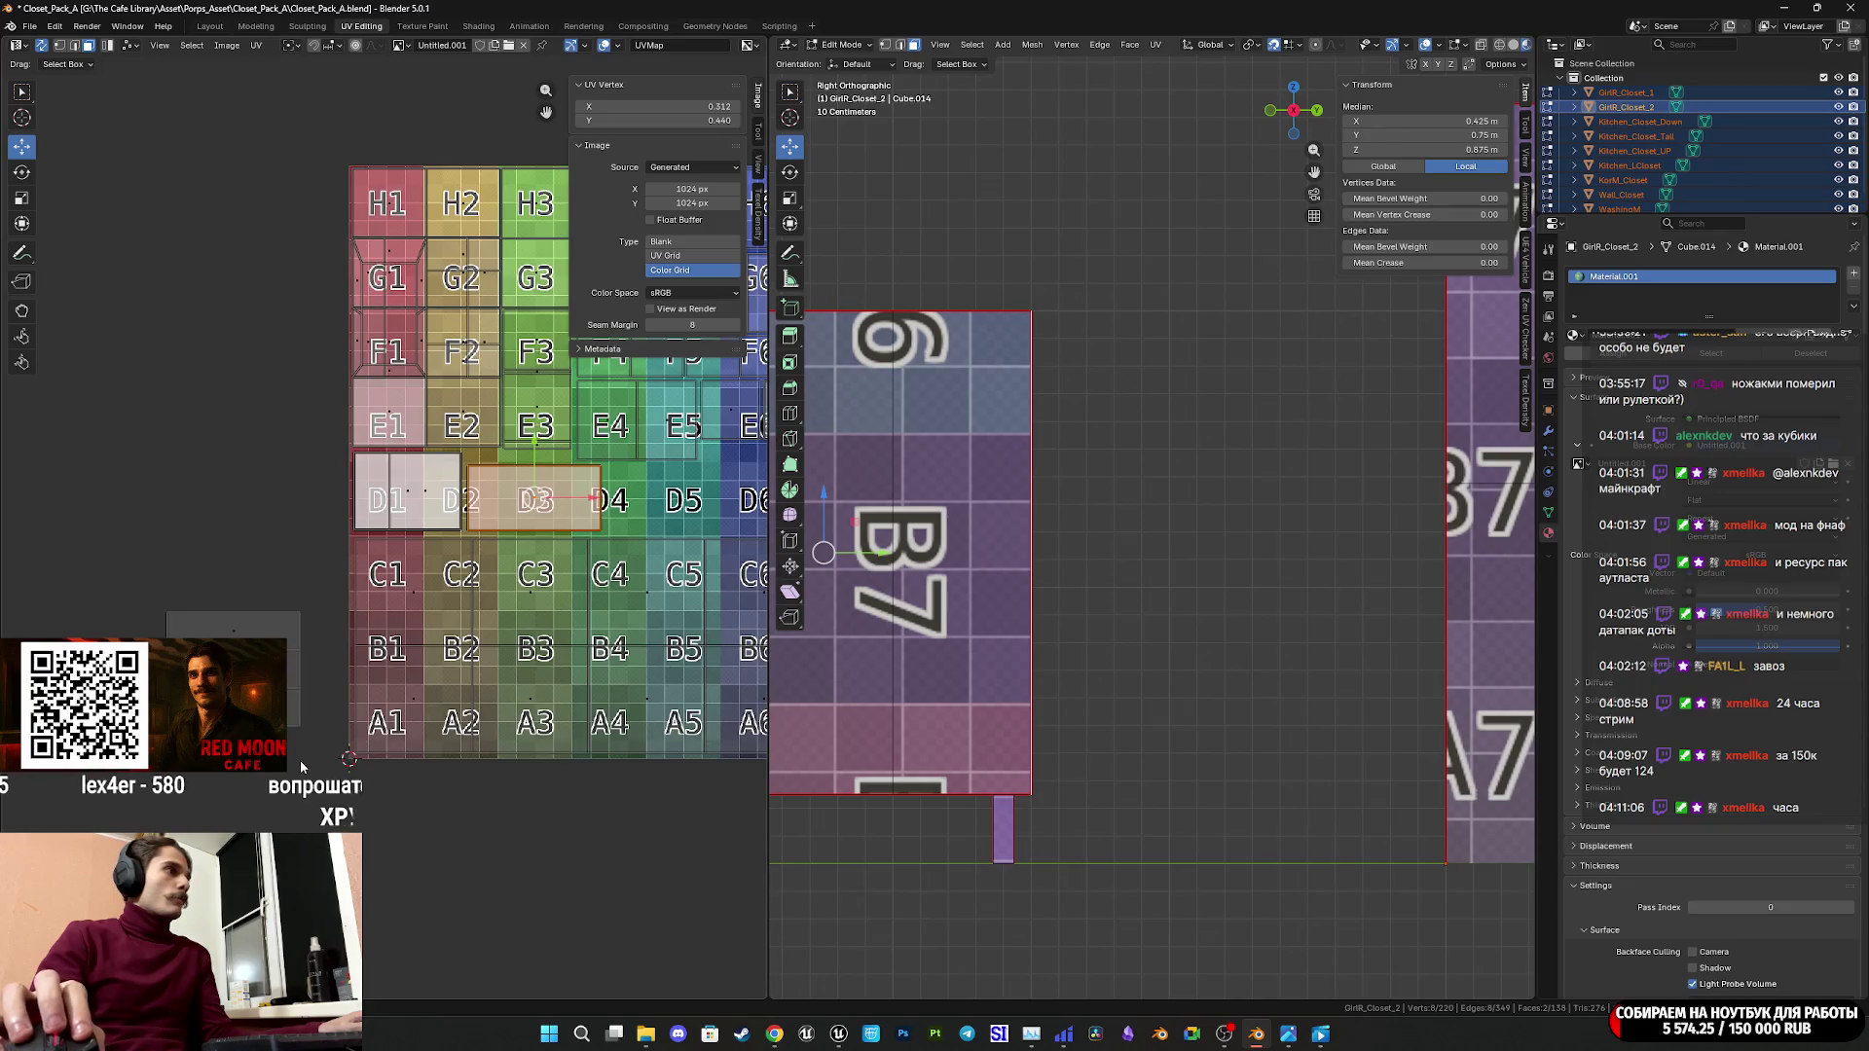
Select the whole cabinet panel island and move it beside the grid near D6.
left_click(311, 707)
left_click(299, 674)
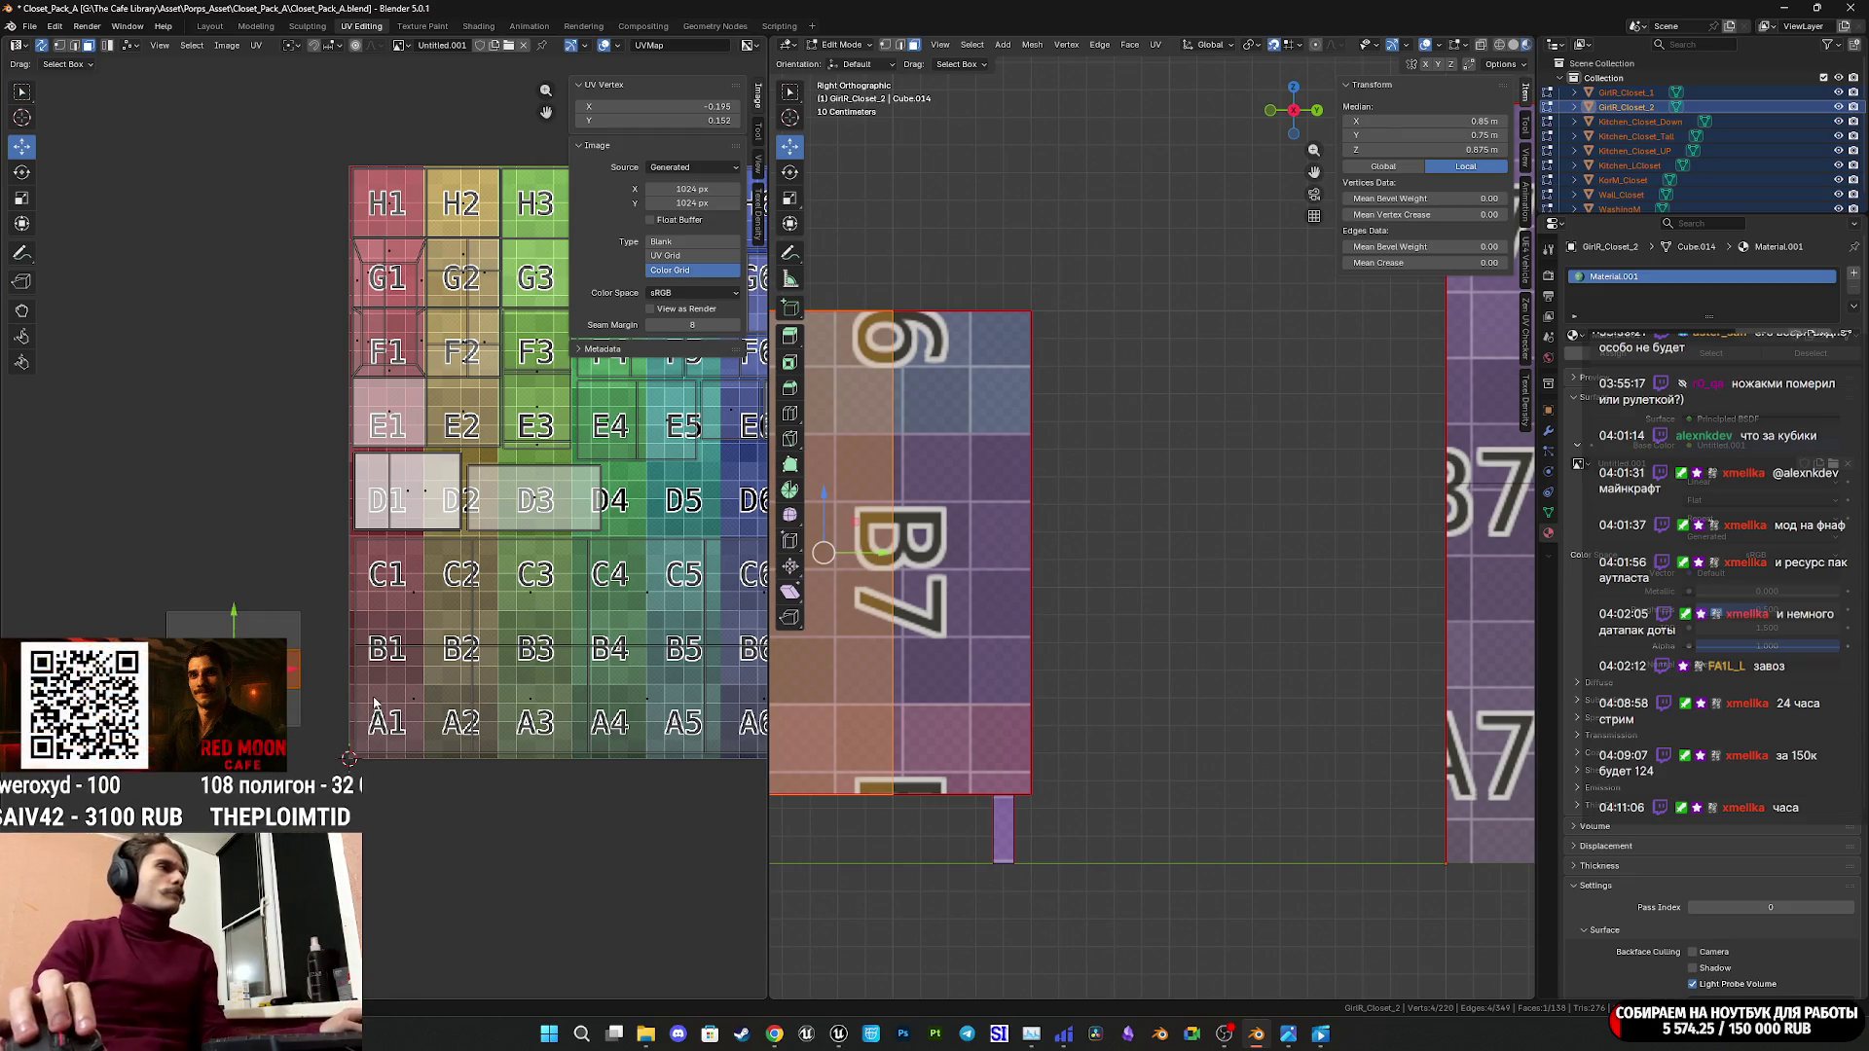
middle_click_drag(290, 717, 57, 709)
middle_click_drag(3, 606, 86, 629)
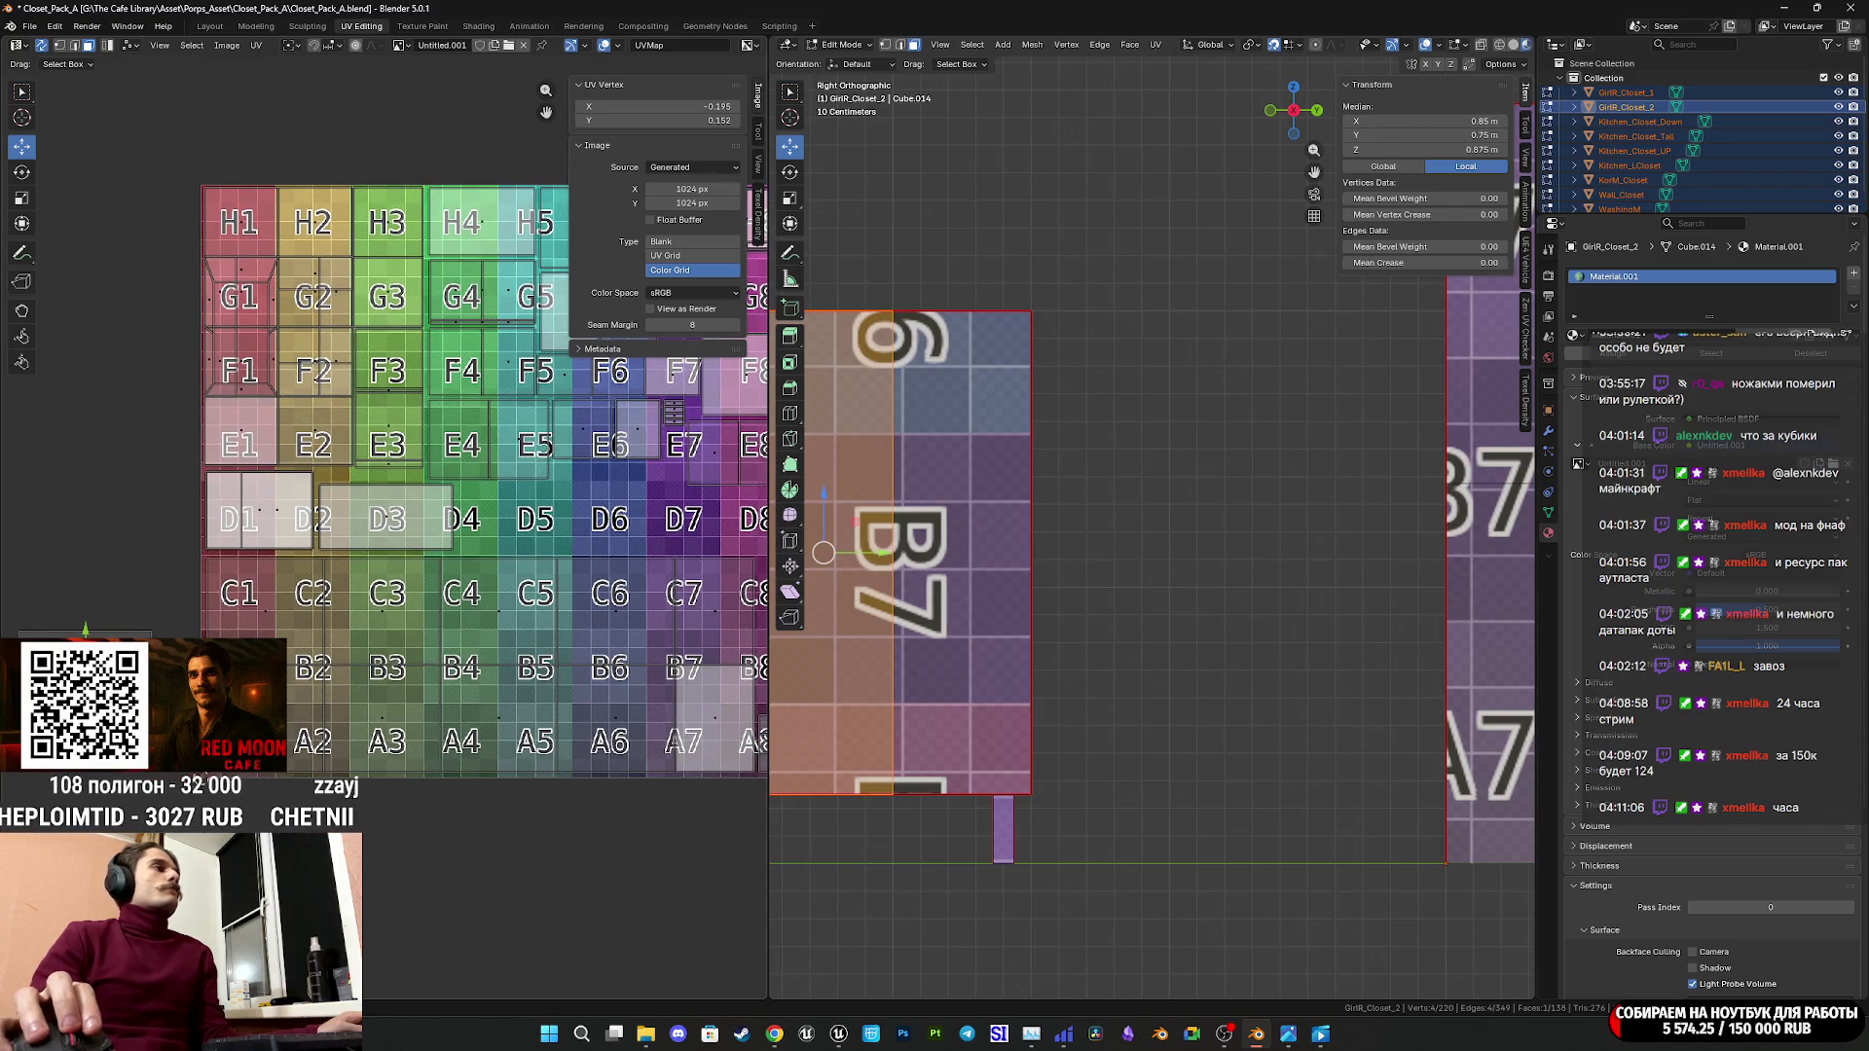
key("l")
mouse_move(86, 628)
left_mouse_down()
mouse_move(578, 543)
mouse_move(687, 504)
left_mouse_up()
mouse_move(687, 504)
middle_mouse_down()
mouse_move(496, 526)
mouse_move(465, 580)
mouse_move(453, 568)
middle_mouse_up()
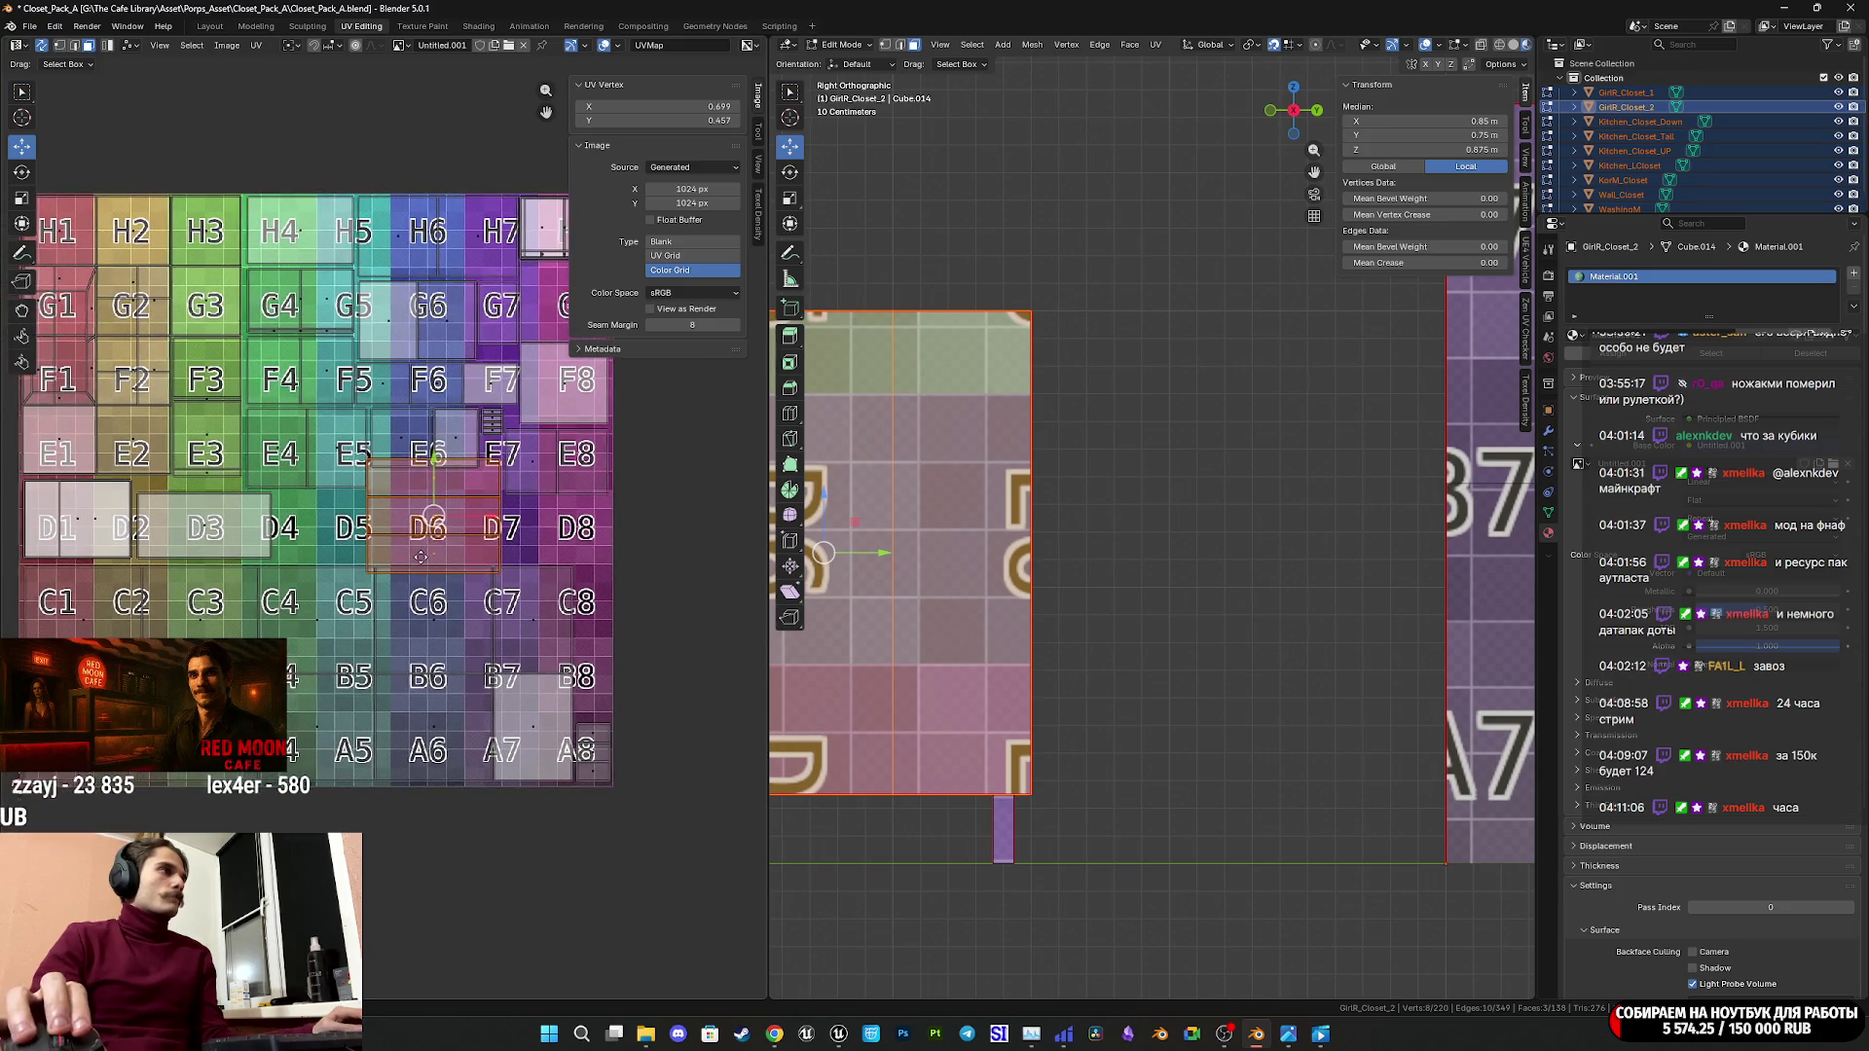
scroll(428, 562, "up", 3)
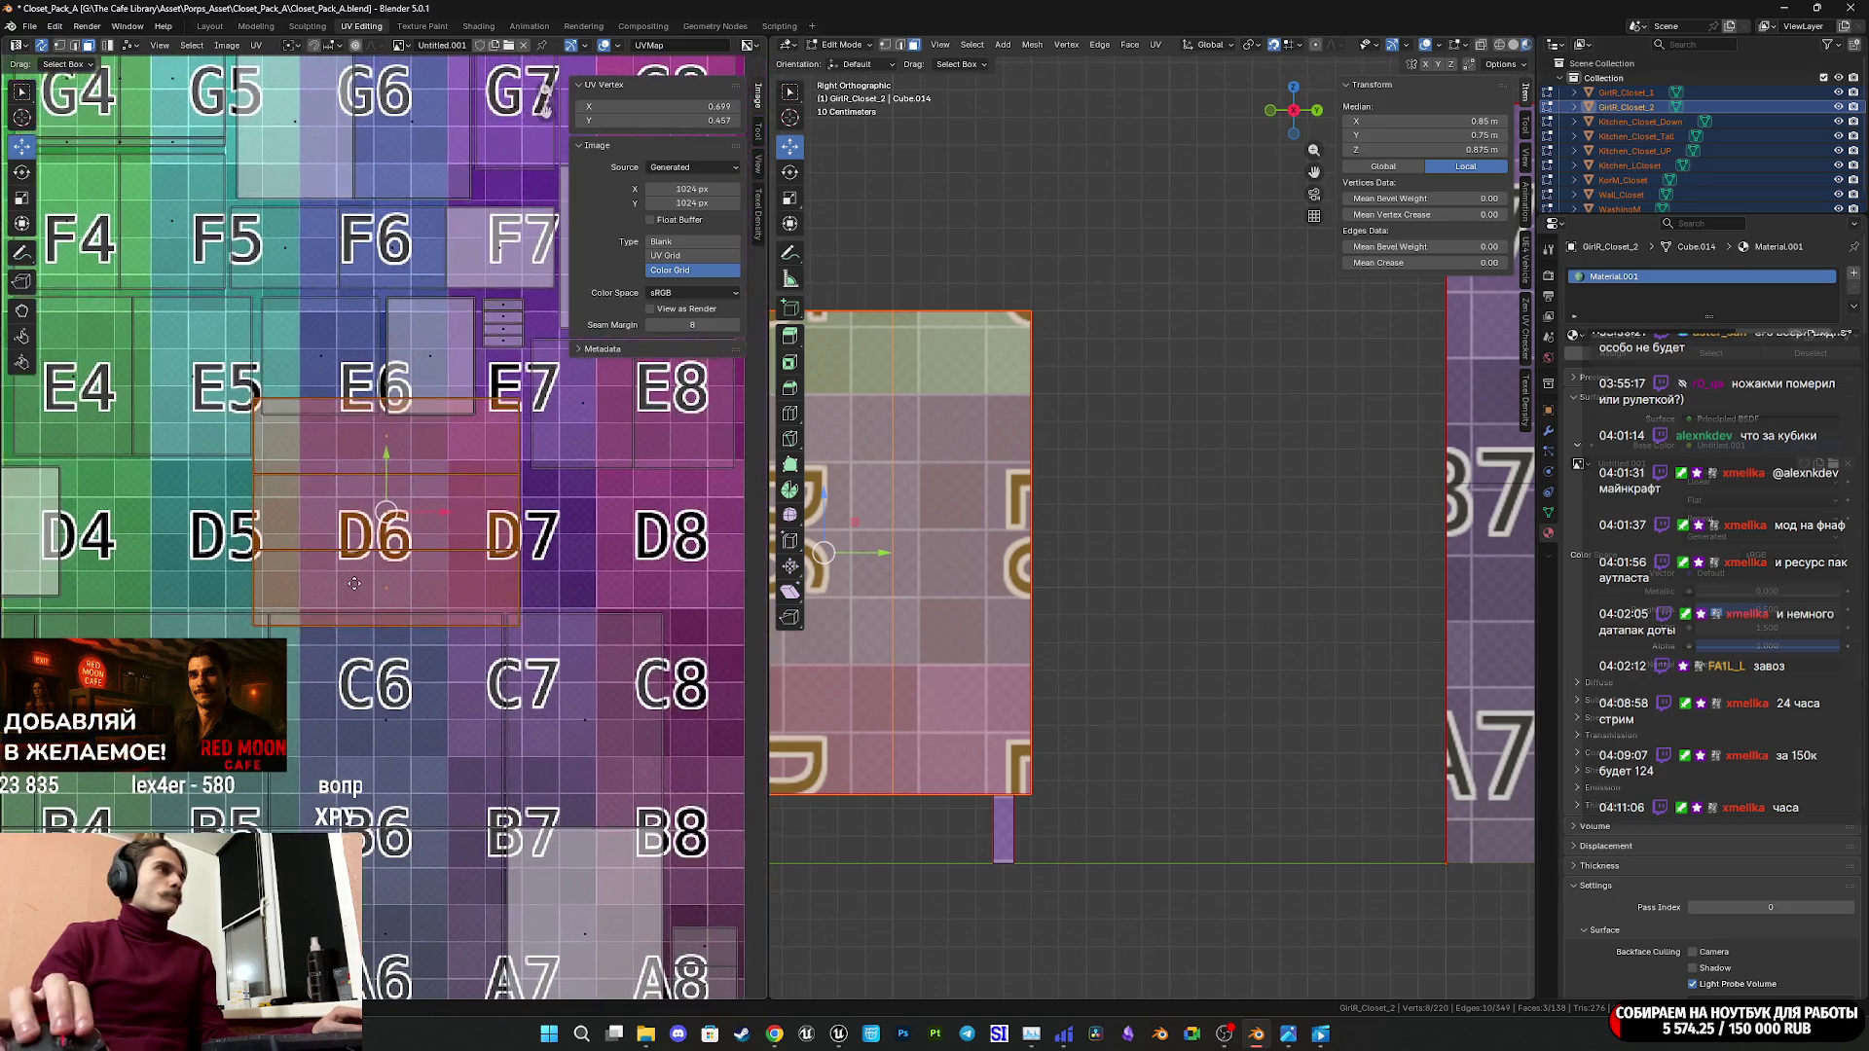
middle_click_drag(256, 587, 253, 592)
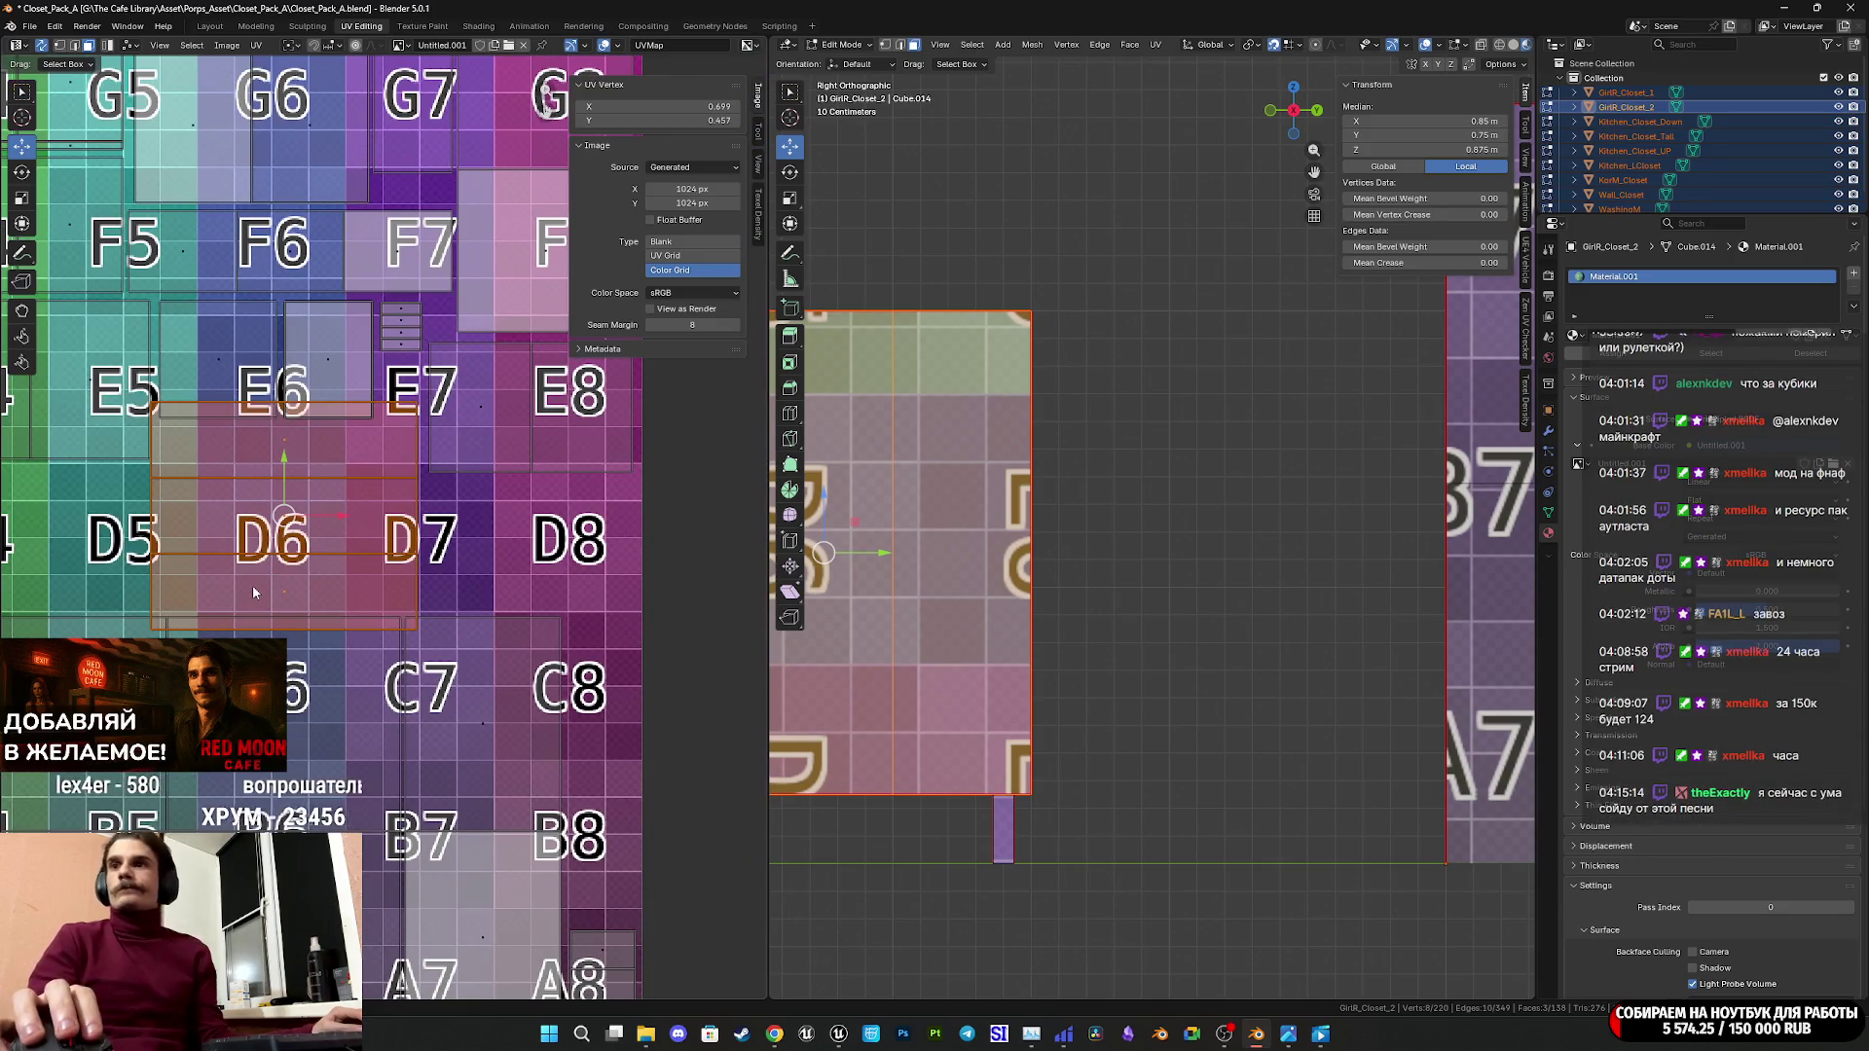
key("g")
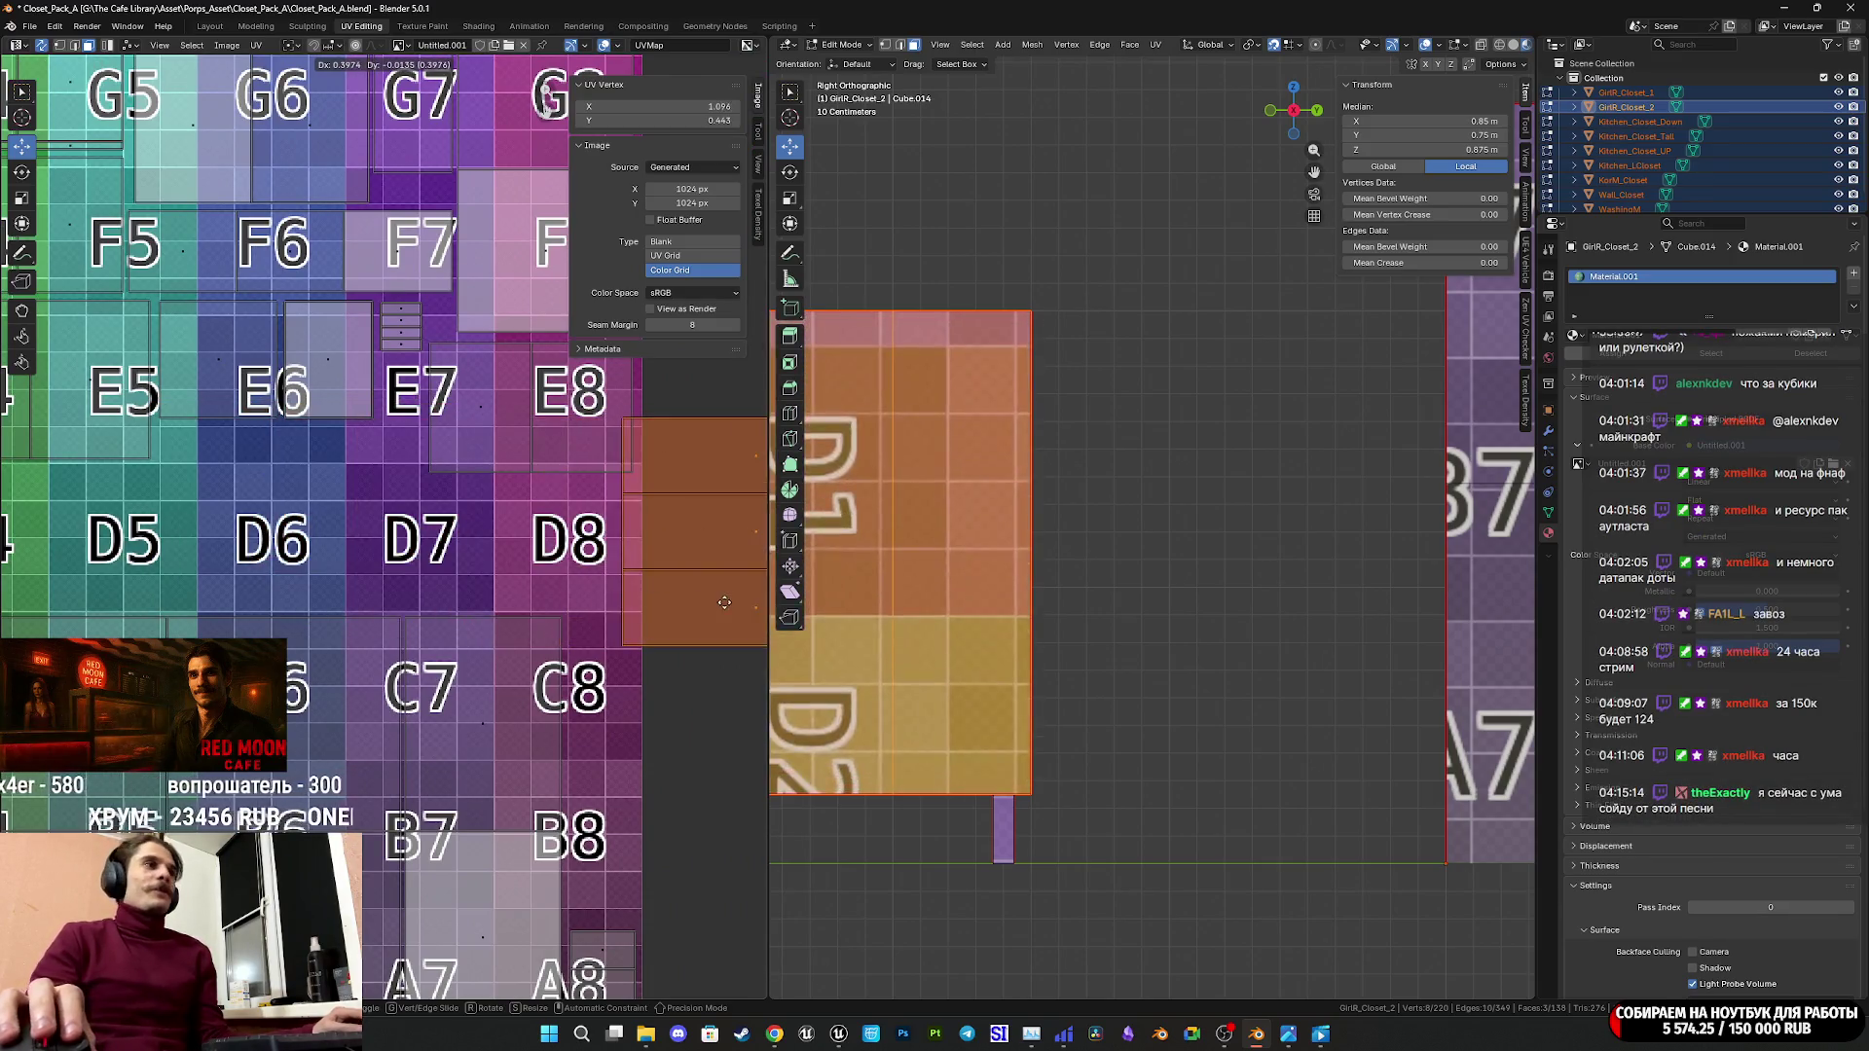
left_click(743, 593)
Select the panel's lower strip face and move it over the D5/D6 cells.
mouse_move(744, 593)
middle_mouse_down()
mouse_move(418, 521)
mouse_move(413, 466)
mouse_move(522, 592)
middle_mouse_up()
middle_click_drag(637, 639, 603, 638)
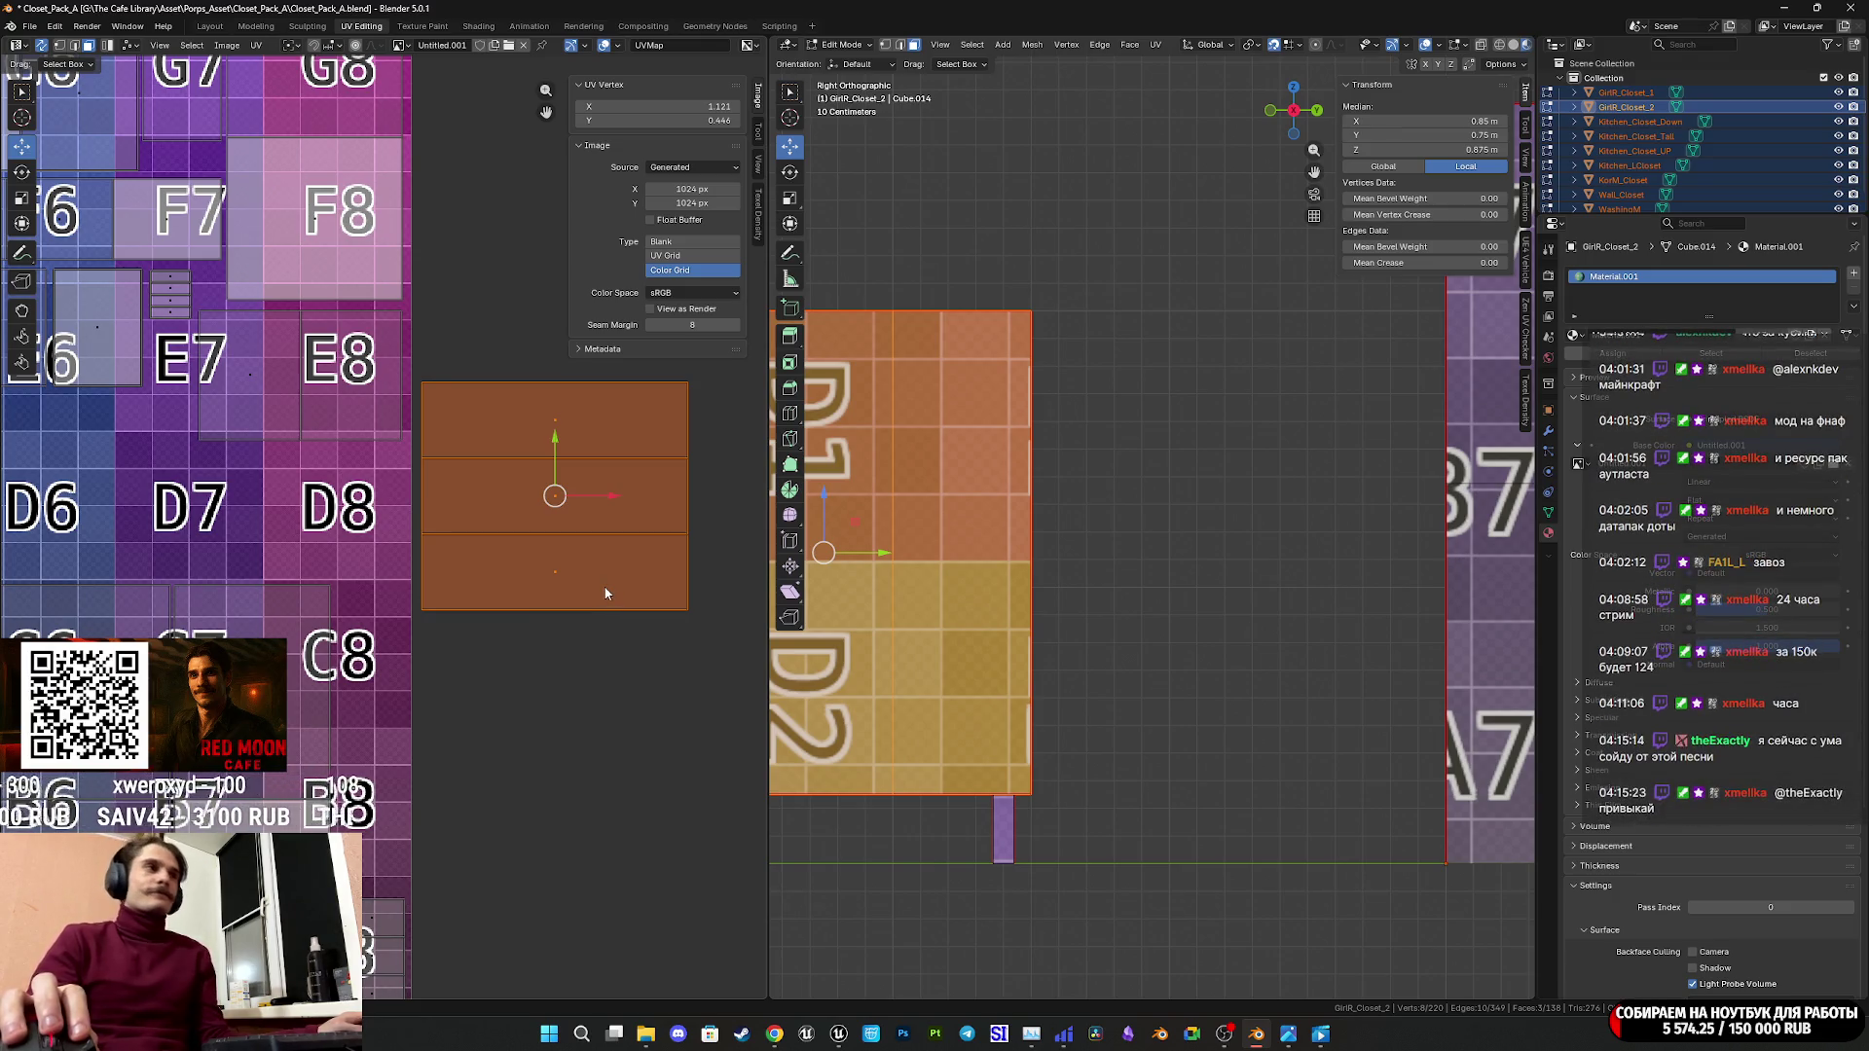
scroll(598, 575, "down", 3)
middle_click_drag(583, 565, 560, 608)
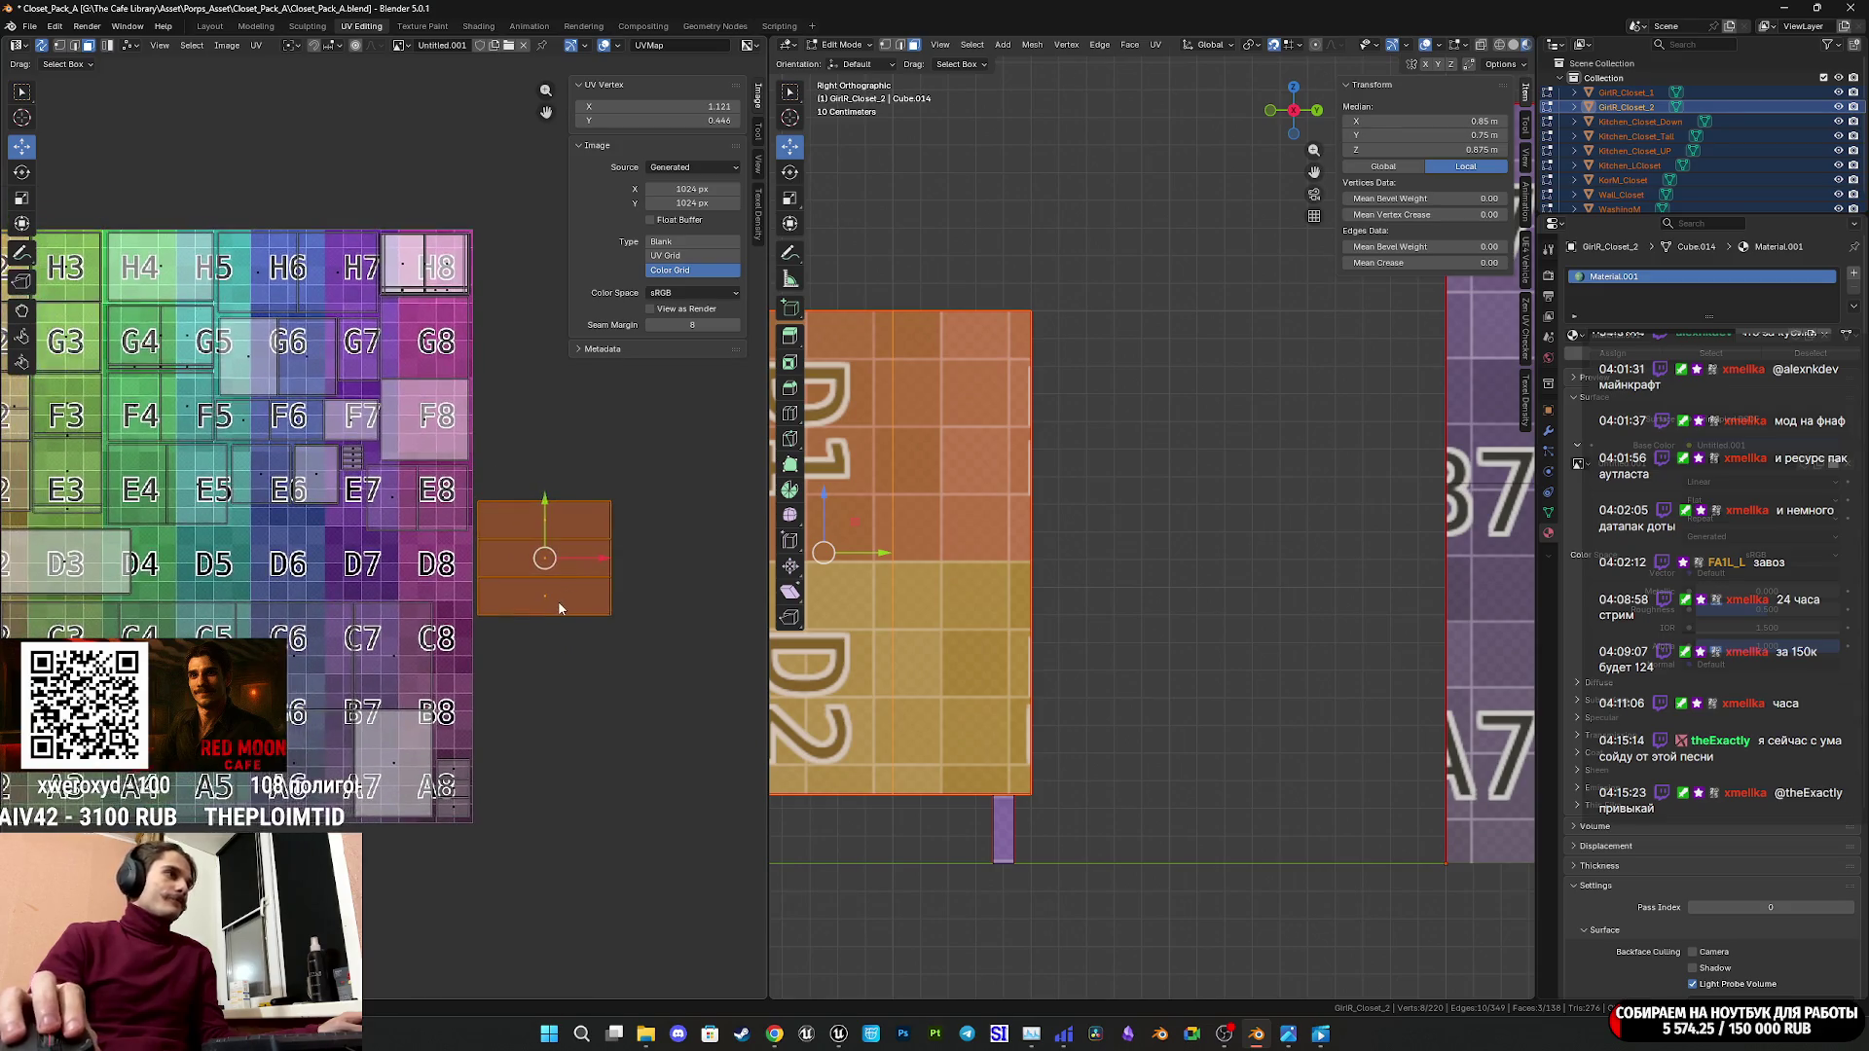
left_click(560, 608)
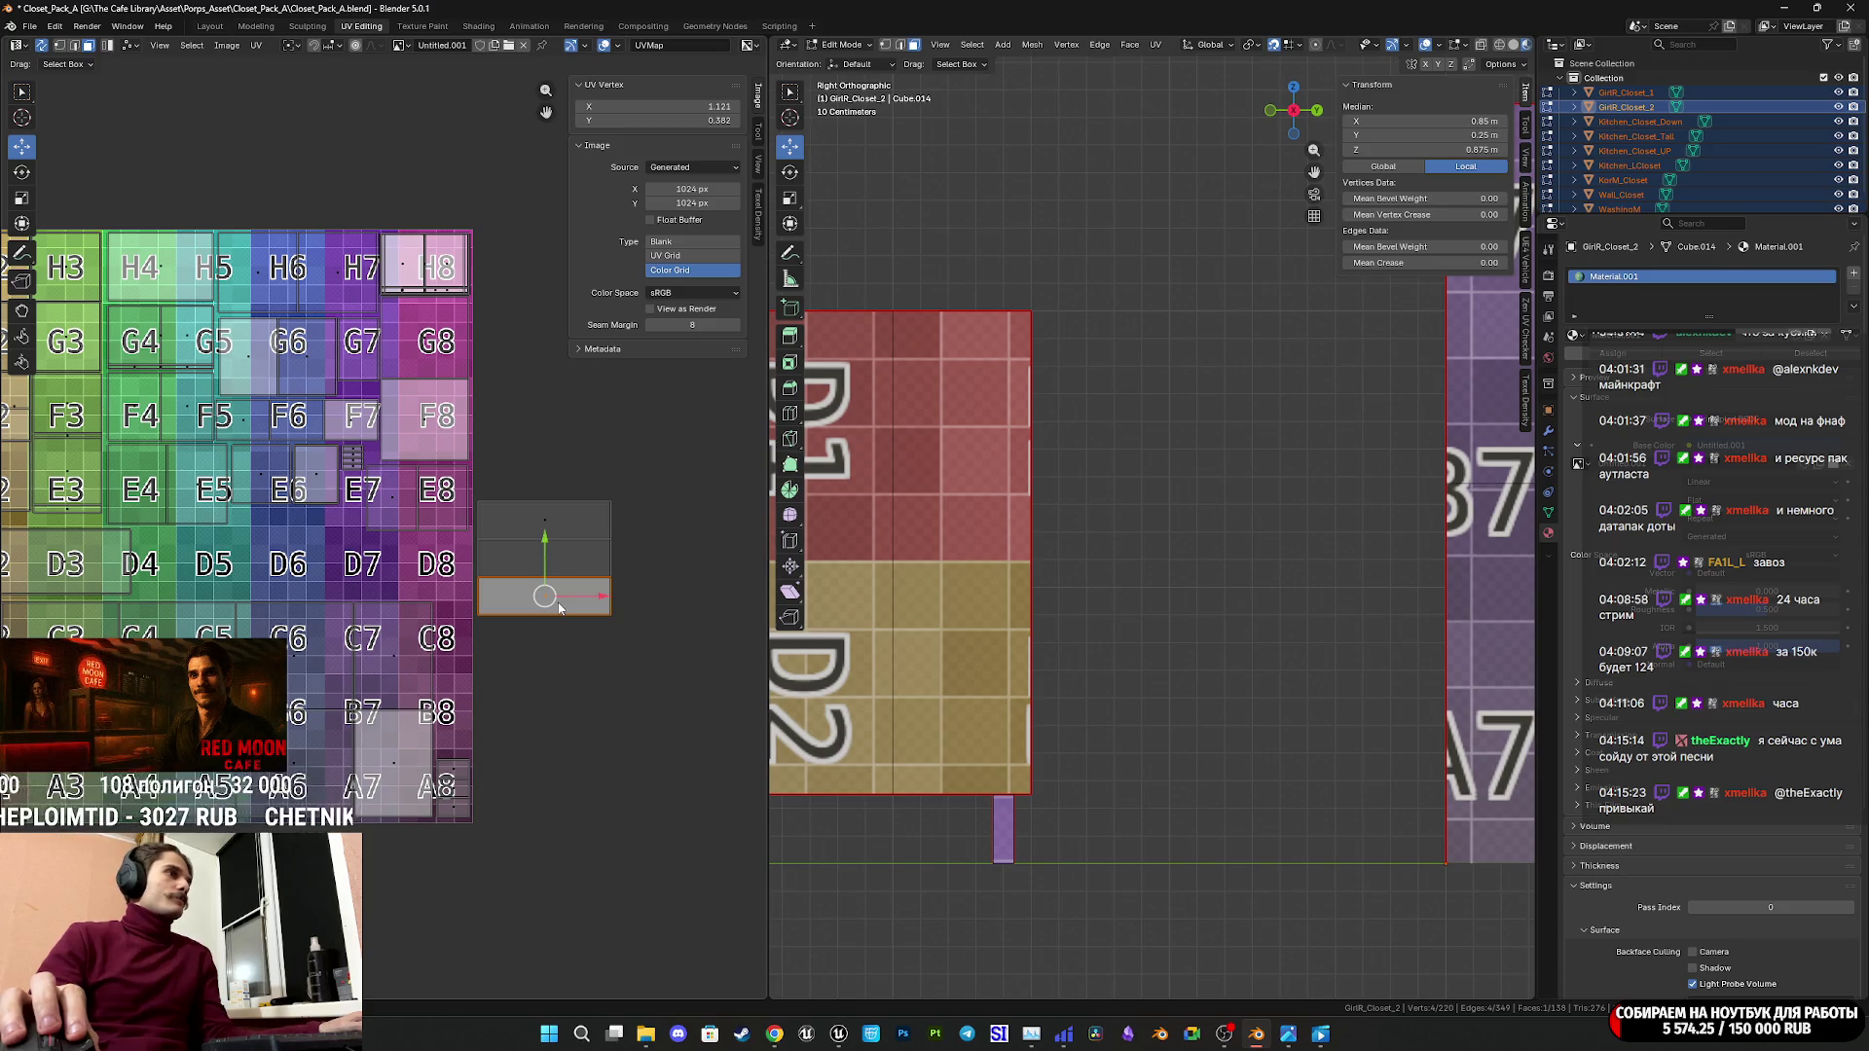
middle_click_drag(539, 565, 605, 585)
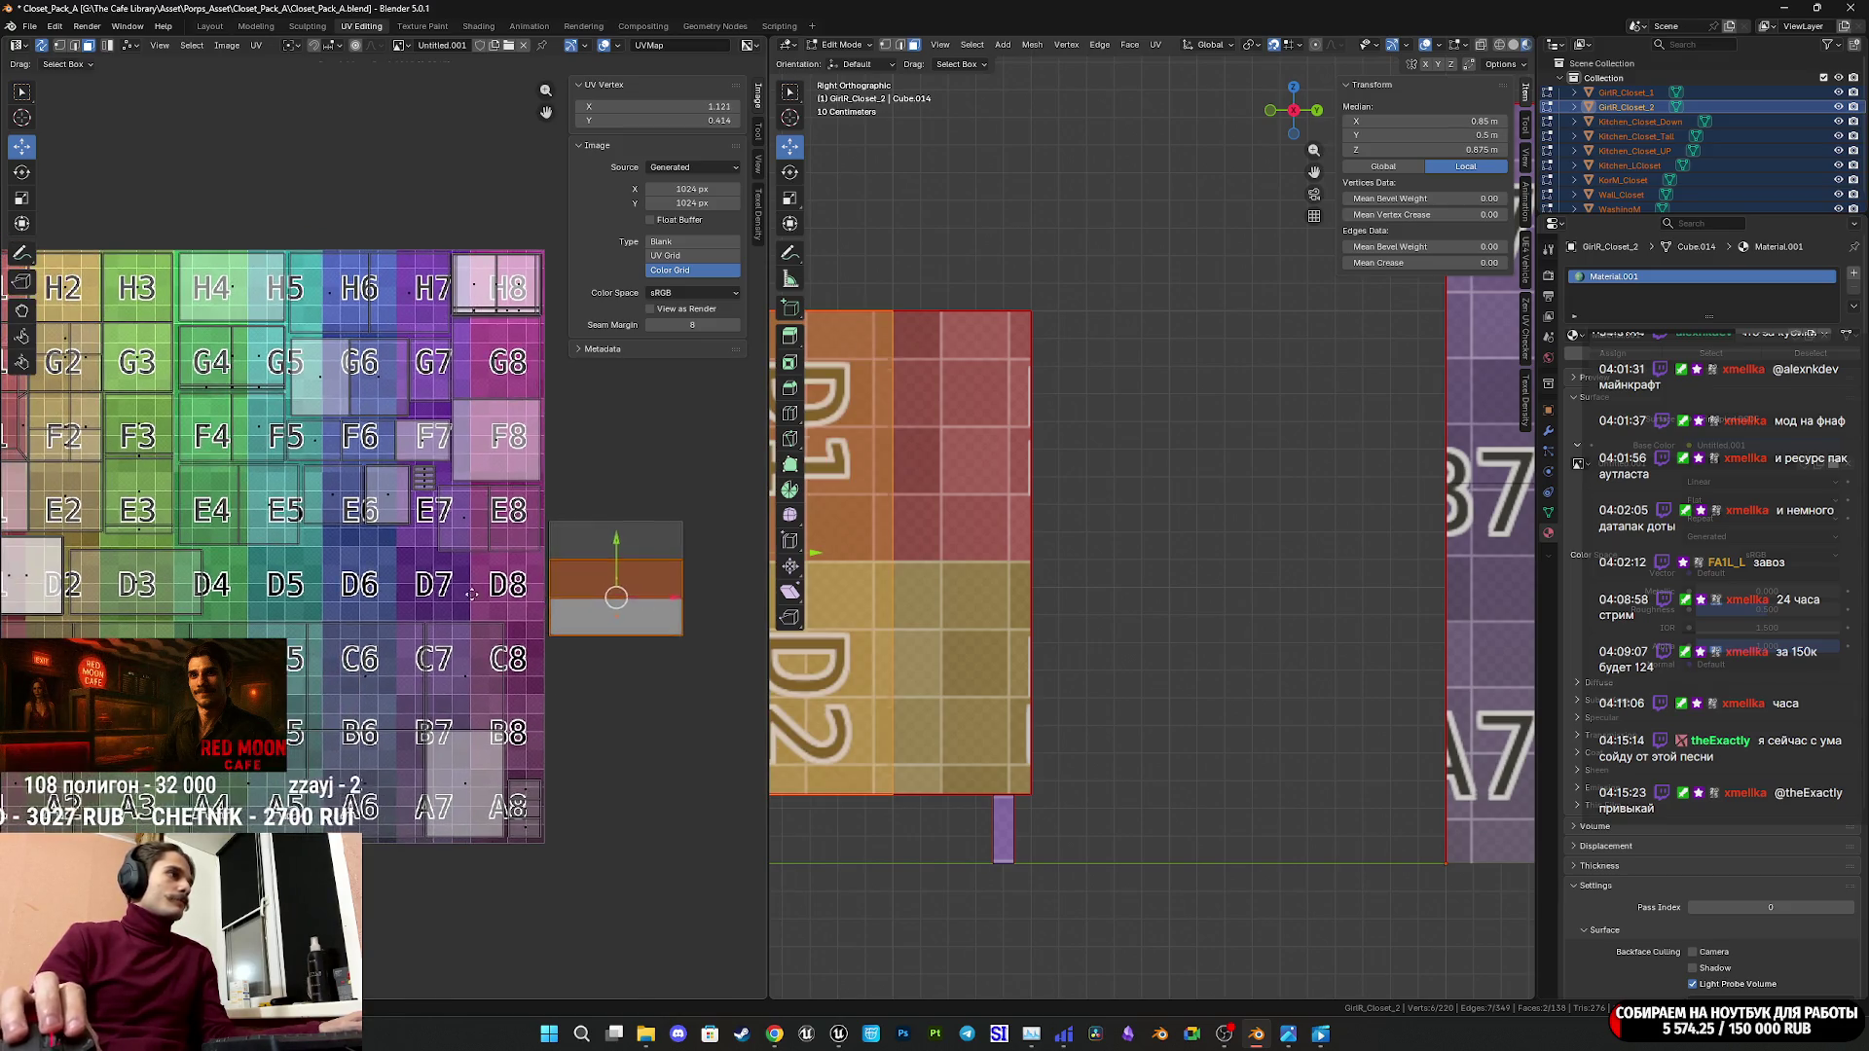
key("g")
key("Escape")
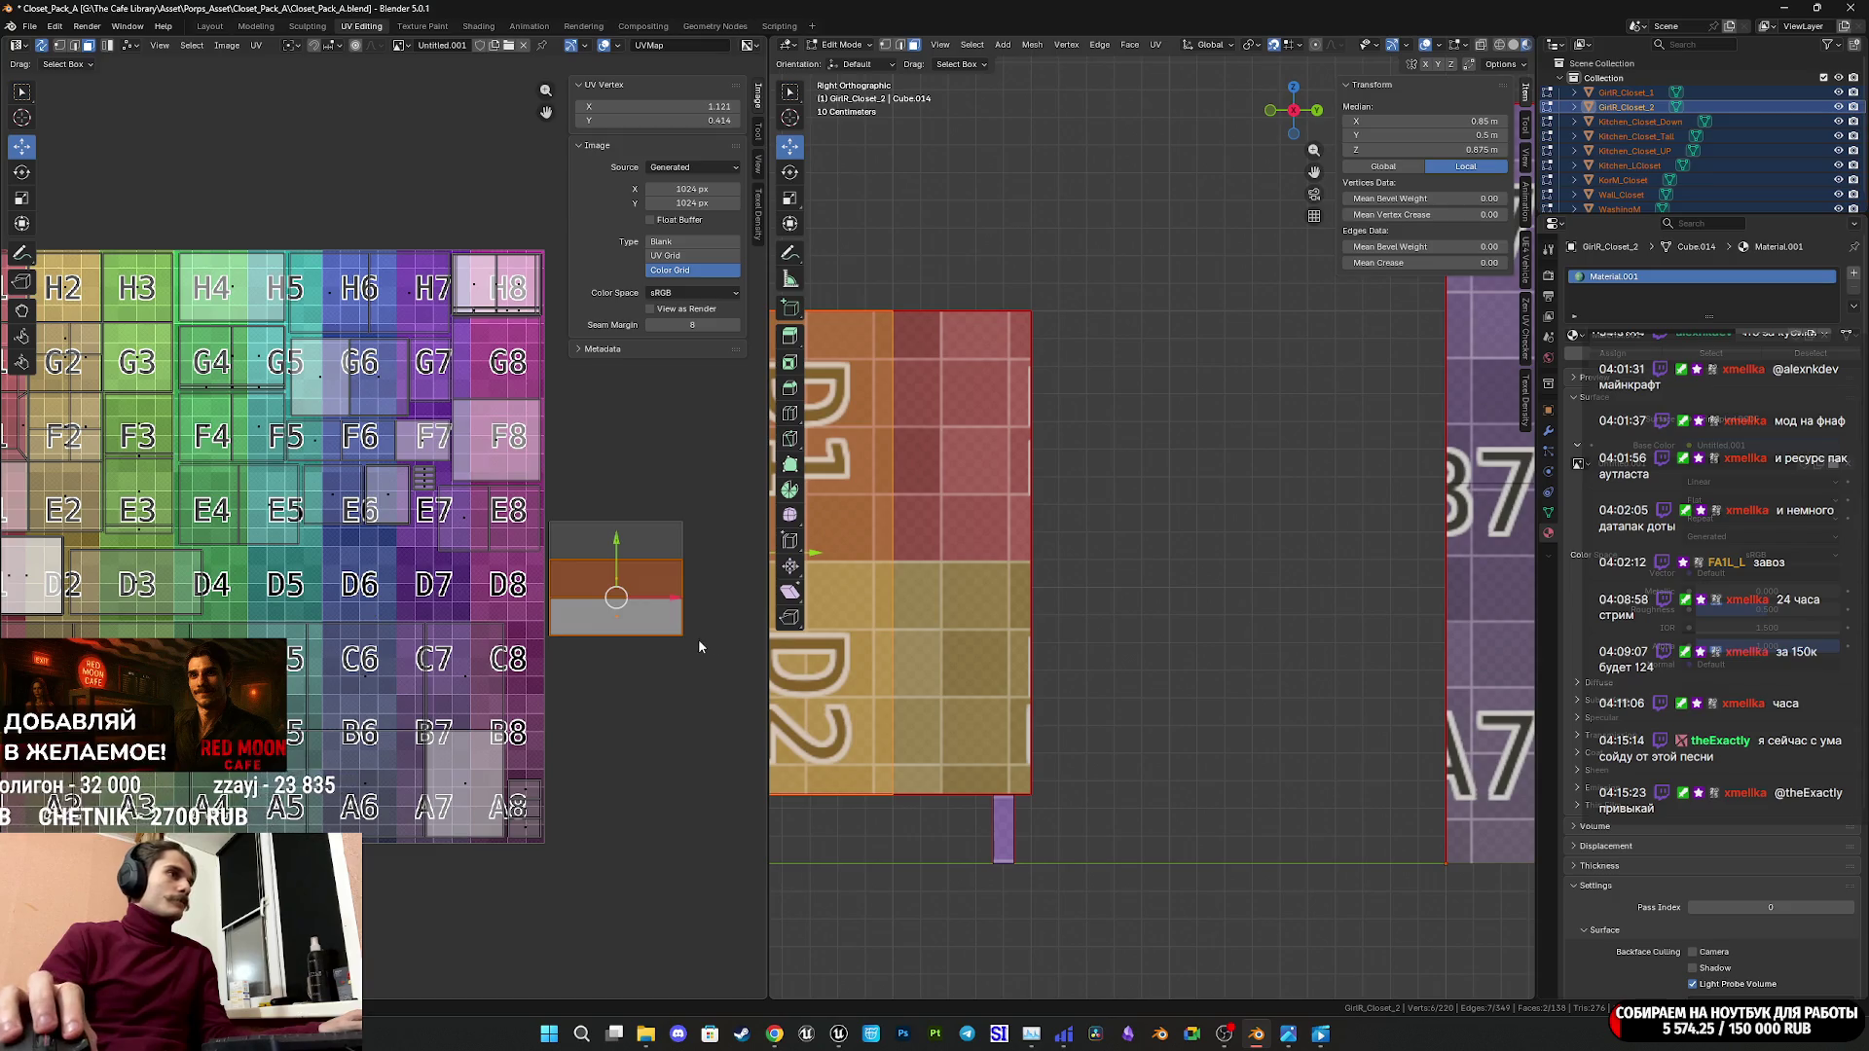
left_click(621, 620)
middle_click_drag(658, 637, 512, 656)
key("g")
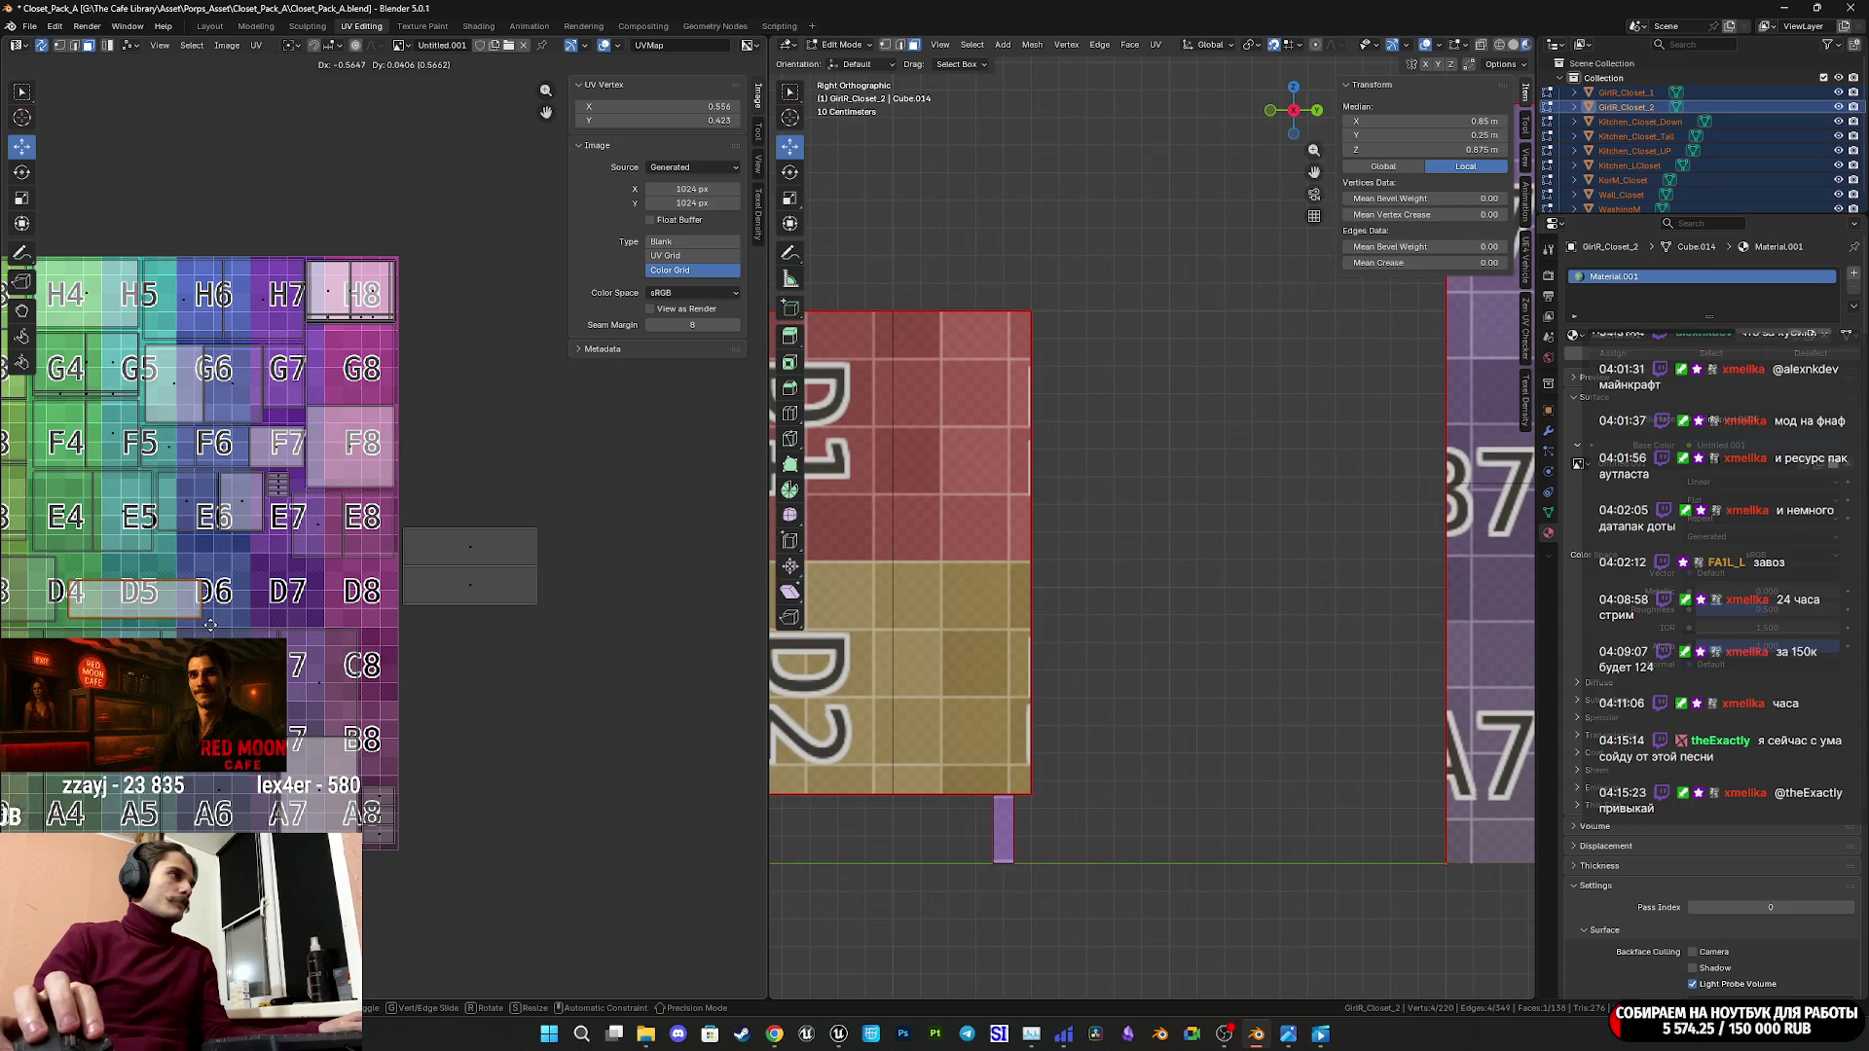
left_click(395, 630)
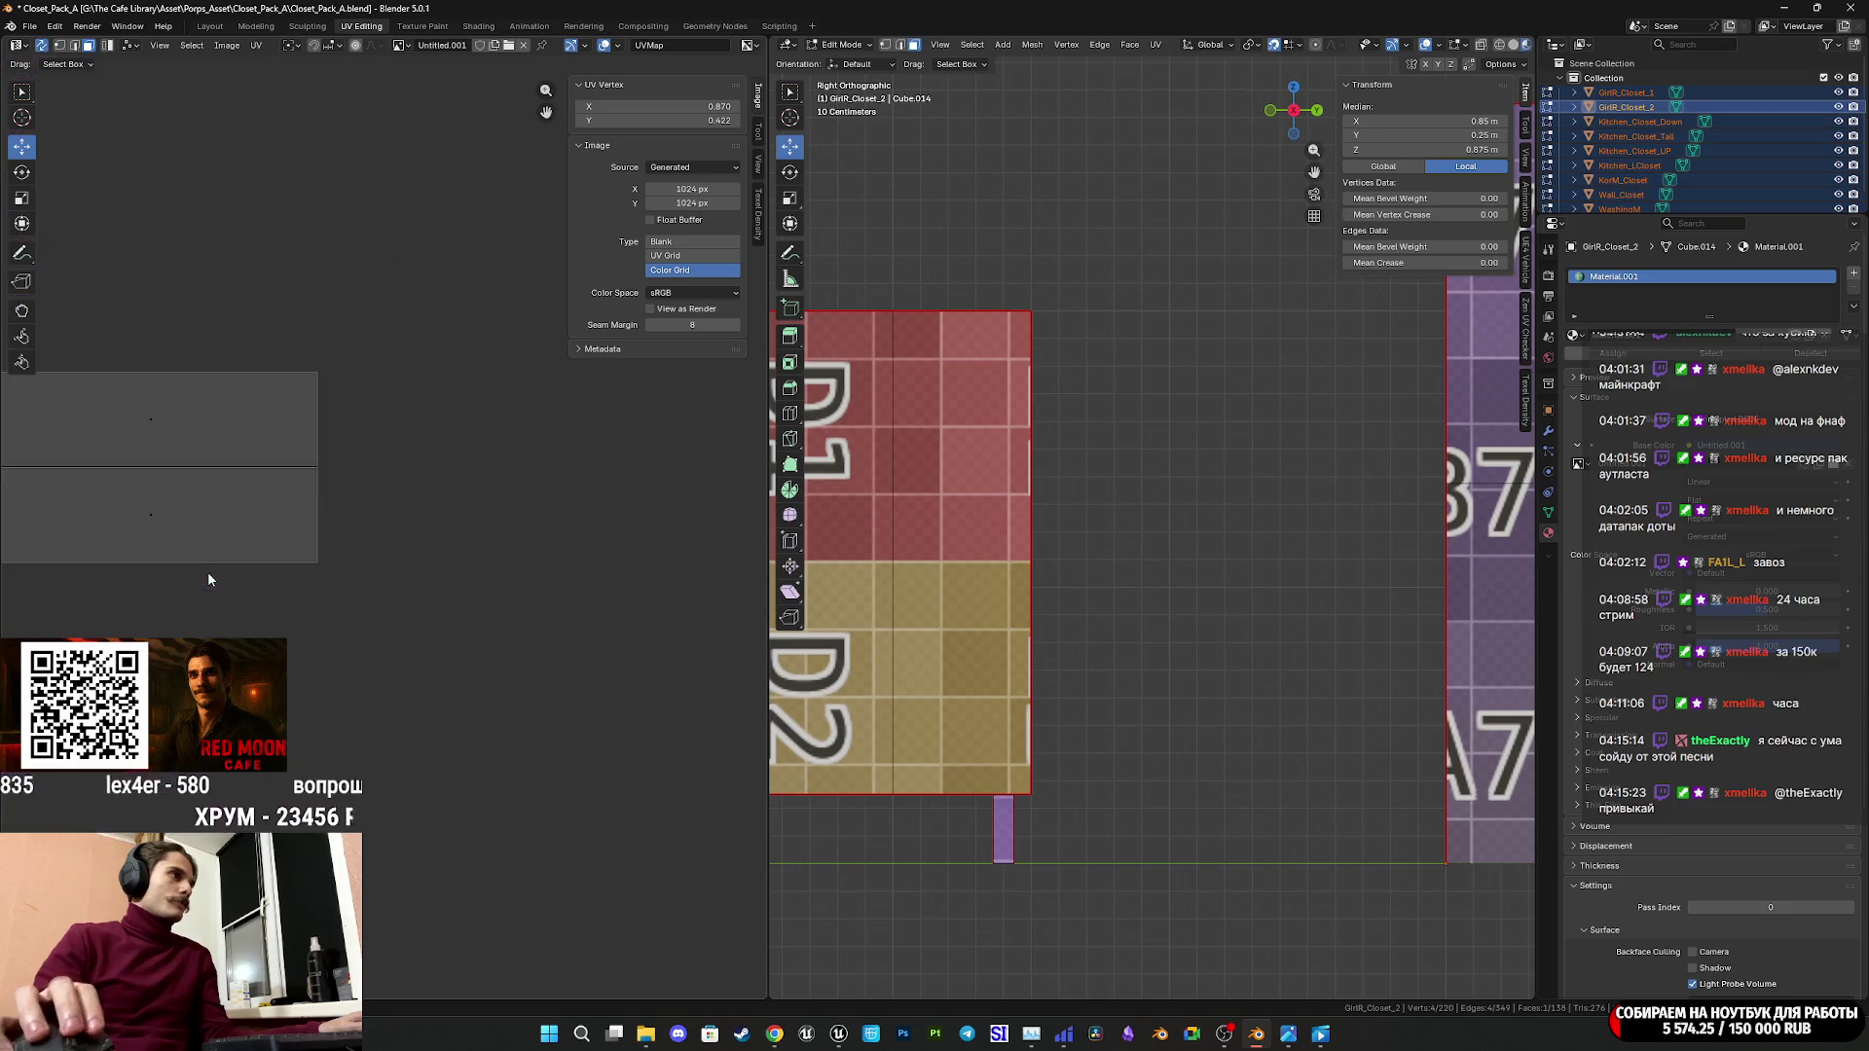
Fine-tune the strip face's position until it sits on the D5/D6 cells.
key("g")
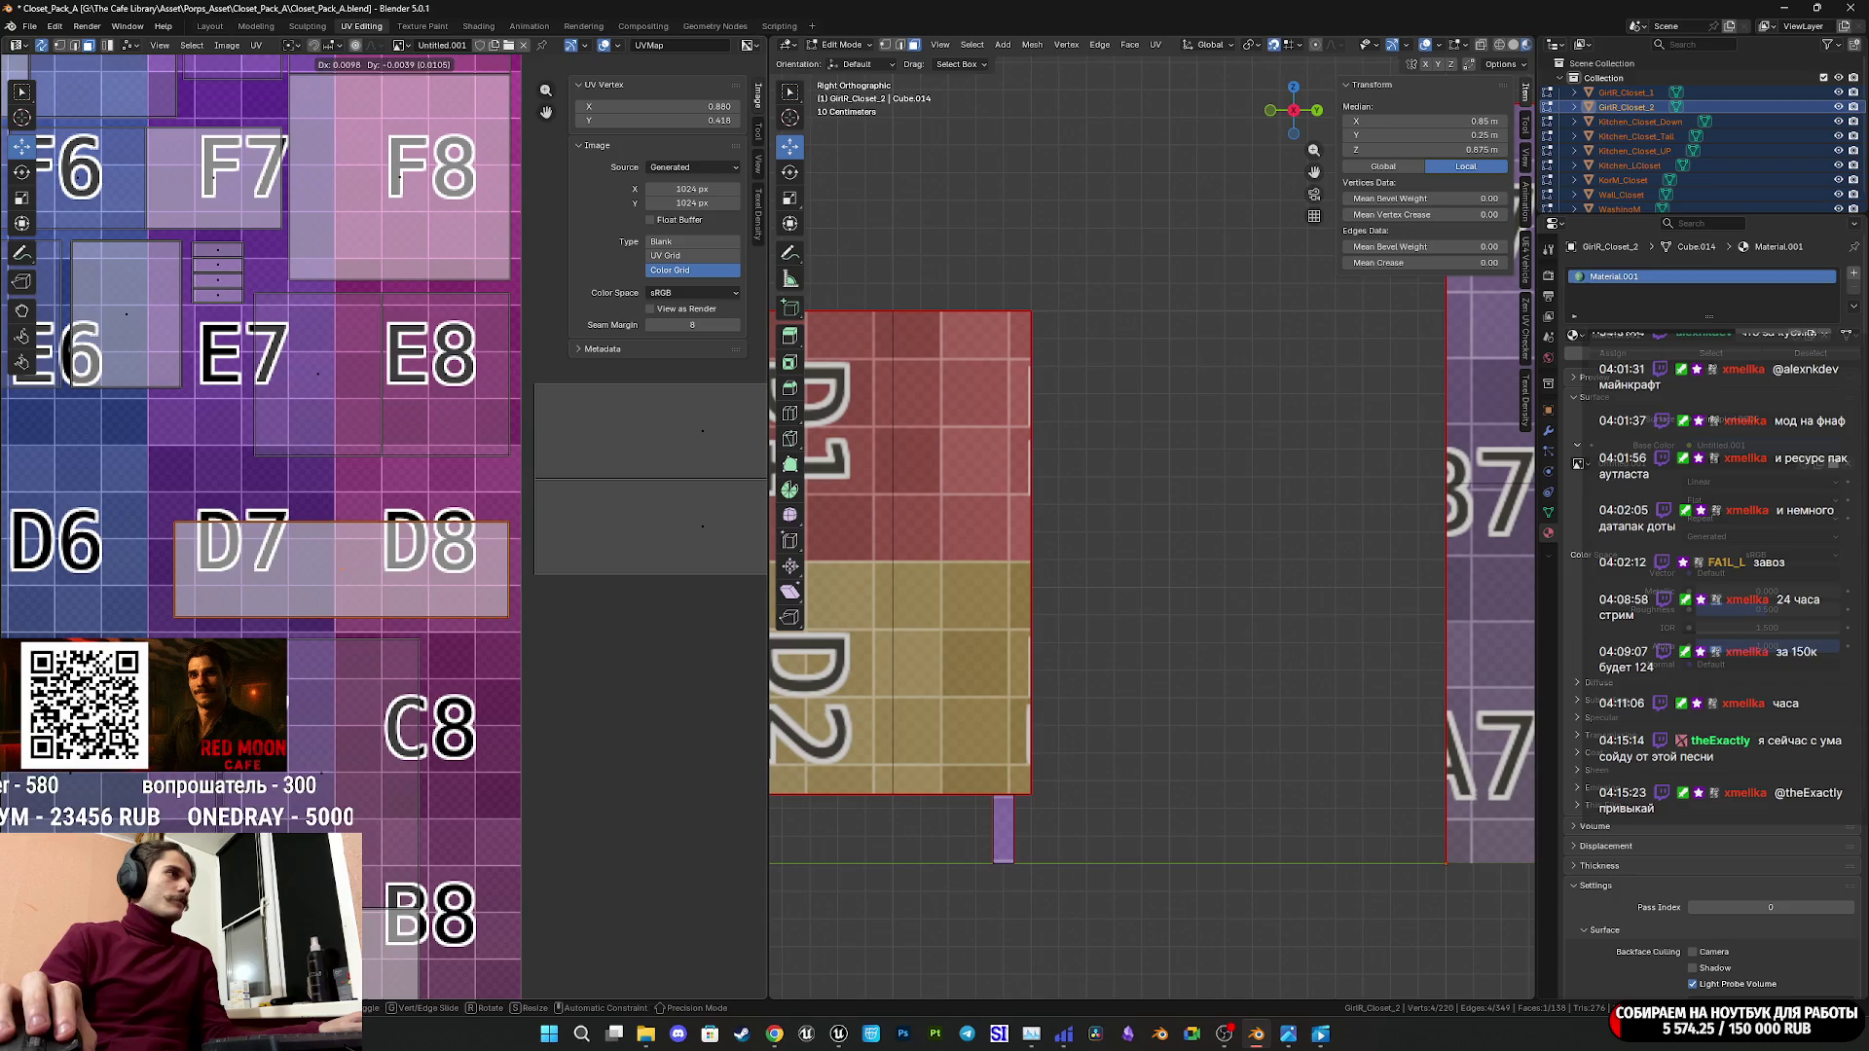
middle_click_drag(167, 620, 0, 644)
mouse_move(493, 567)
middle_mouse_down()
mouse_move(584, 575)
mouse_move(639, 626)
middle_mouse_up()
key("g")
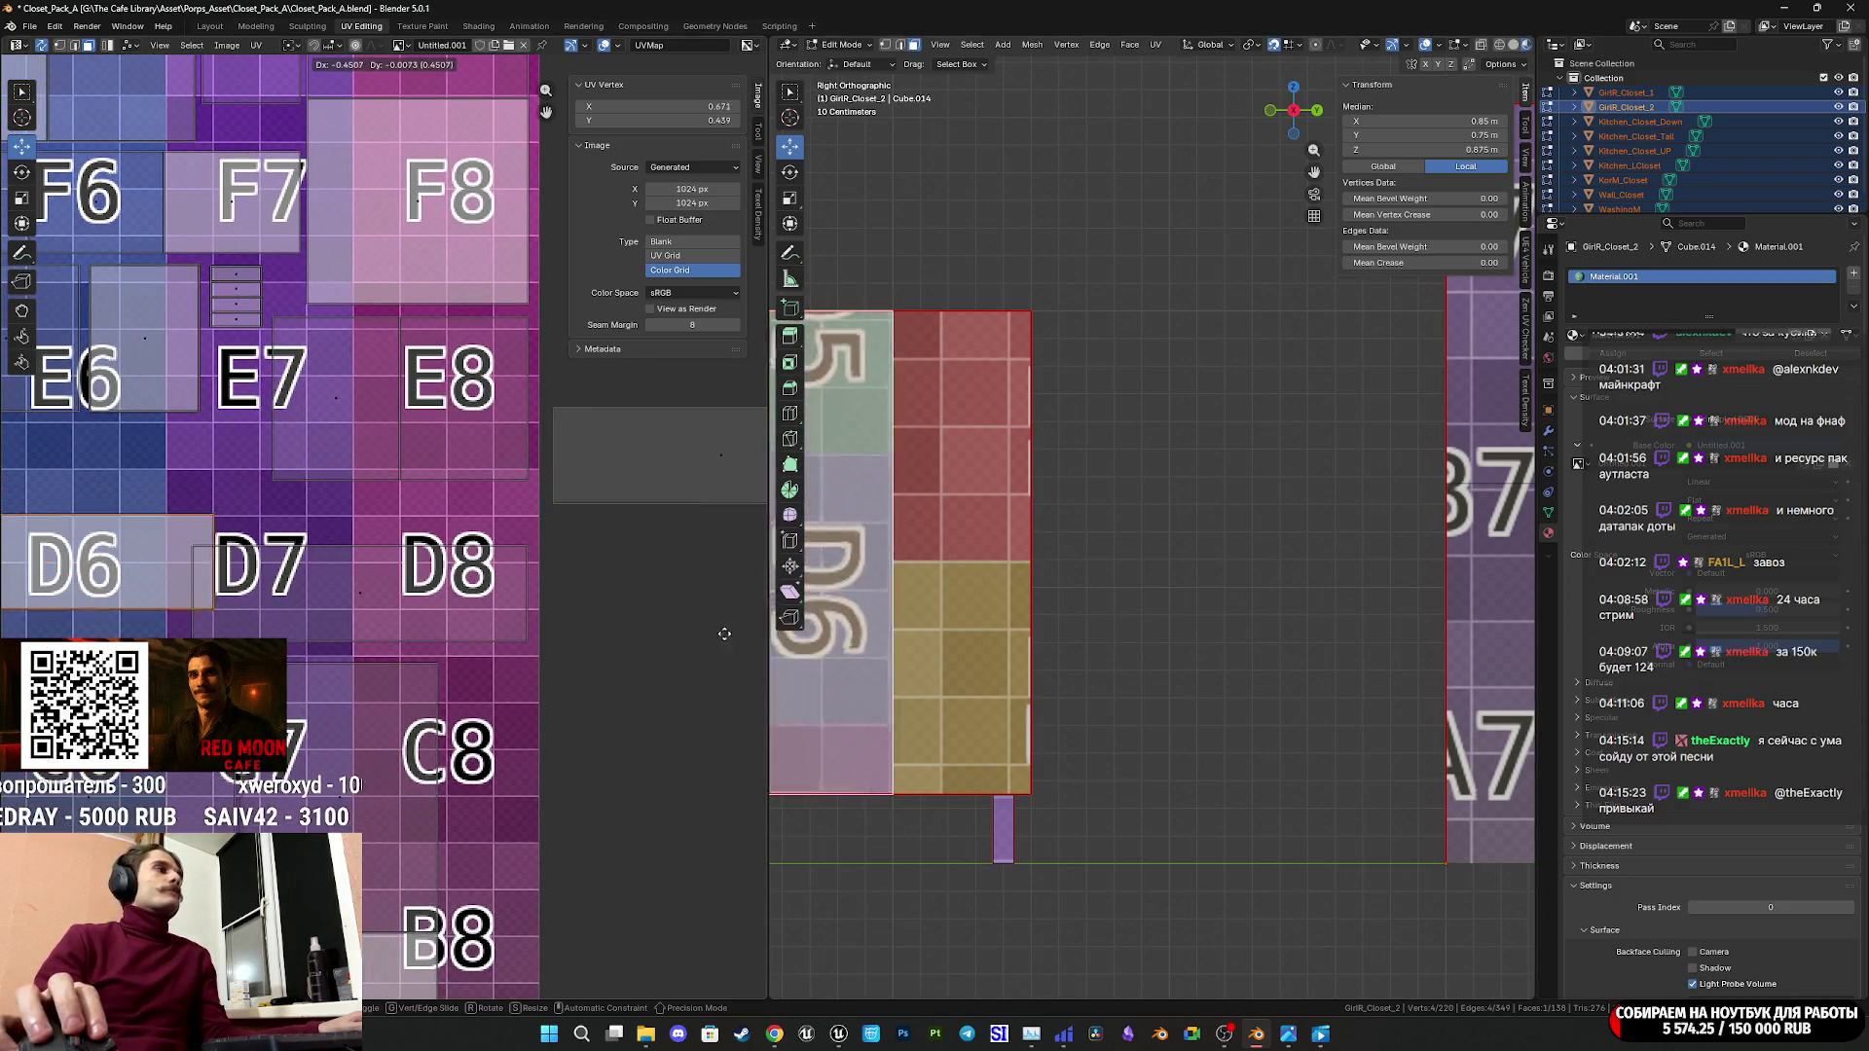
left_click(505, 624)
mouse_move(505, 624)
middle_mouse_down()
mouse_move(660, 585)
mouse_move(850, 589)
middle_mouse_up()
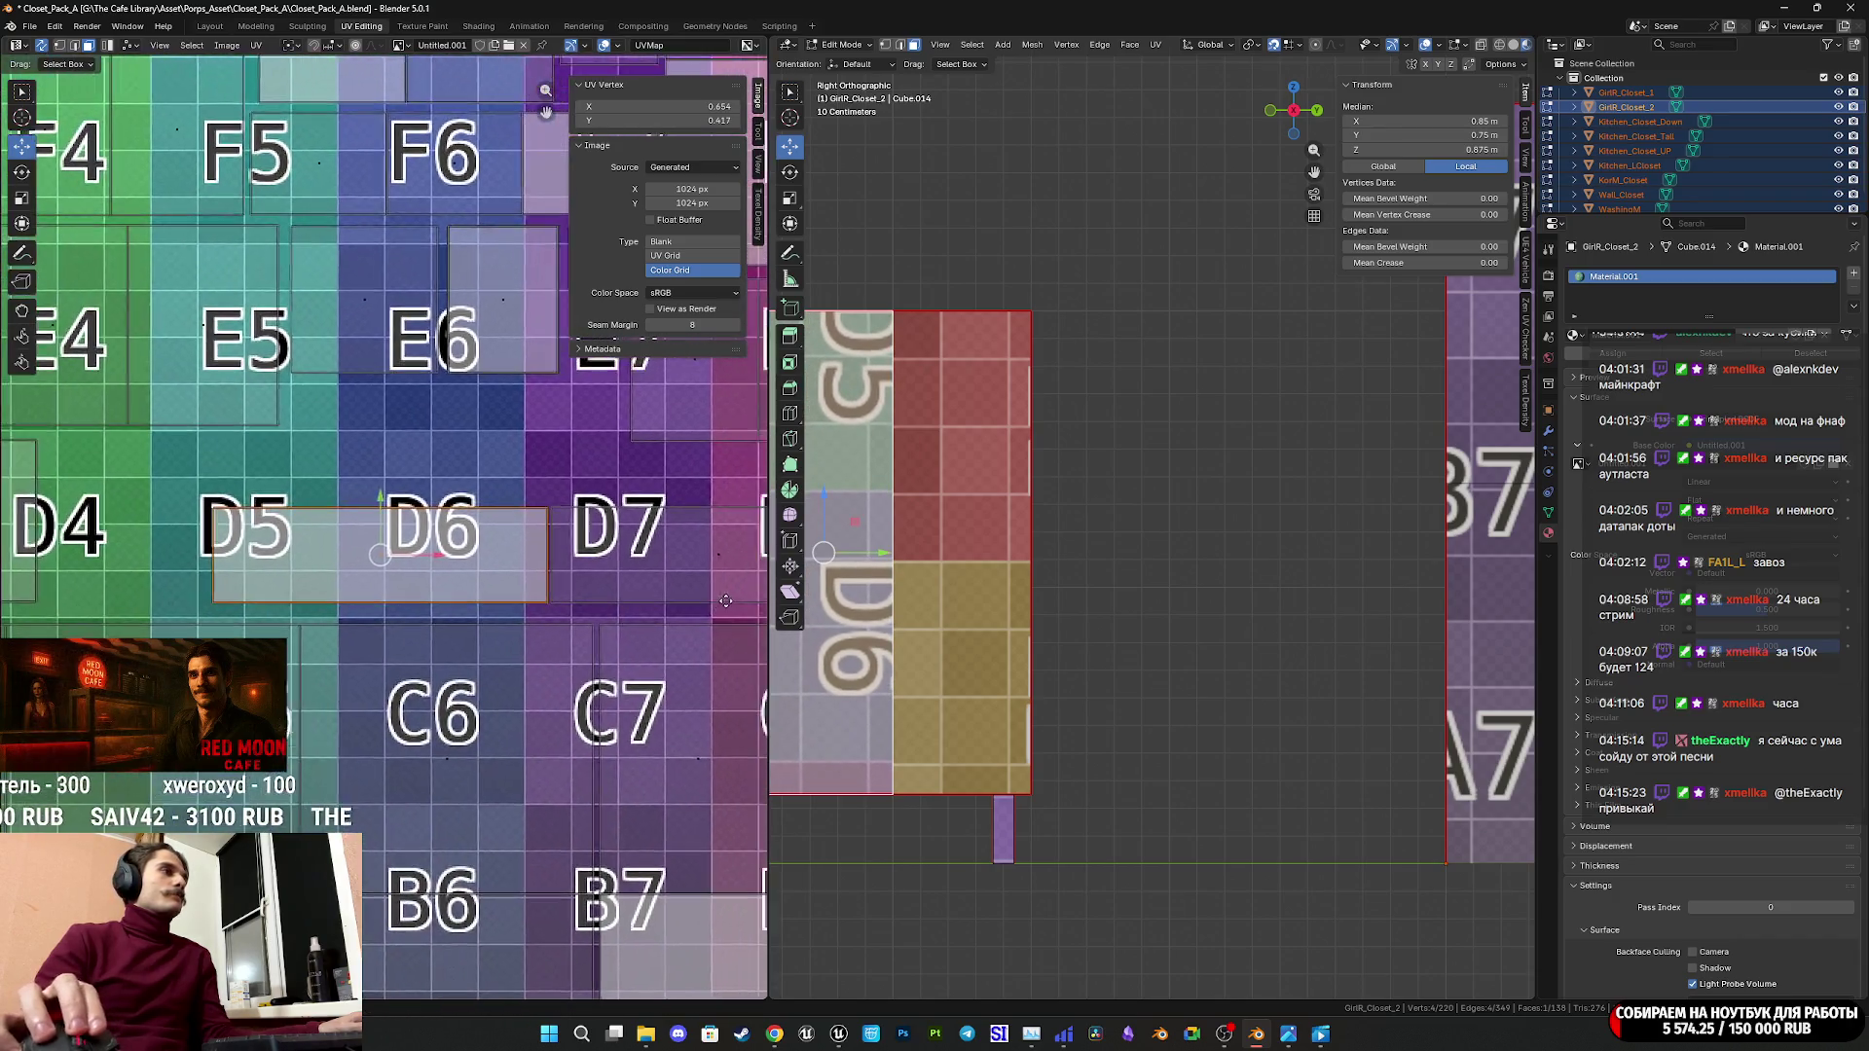
key("g")
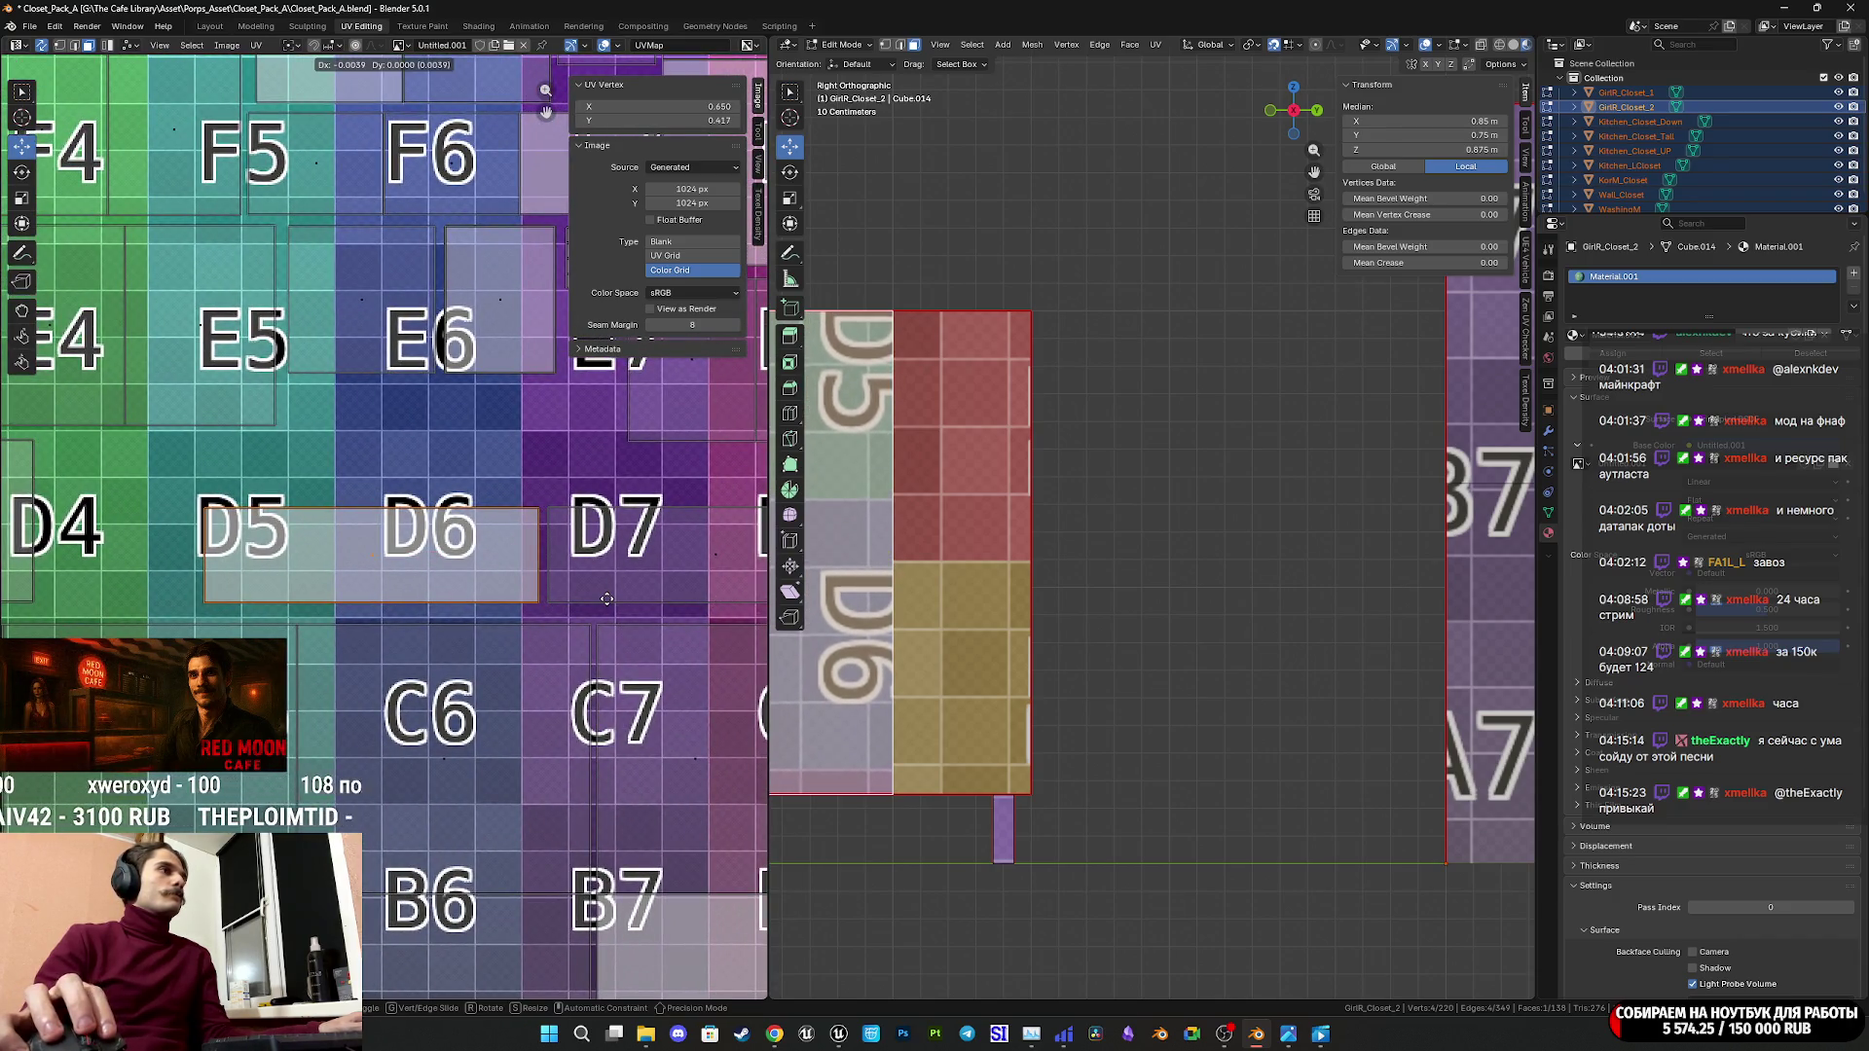
left_click(607, 598)
middle_click_drag(615, 600, 249, 532)
scroll(305, 633, "down", 2)
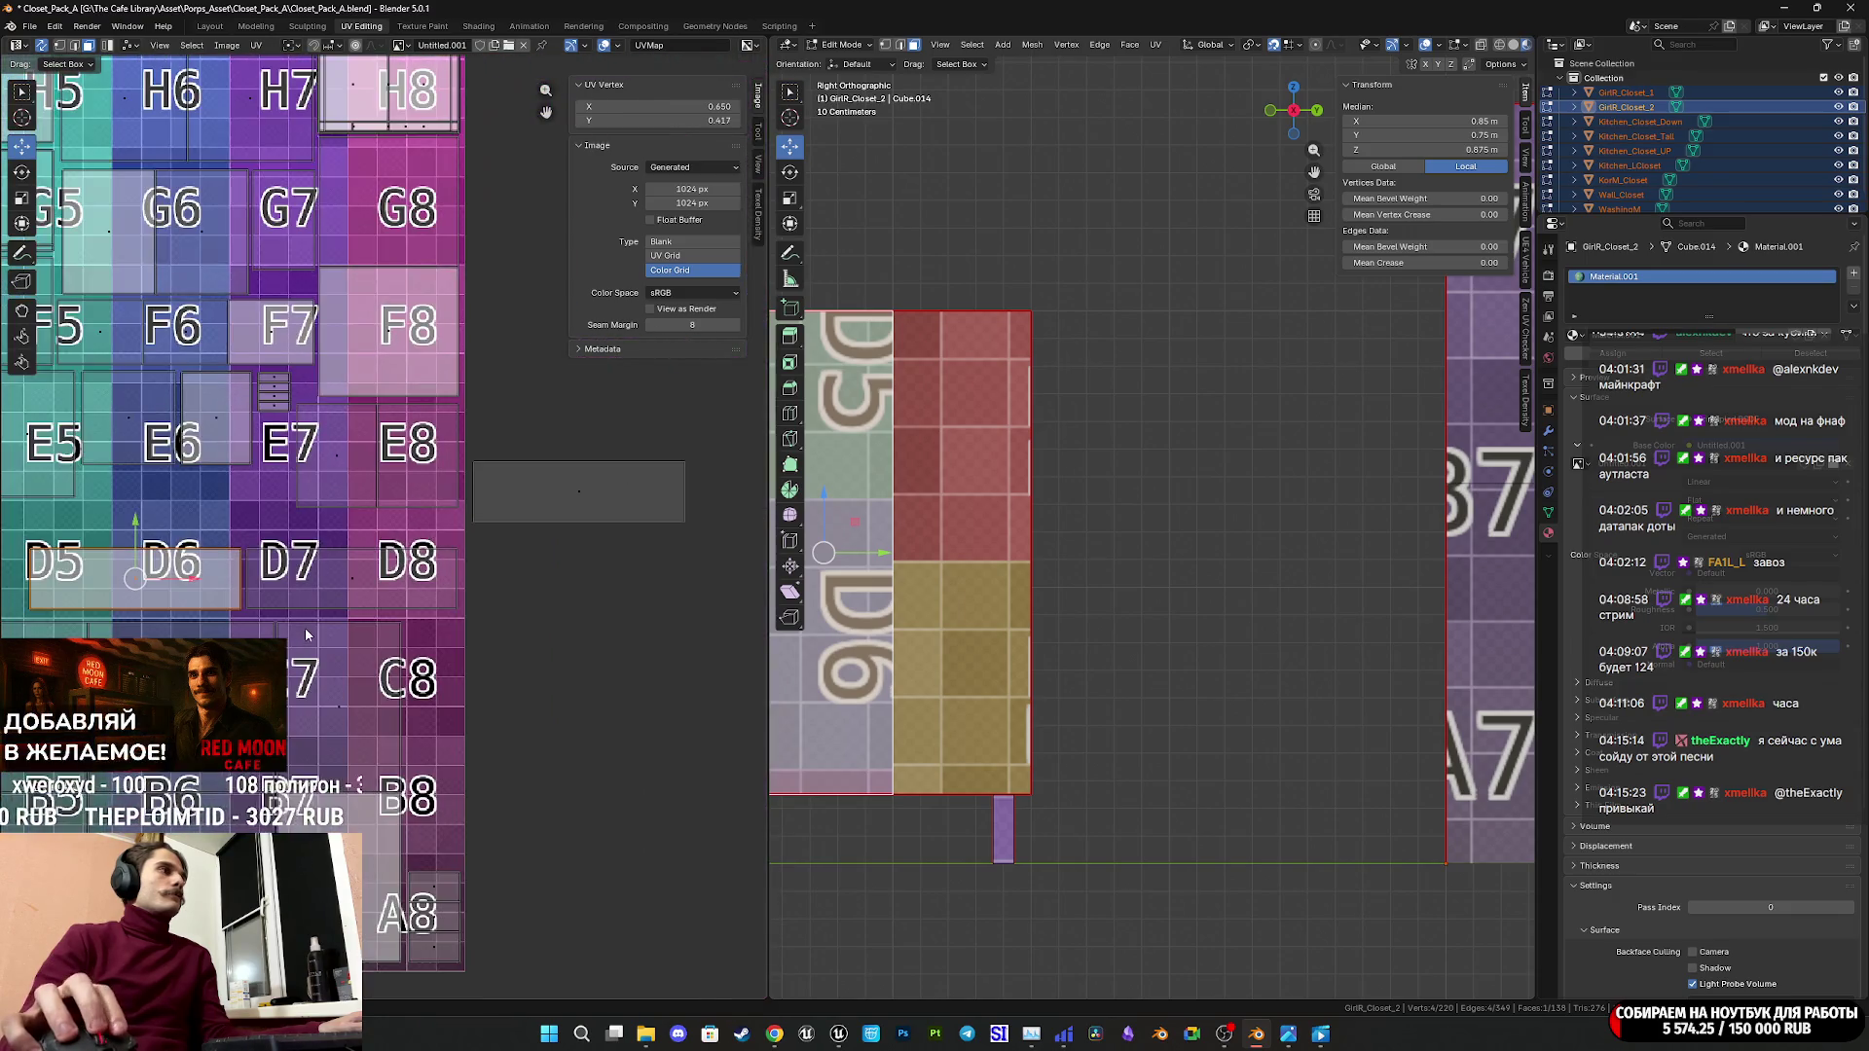
mouse_move(305, 628)
middle_mouse_down()
mouse_move(448, 628)
mouse_move(424, 651)
middle_mouse_up()
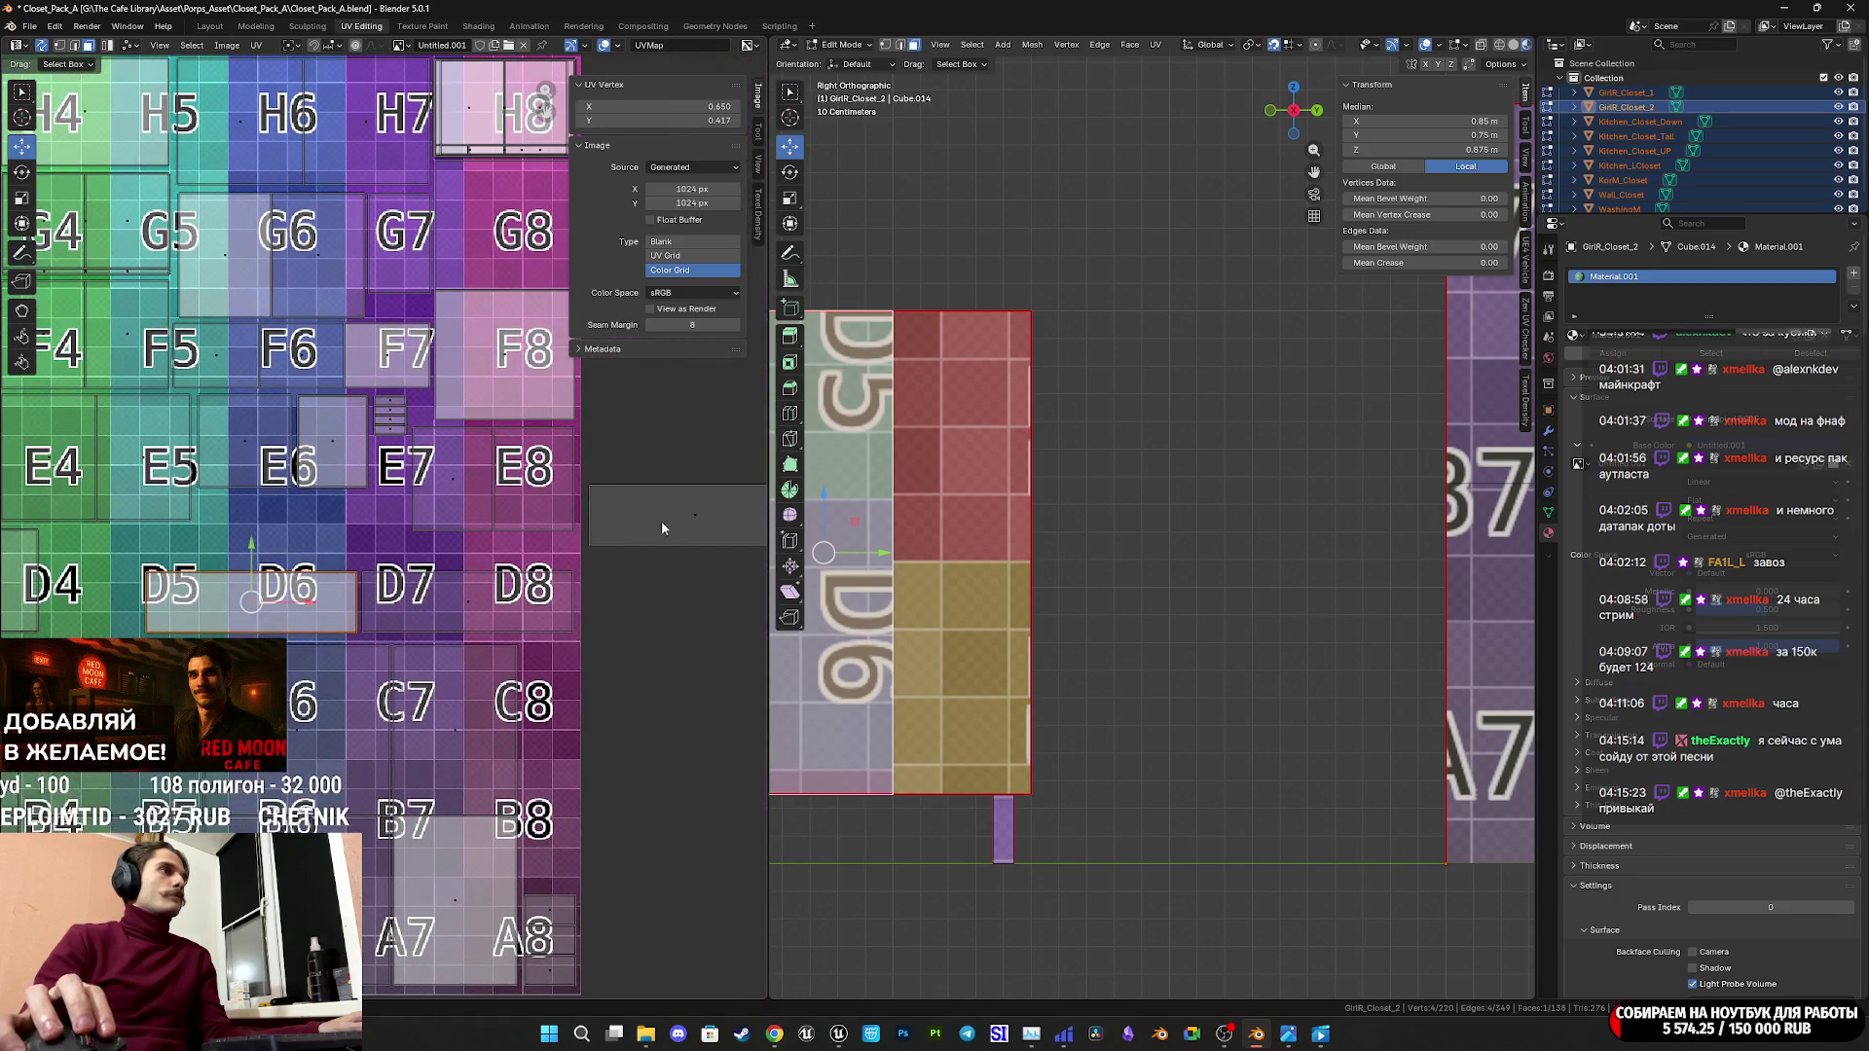
key("g")
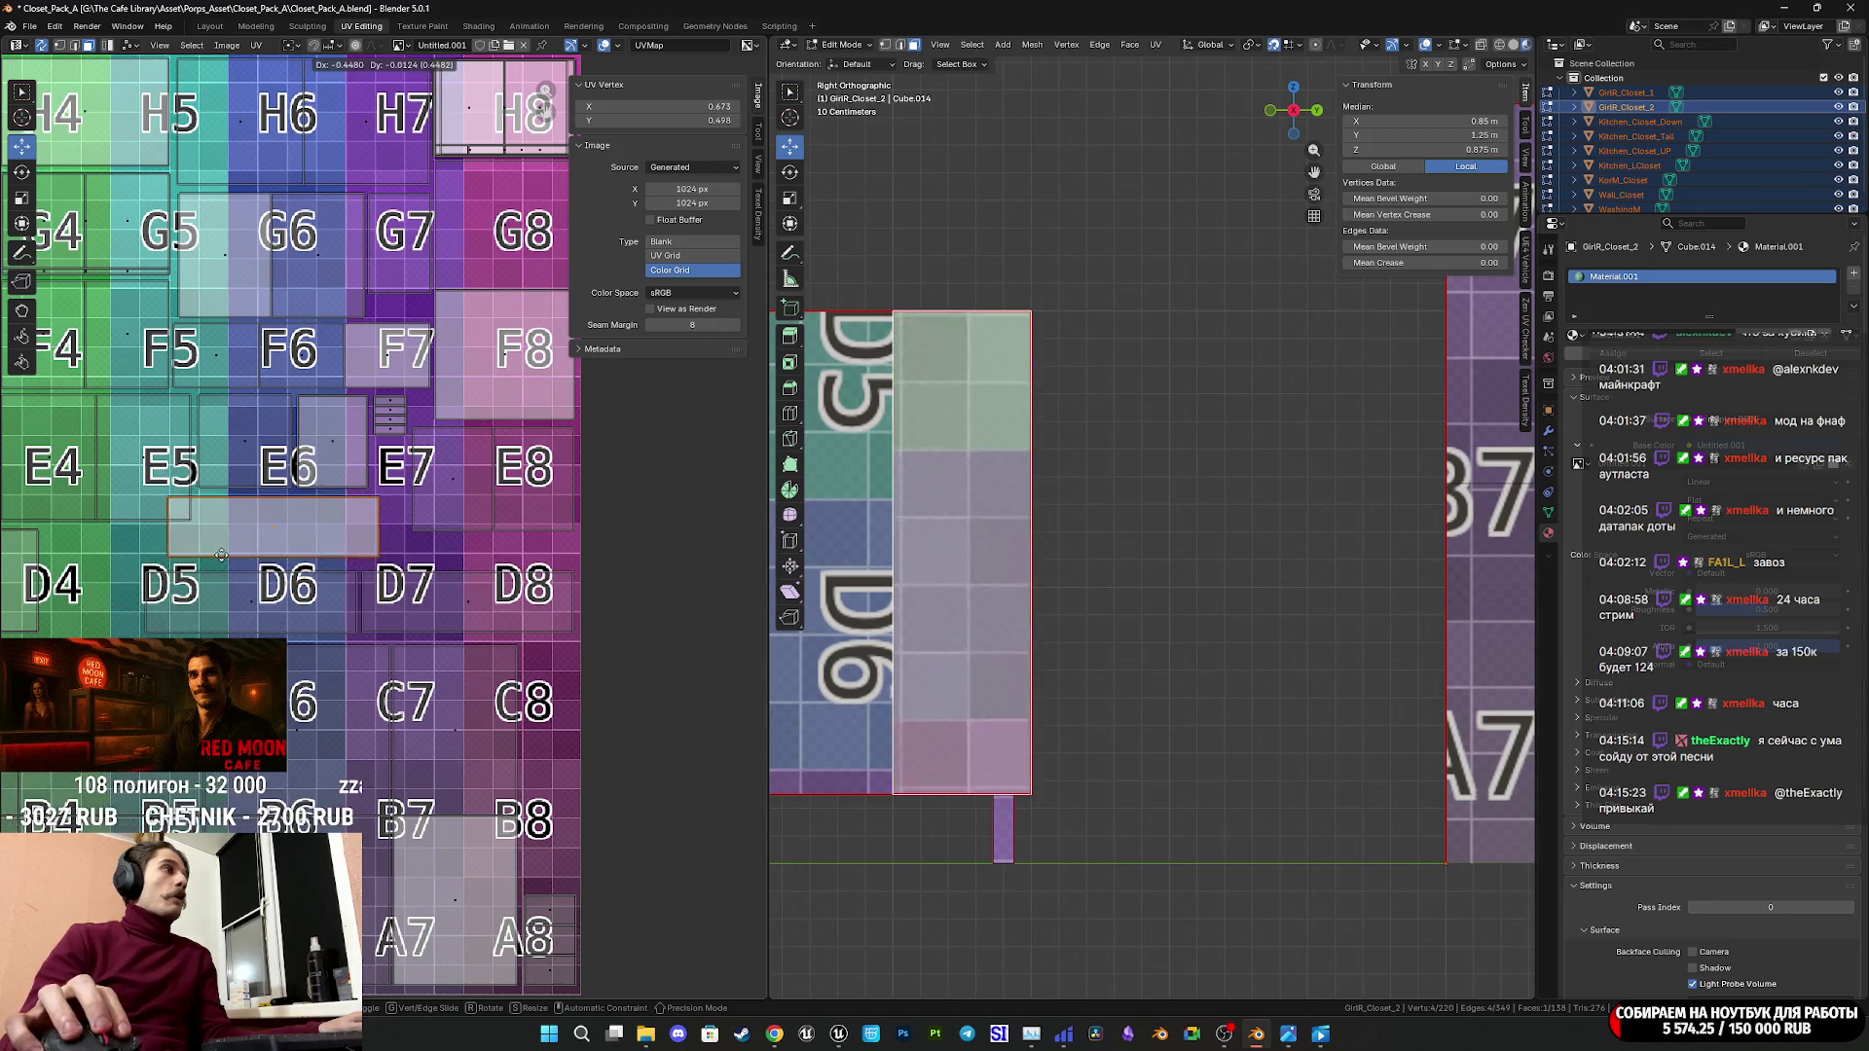
left_click(195, 554)
middle_click_drag(194, 554, 433, 562)
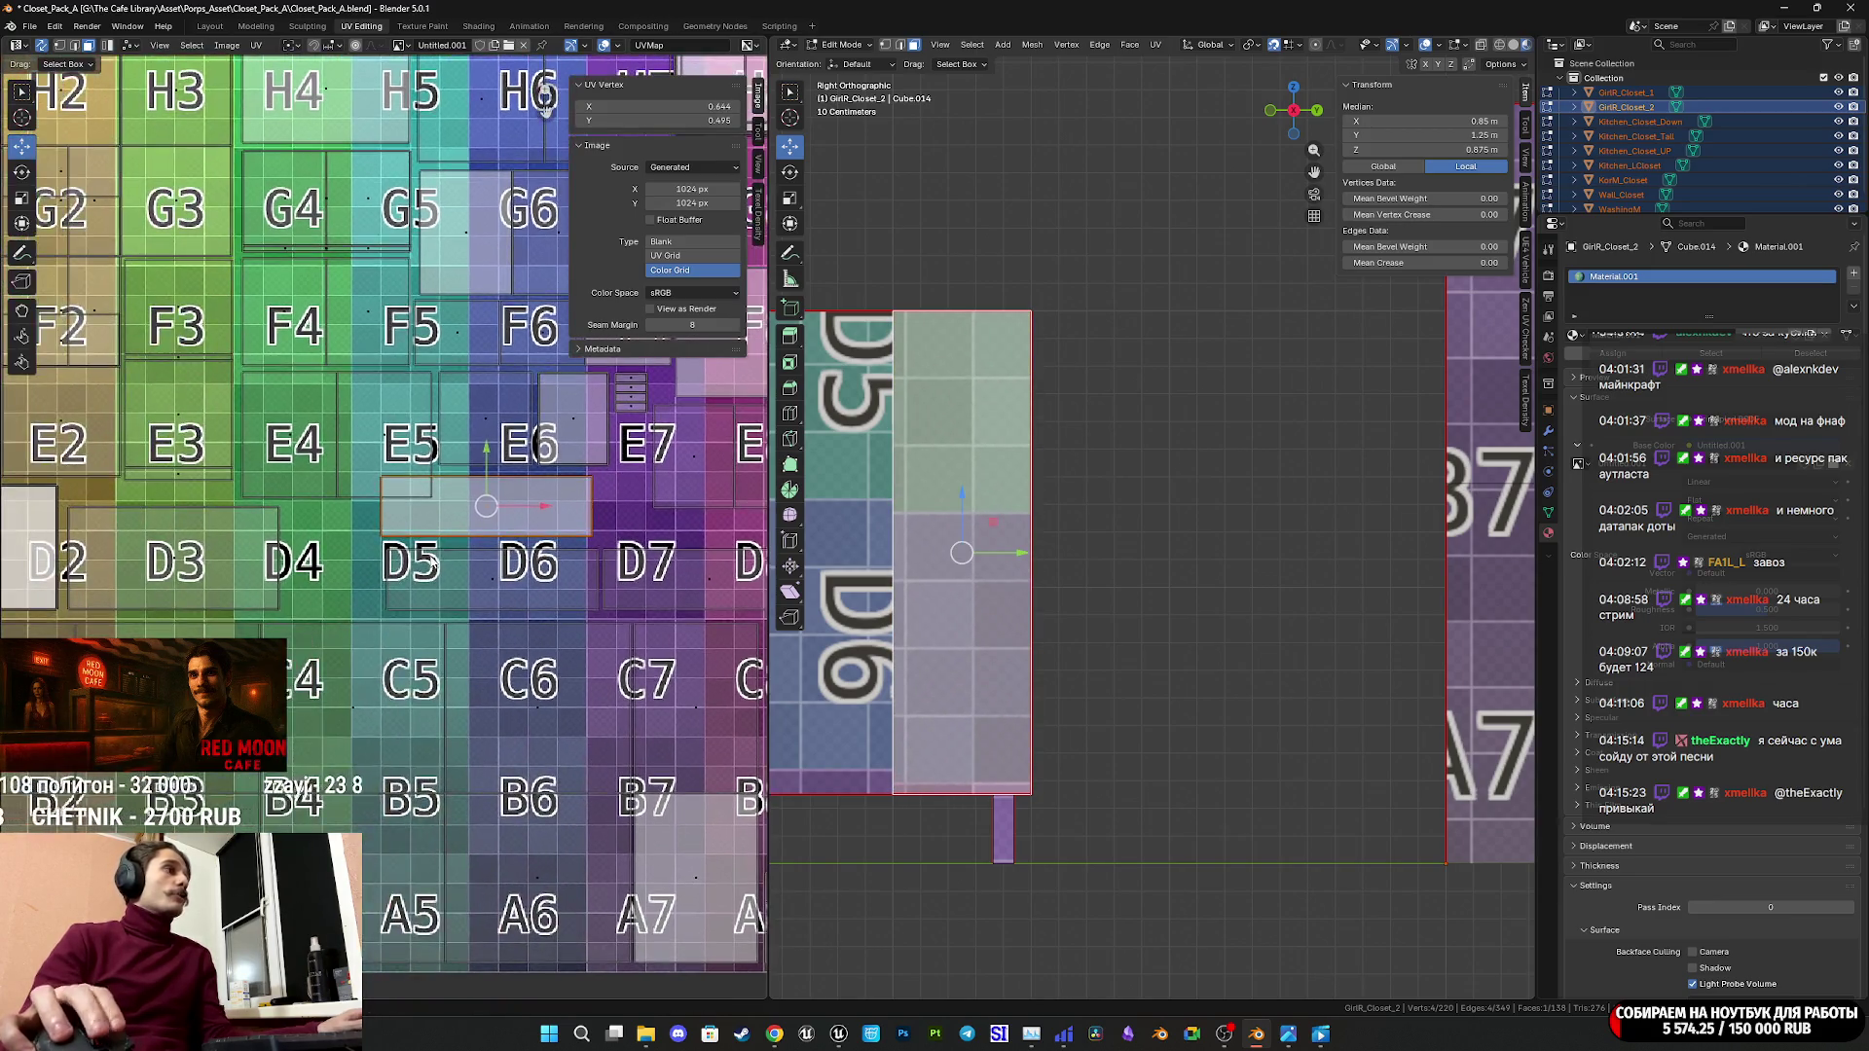
Undo the last face placement and reselect the cabinet's UV islands.
scroll(433, 563, "down", 3)
key("g")
left_click(434, 565)
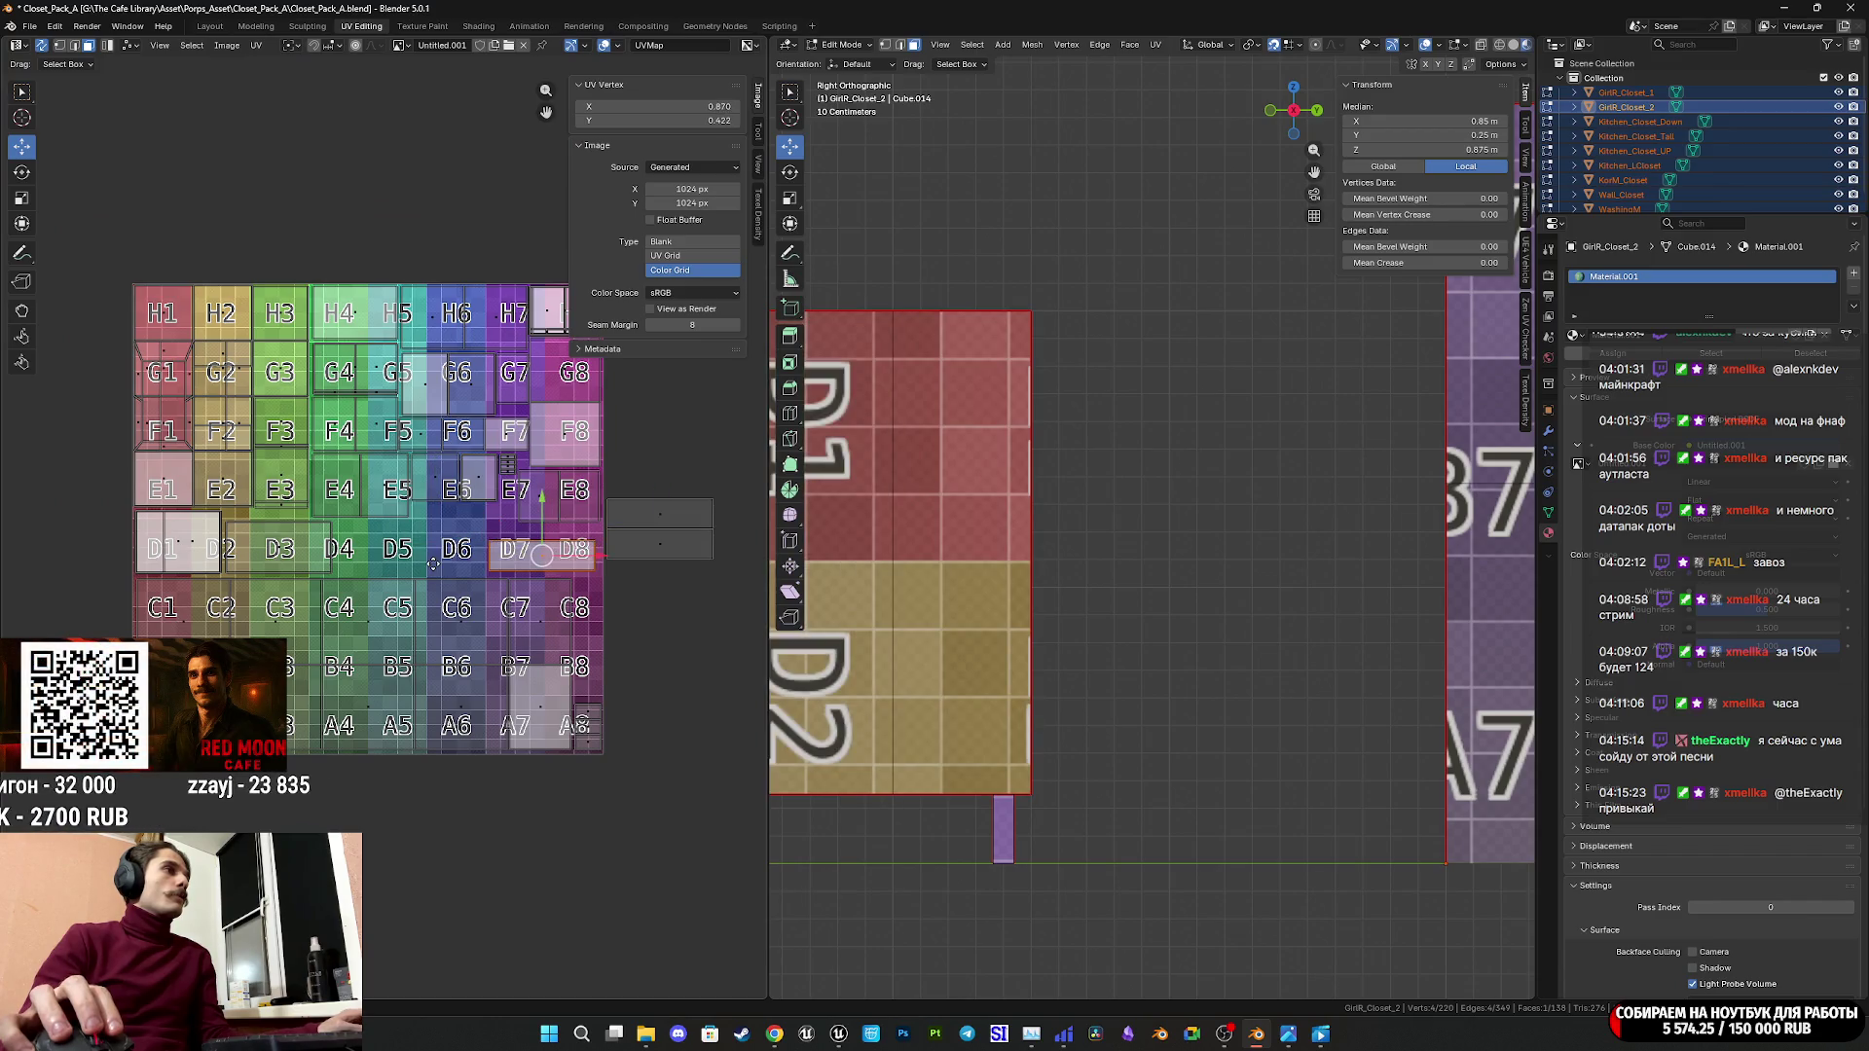
key("ctrl+z")
middle_click_drag(620, 591, 578, 610)
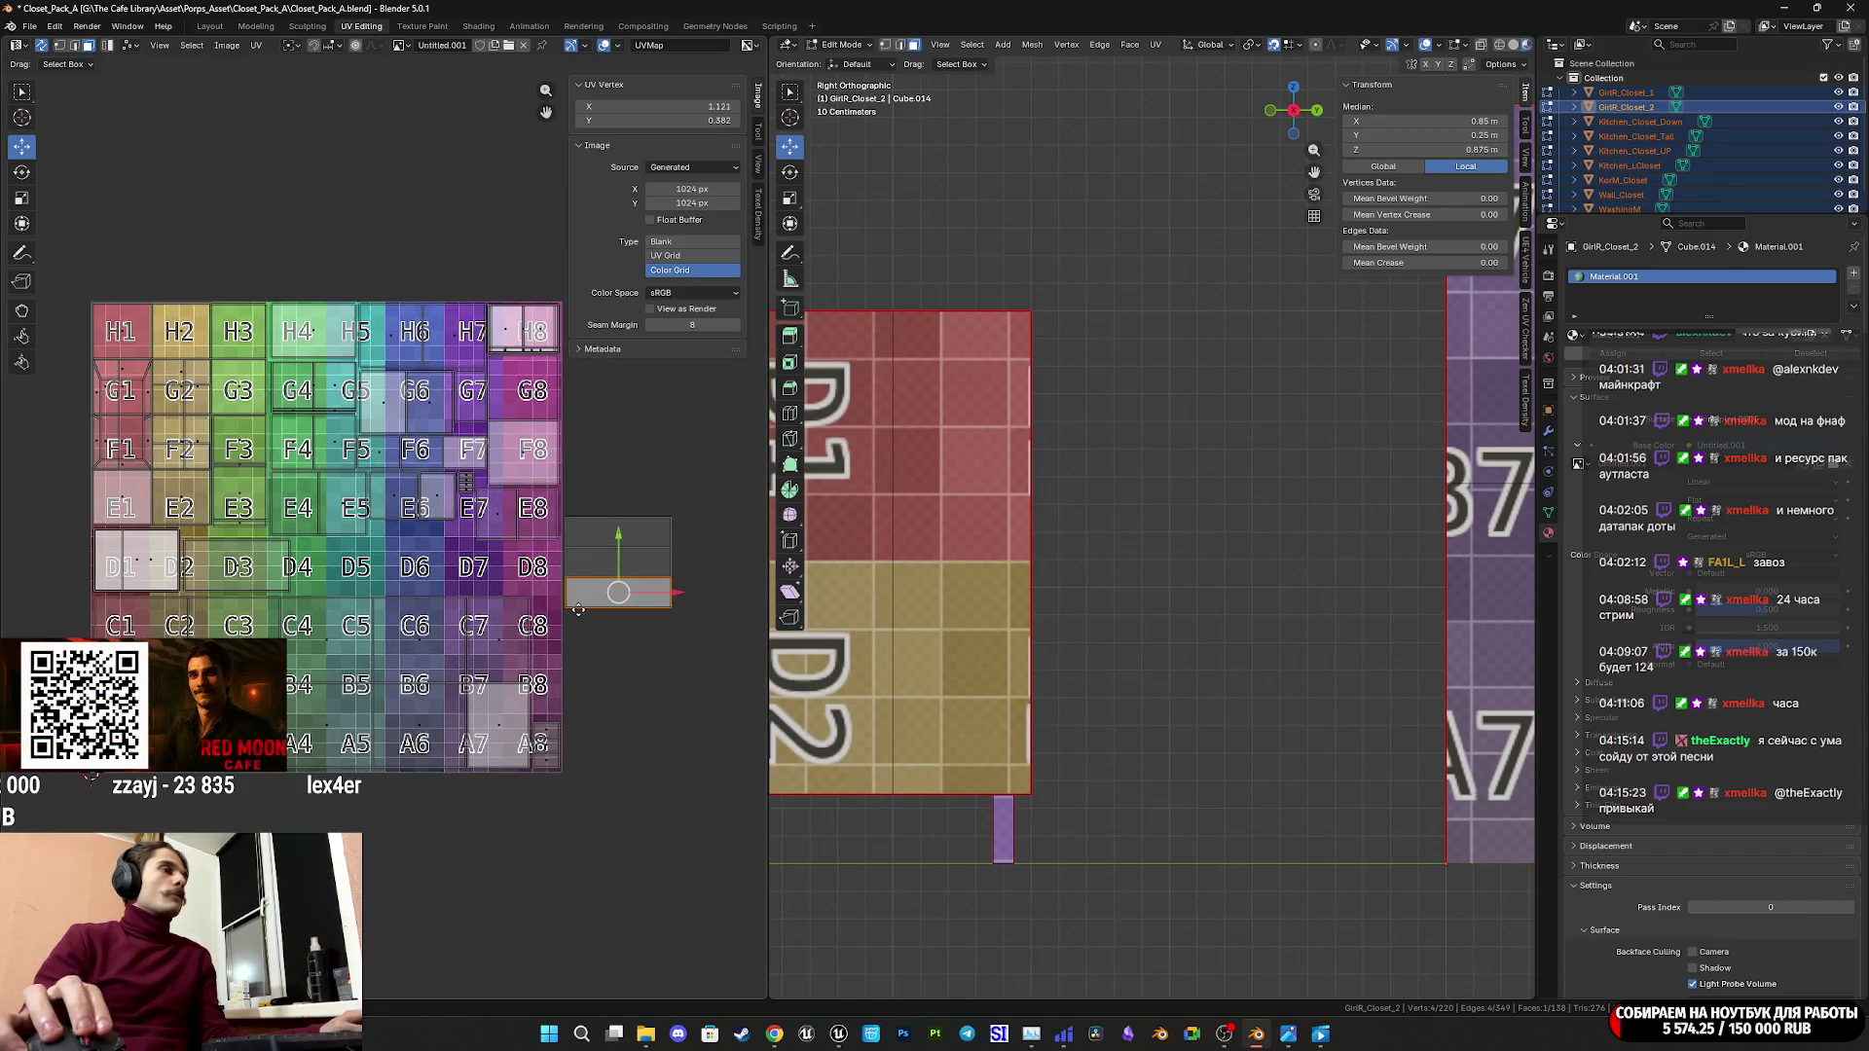
left_click_drag(622, 521, 597, 488)
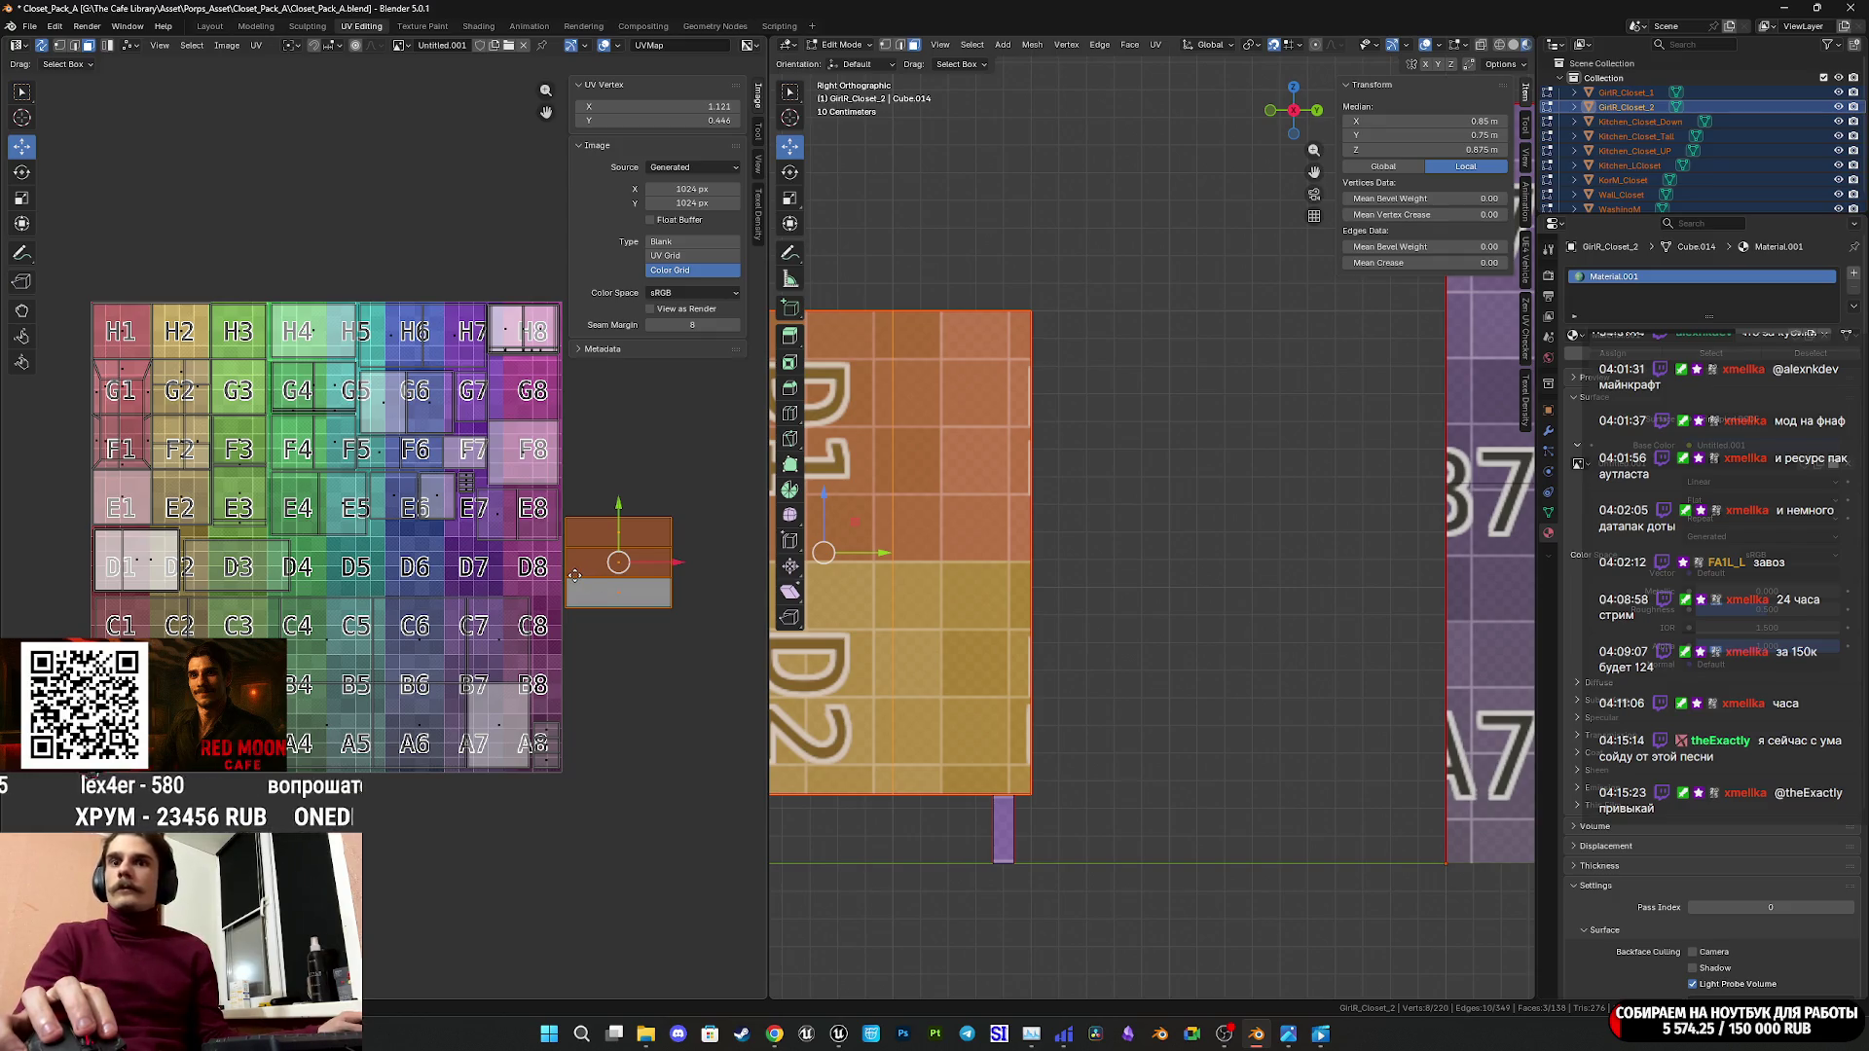
scroll(576, 576, "up", 1)
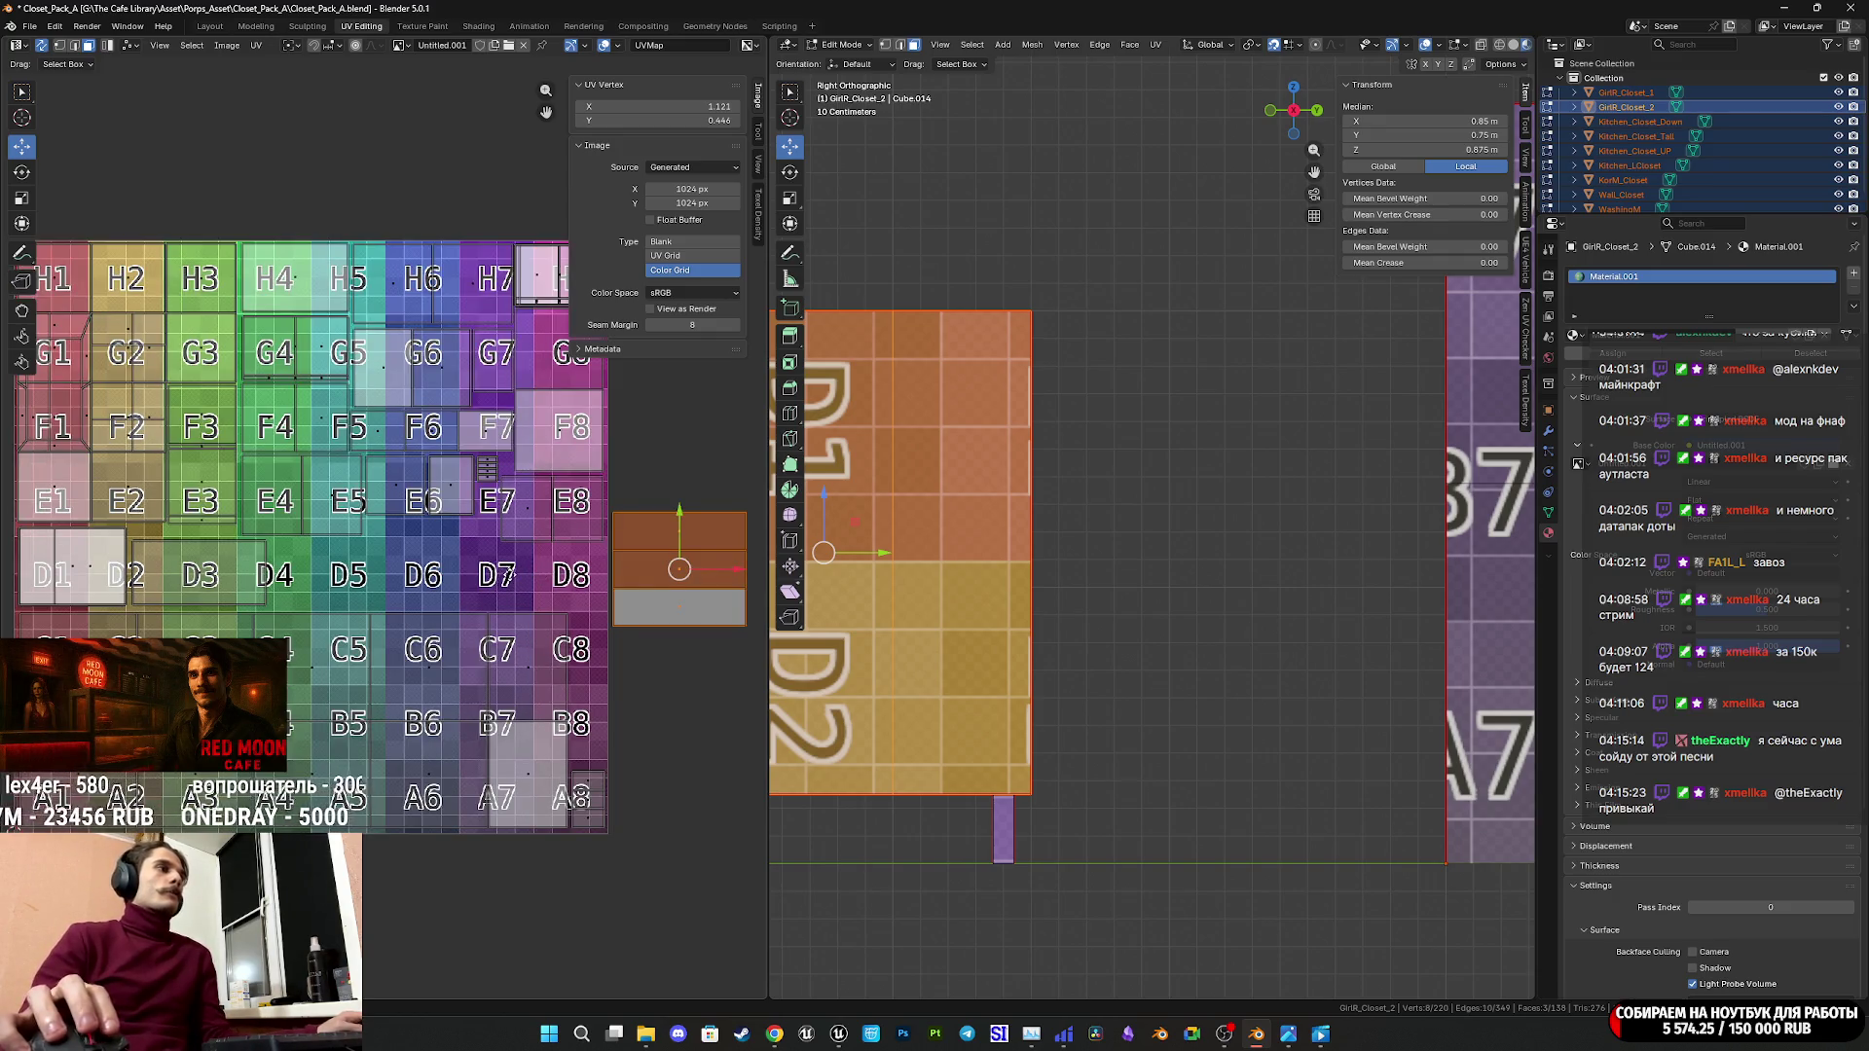
middle_click_drag(507, 575, 538, 493)
key("a")
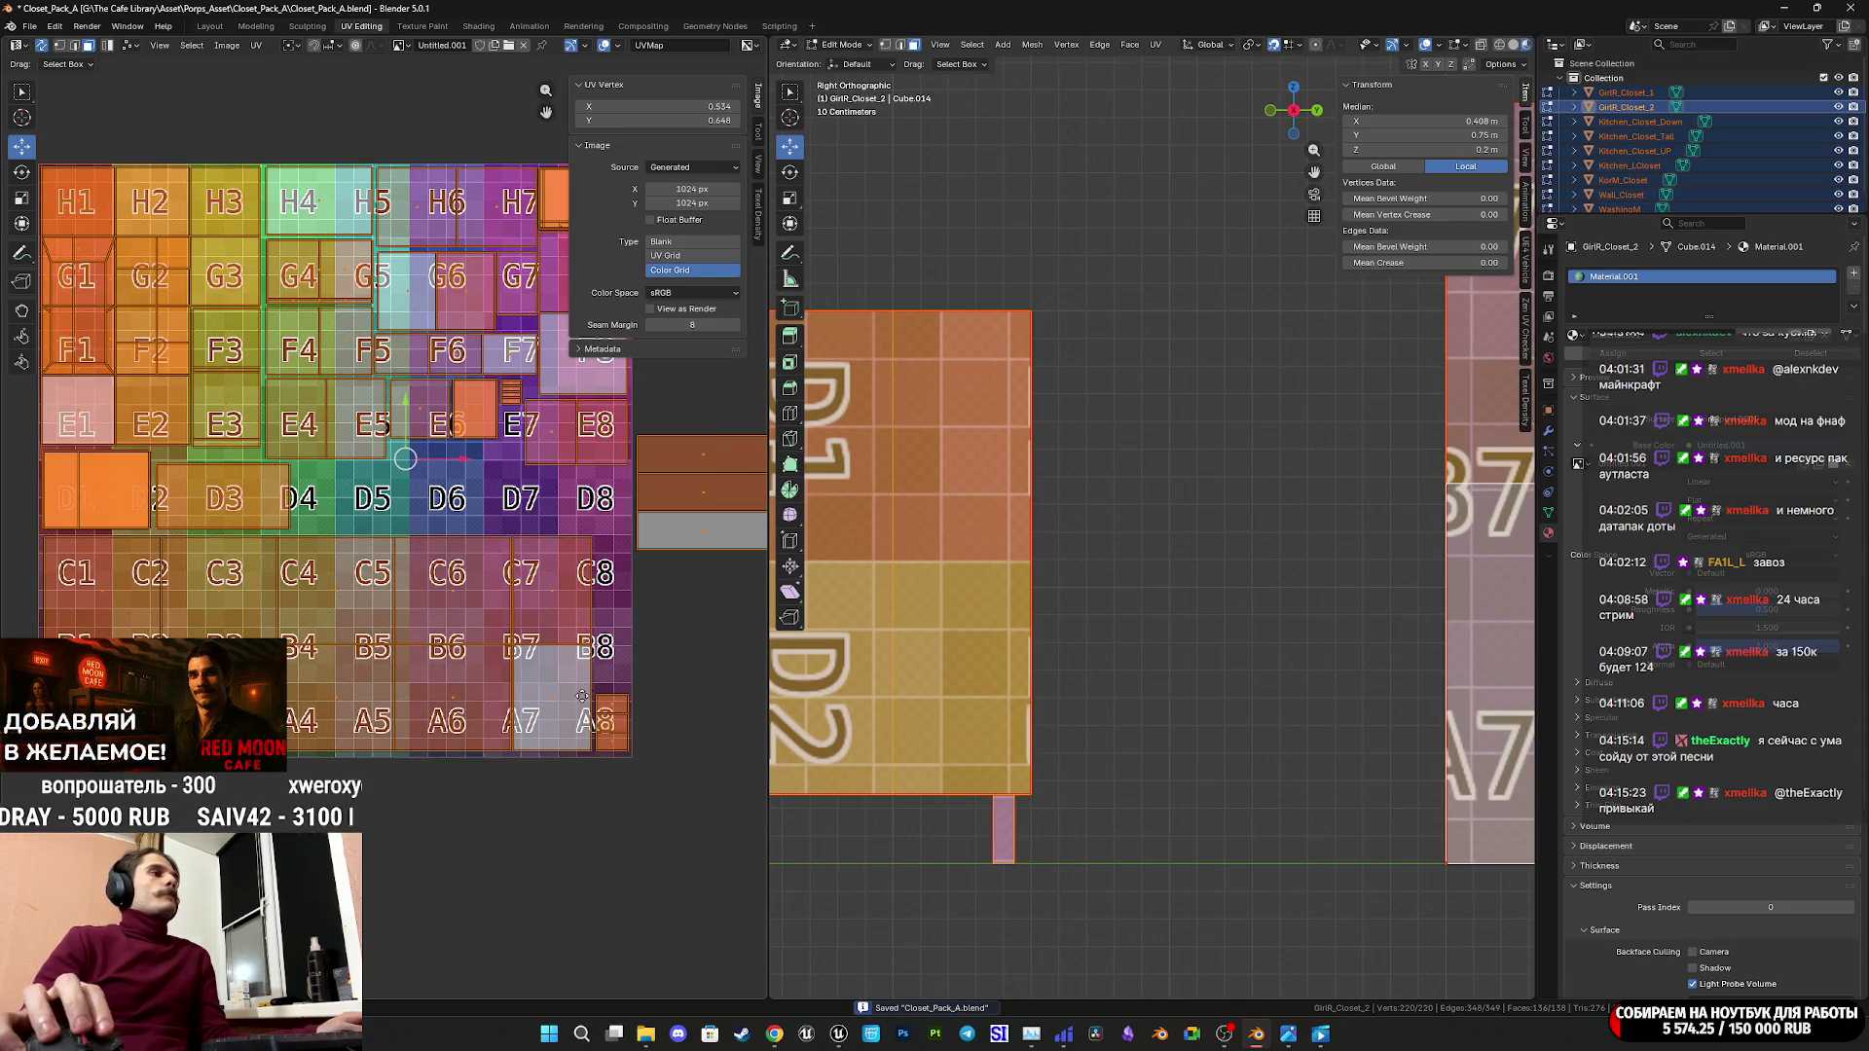
middle_click_drag(581, 696, 652, 691)
Squash the C, B and A row islands slightly on Y and lower them.
left_click_drag(112, 540, 104, 535)
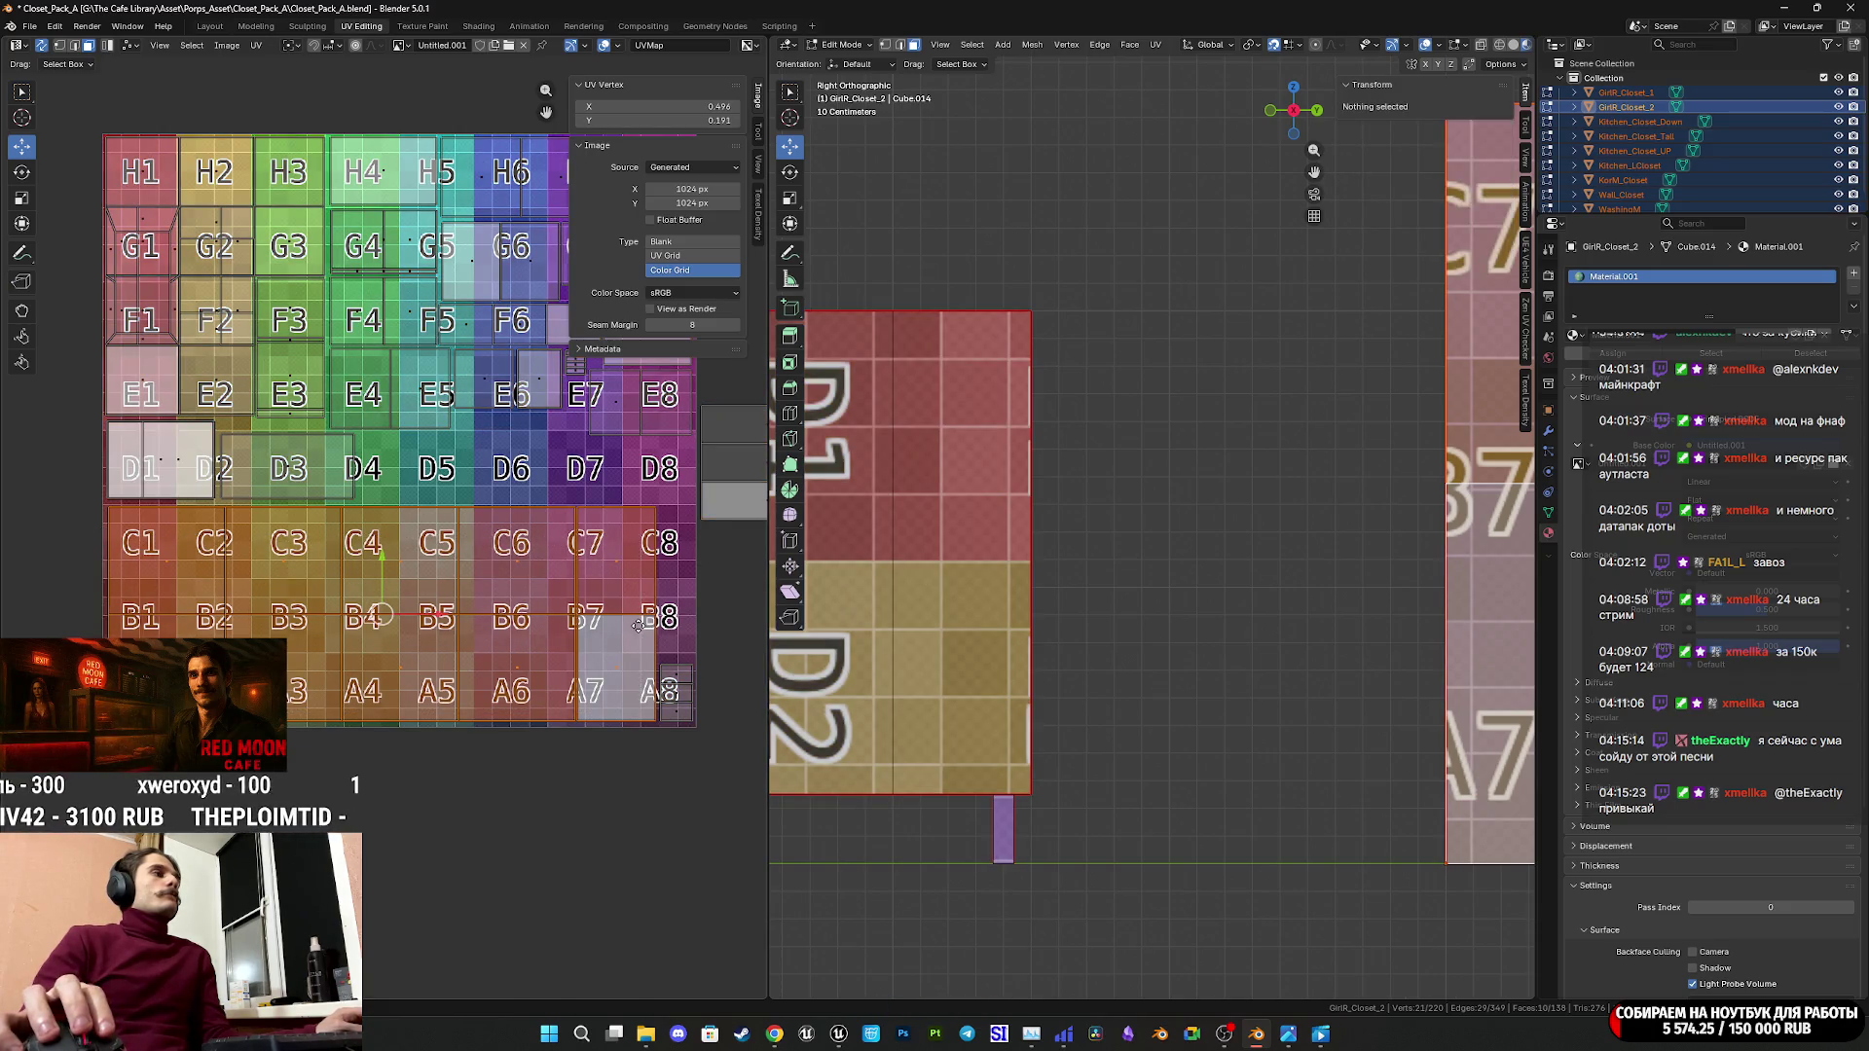
key("y")
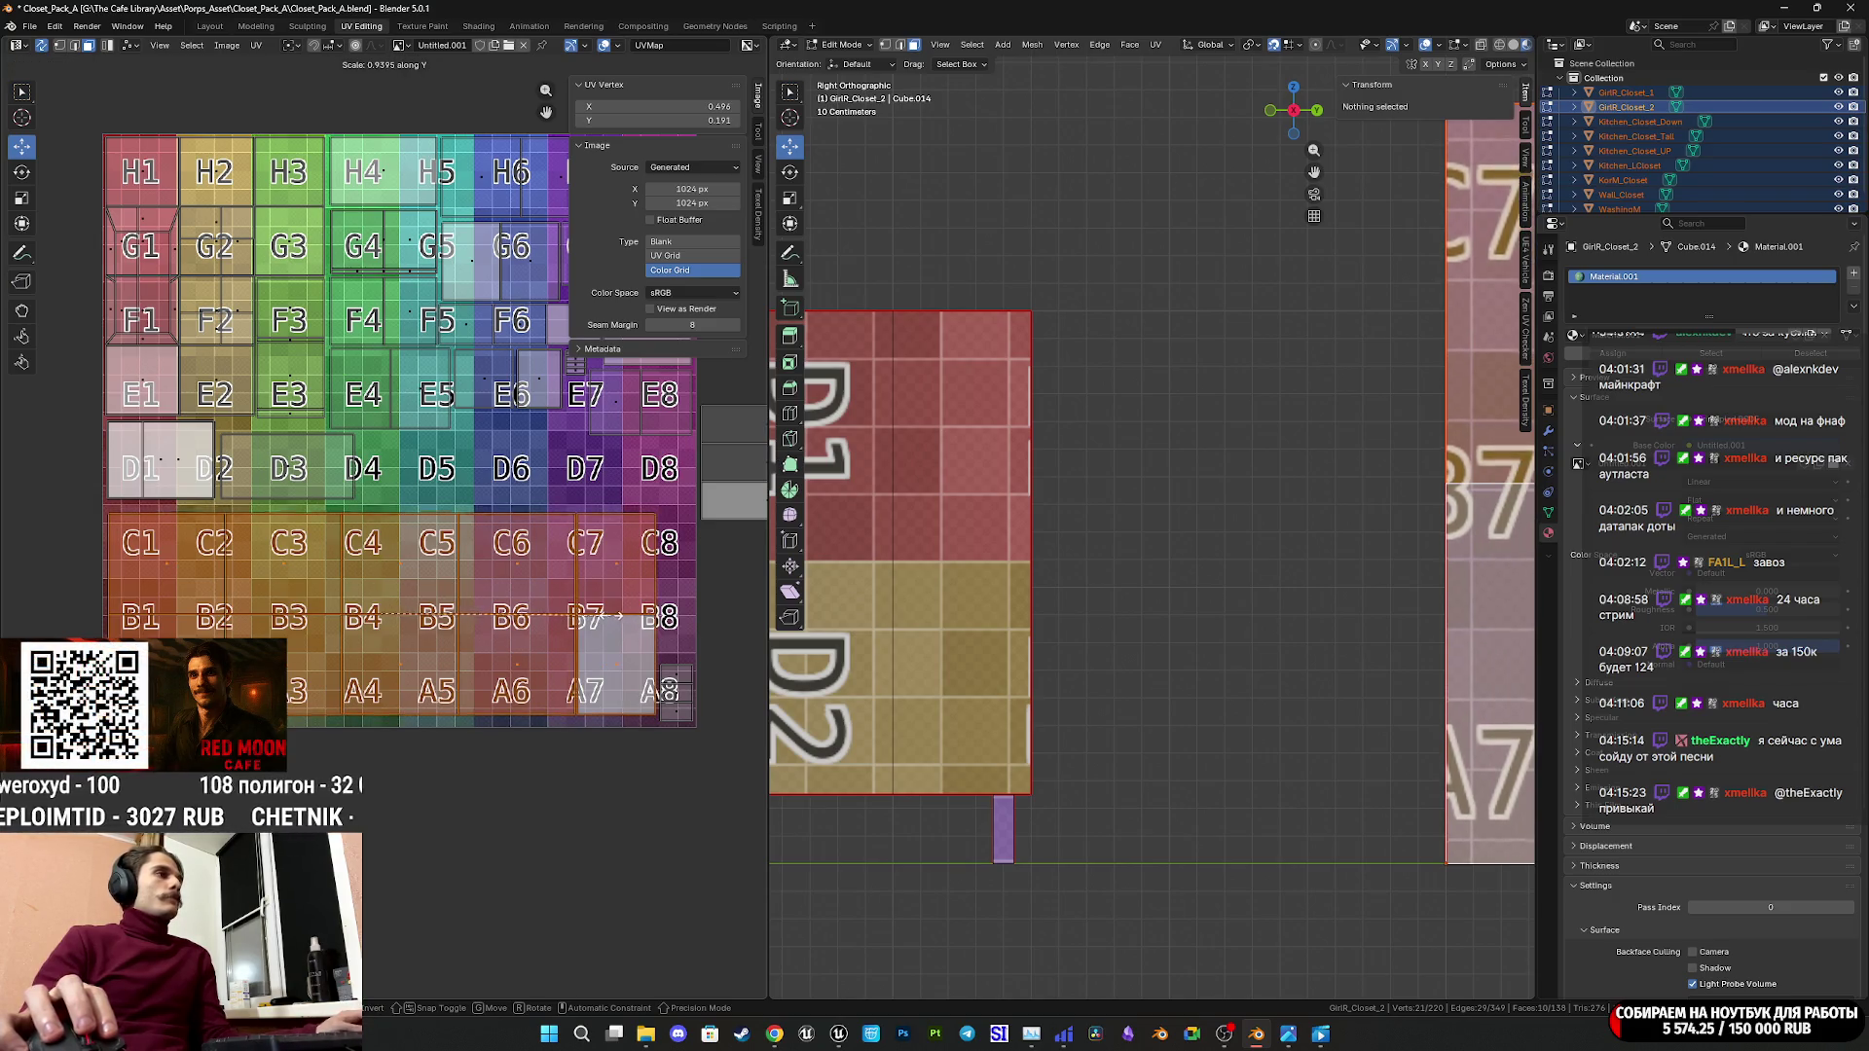
left_click(609, 616)
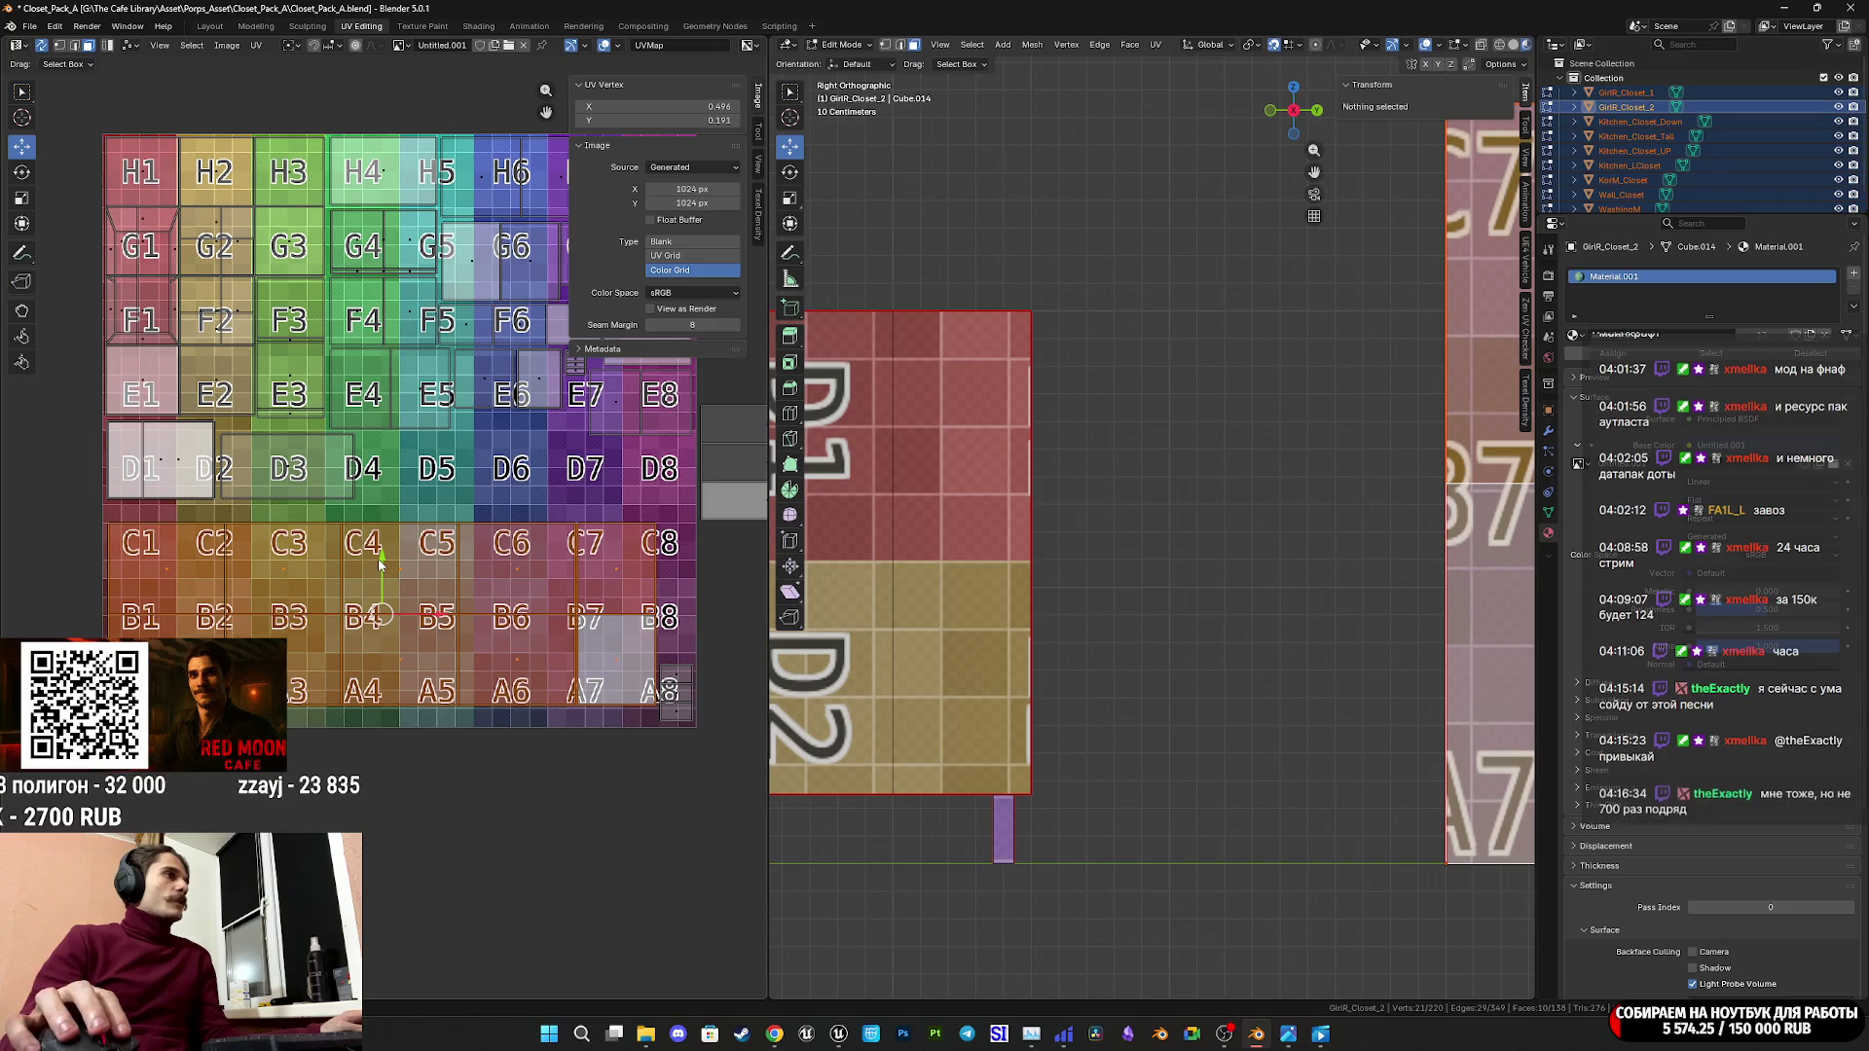
left_click_drag(382, 561, 381, 578)
middle_click_drag(716, 571, 562, 640)
Slide the three grey cabinet islands onto the D6 cell.
left_click_drag(675, 610, 605, 470)
key("g")
middle_click_drag(586, 607, 624, 598)
left_click_drag(624, 599, 379, 613)
Drop the grey islands on D6, then rotate the E7/E8 island 90° onto E8/D8.
left_click(379, 613)
scroll(378, 599, "up", 3)
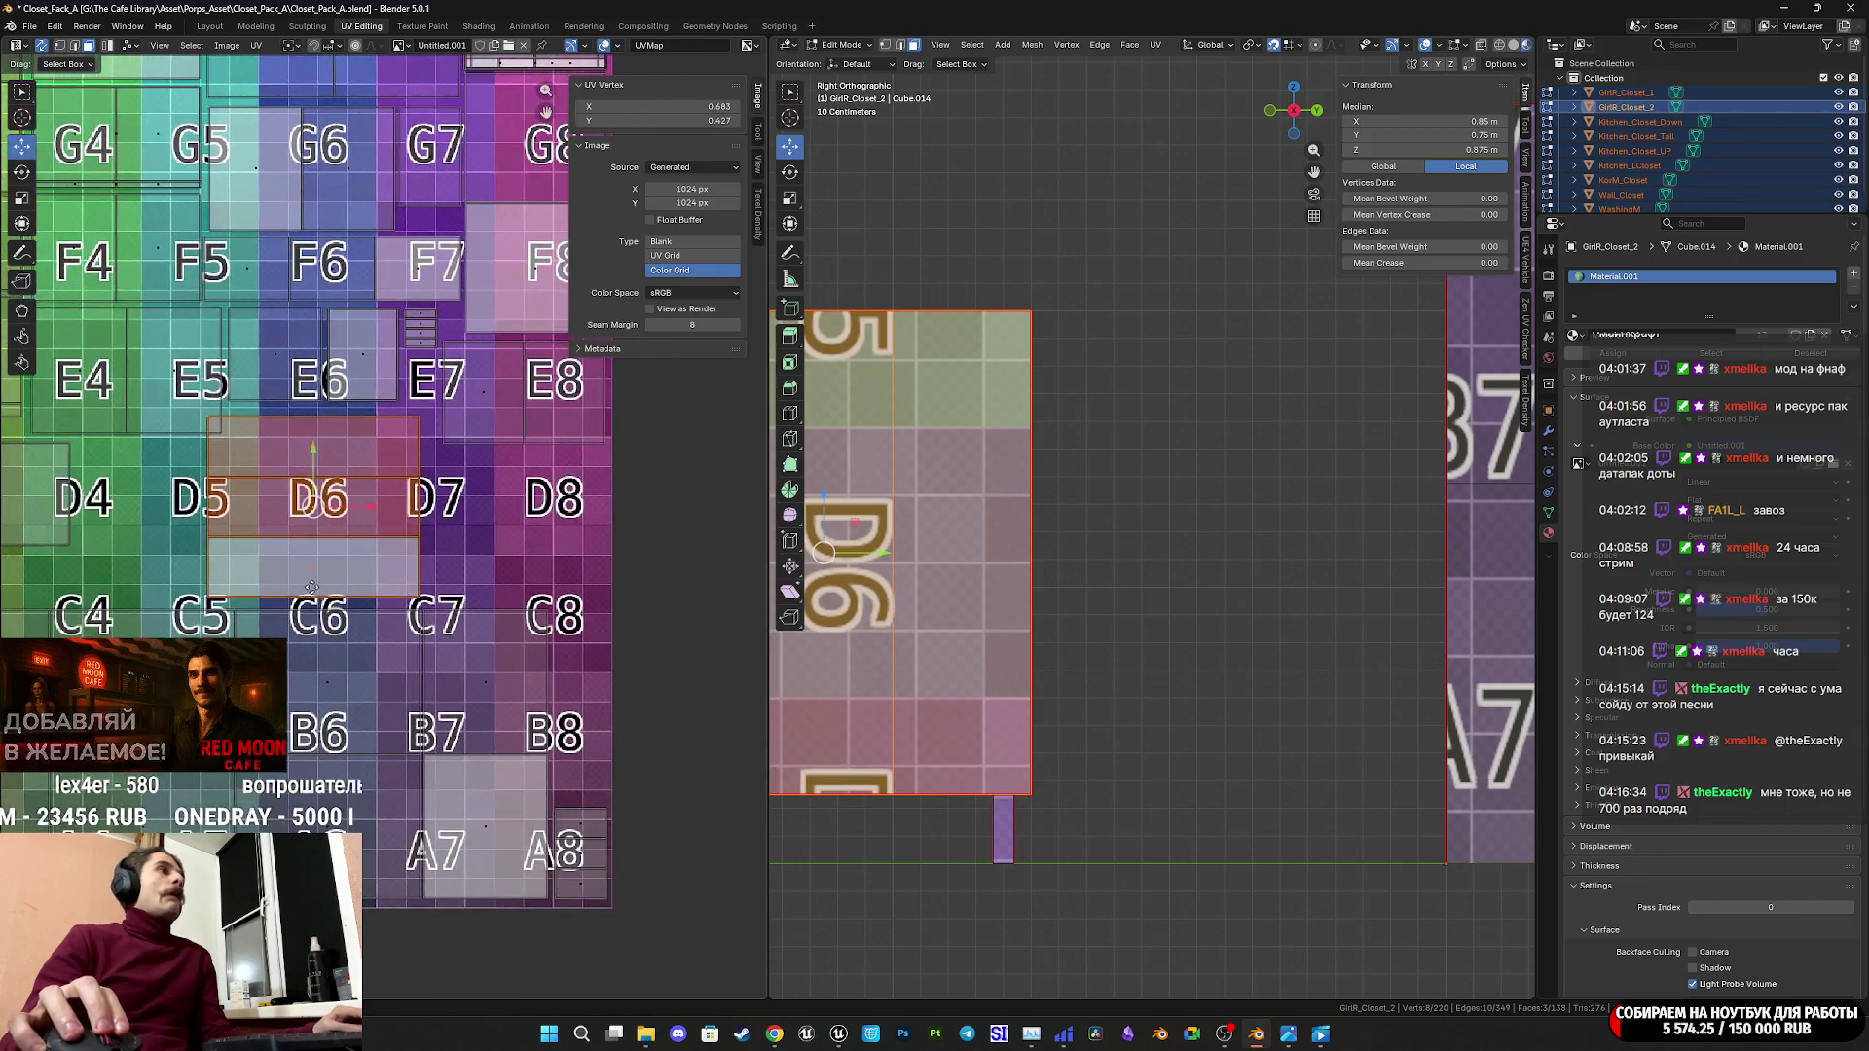
scroll(380, 574, "up", 2)
scroll(415, 523, "down", 2)
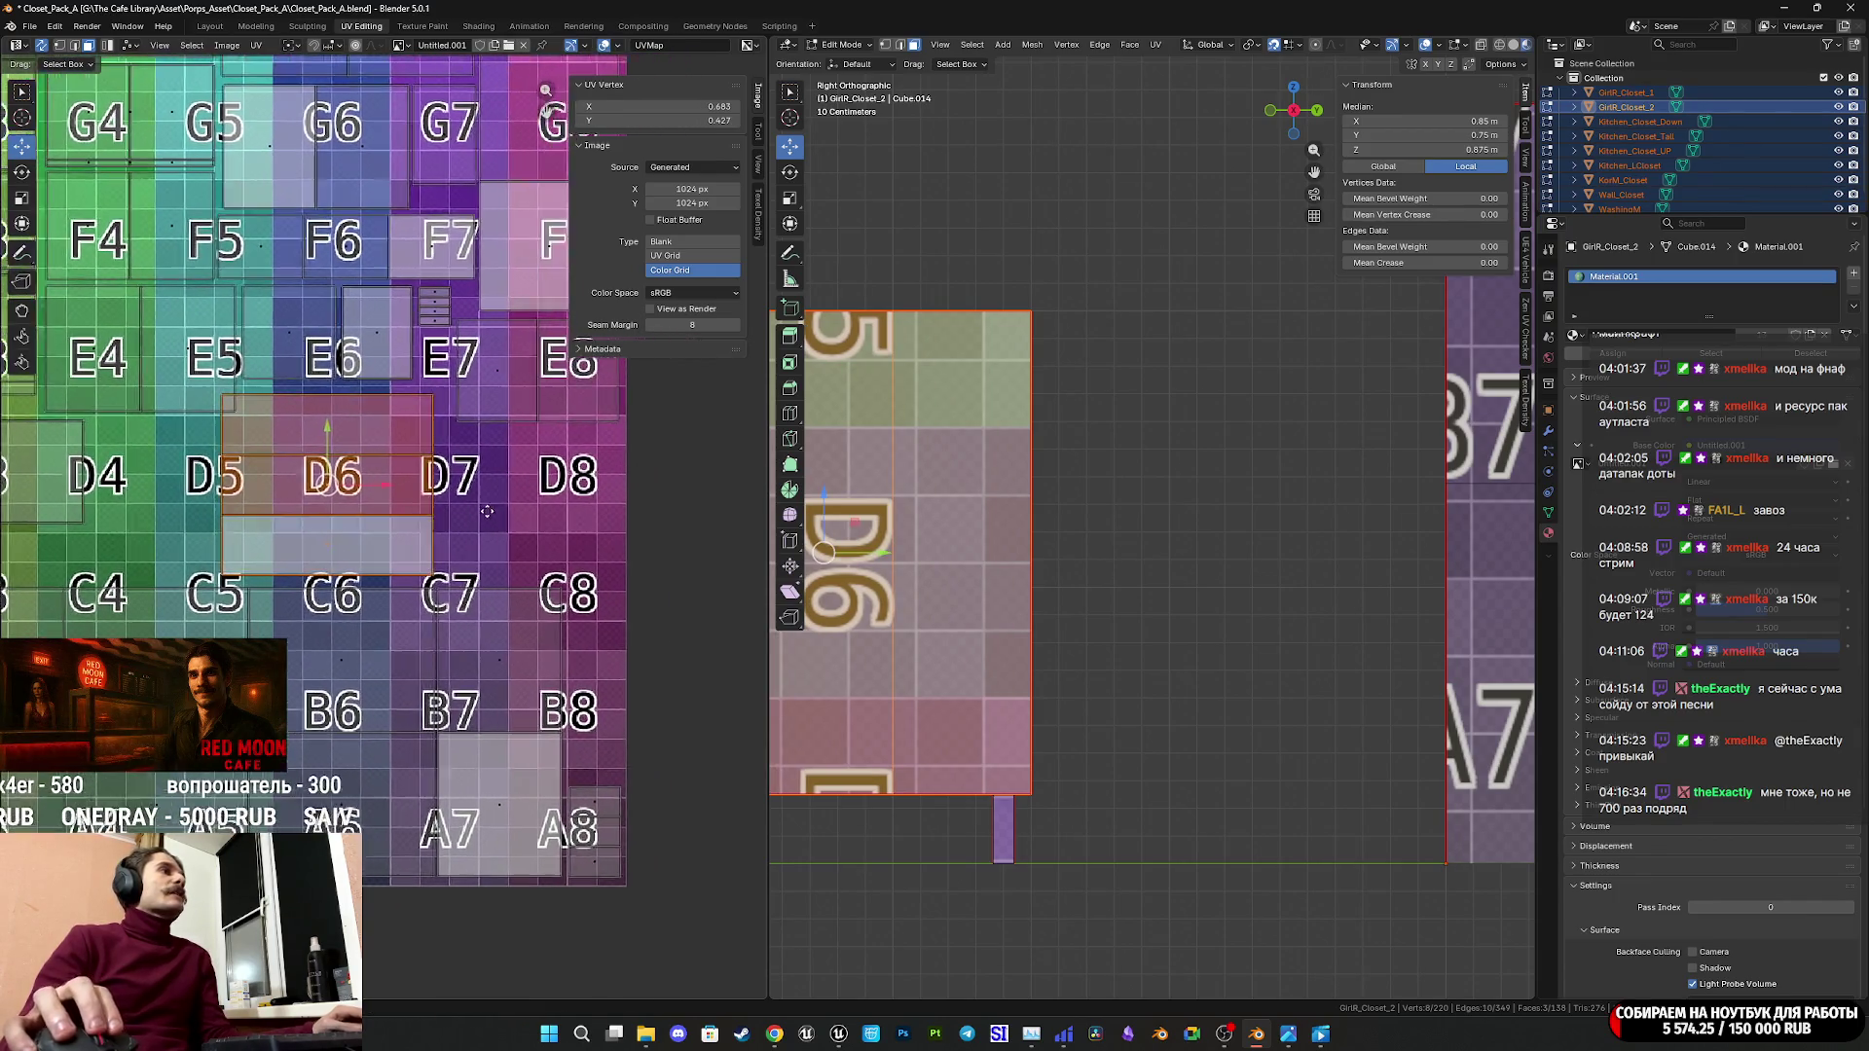
scroll(389, 533, "up", 1)
mouse_move(557, 446)
left_mouse_down()
mouse_move(431, 295)
mouse_move(412, 304)
left_mouse_up()
scroll(497, 484, "up", 1)
scroll(477, 511, "down", 1)
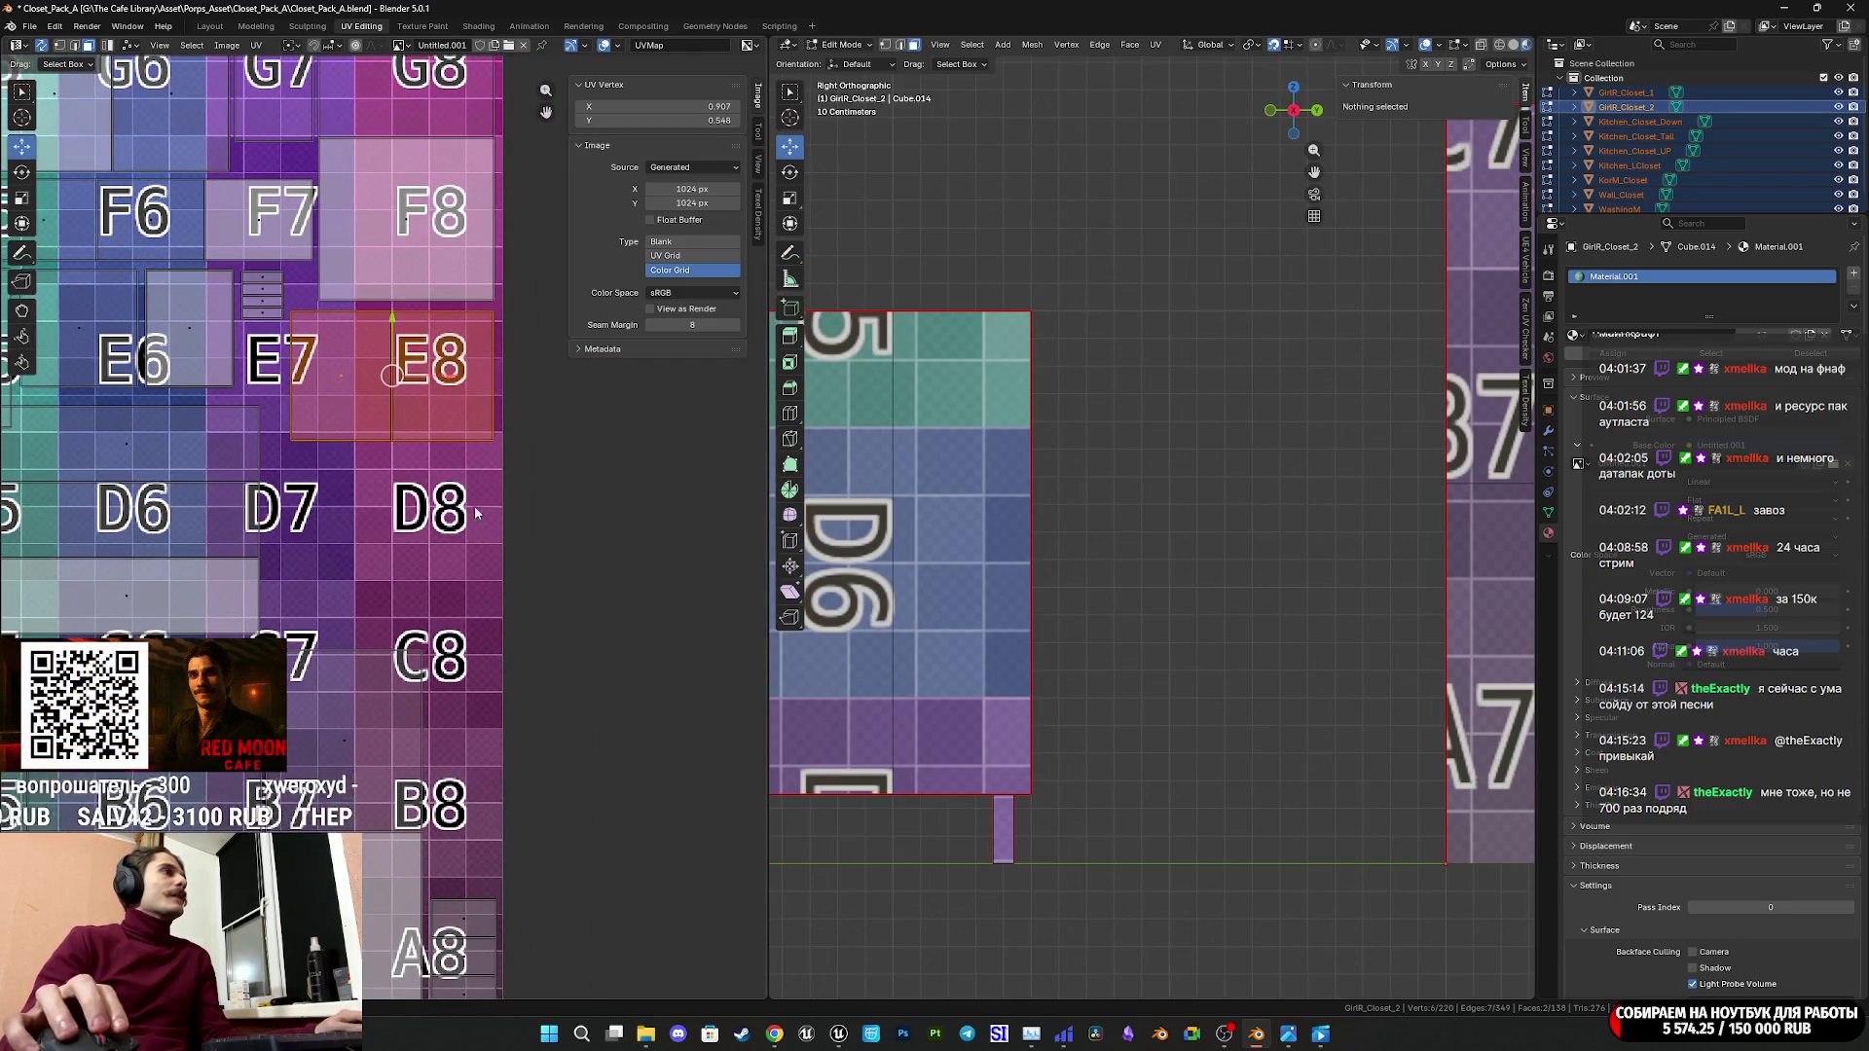
key("r")
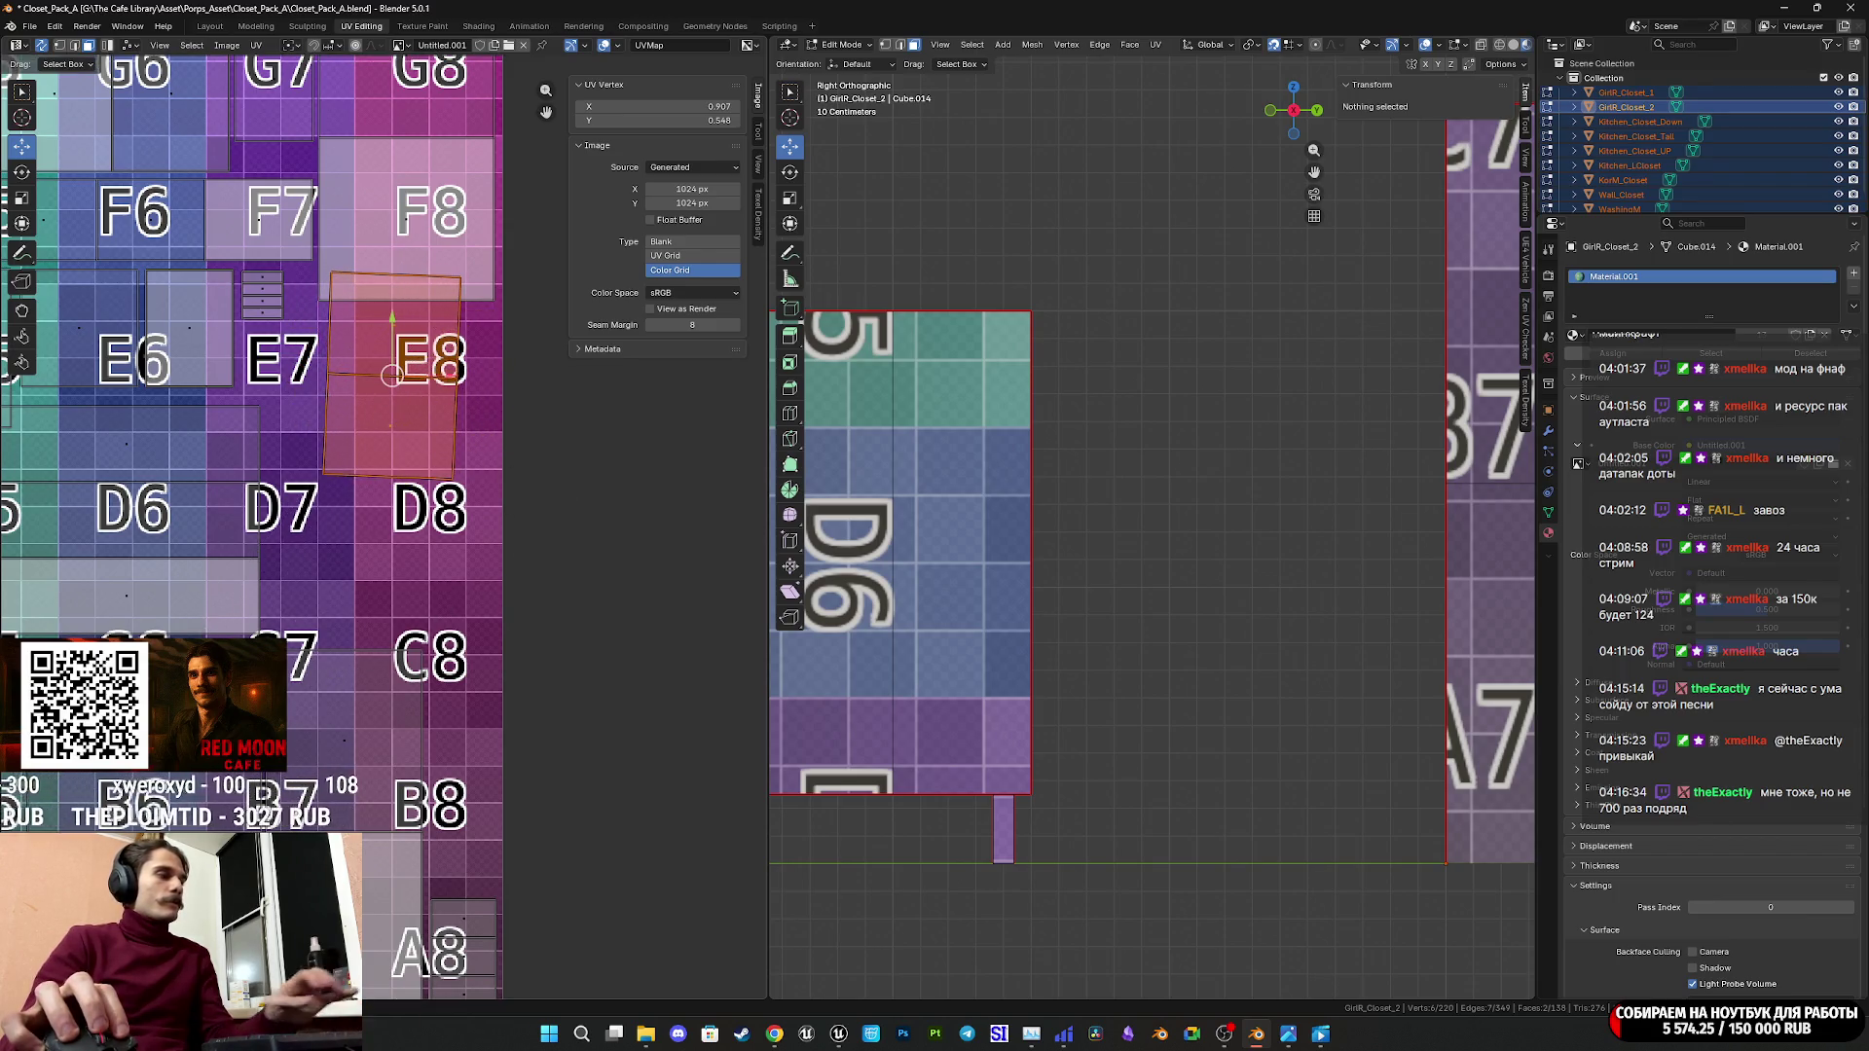
key("Return")
key("g")
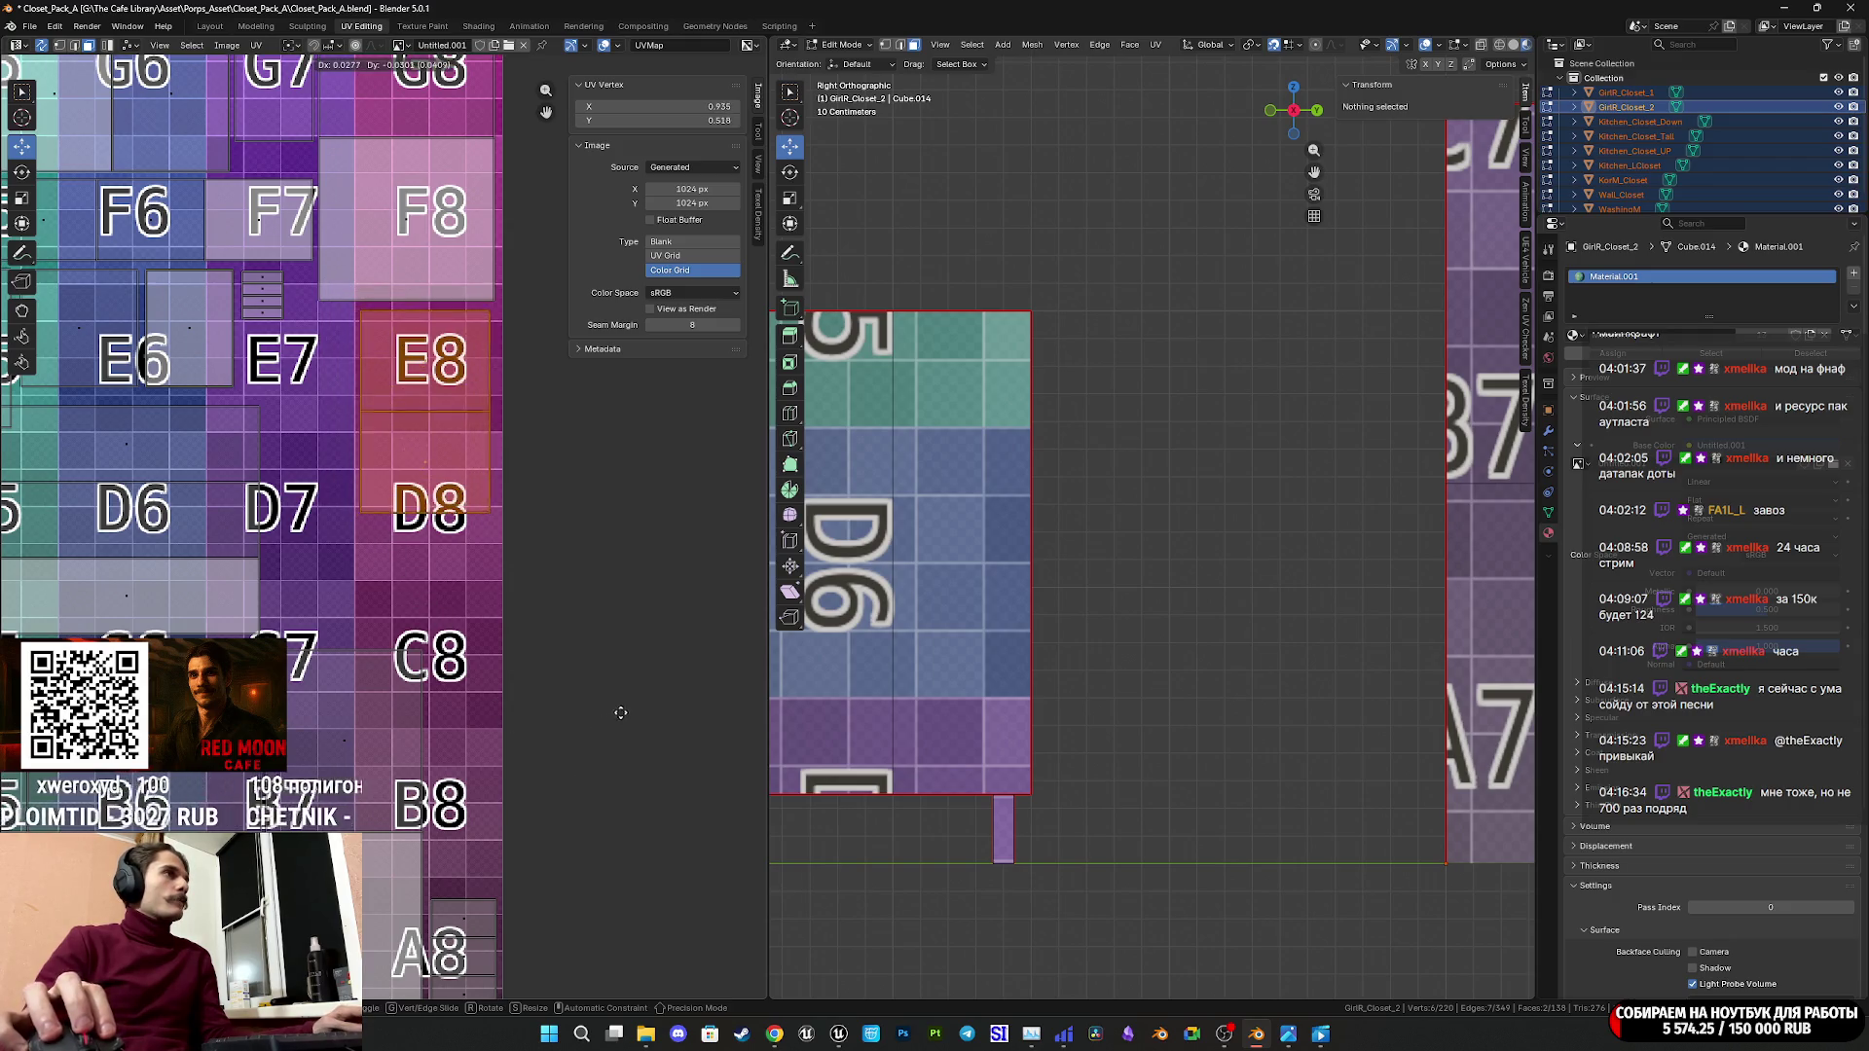
left_click(507, 686)
Move the cabinet front island onto D6–D7, enlarge it slightly and nudge it left.
mouse_move(334, 723)
middle_mouse_down()
mouse_move(582, 675)
mouse_move(567, 670)
middle_mouse_up()
scroll(582, 675, "down", 2)
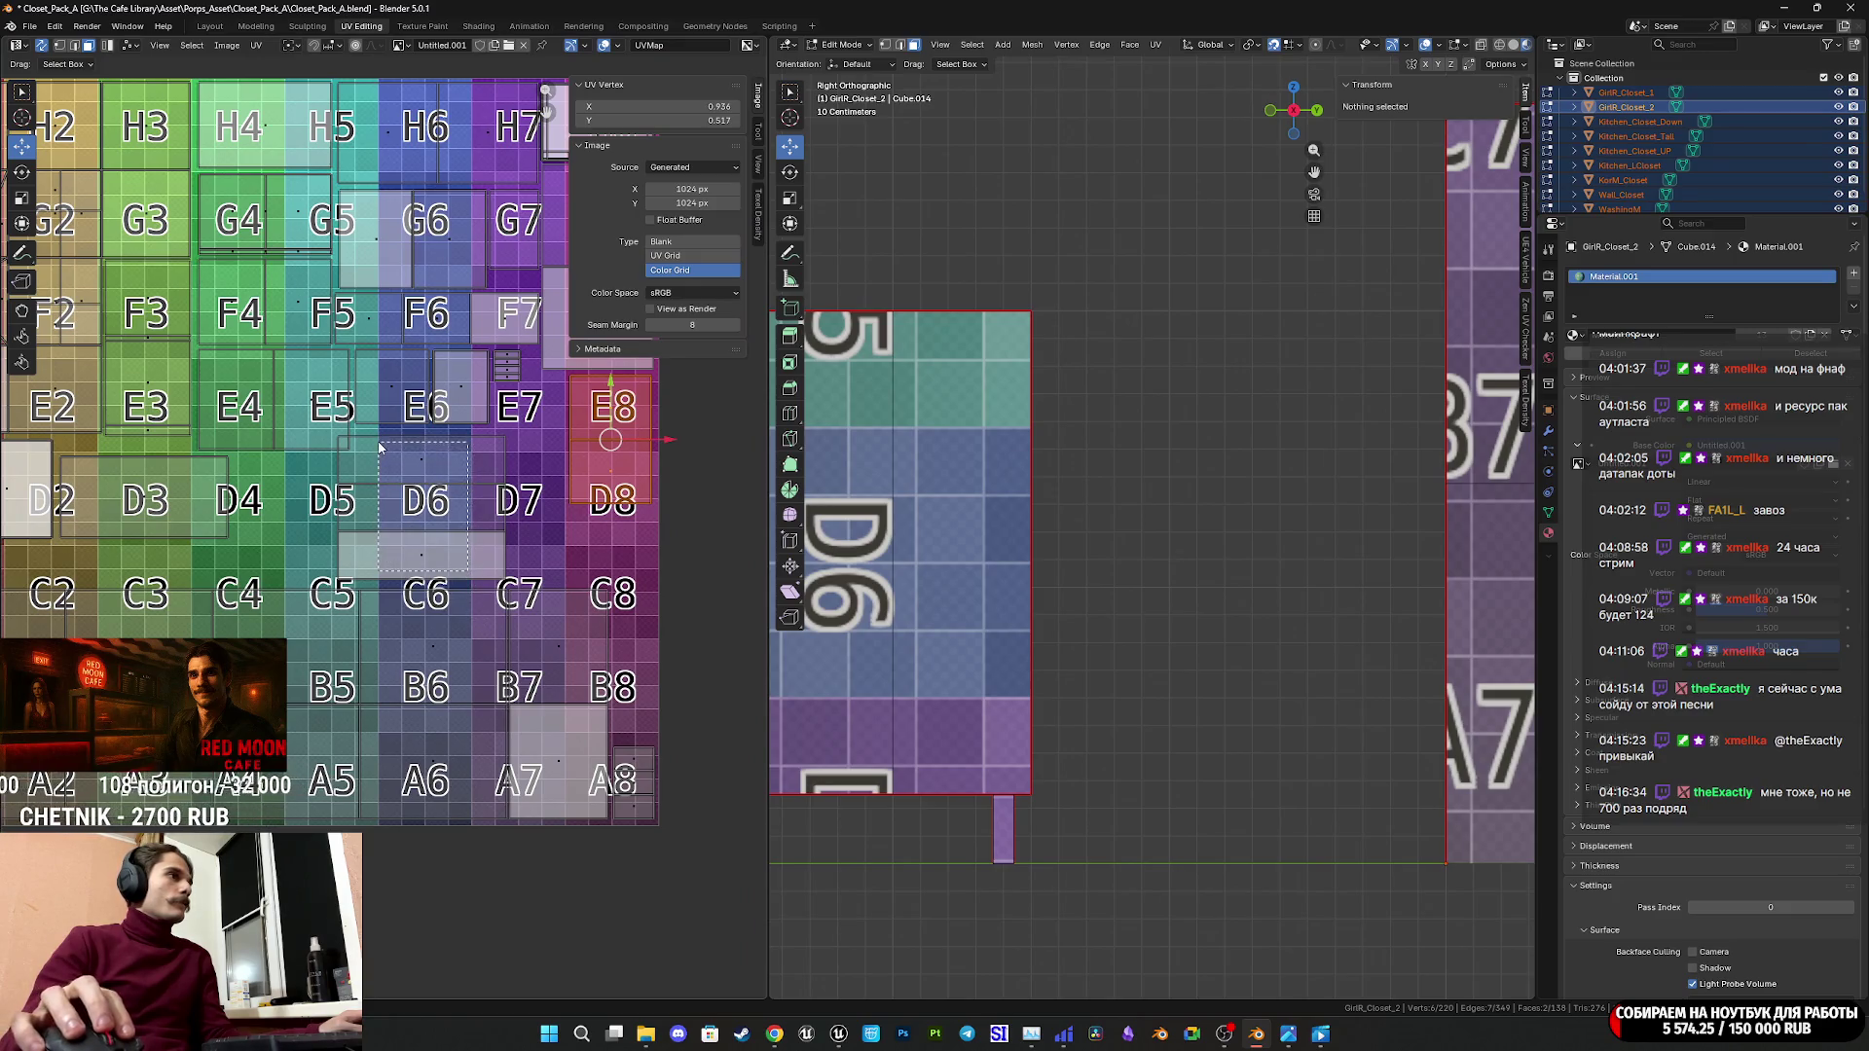
left_click_drag(380, 447, 380, 447)
scroll(411, 533, "up", 2)
middle_click_drag(517, 590, 316, 616)
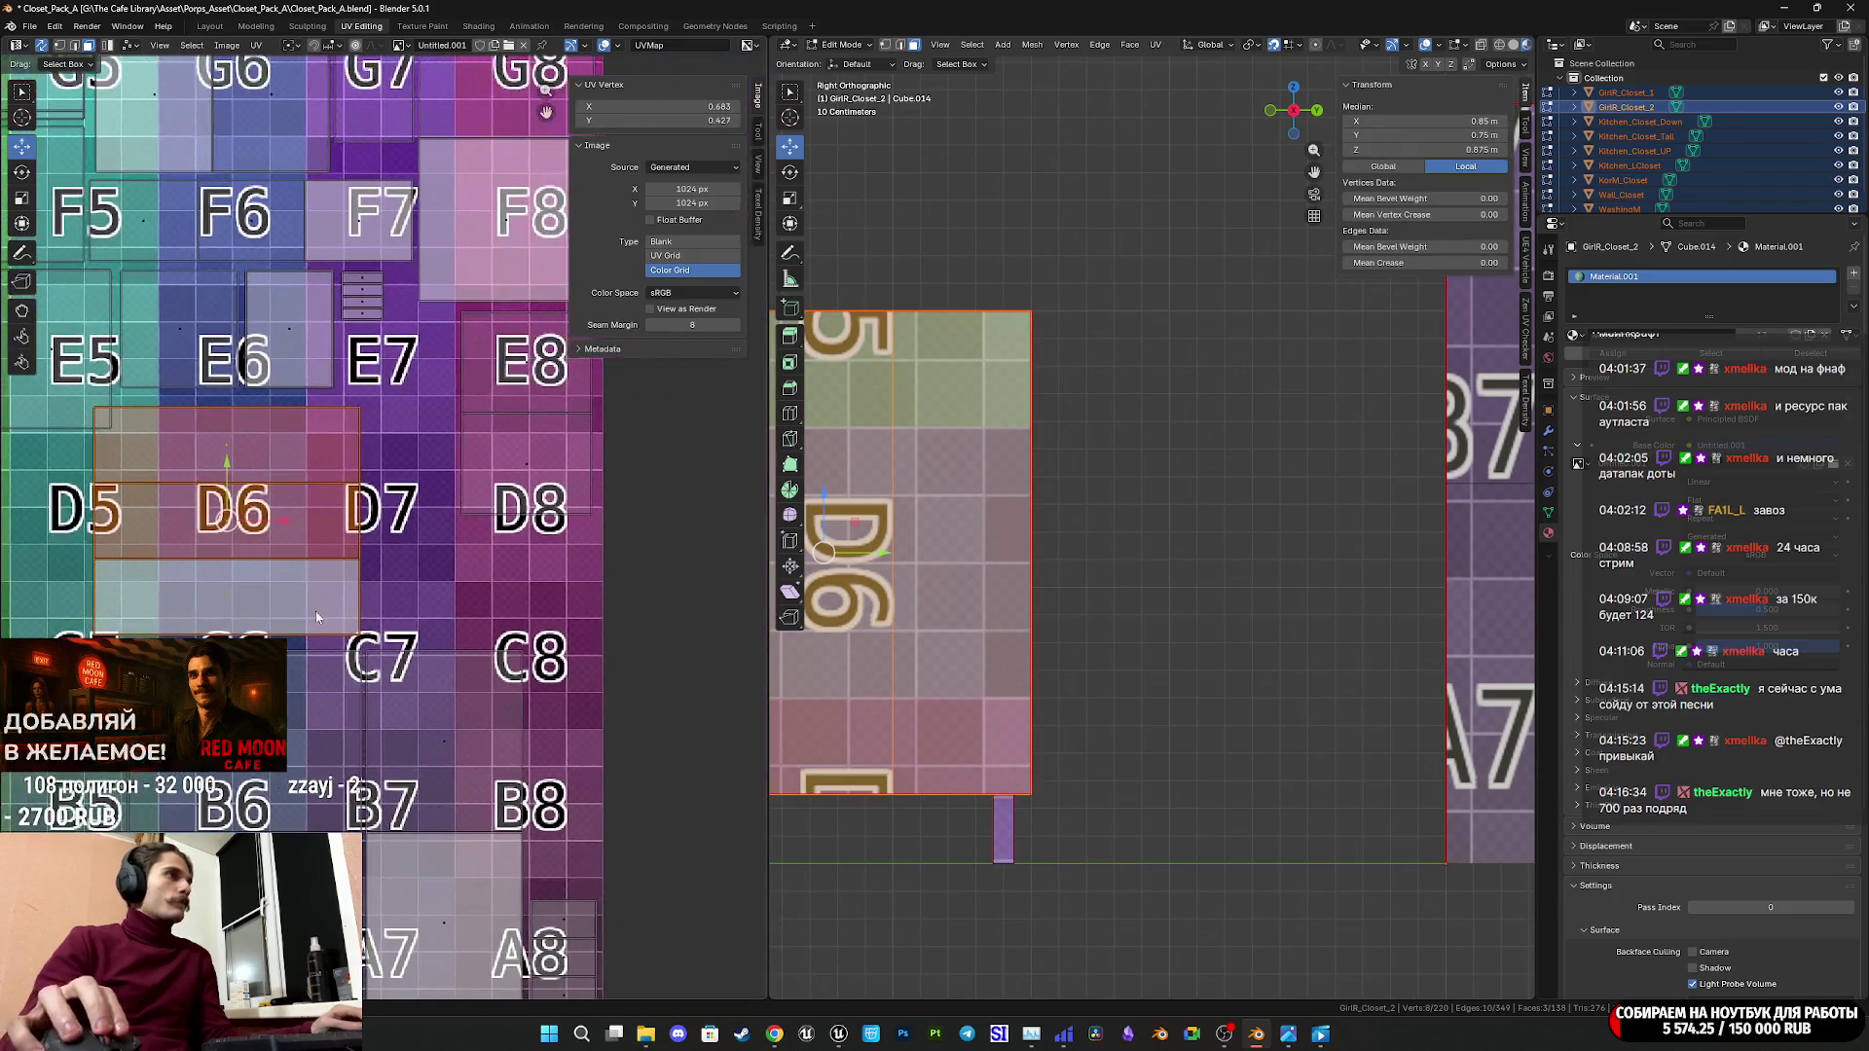
key("g")
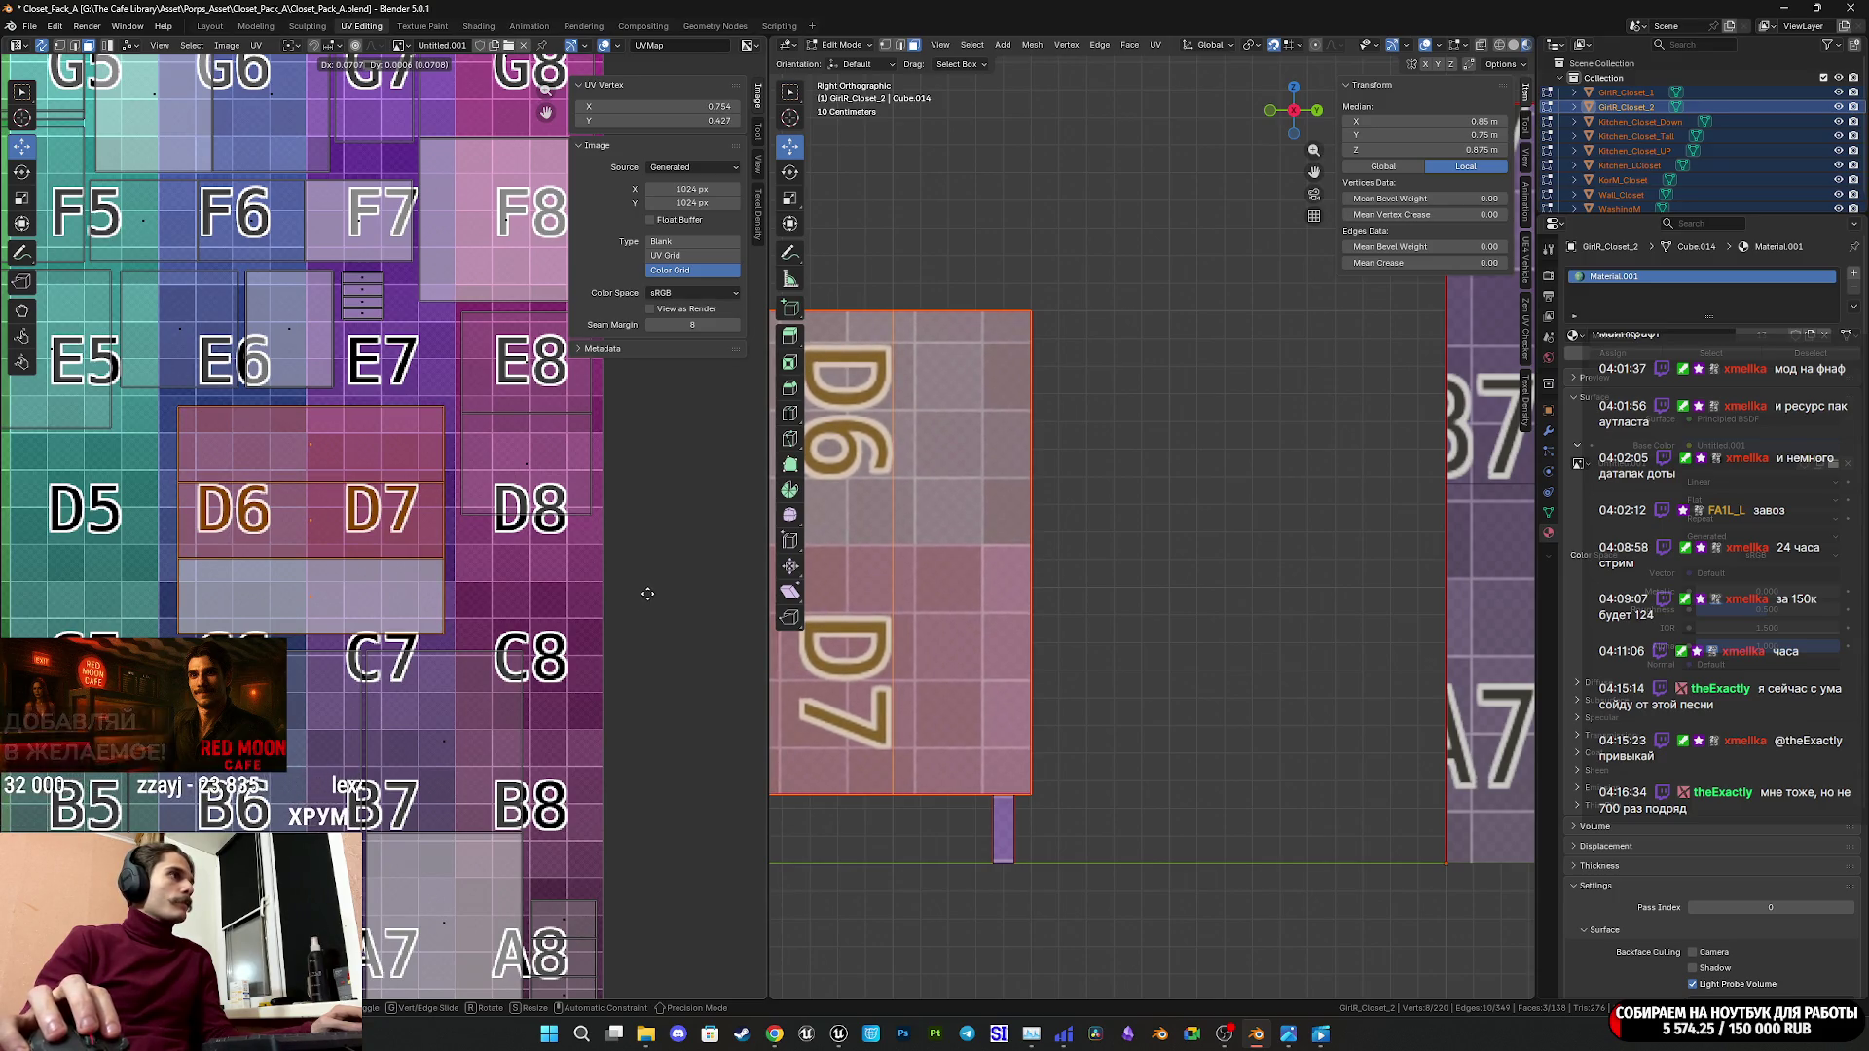
left_click(646, 588)
key("s")
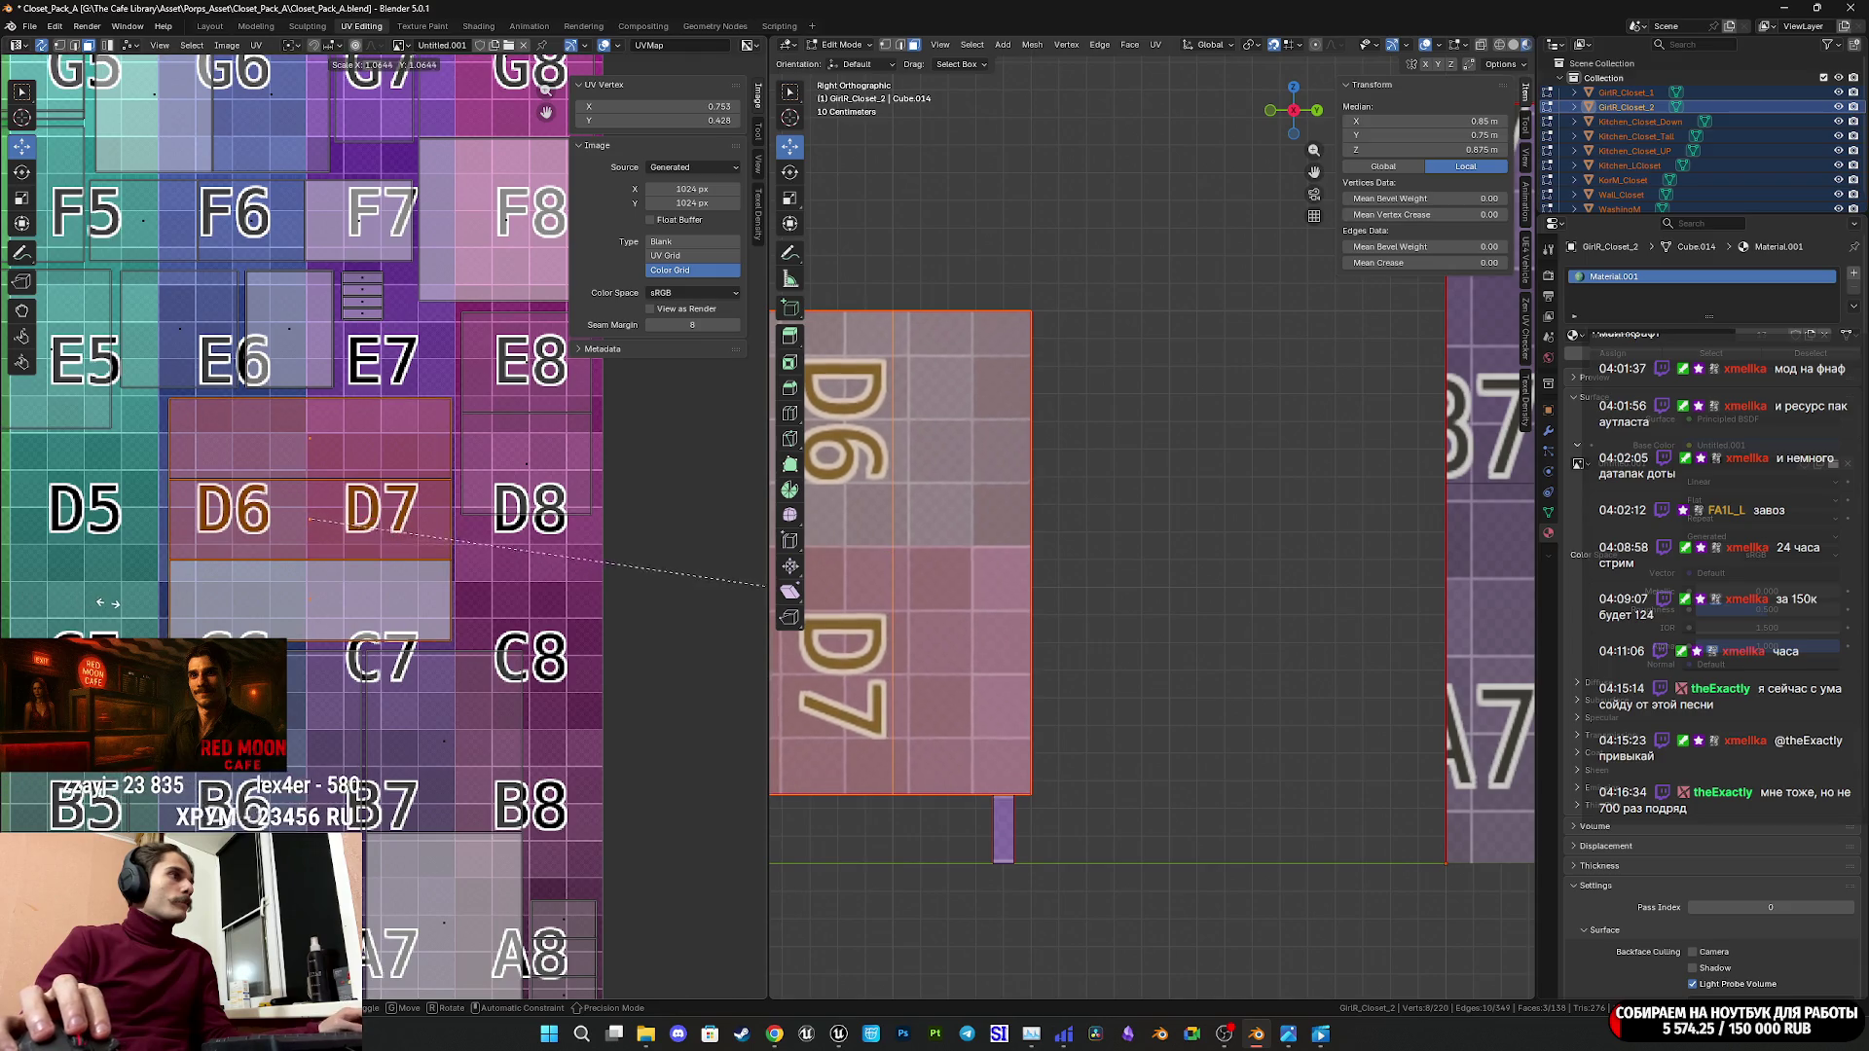
left_click(108, 605)
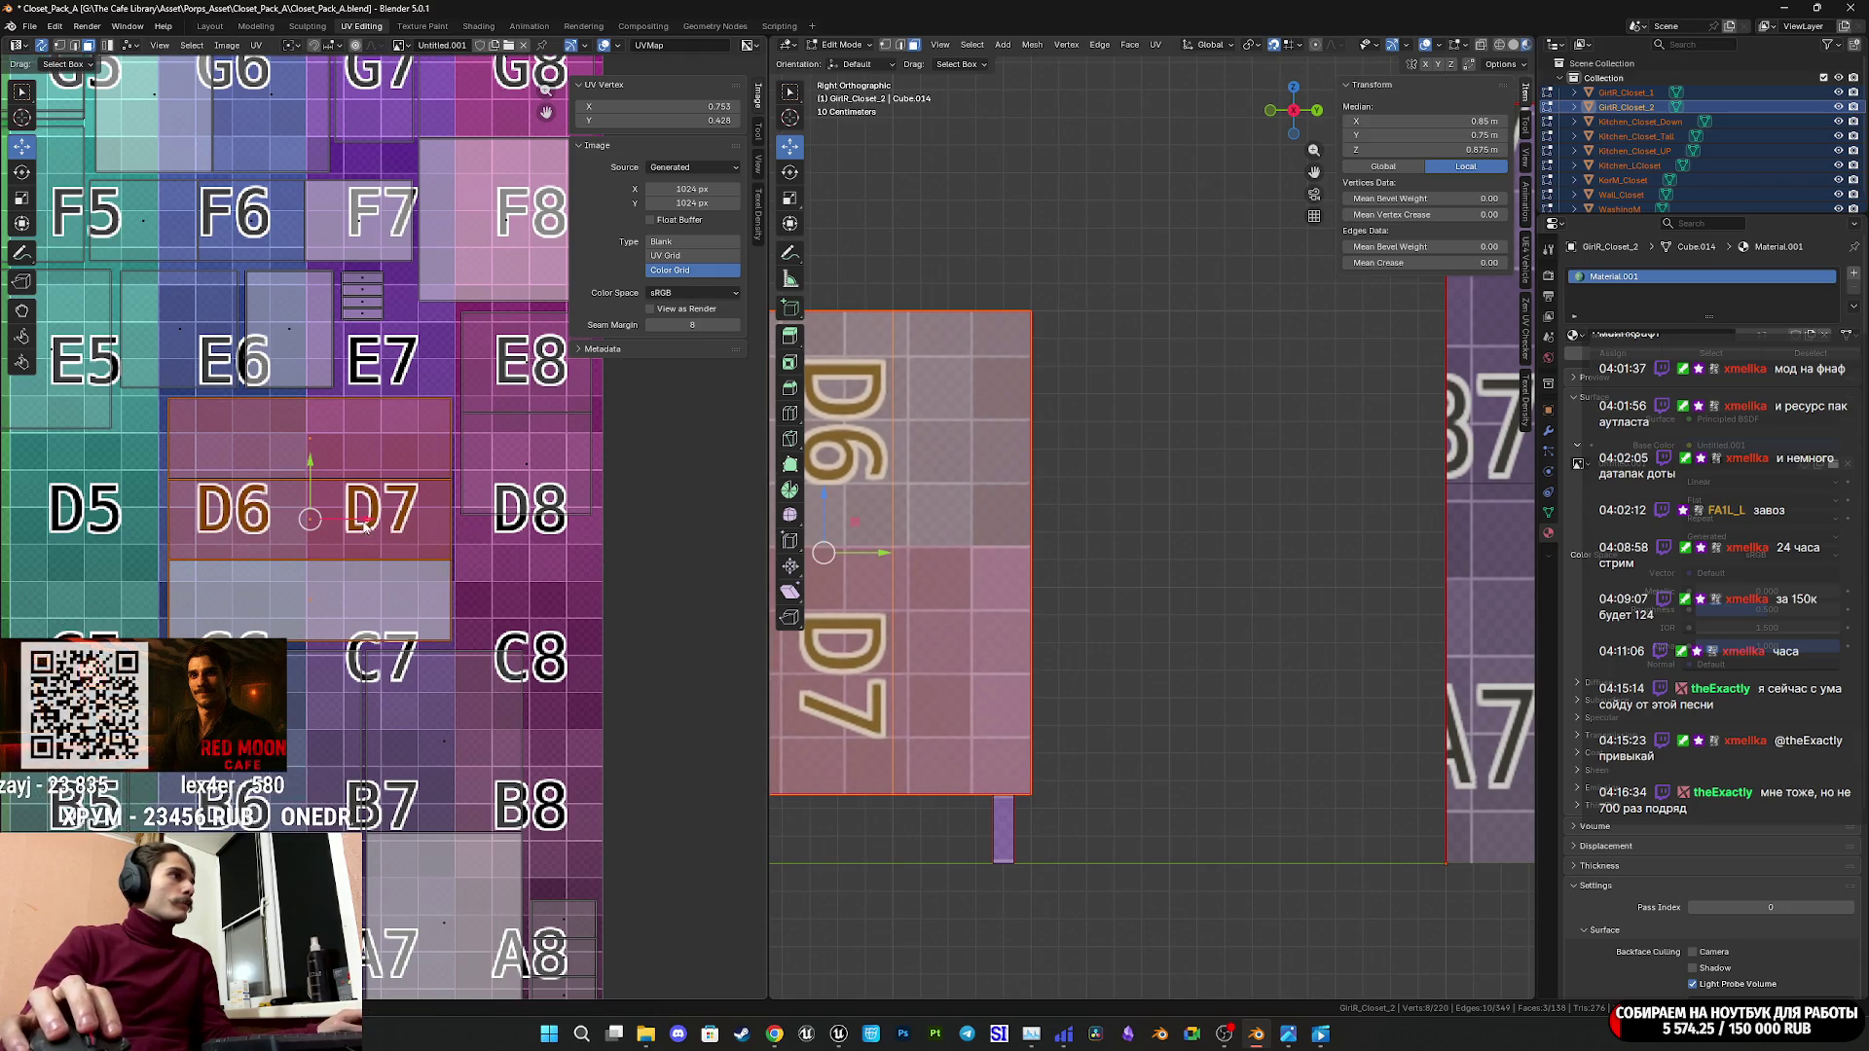
key("g")
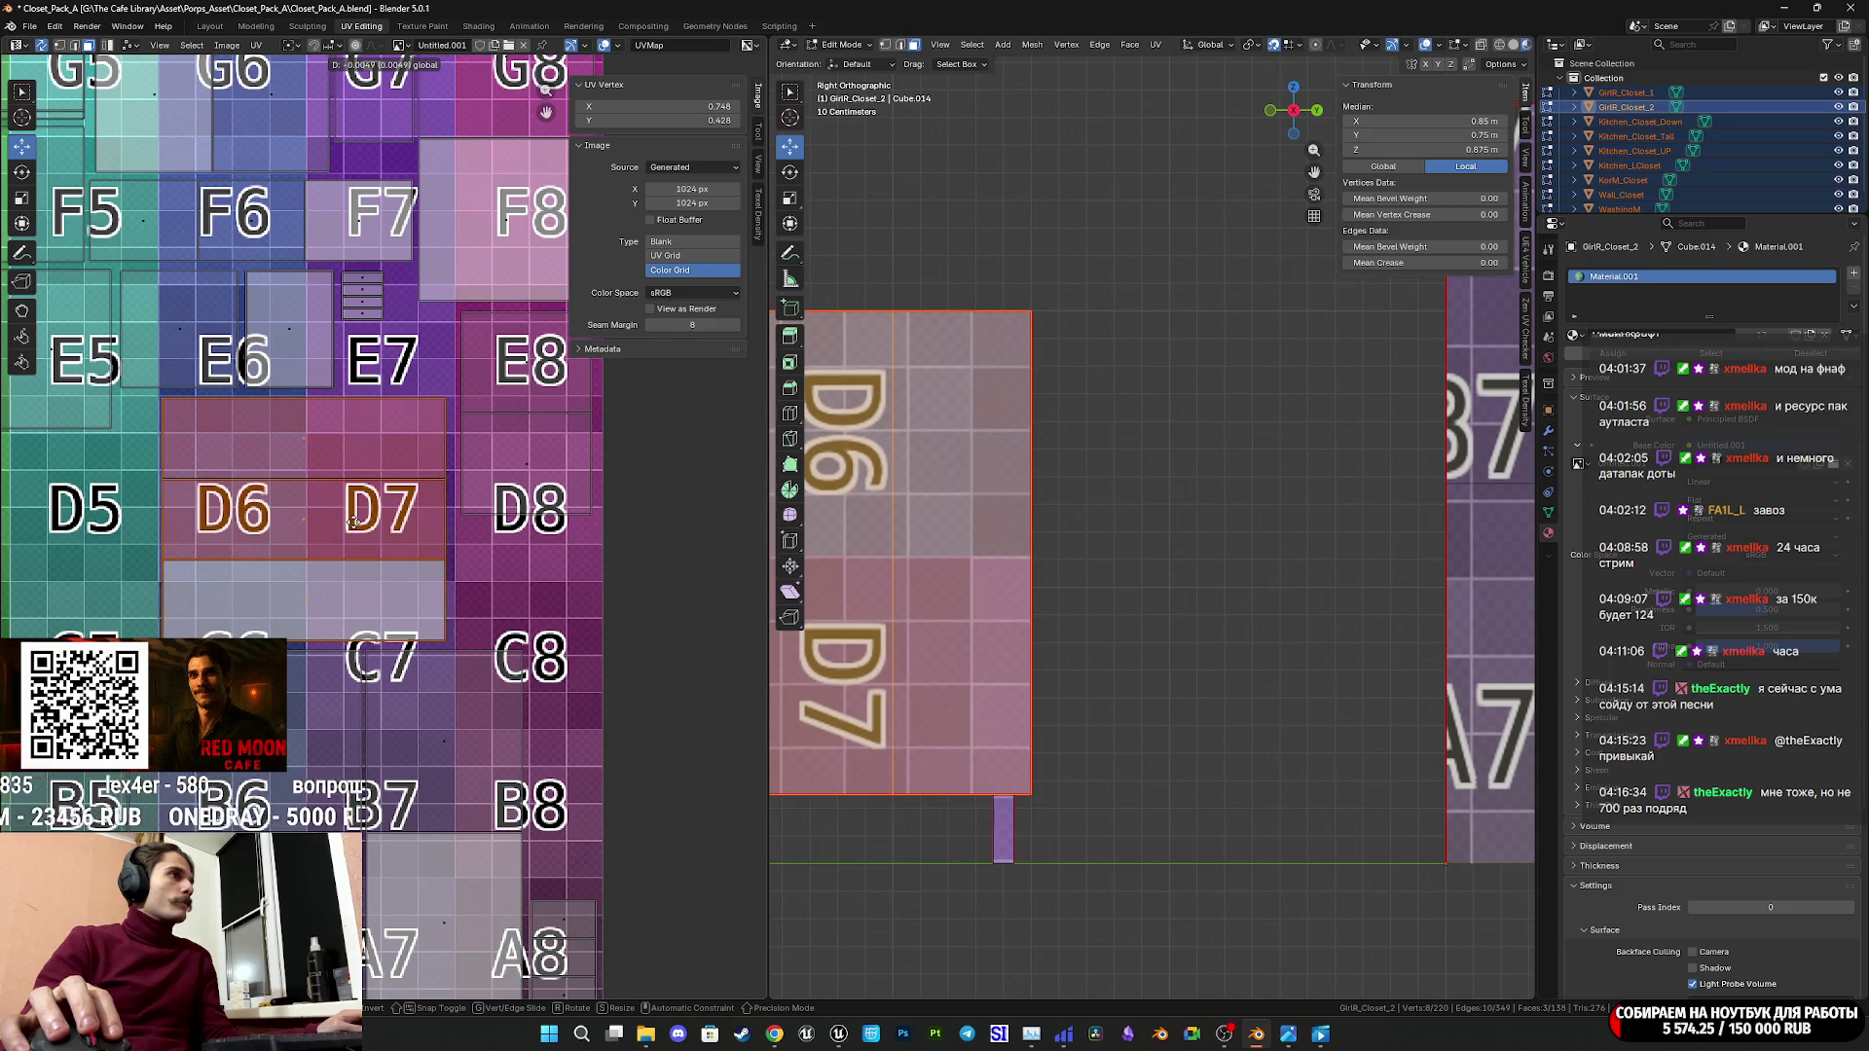
left_click(356, 520)
Select all UVs and save Closet_Pack_A.blend.
scroll(356, 521, "down", 3)
key("a")
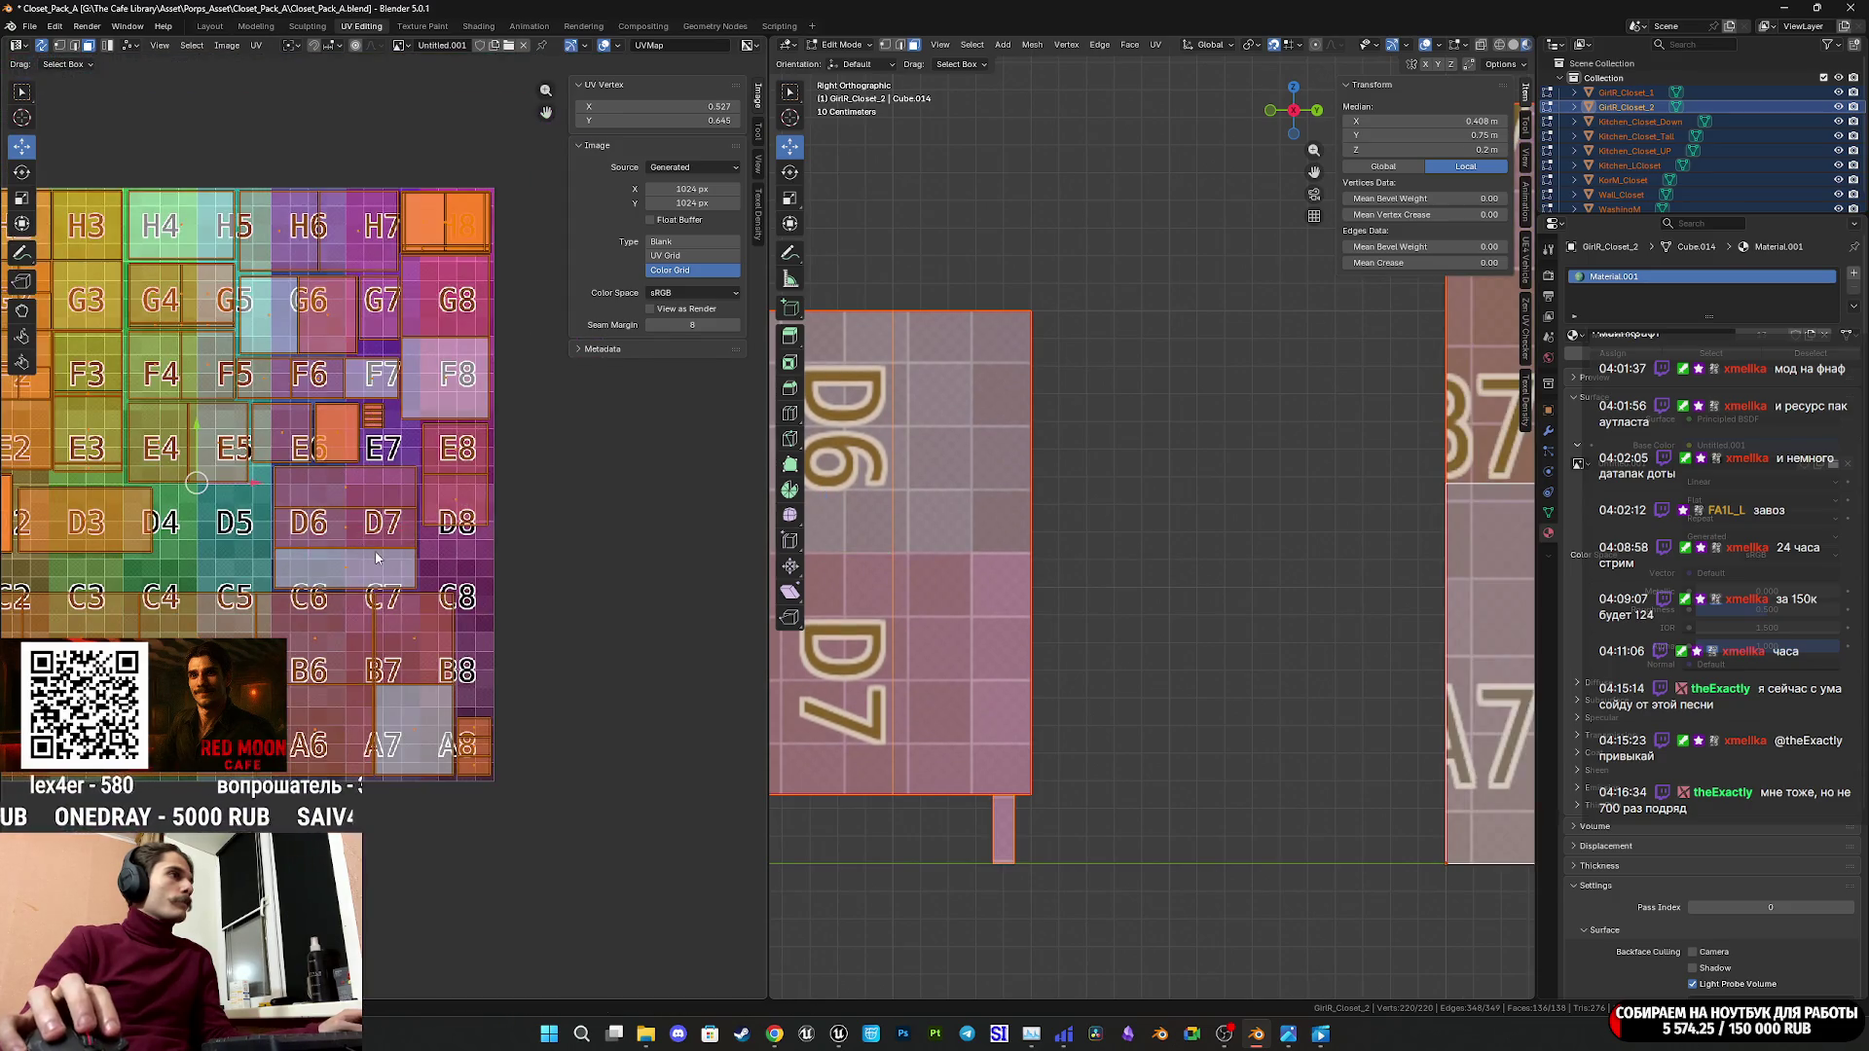
scroll(356, 521, "down", 3)
key("ctrl+s")
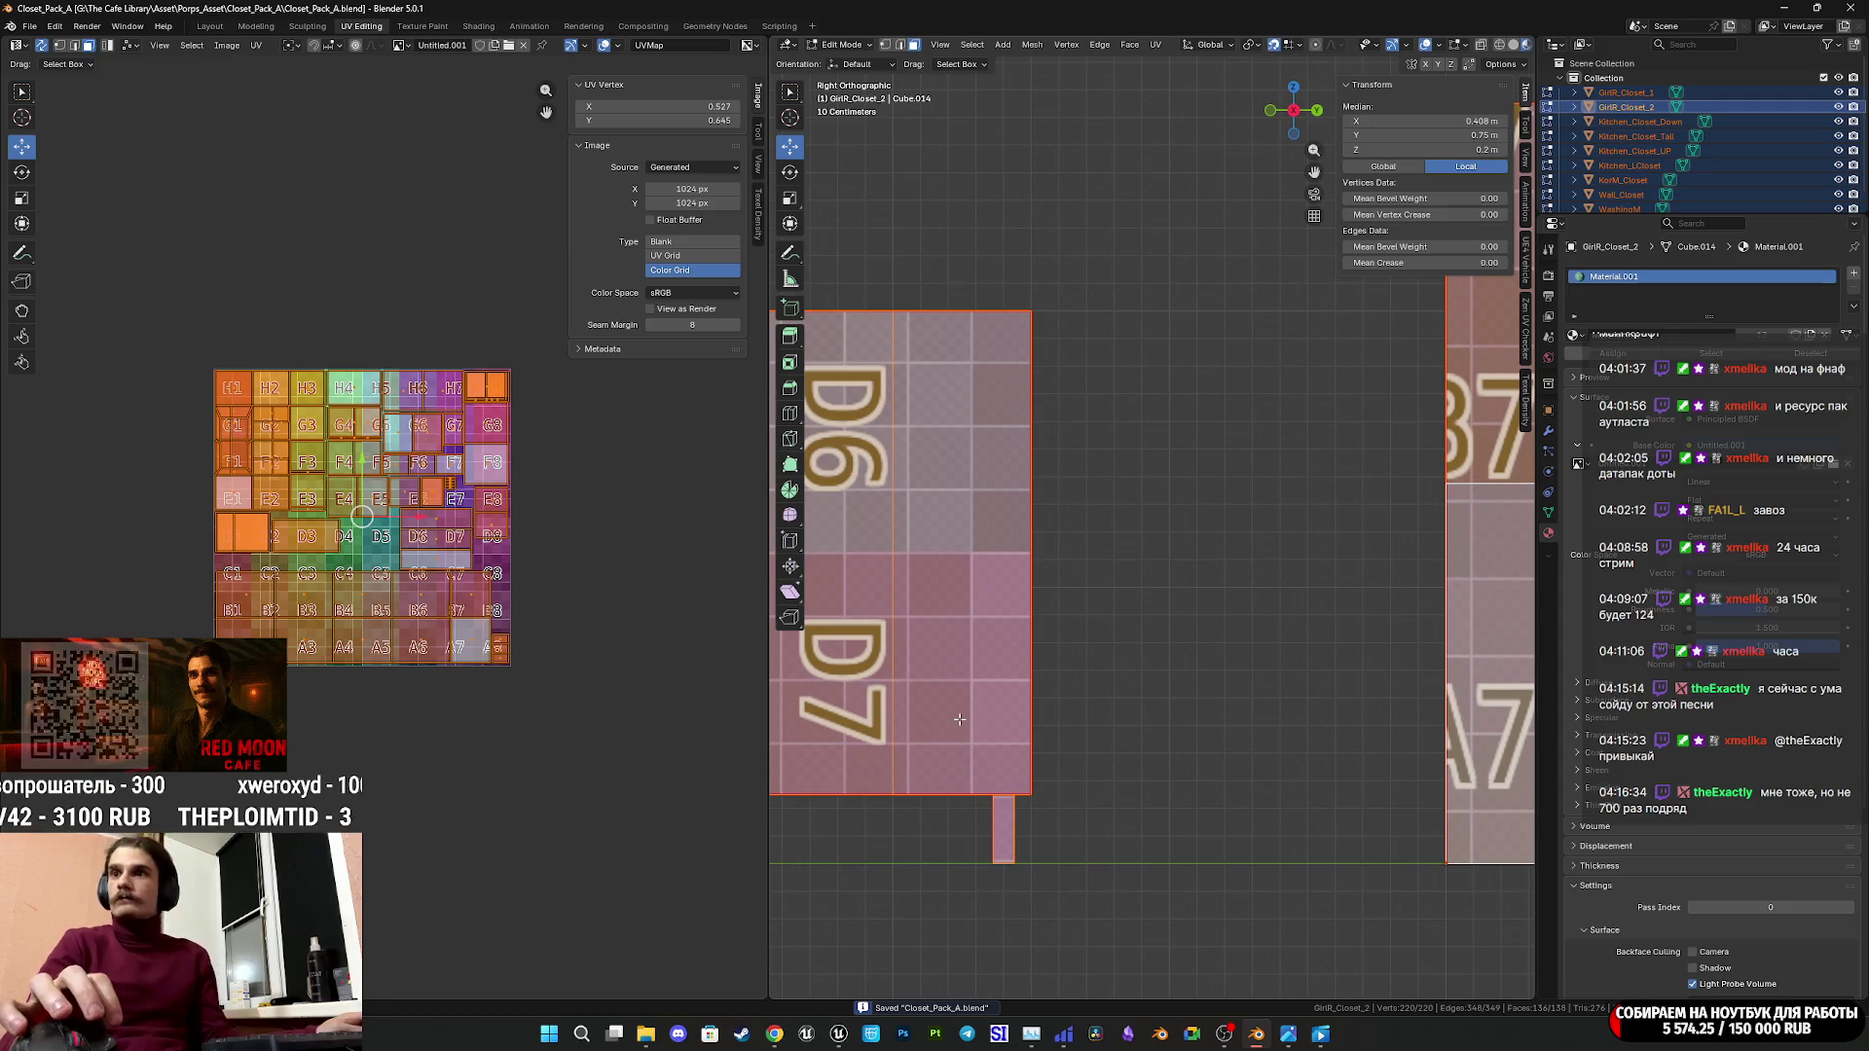
key("ctrl+s")
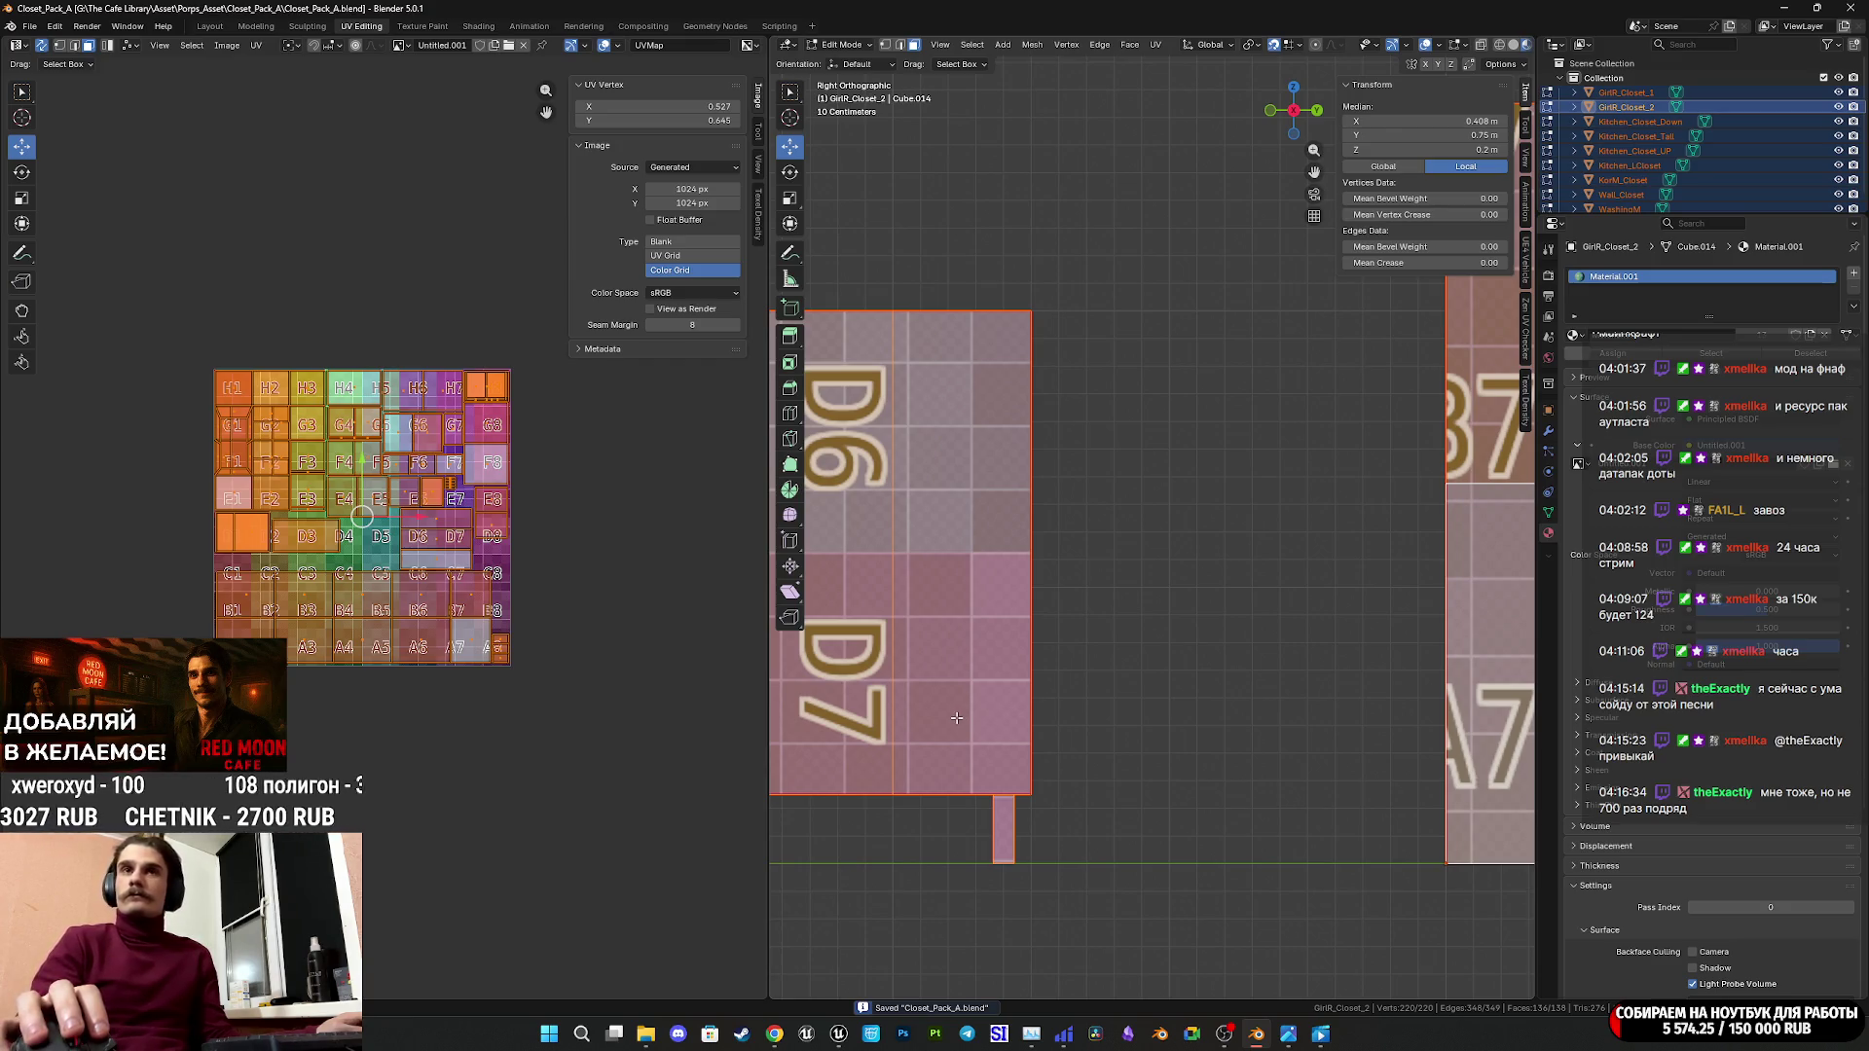
Shrink the D6/D7 island slightly.
scroll(435, 610, "up", 4)
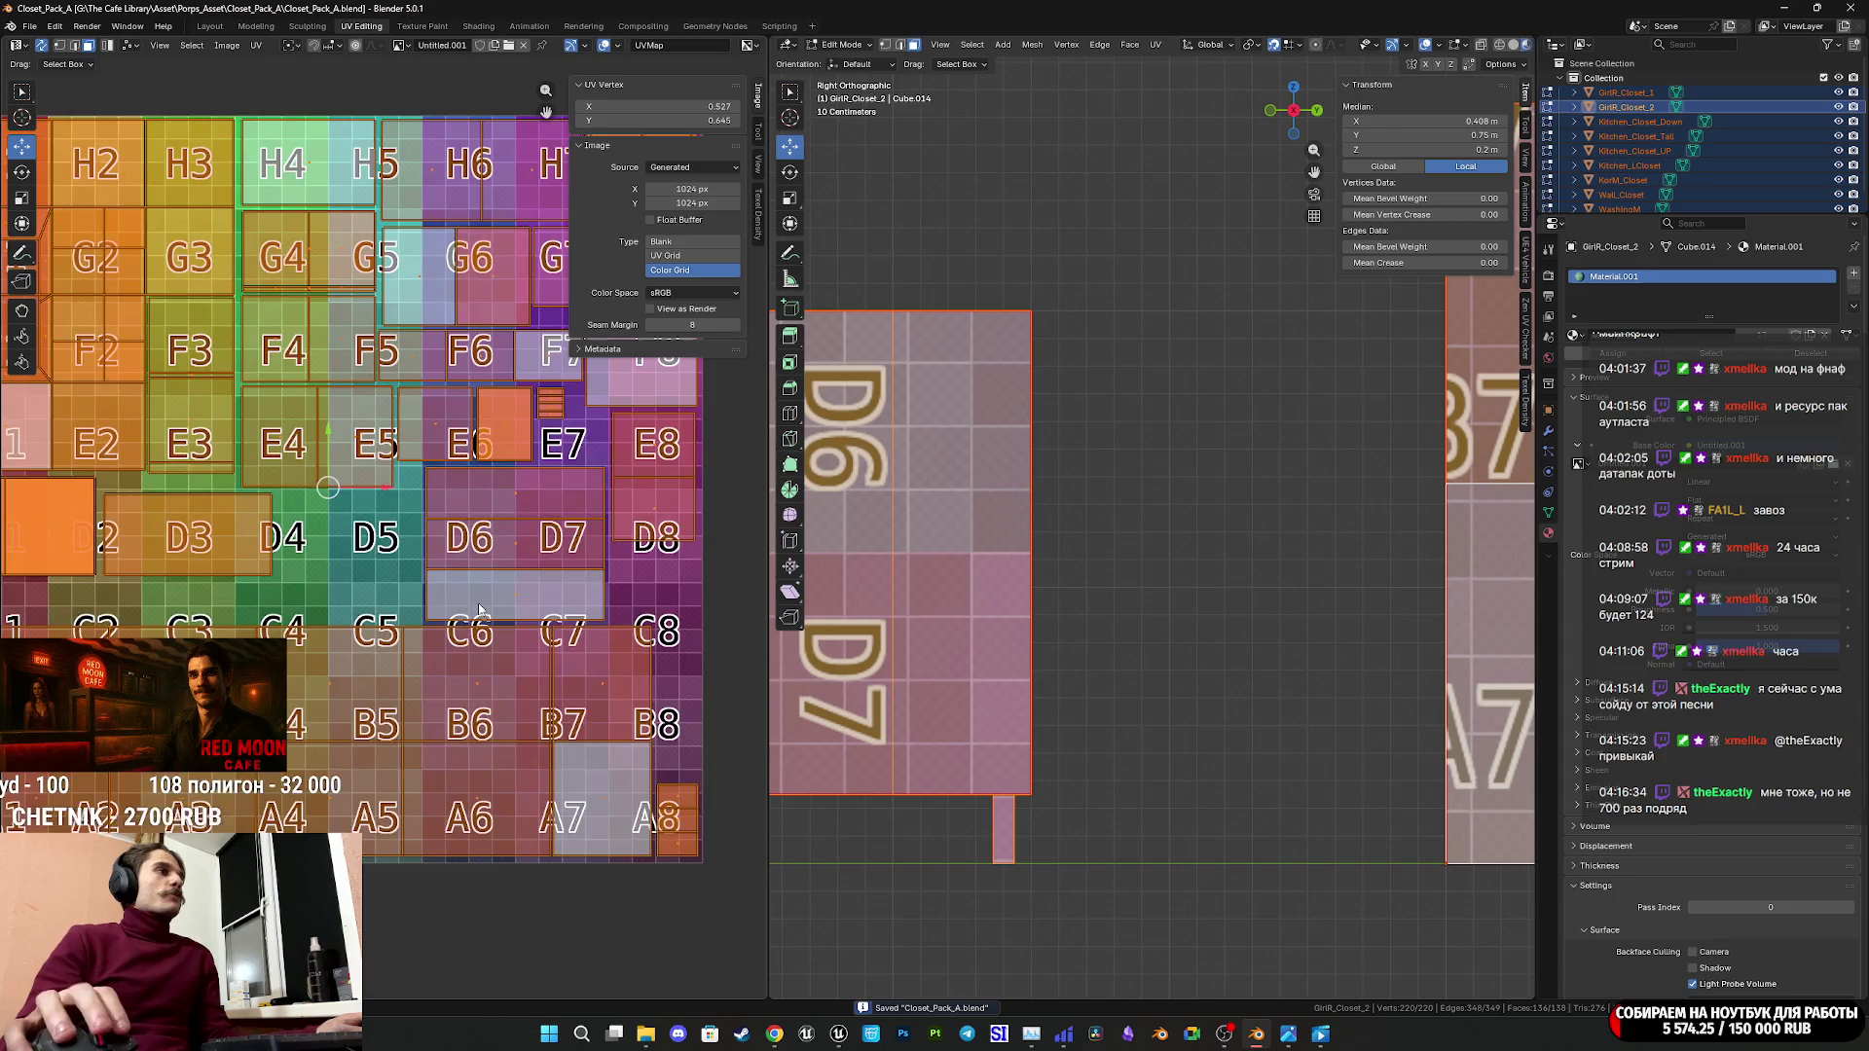
left_click_drag(388, 526, 479, 599)
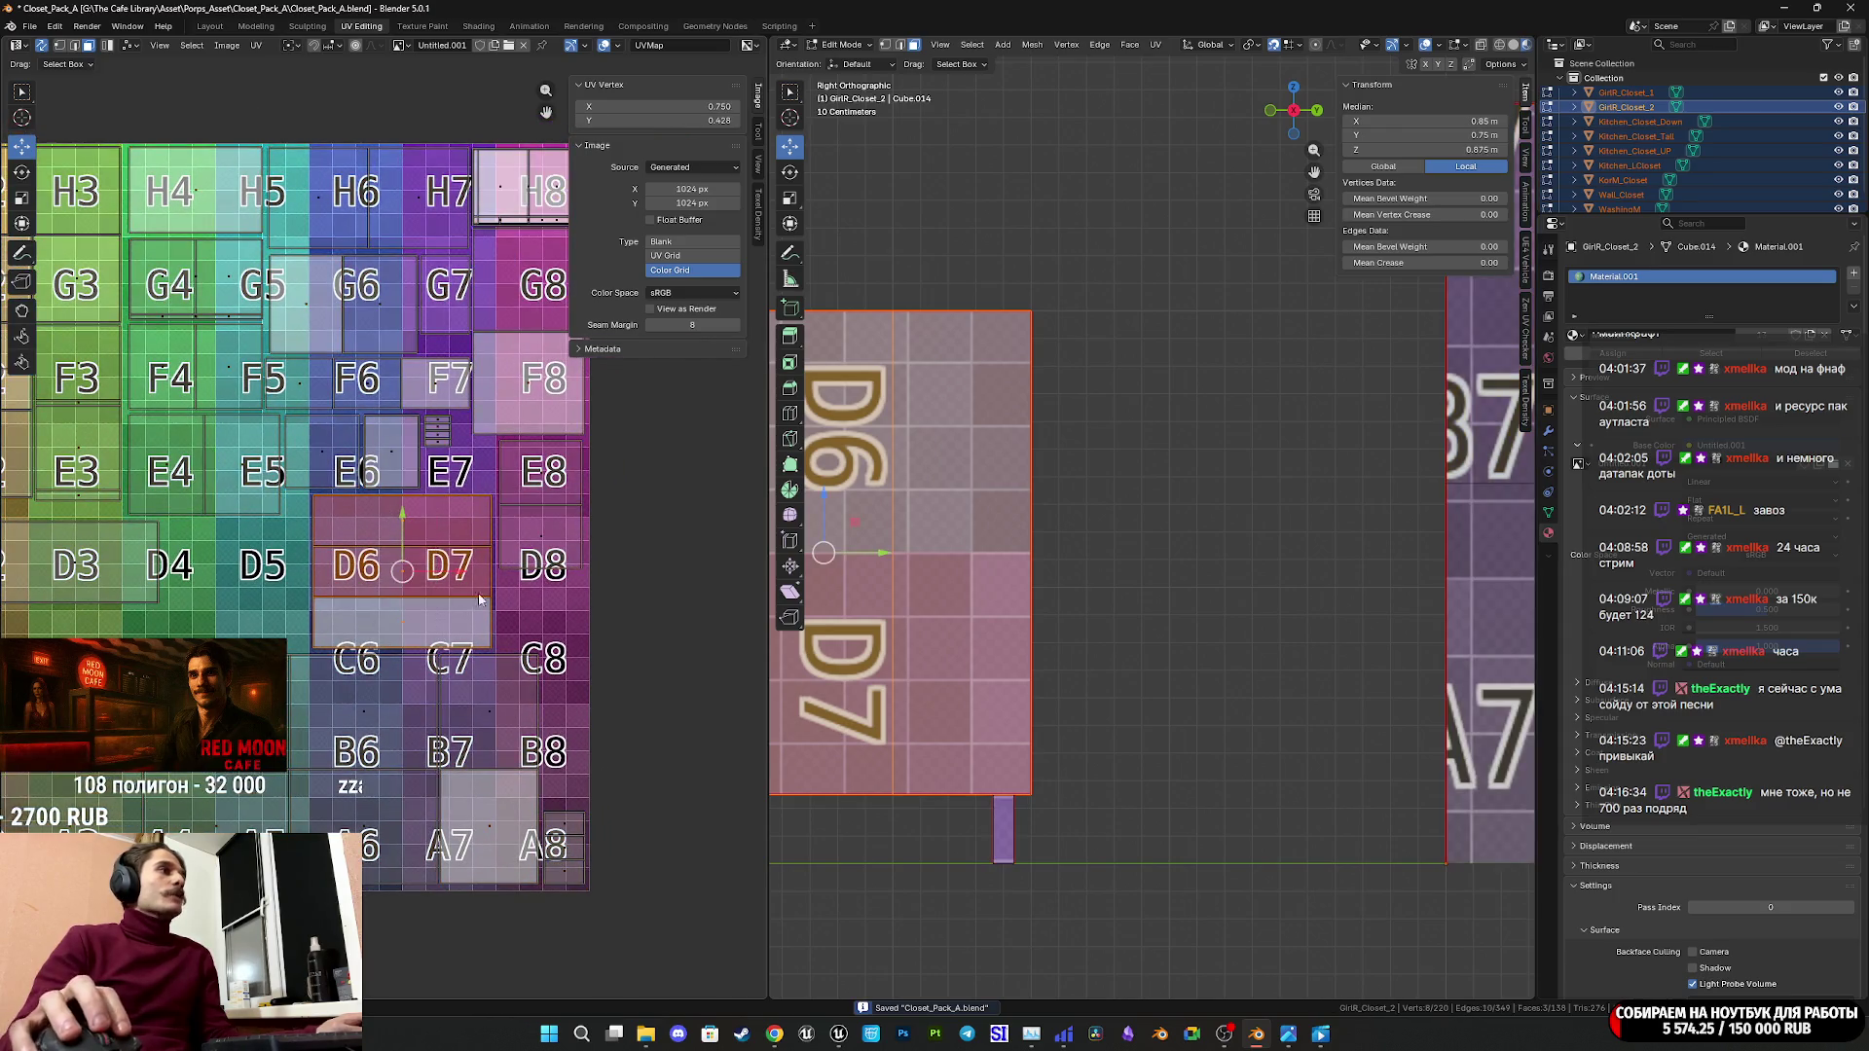
key("s")
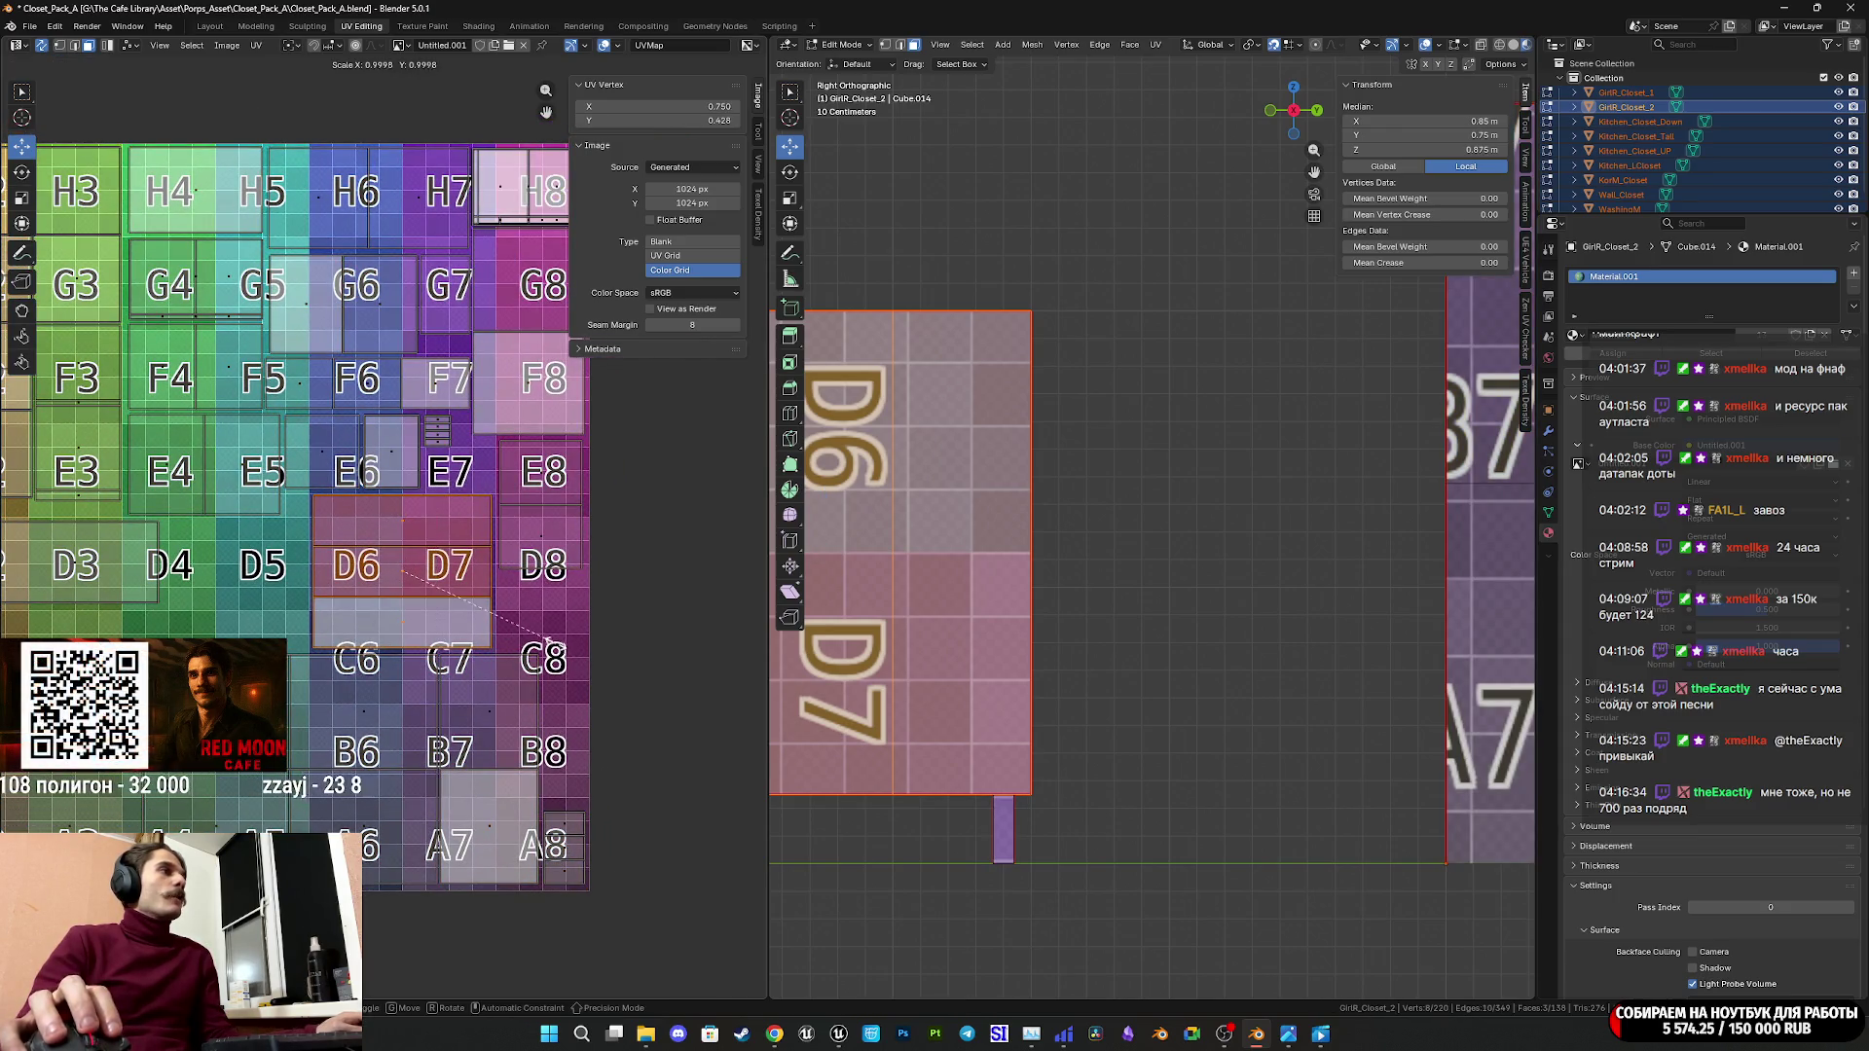
left_click(513, 623)
Select all UVs and save Closet_Pack_A.blend again.
scroll(504, 627, "down", 5)
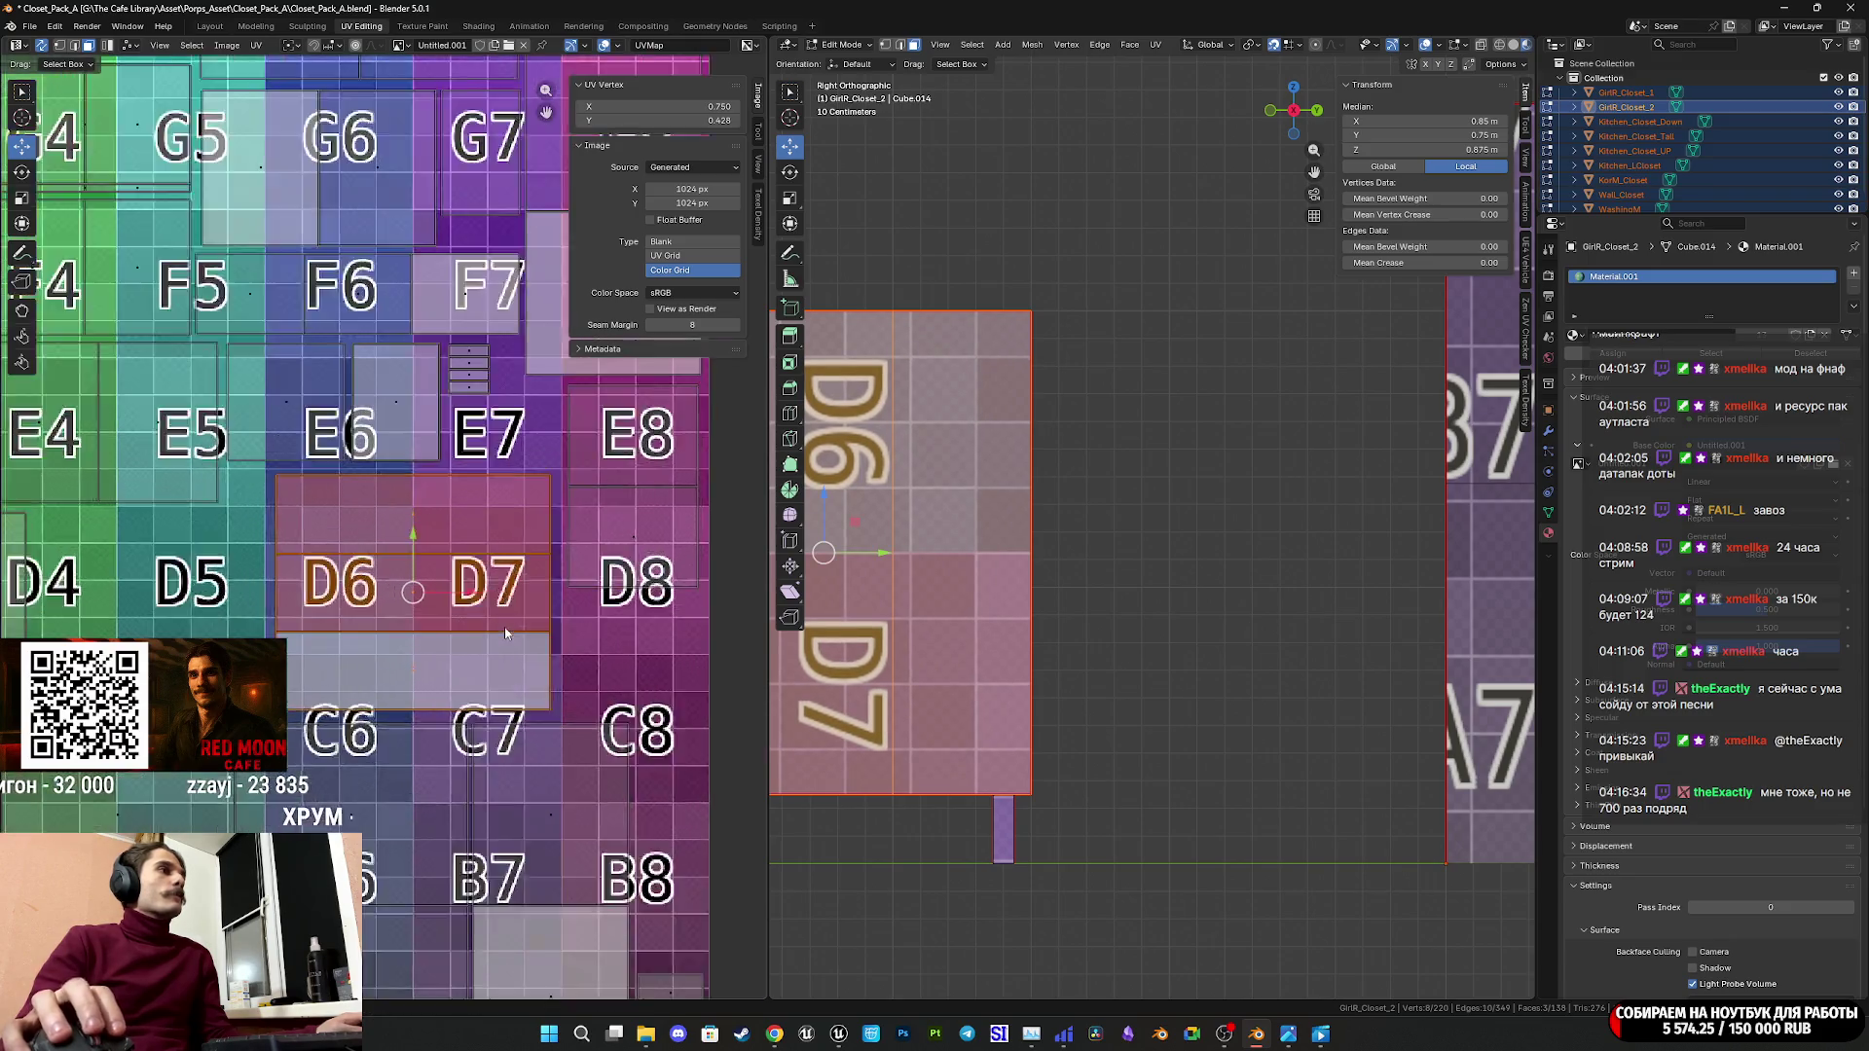
key("a")
scroll(476, 652, "down", 1)
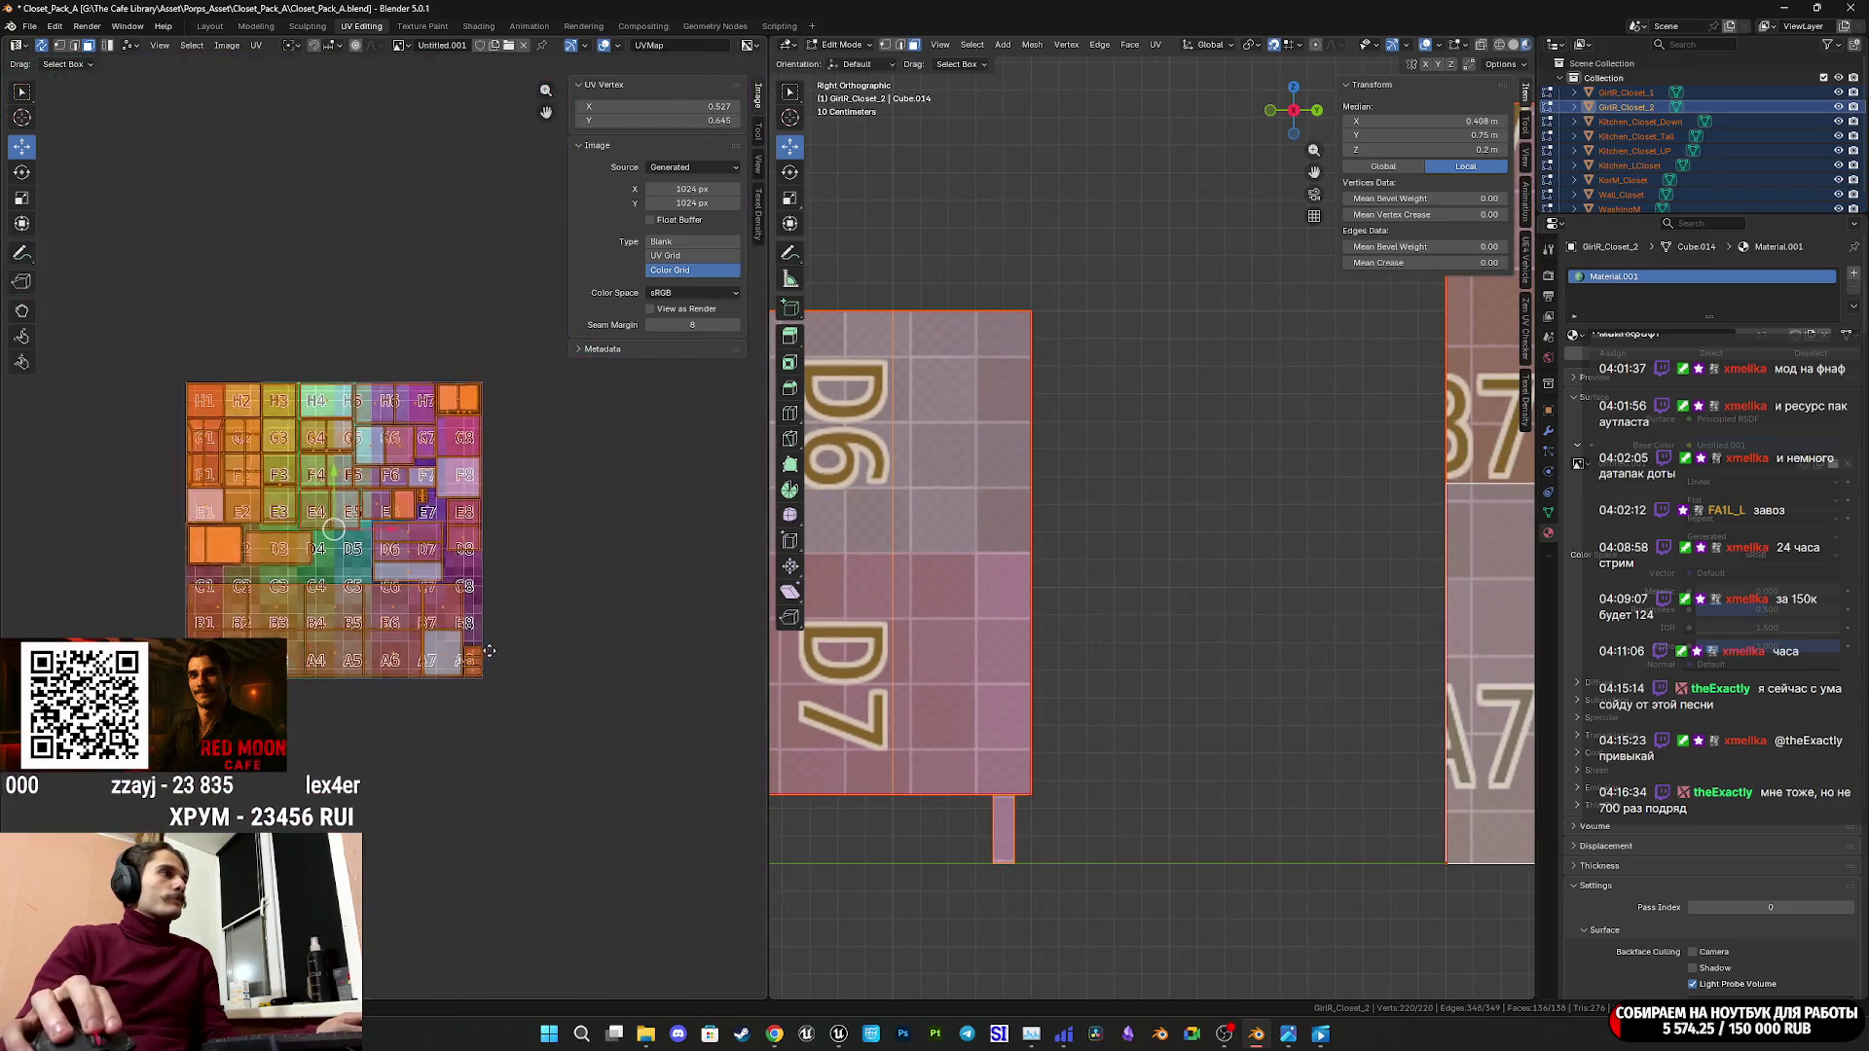
key("ctrl+s")
Orbit the 3D view into perspective and recentre the colour grid in the UV view.
middle_click_drag(974, 682, 1049, 717)
scroll(1030, 710, "down", 4)
scroll(423, 623, "up", 3)
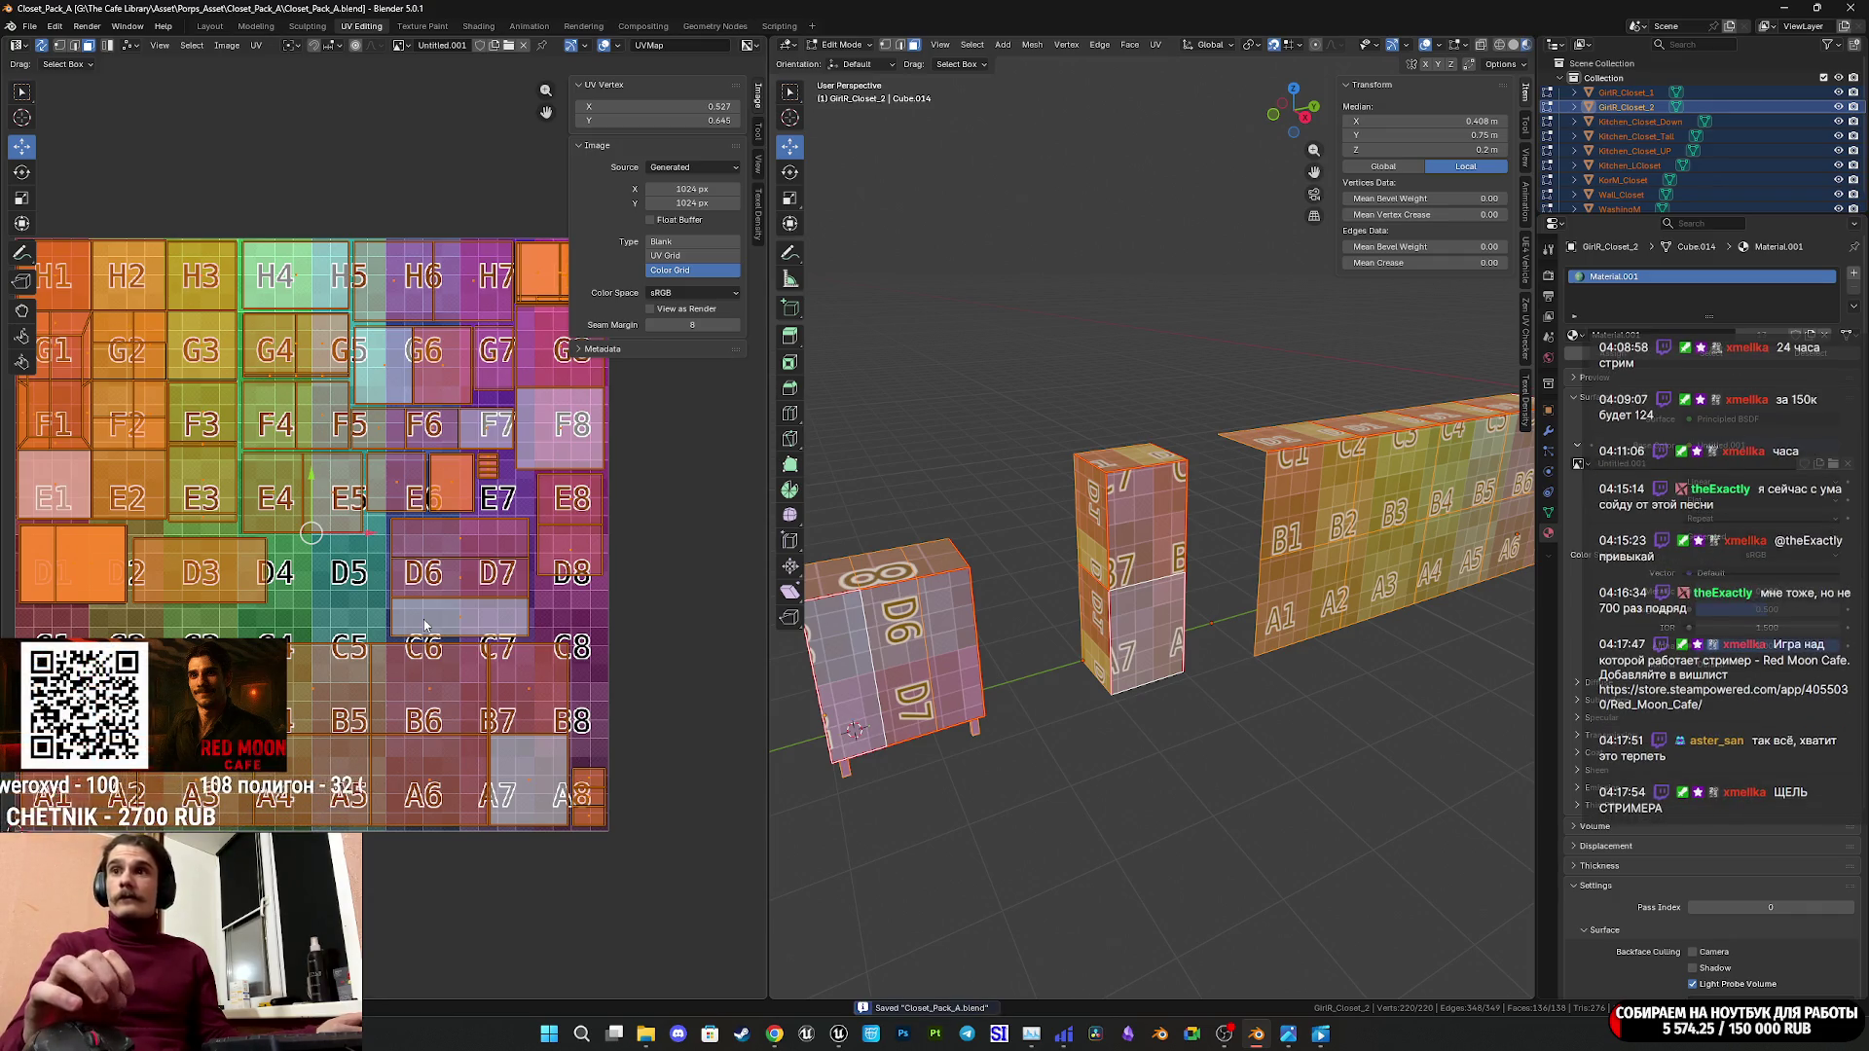
scroll(424, 620, "down", 2)
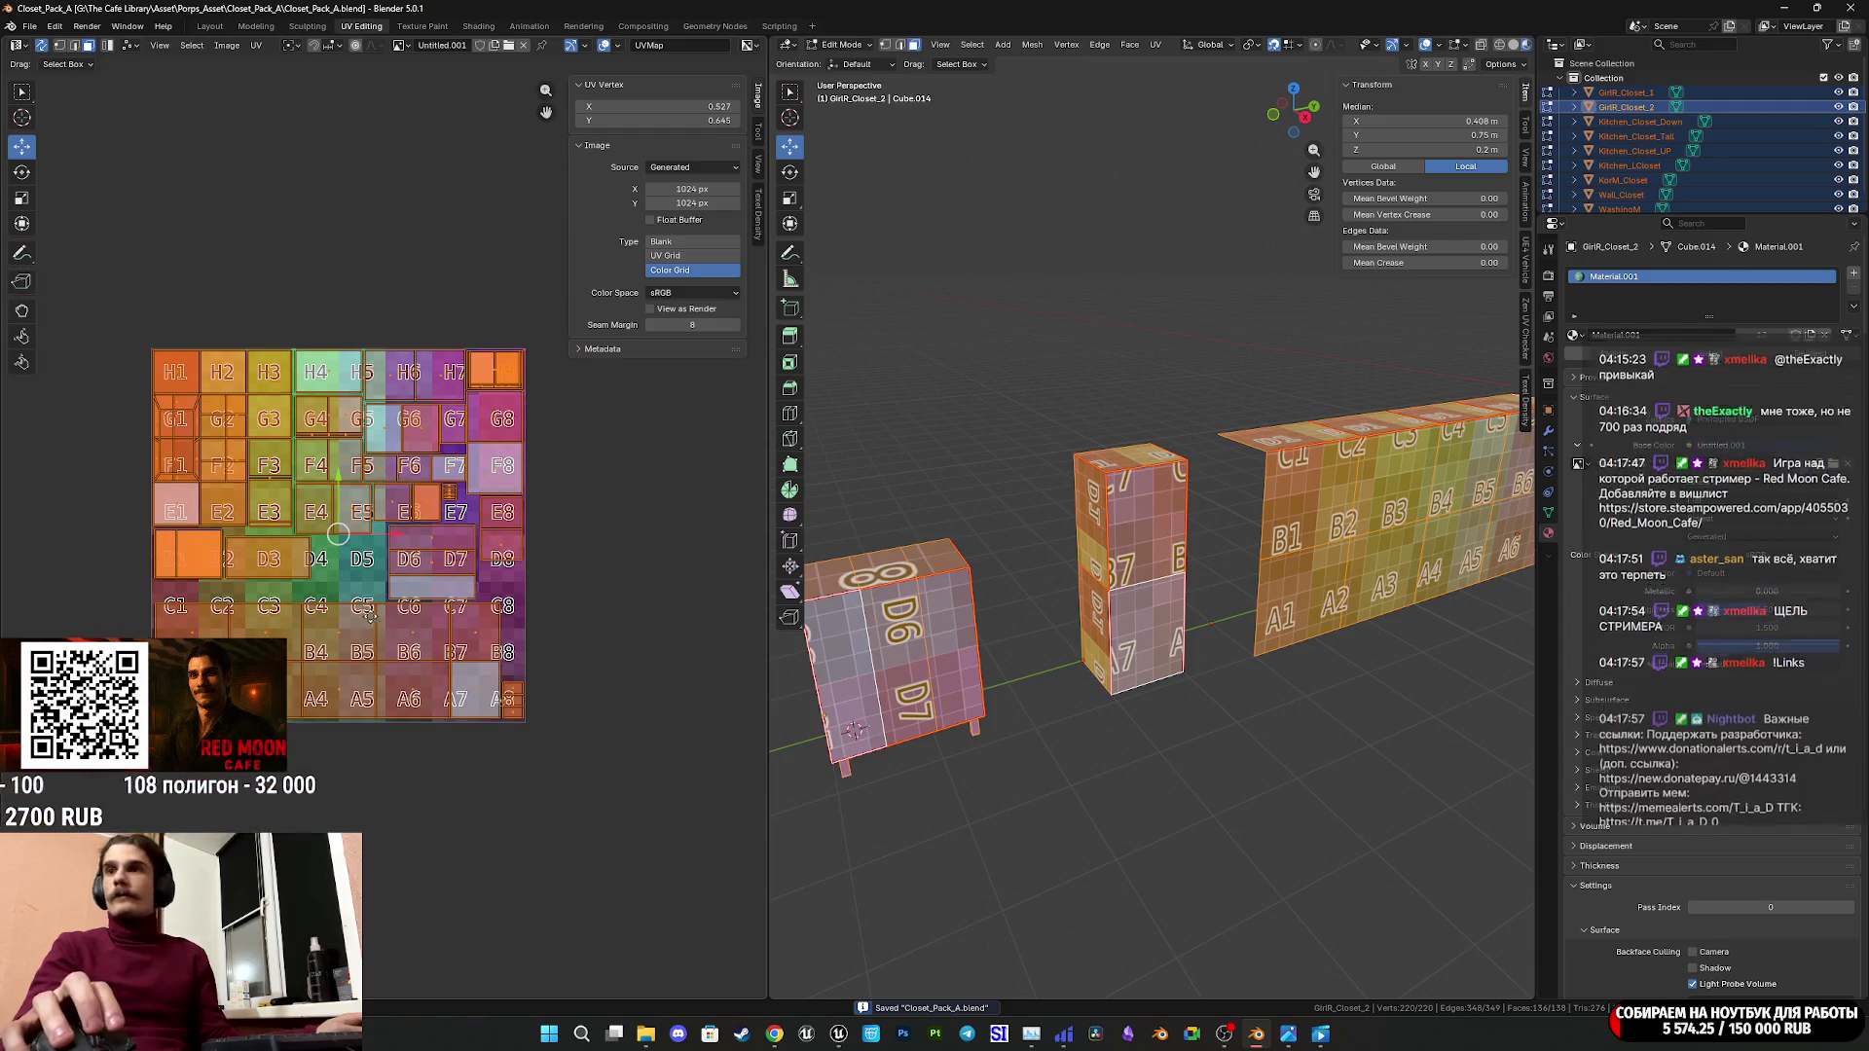
mouse_move(376, 649)
middle_mouse_down()
mouse_move(444, 626)
mouse_move(370, 644)
middle_mouse_up()
scroll(394, 641, "up", 2)
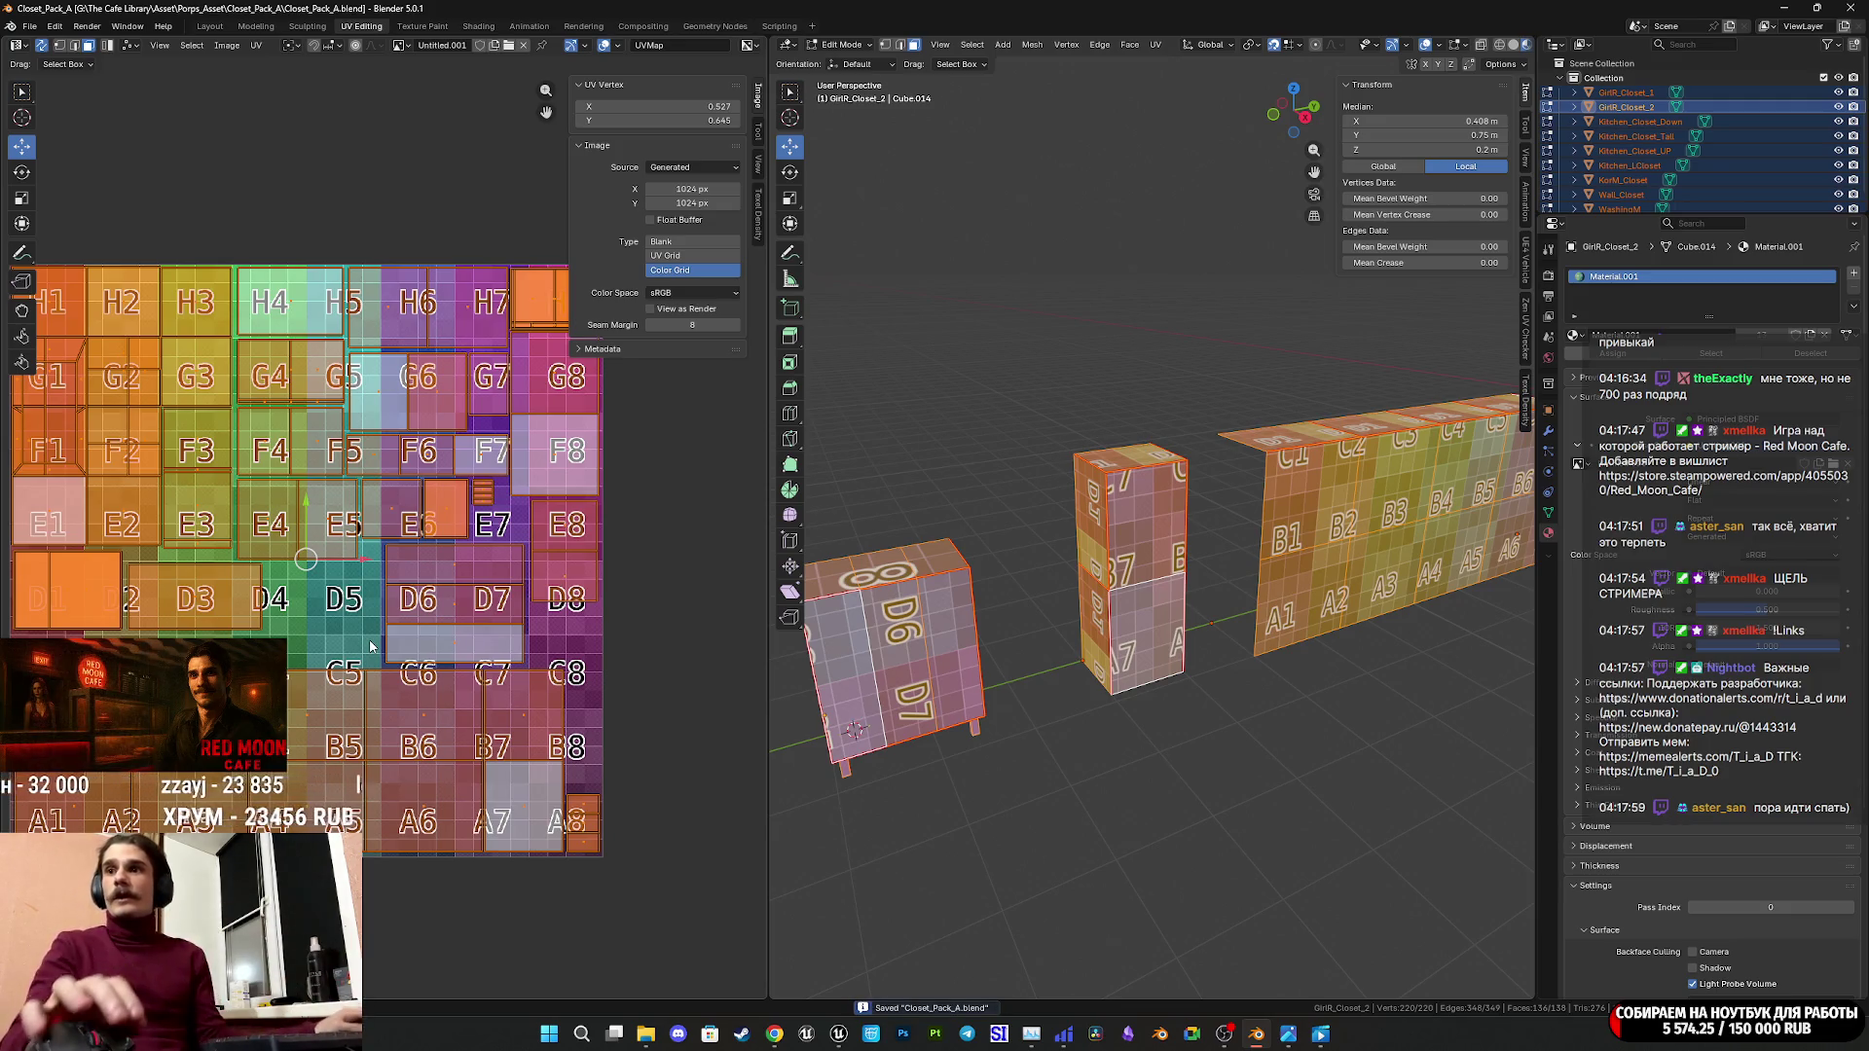
middle_click_drag(362, 624, 423, 655)
Return to Object Mode, select all closet objects and enter Edit Mode on them together.
key("Tab")
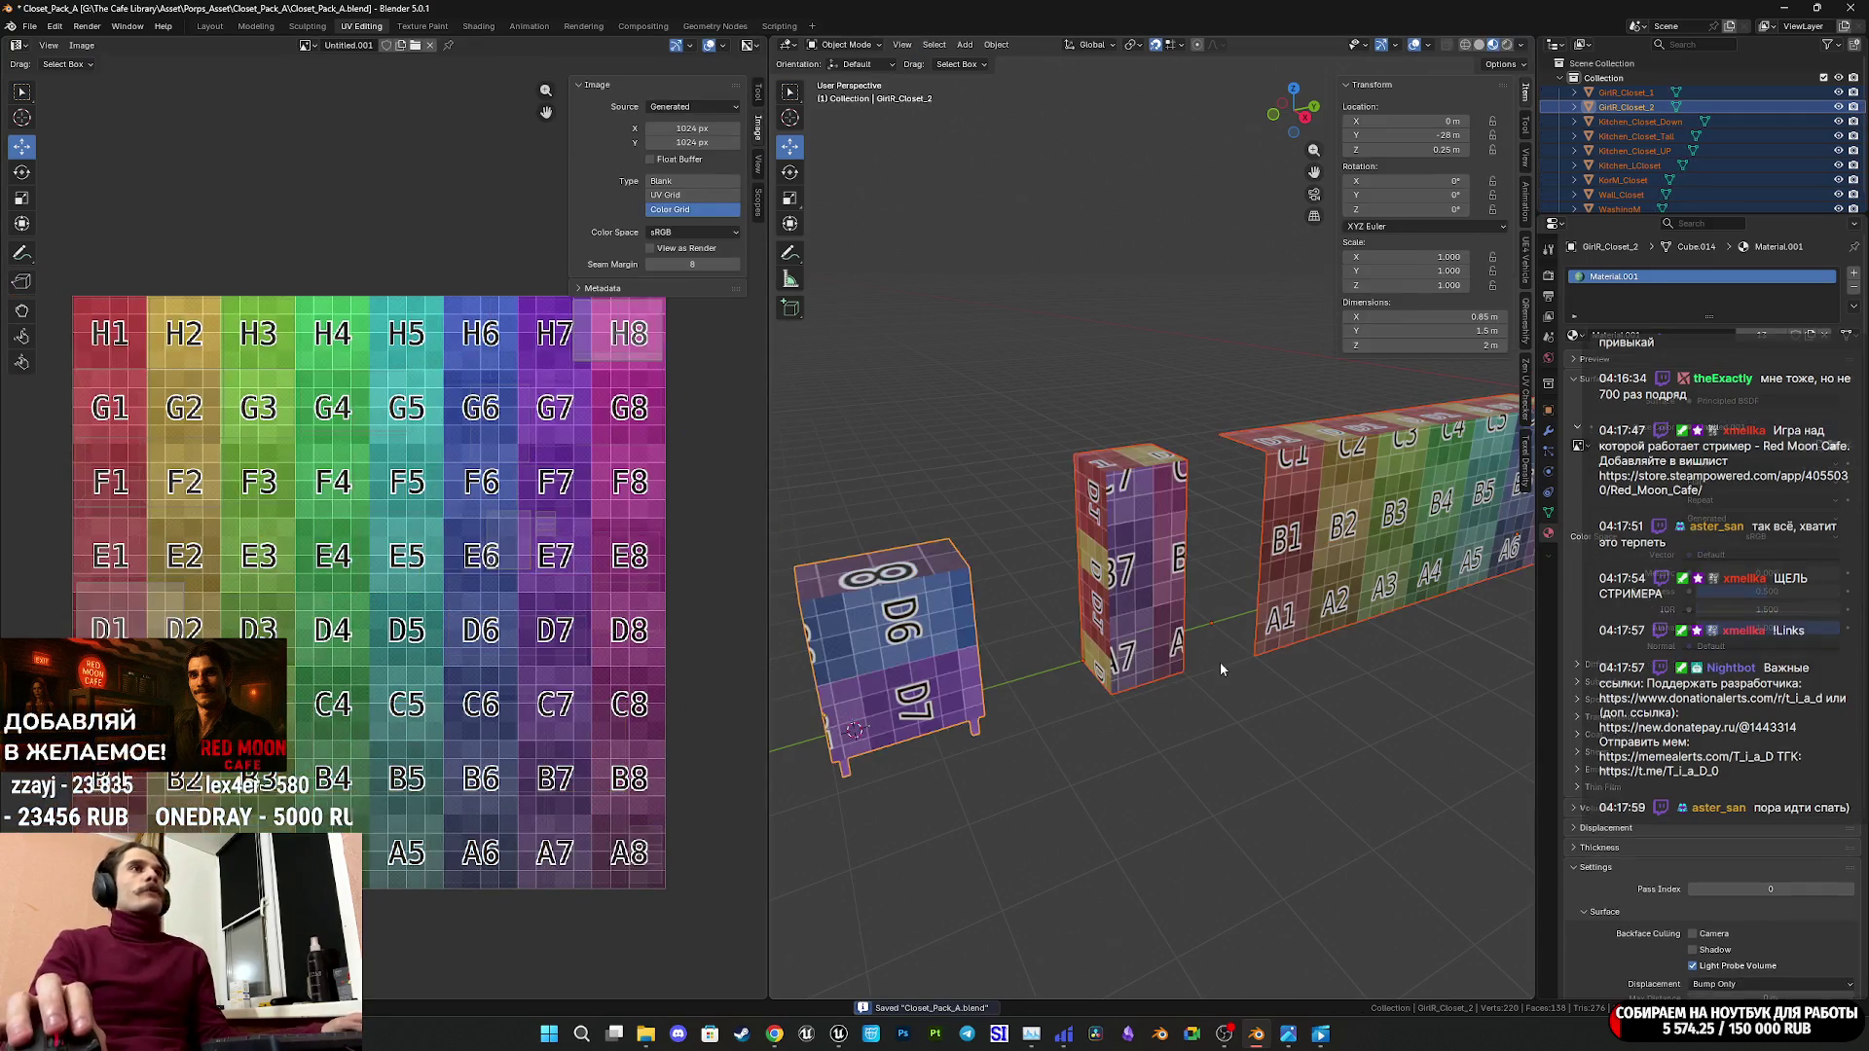
scroll(1225, 656, "down", 5)
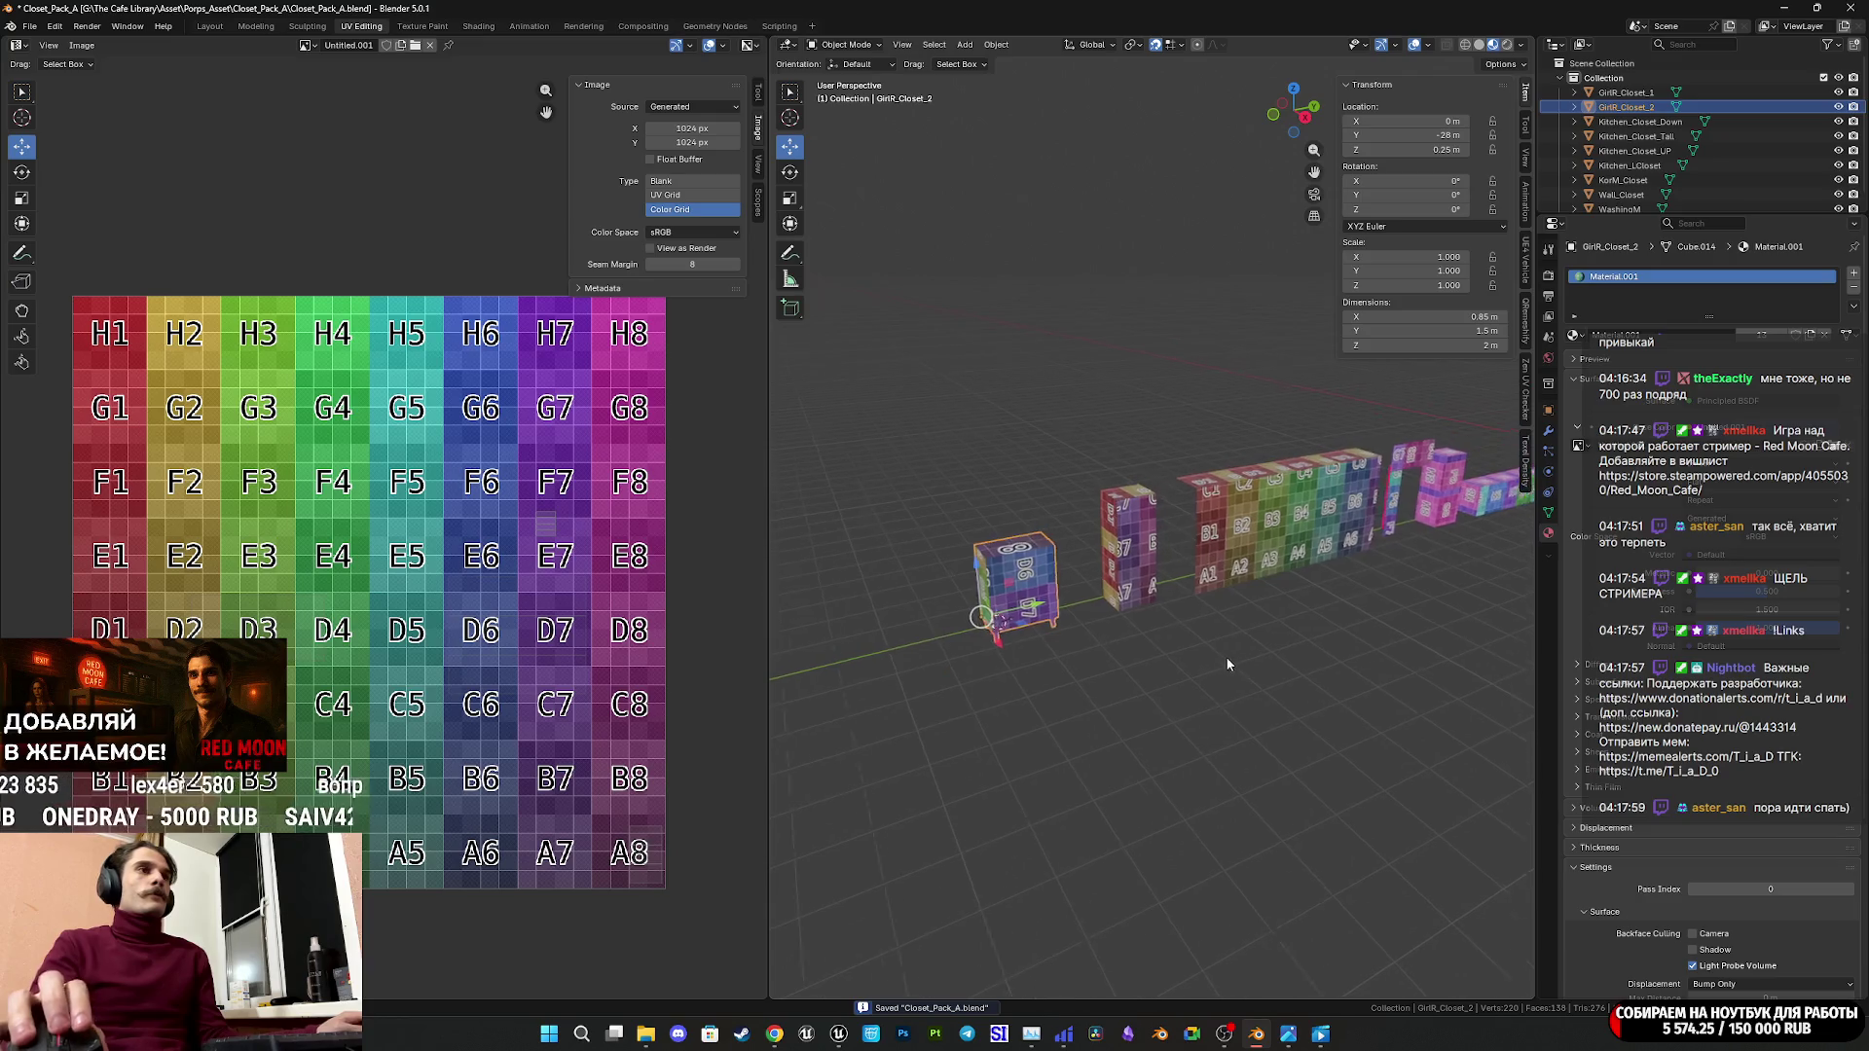
mouse_move(1224, 657)
middle_mouse_down()
mouse_move(1139, 644)
mouse_move(1338, 691)
mouse_move(984, 654)
mouse_move(1325, 666)
mouse_move(1279, 675)
middle_mouse_up()
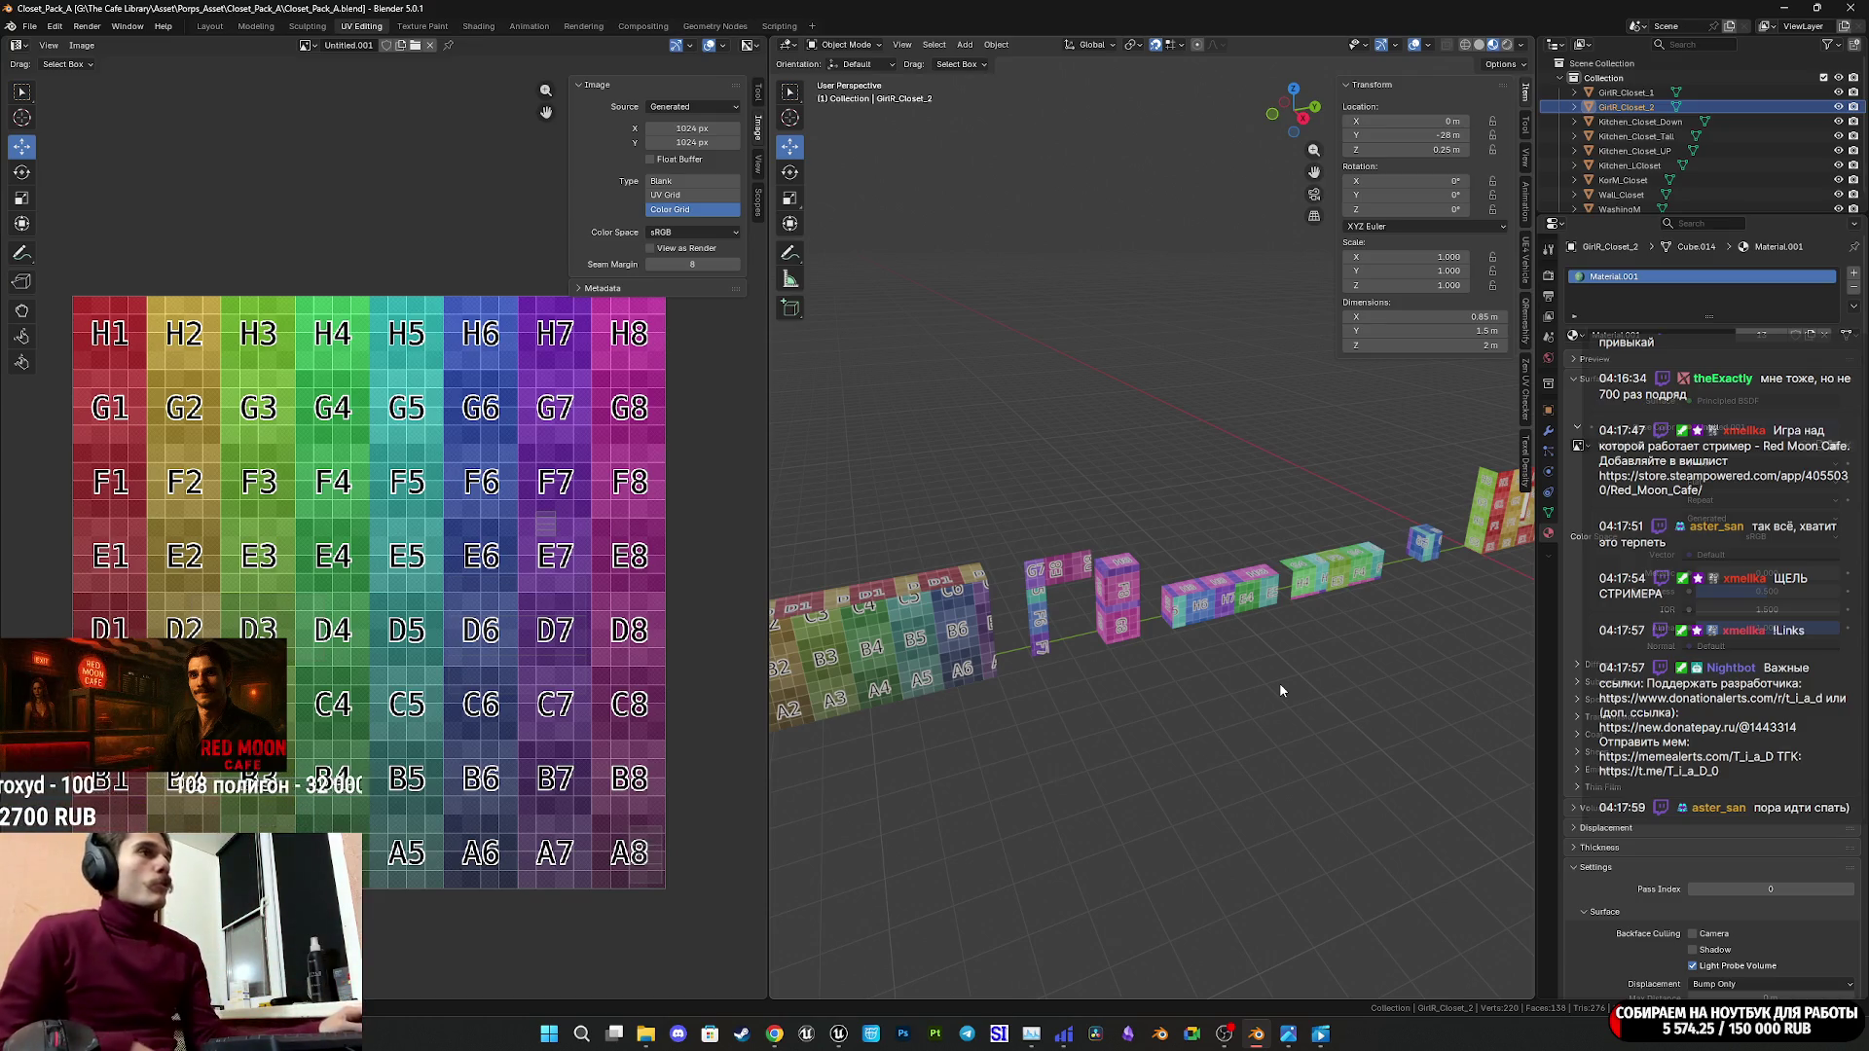
key("a")
key("Tab")
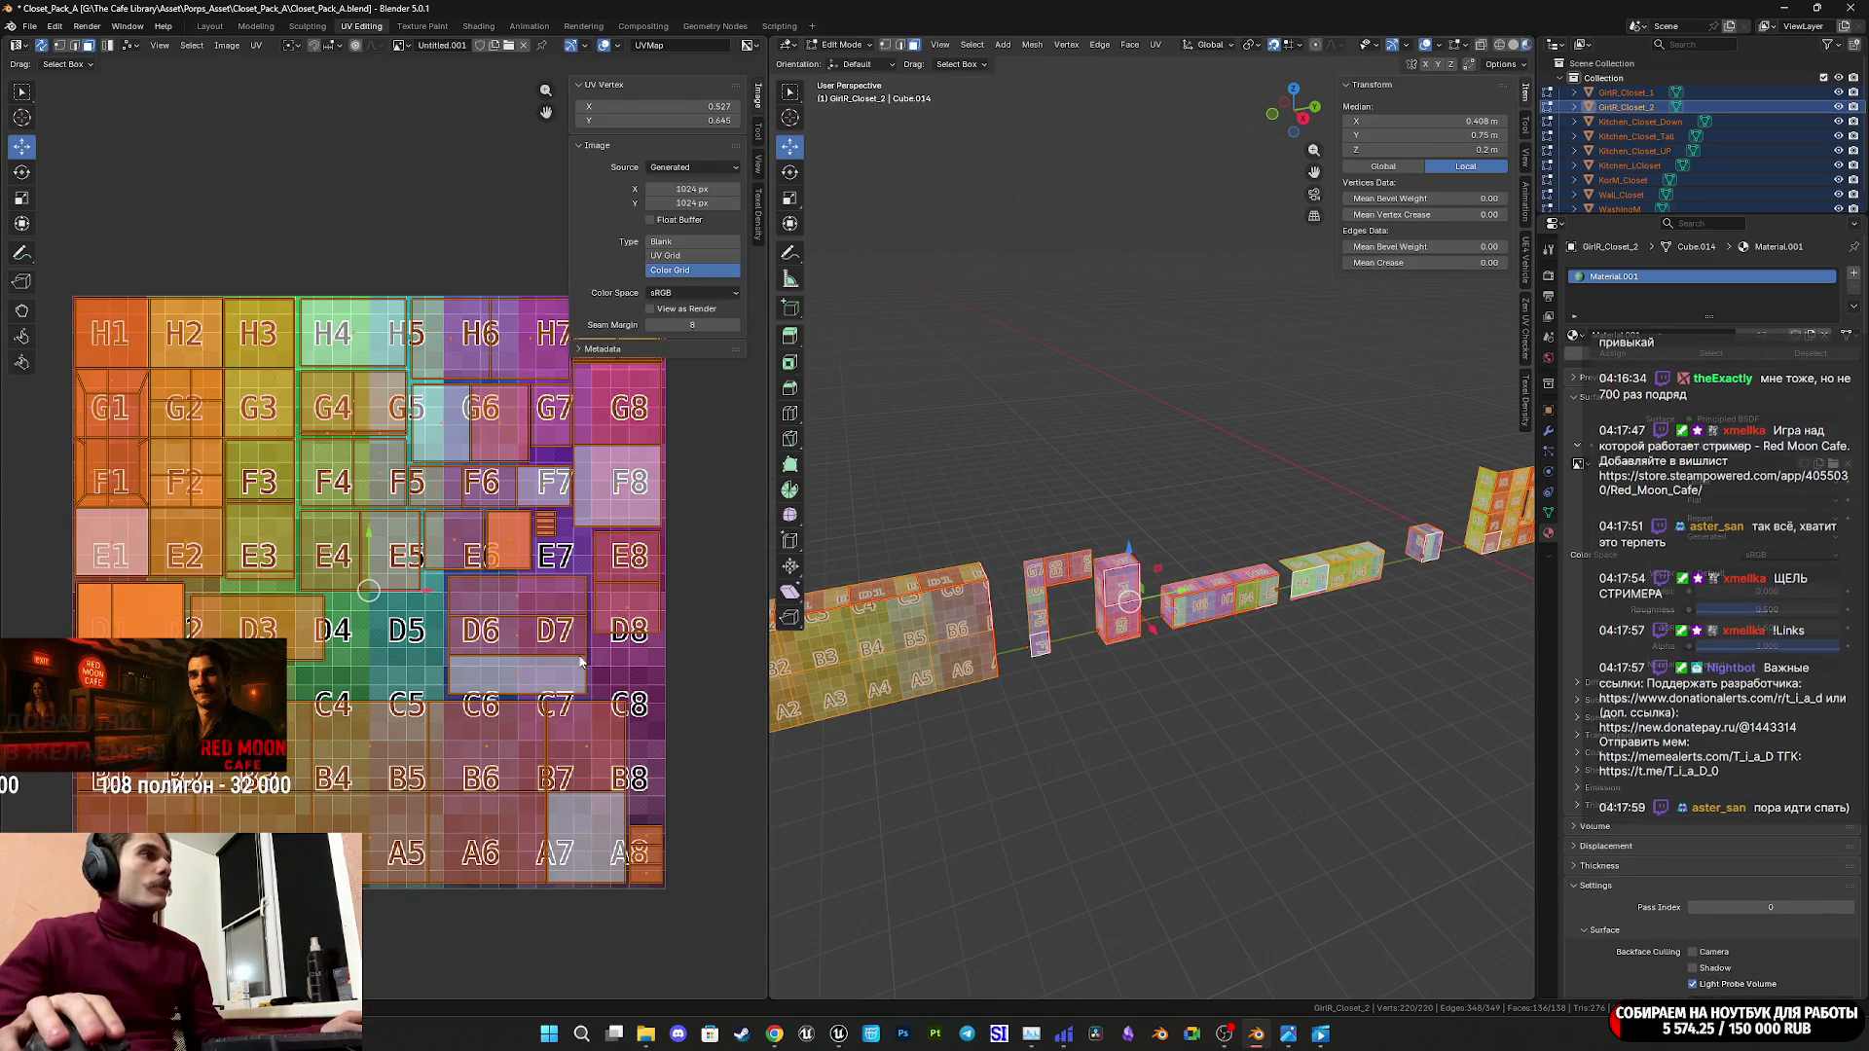
Enlarge the orange island, place it over E7, shrink it slightly and raise it.
scroll(580, 662, "down", 2)
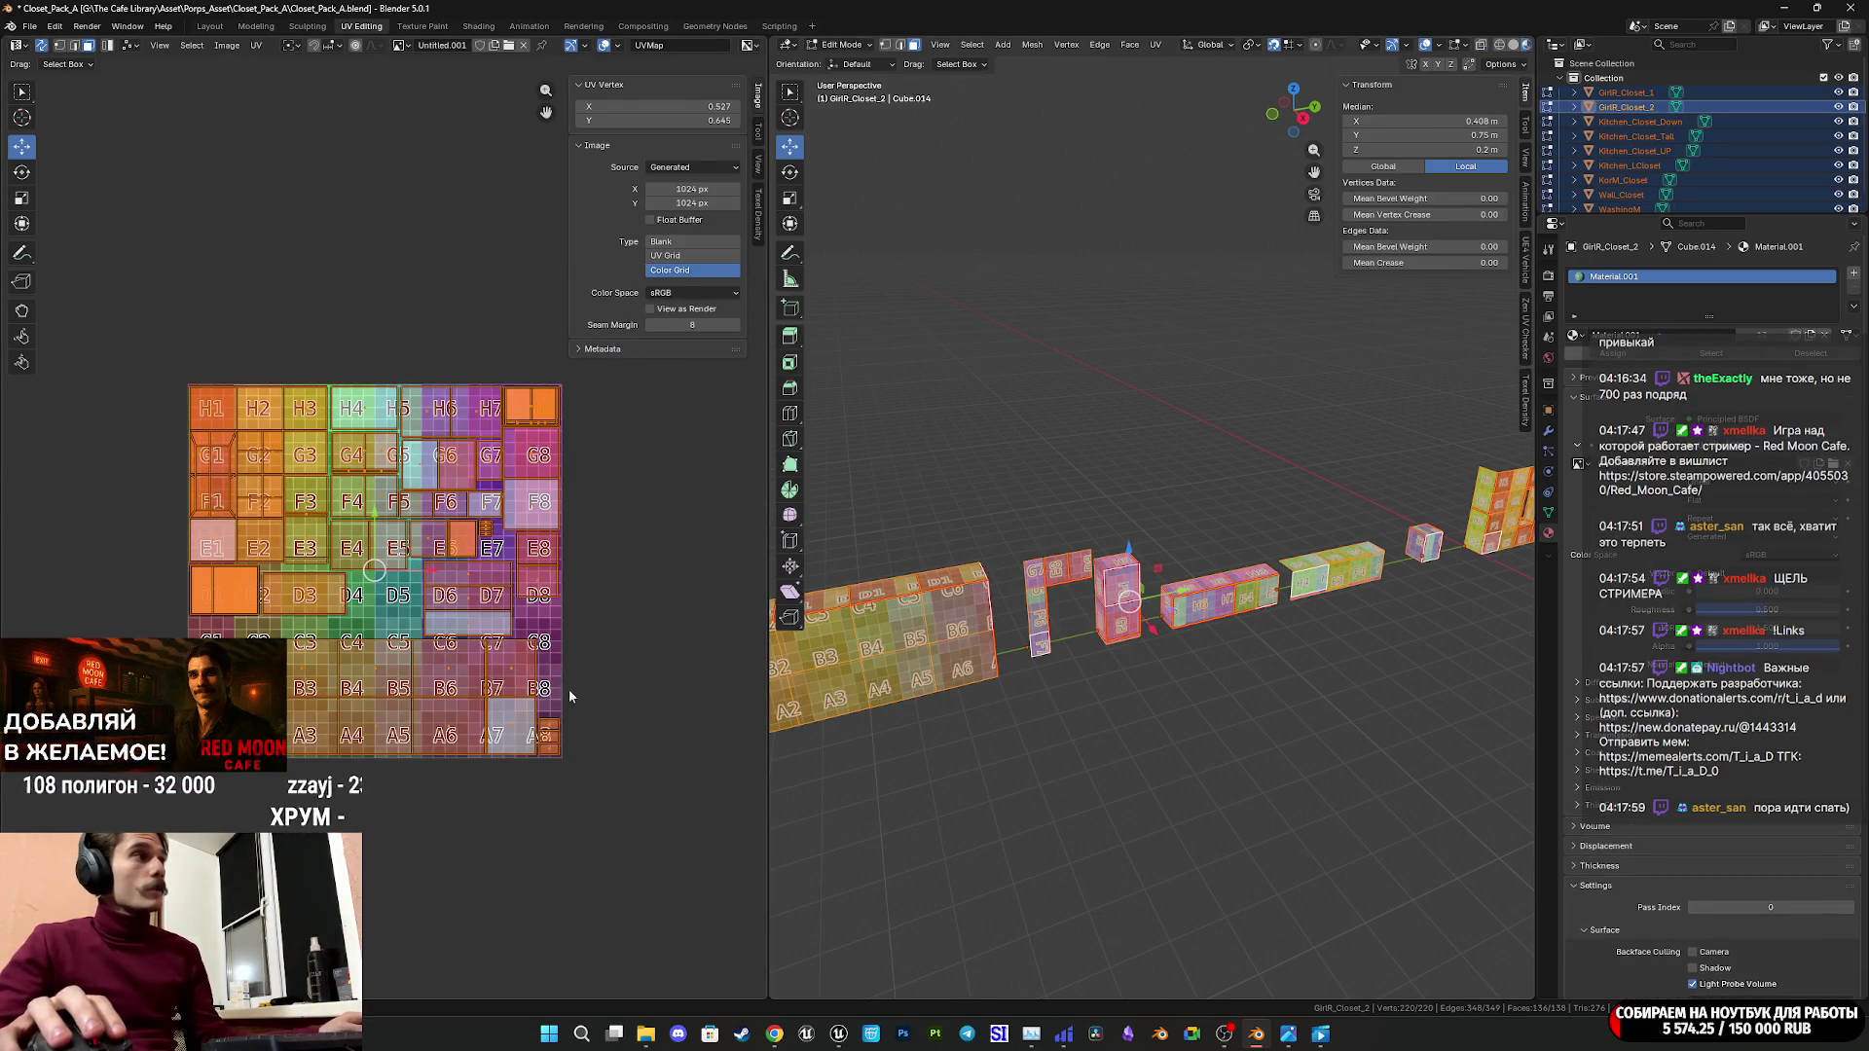
scroll(373, 633, "up", 2)
scroll(403, 664, "down", 1)
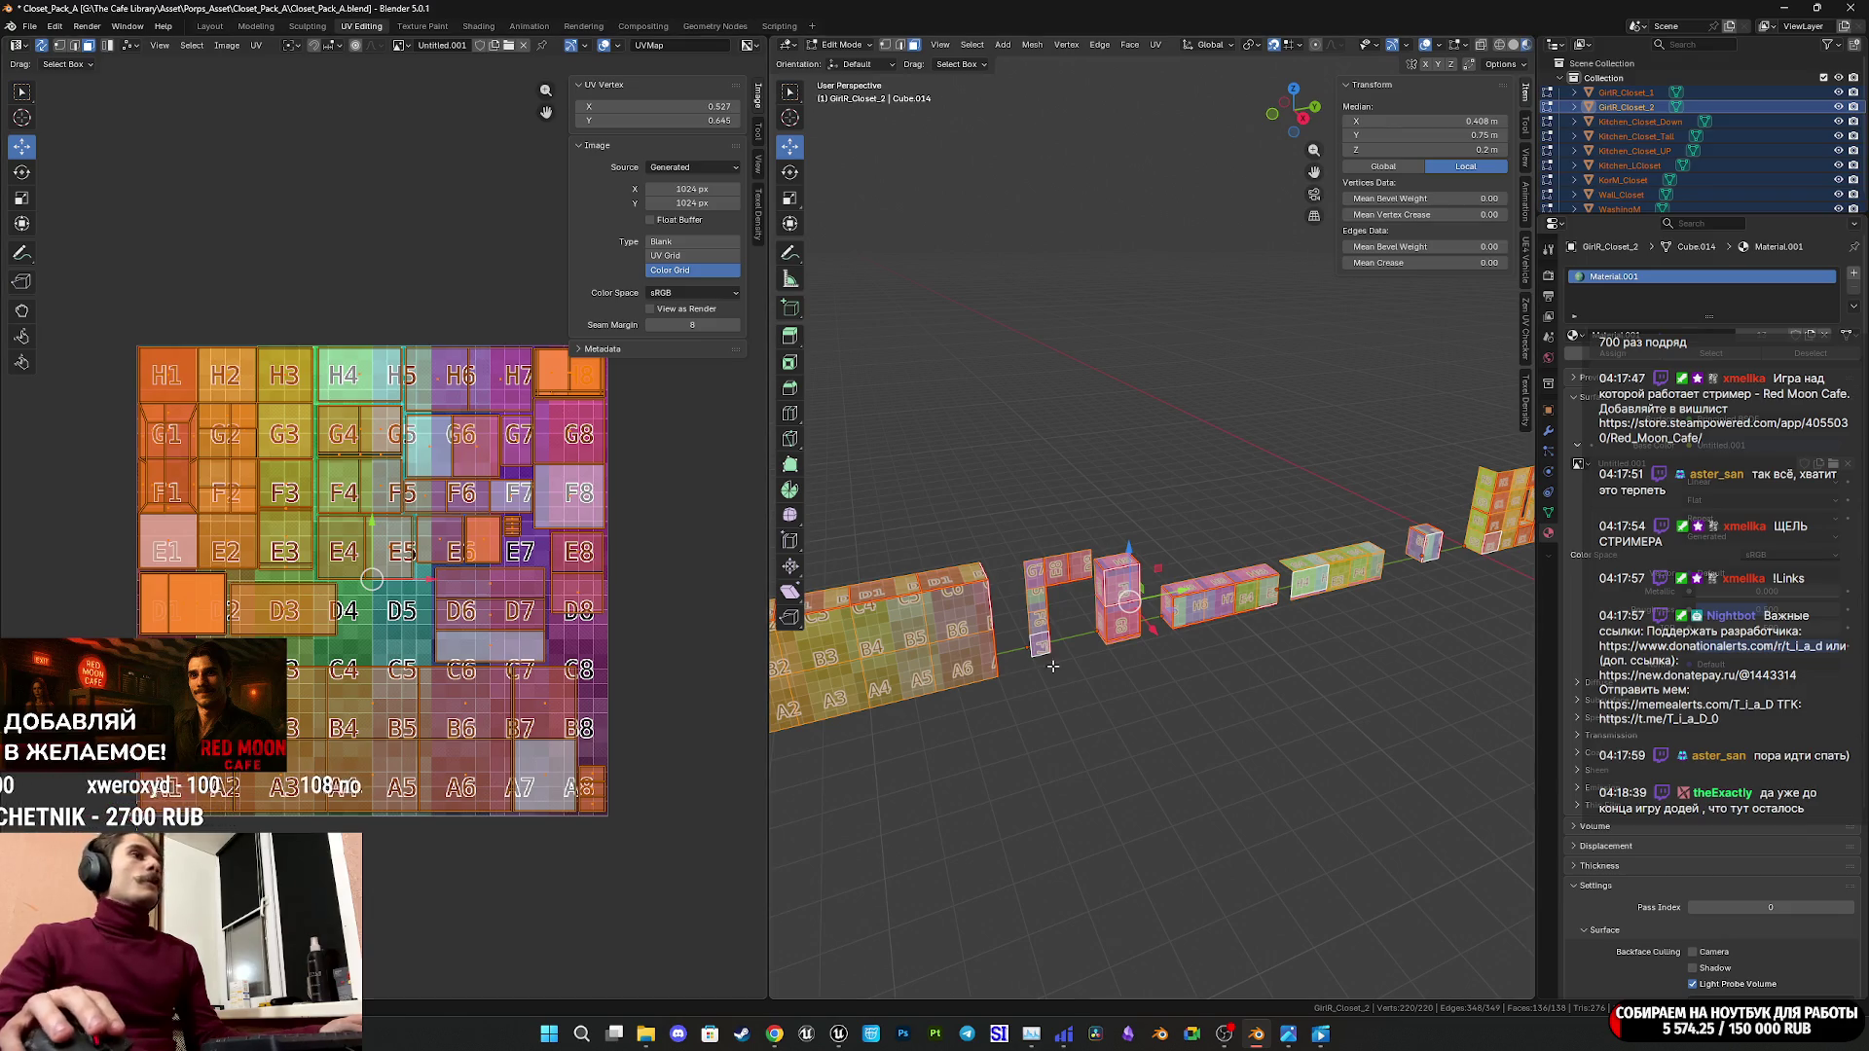
scroll(456, 550, "up", 4)
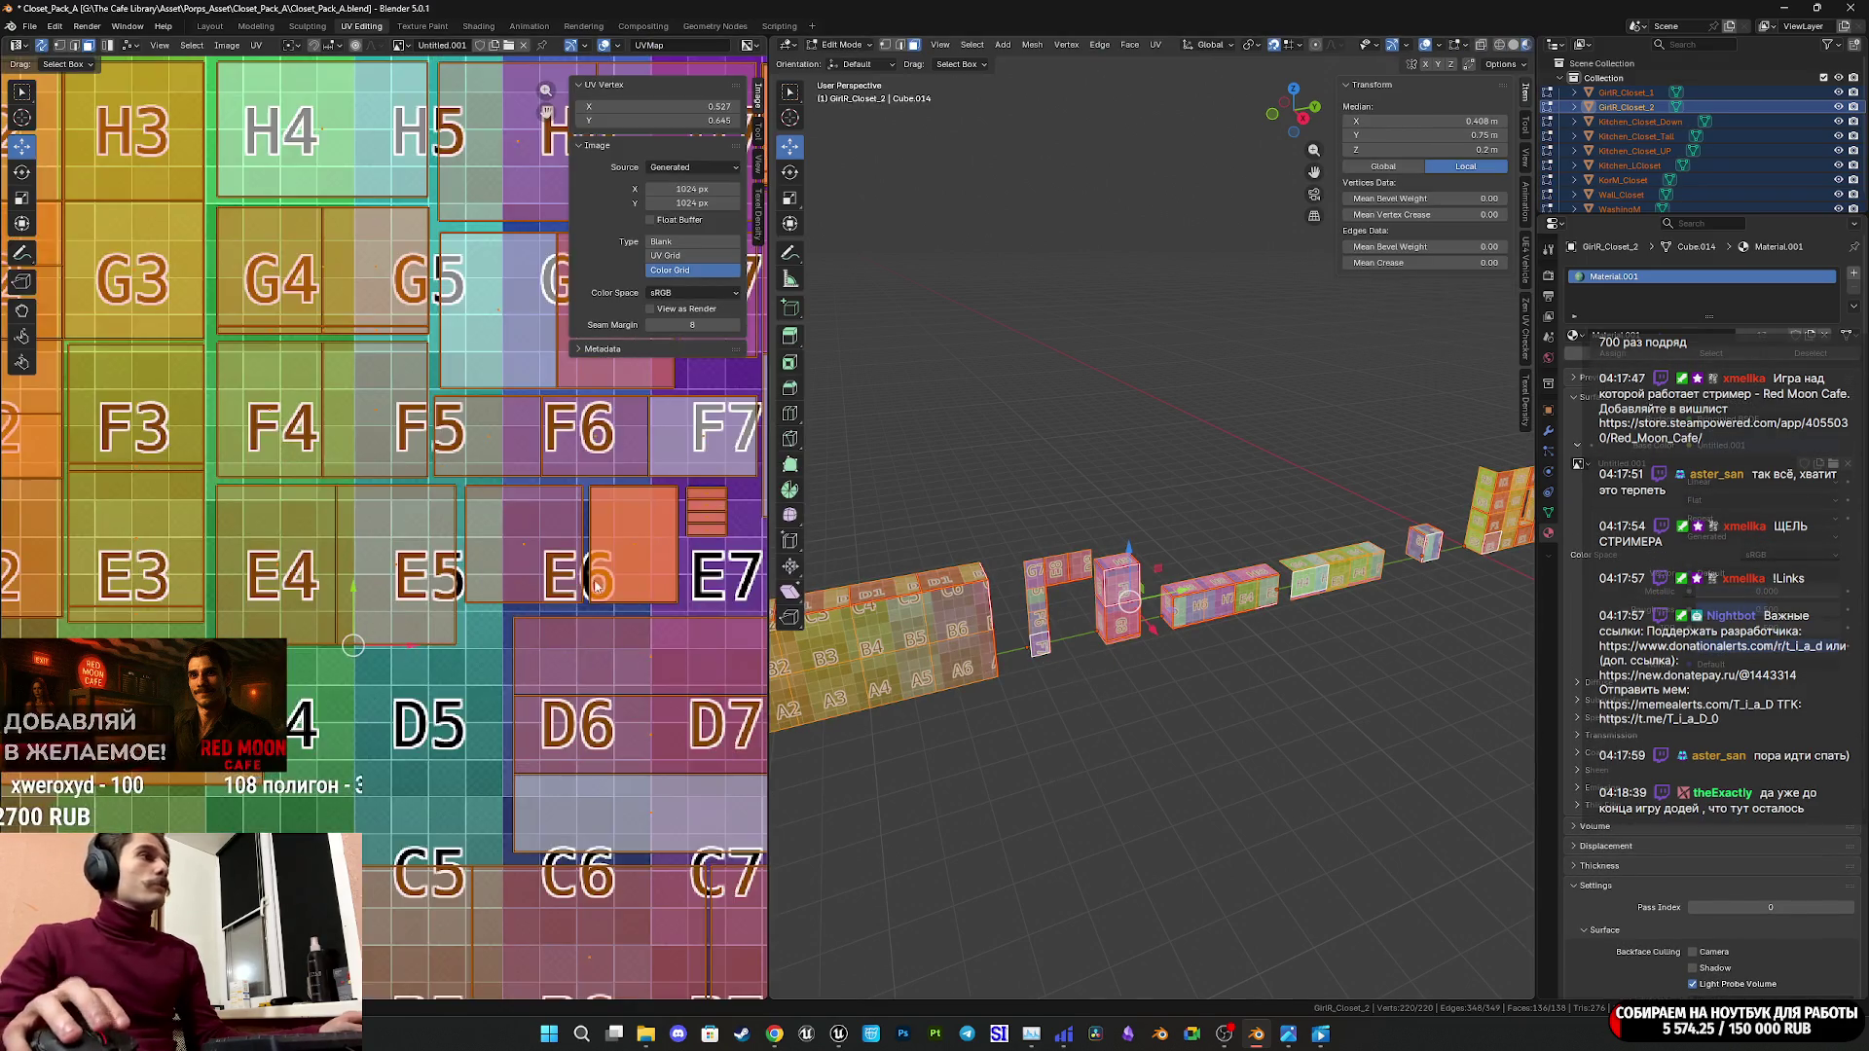
scroll(455, 551, "up", 4)
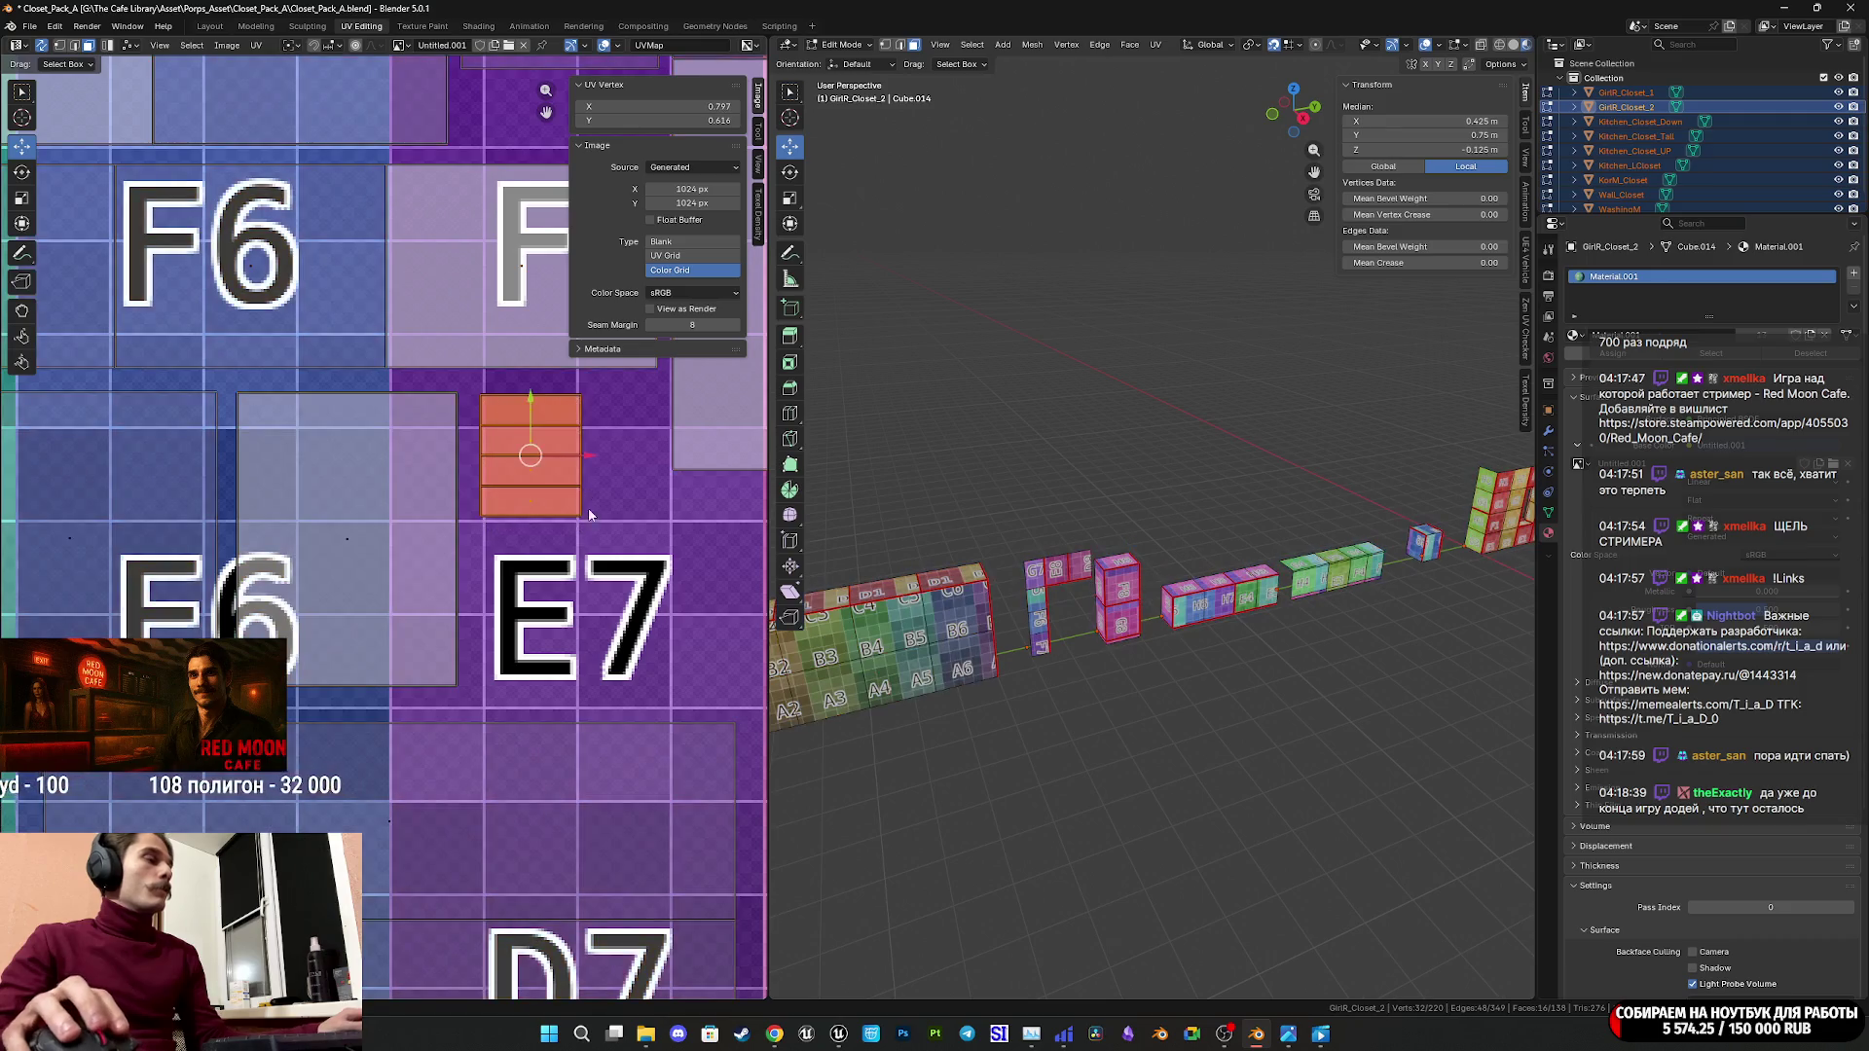
scroll(507, 418, "down", 5, "ctrl")
key("s")
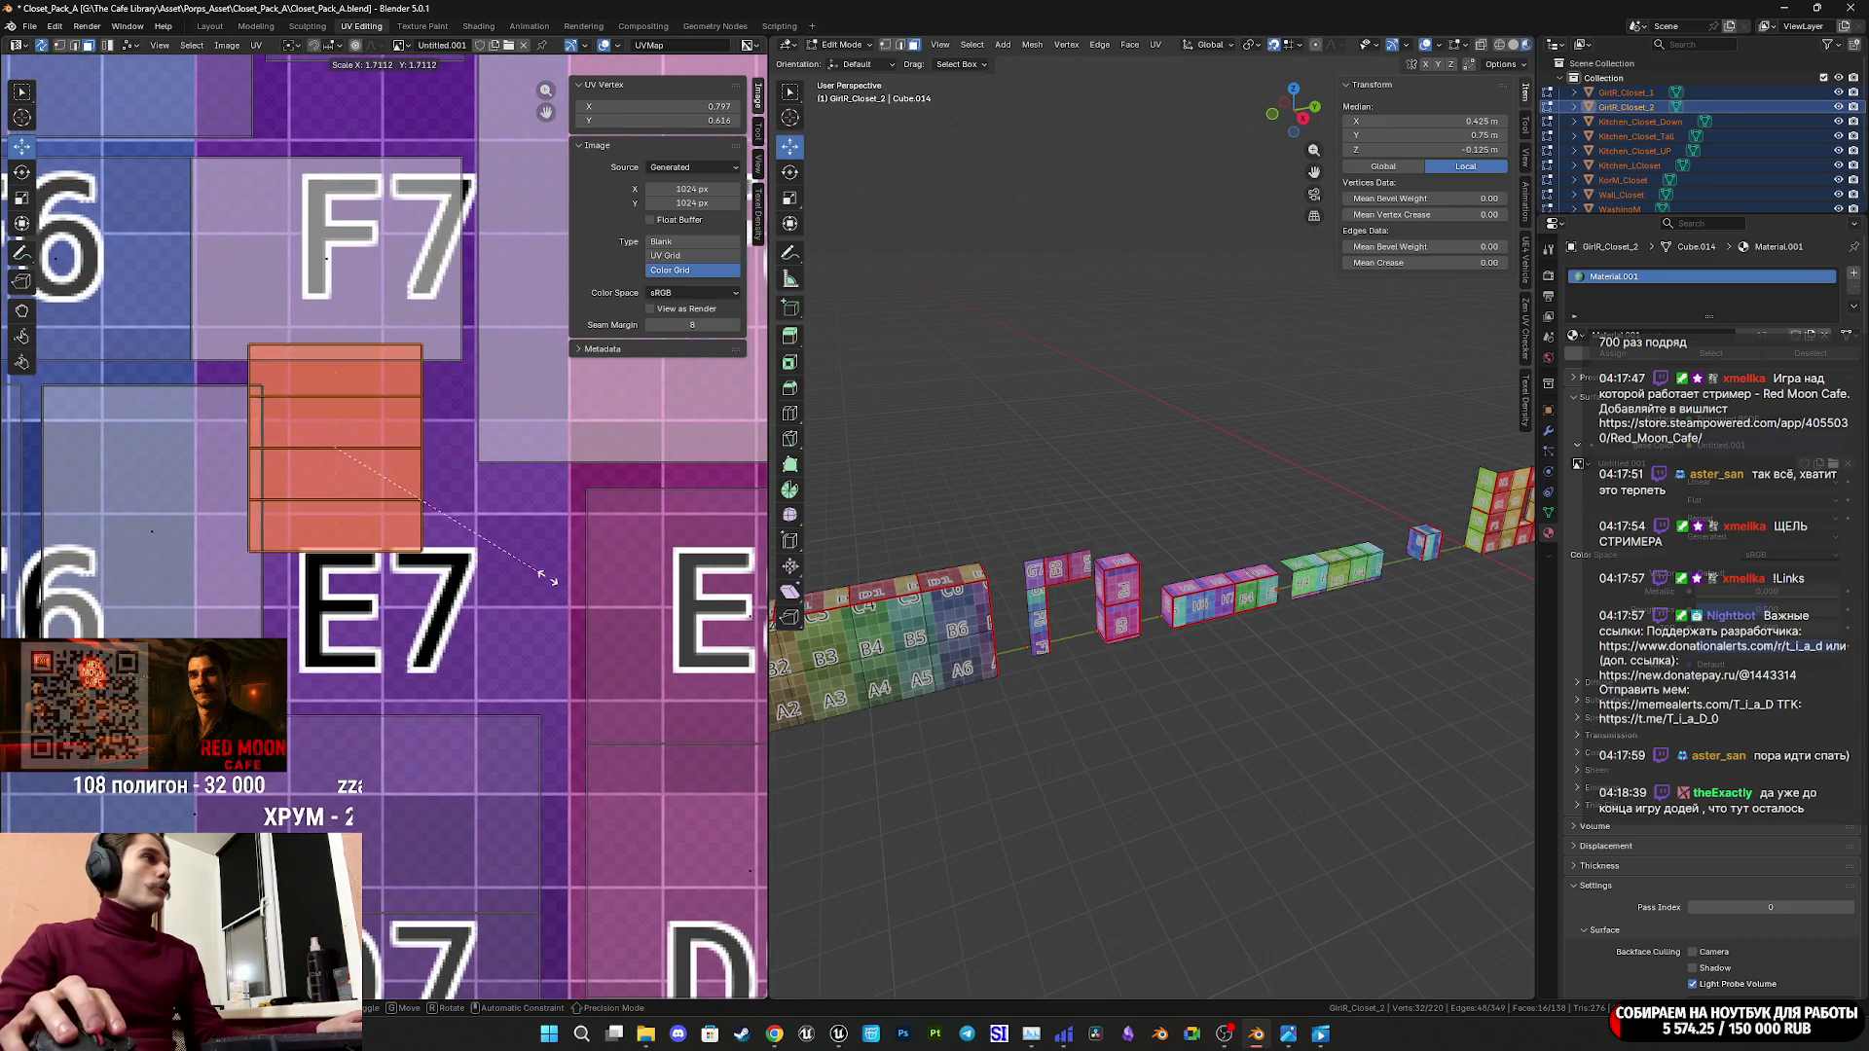
left_click(539, 597)
key("g")
left_click(599, 667)
key("s")
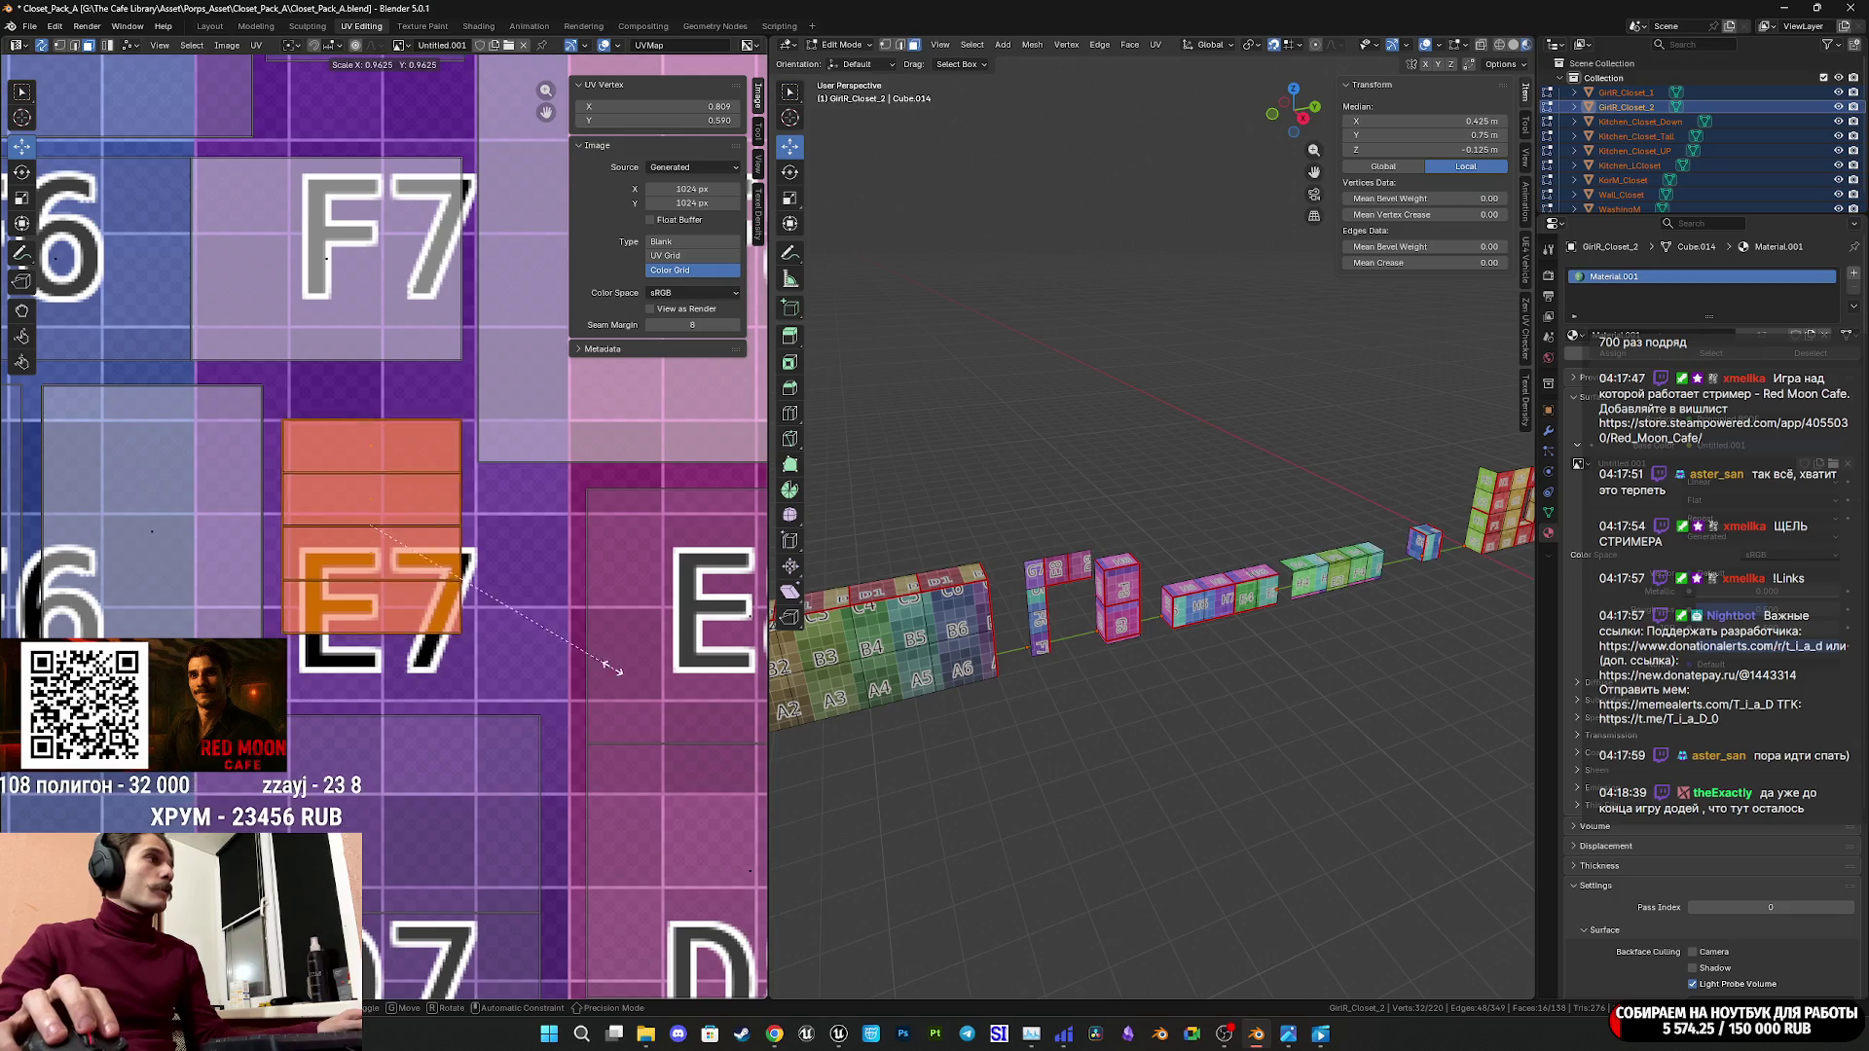
left_click(600, 656)
key("g")
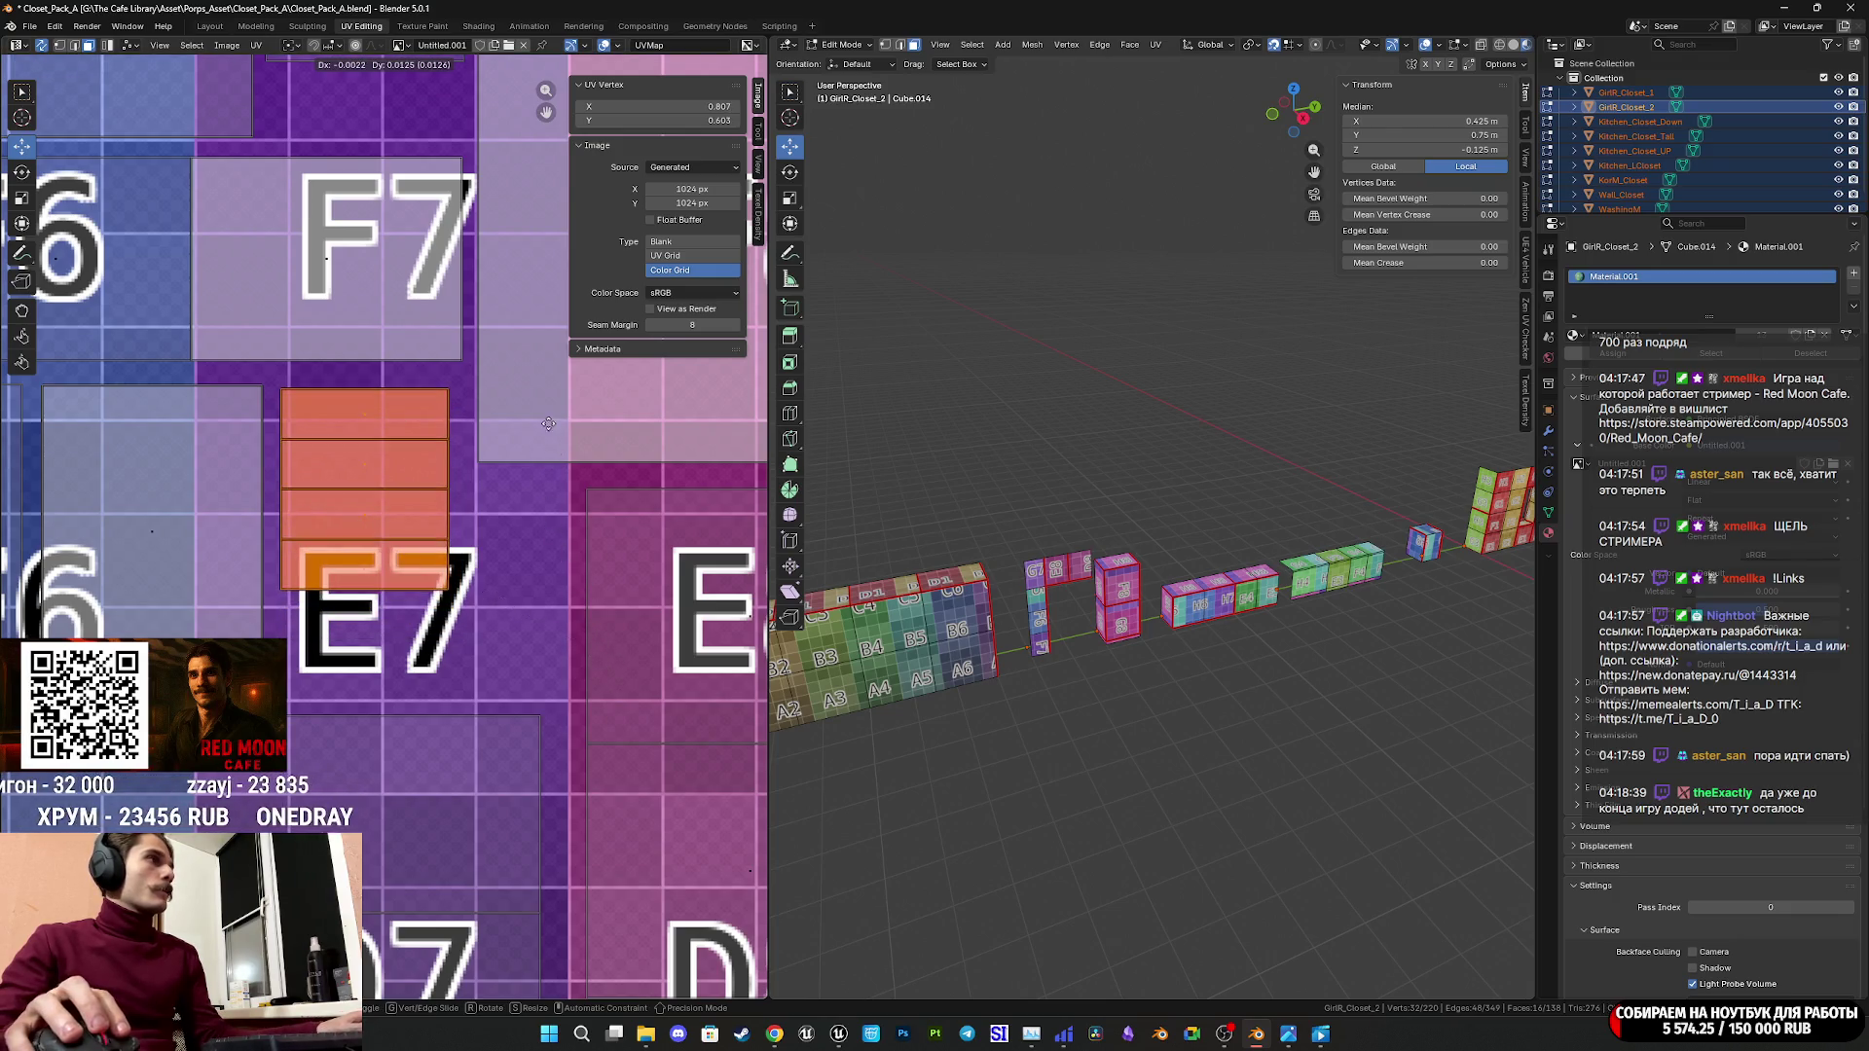
left_click(548, 421)
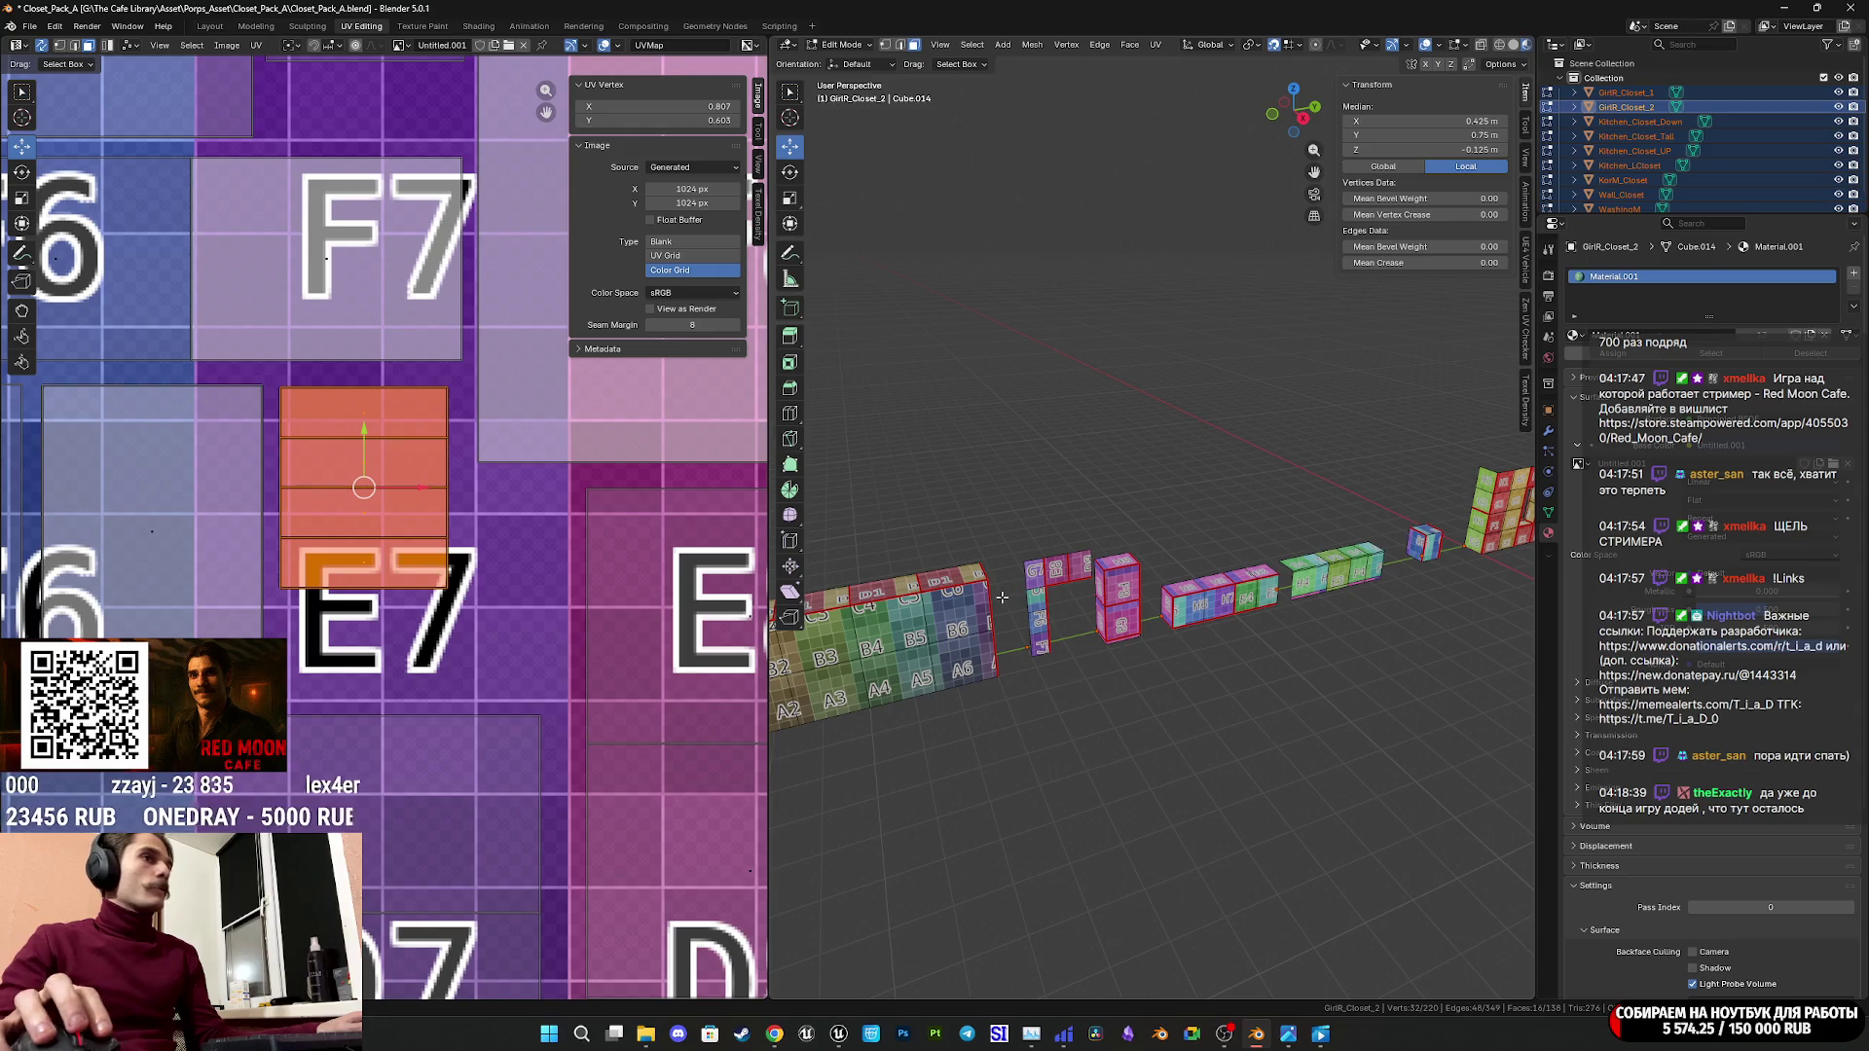
Rotate the orange island 90° and scale and position it to fill E7.
key("r")
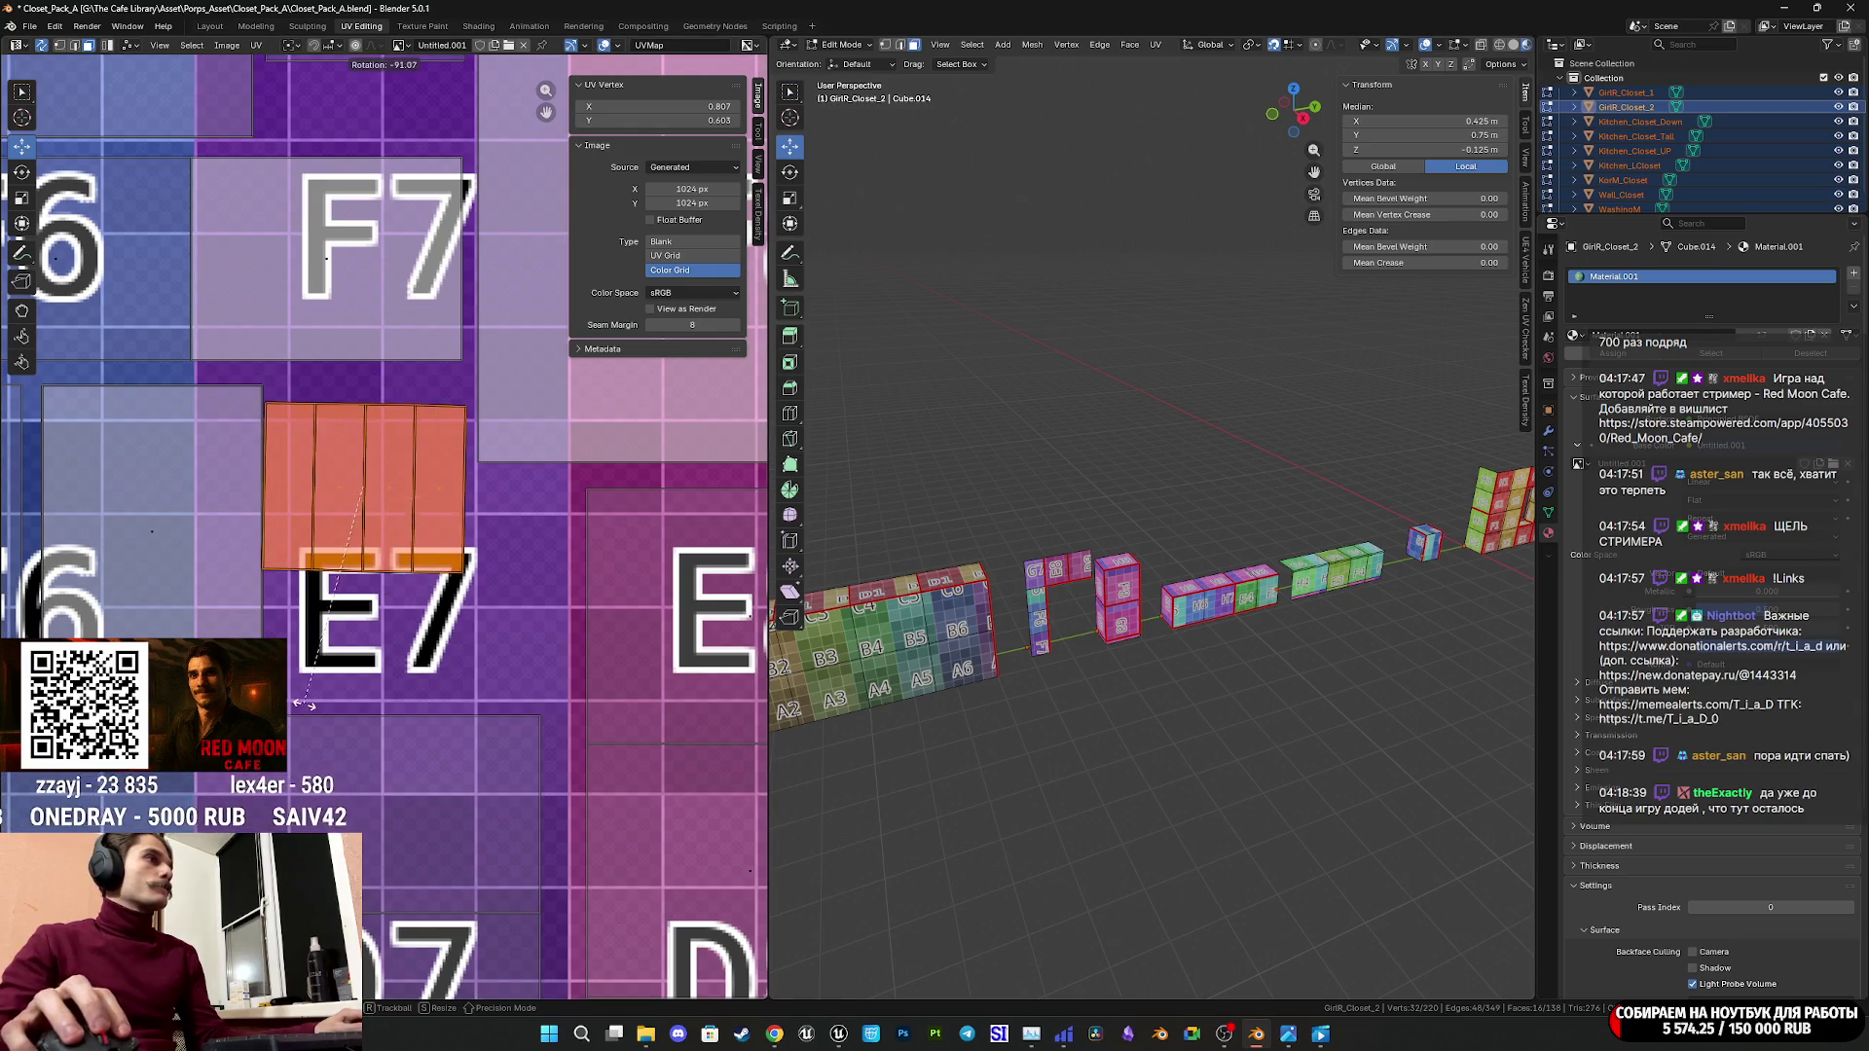
left_click(302, 764)
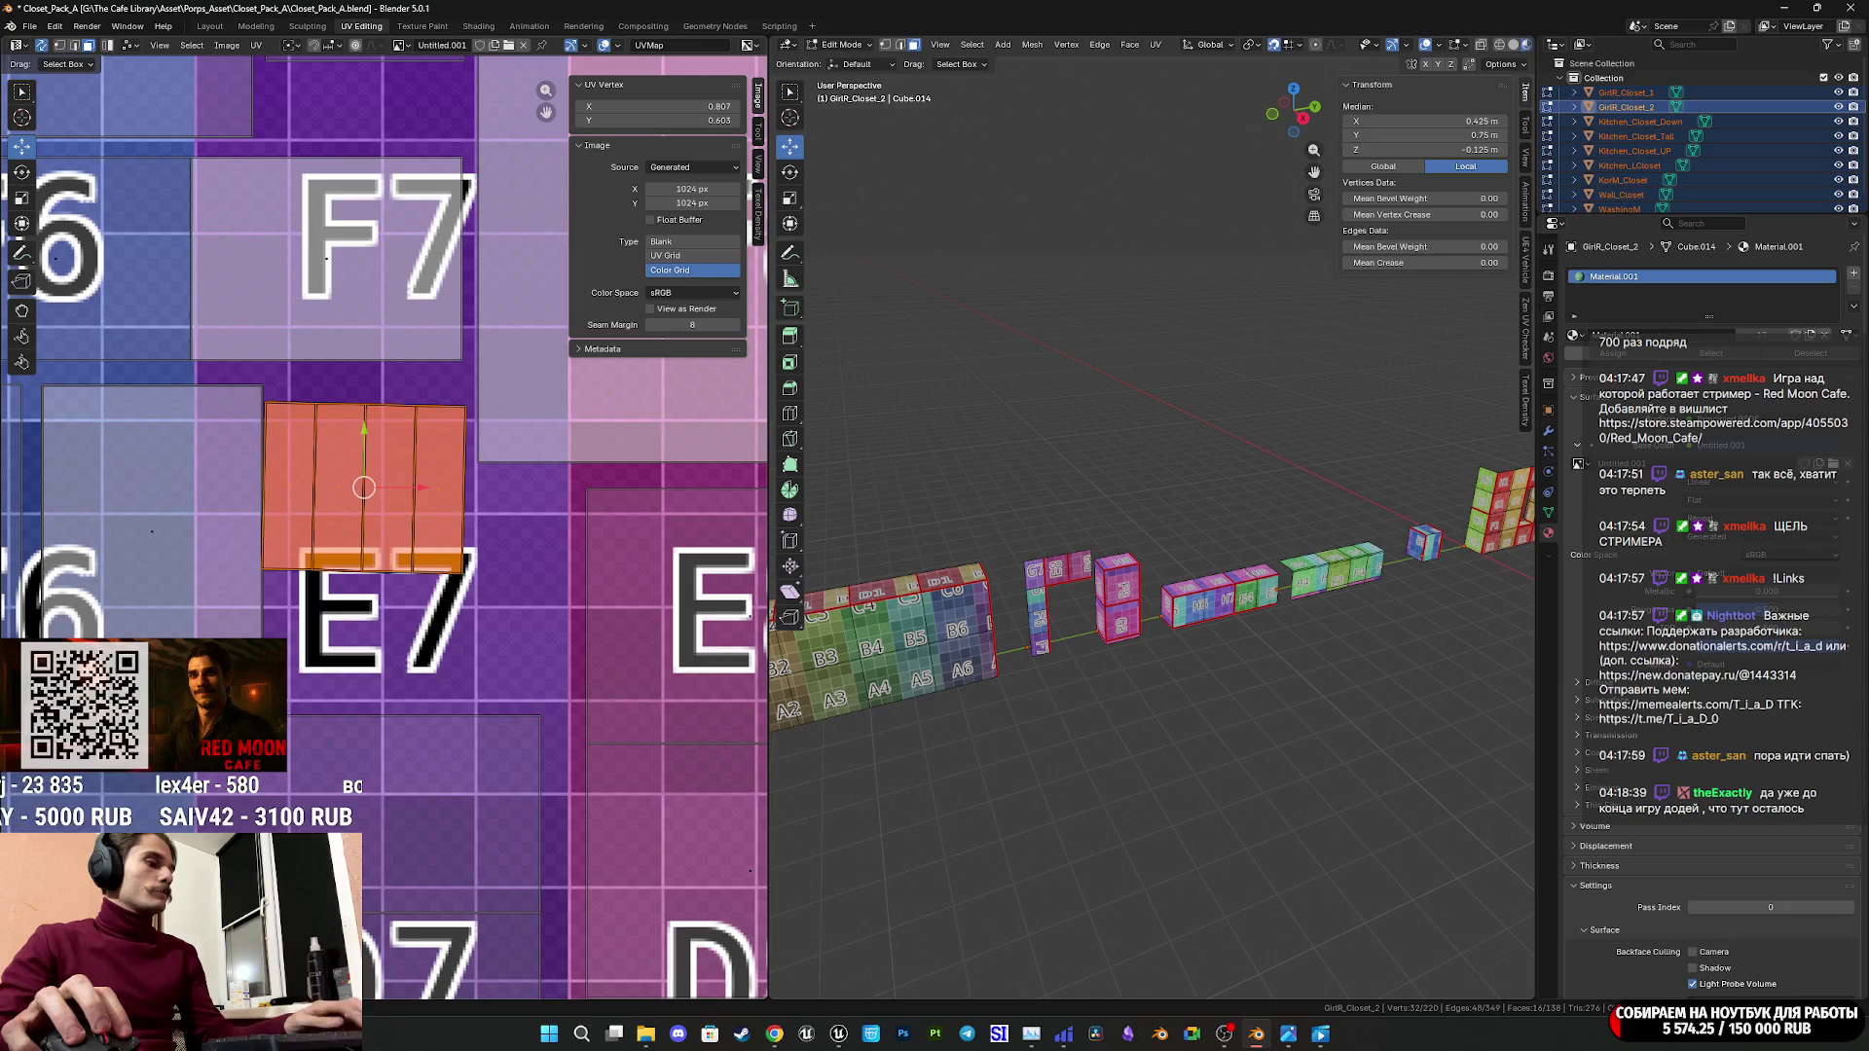
key("g")
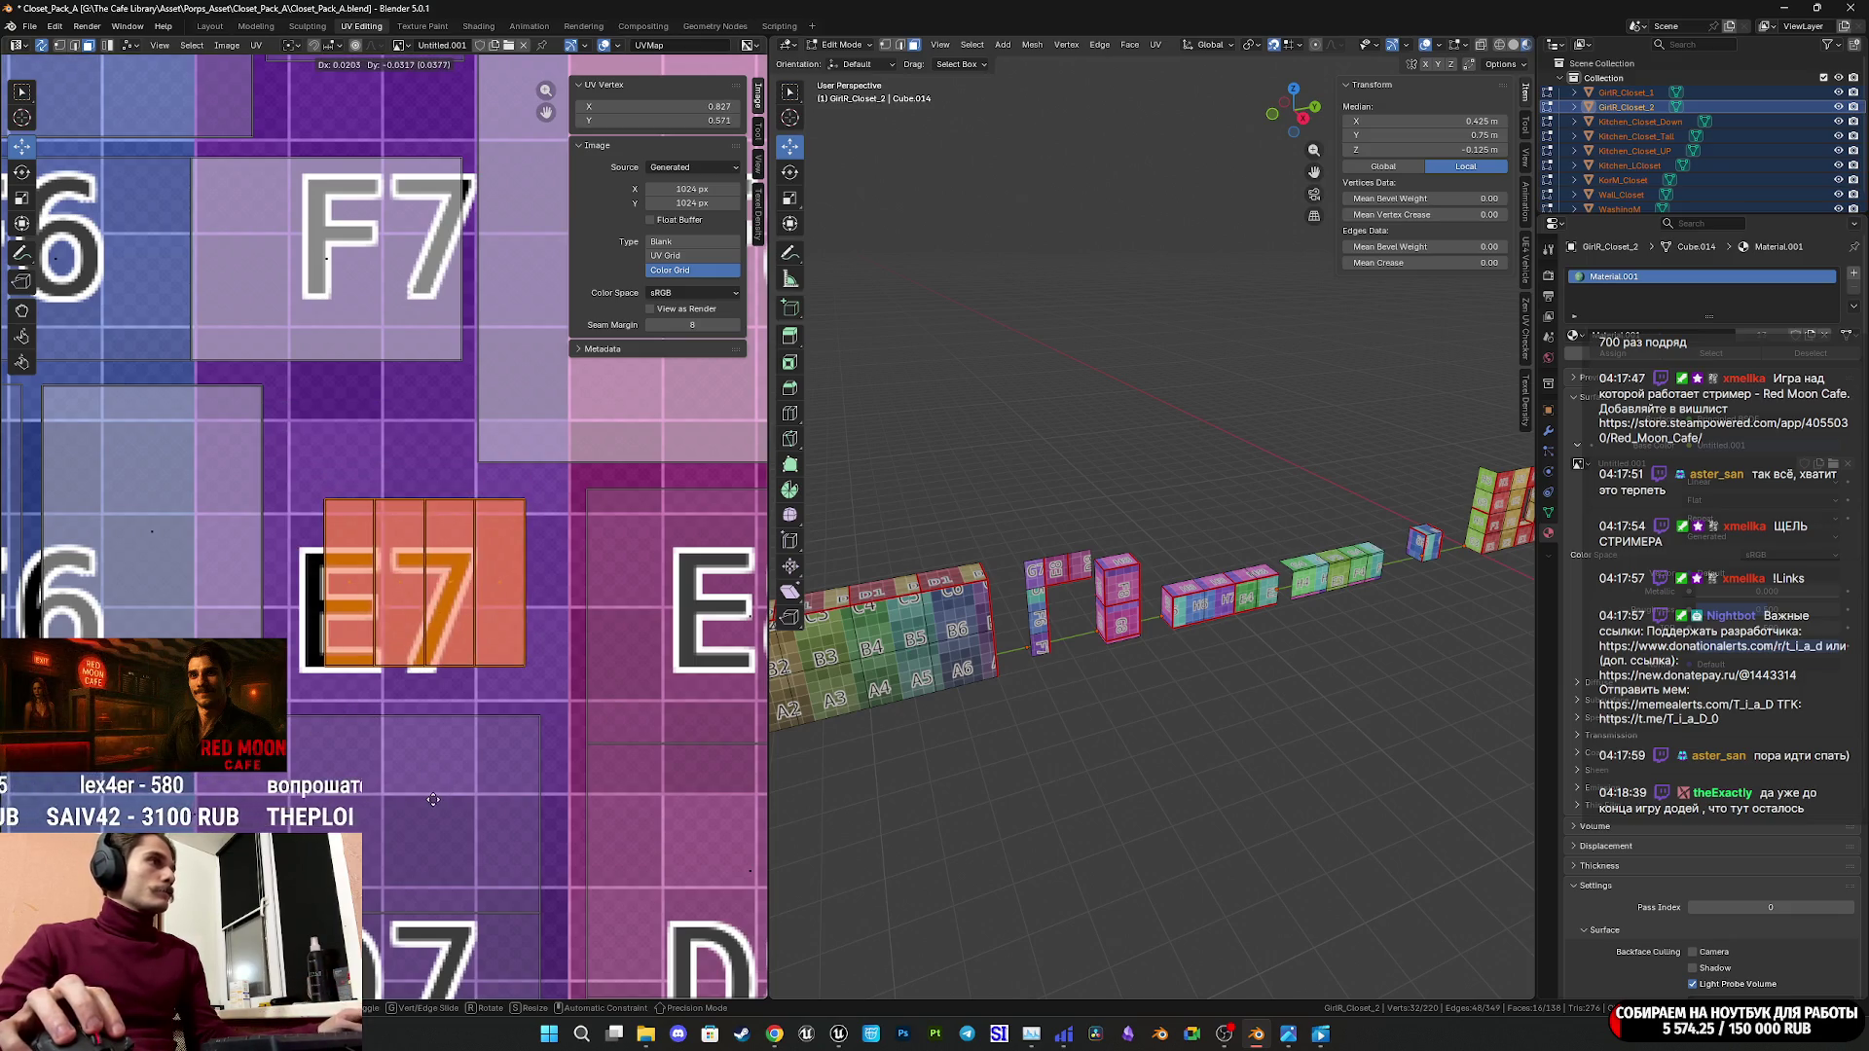
left_click(419, 804)
key("s")
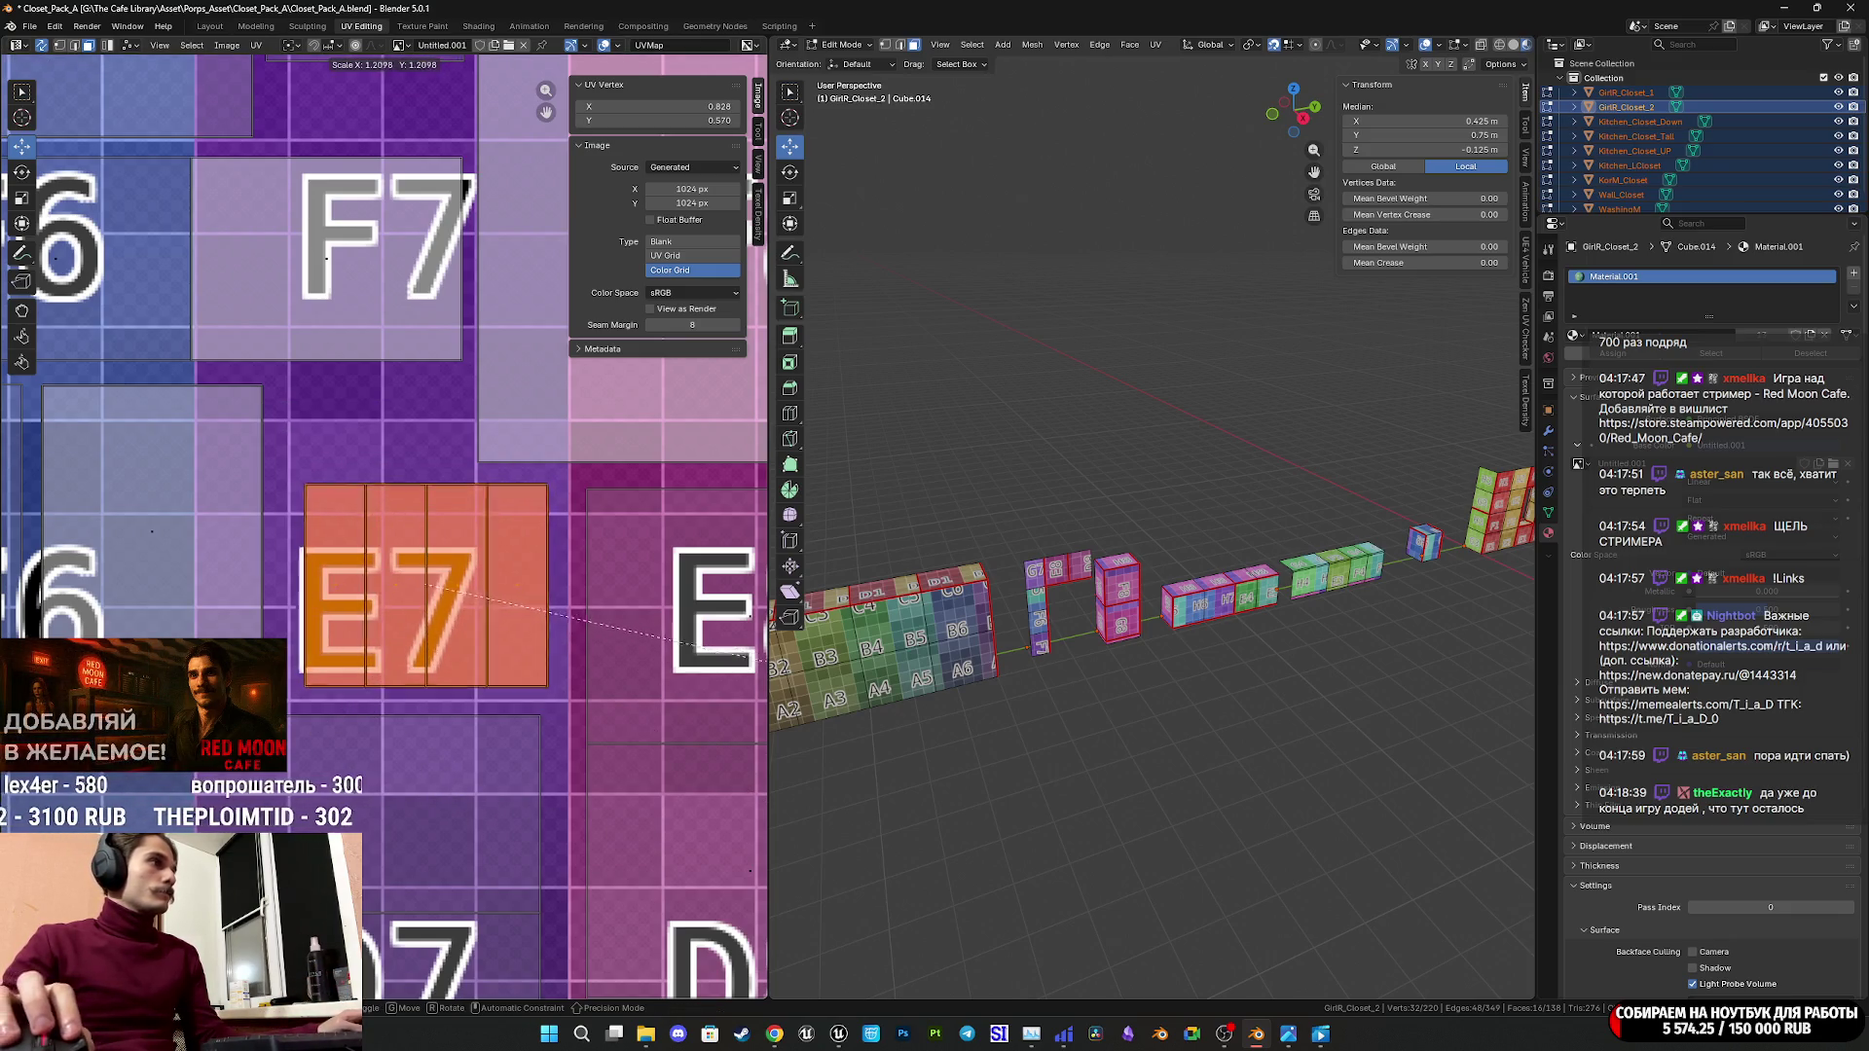
left_click(463, 836)
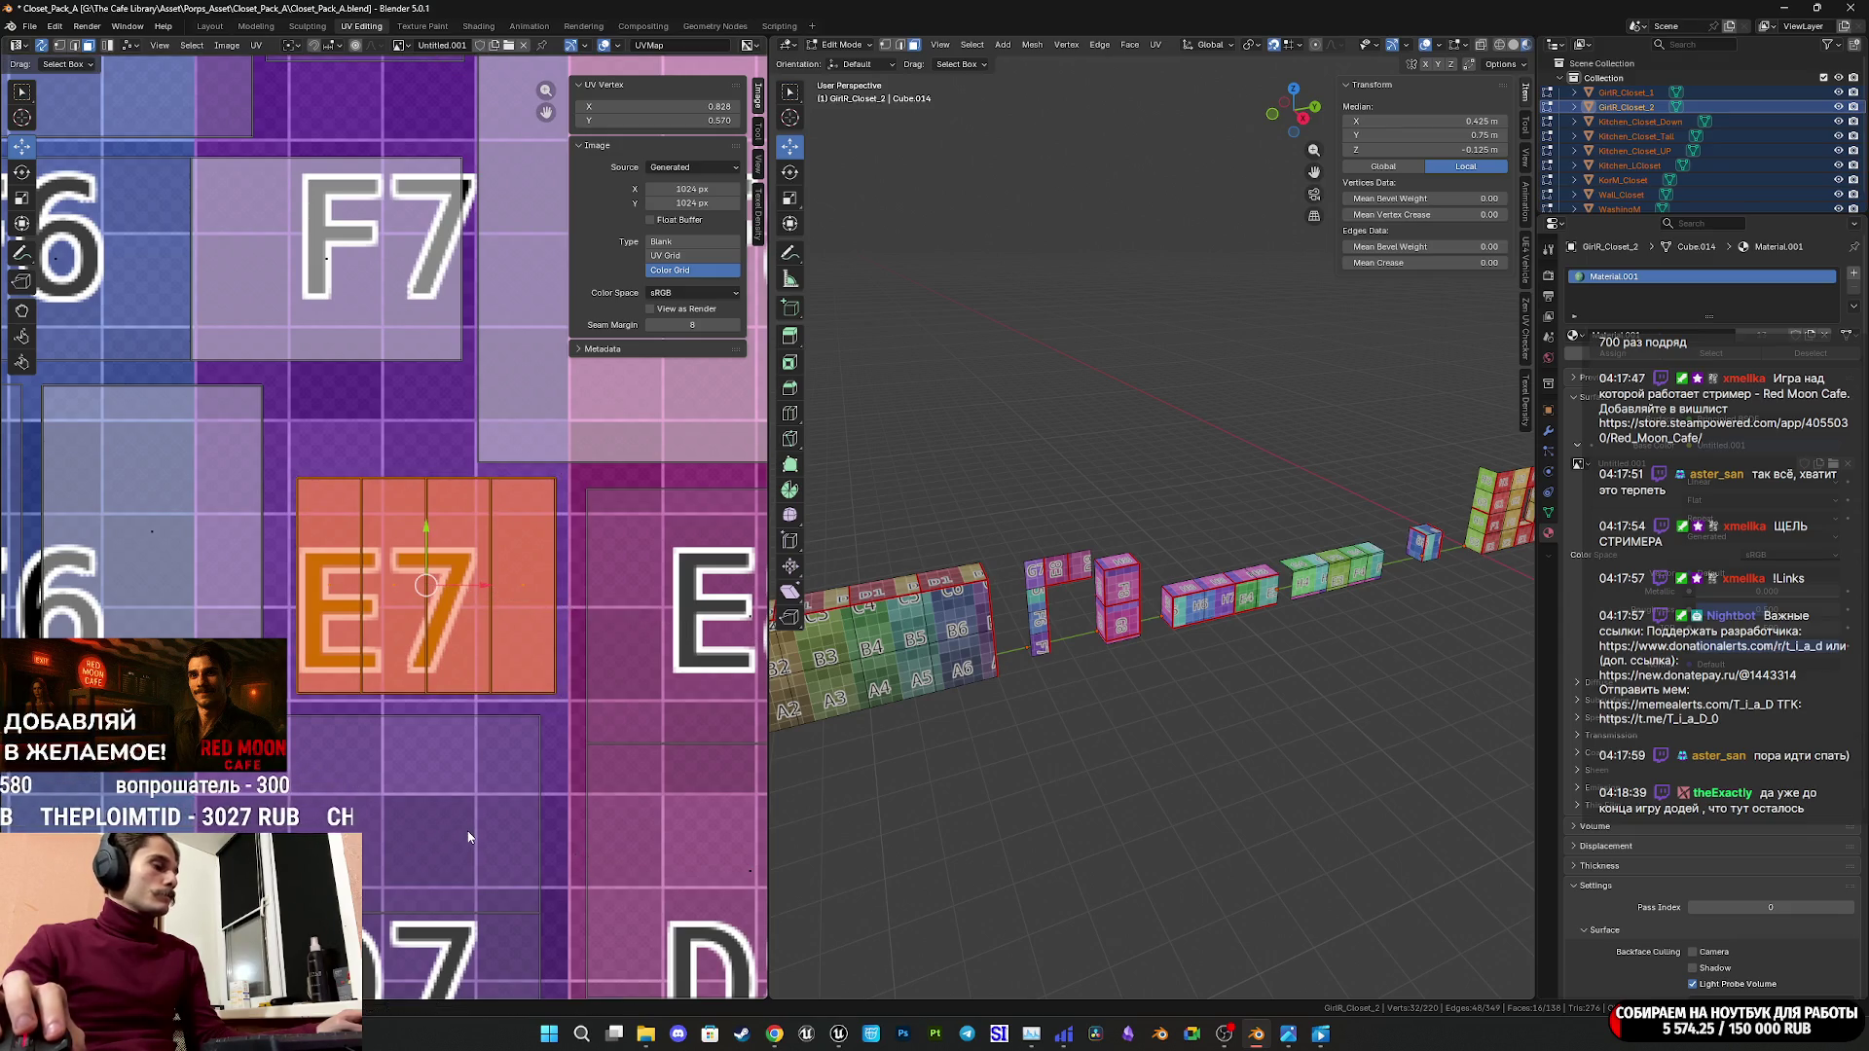
key("g")
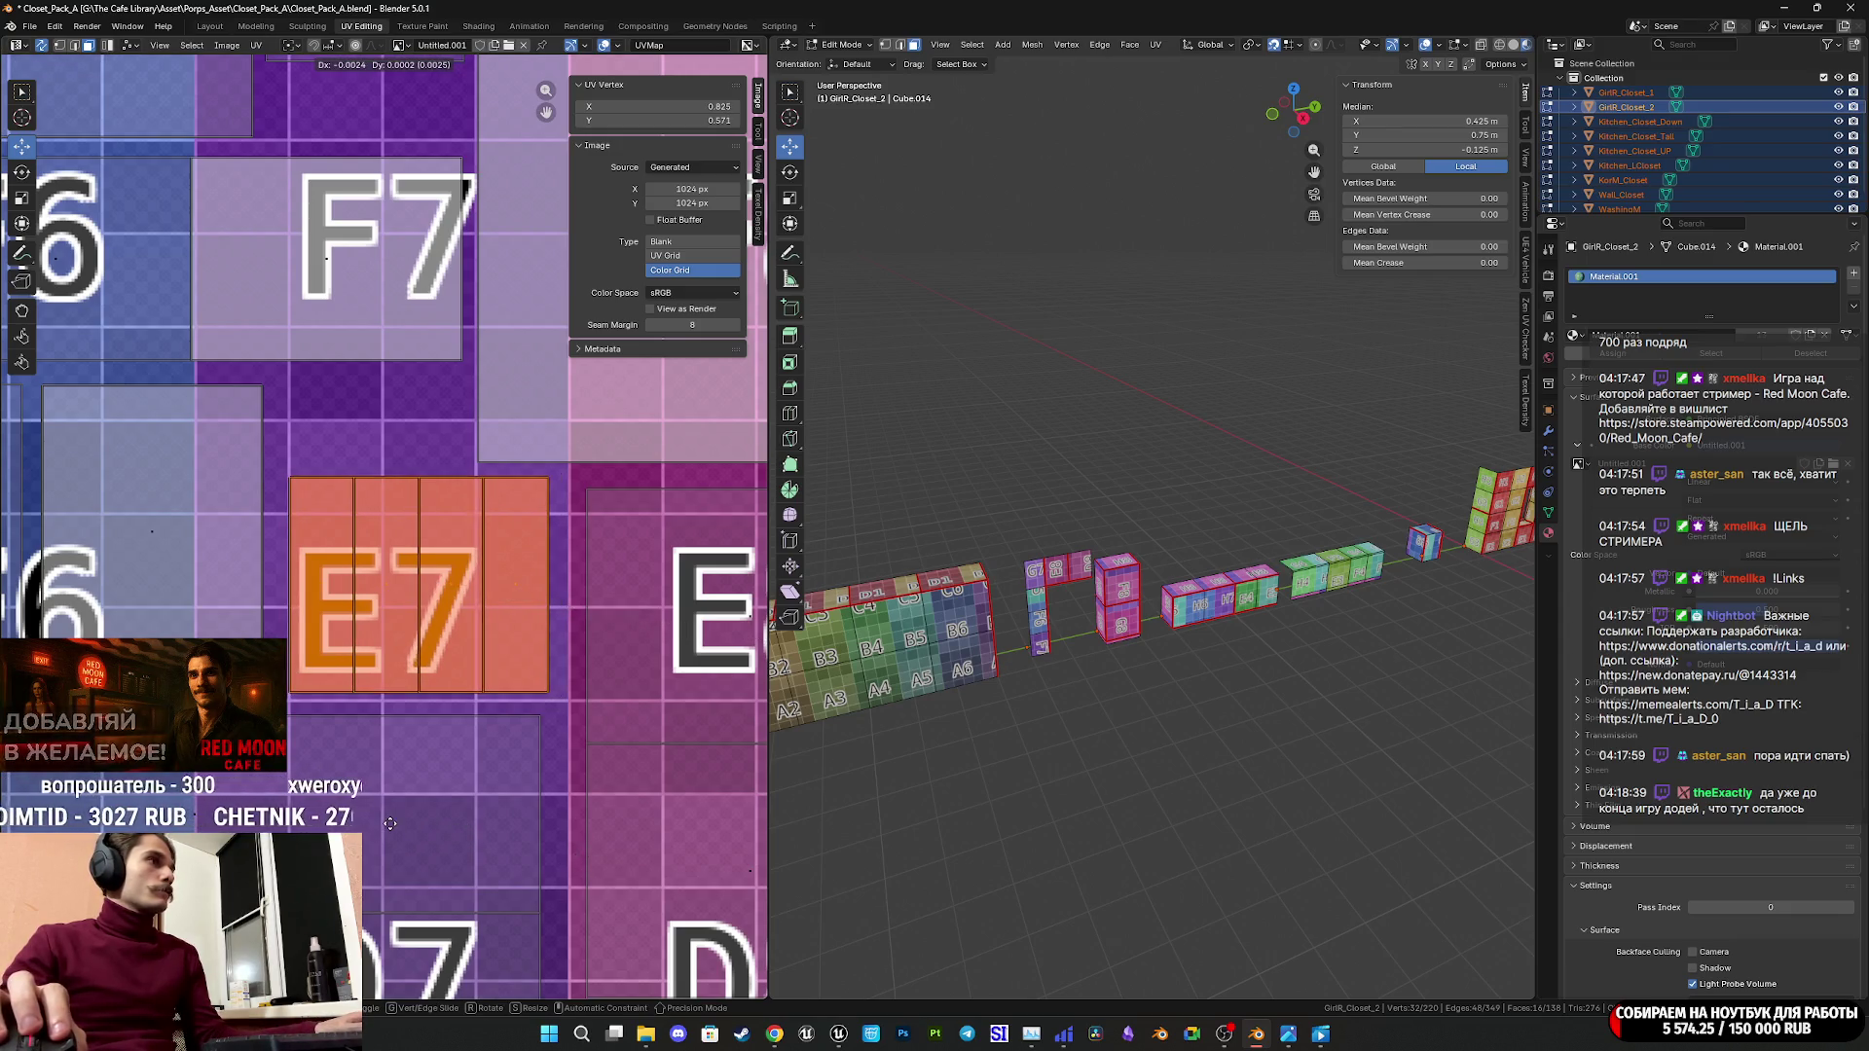
key("s")
key("g")
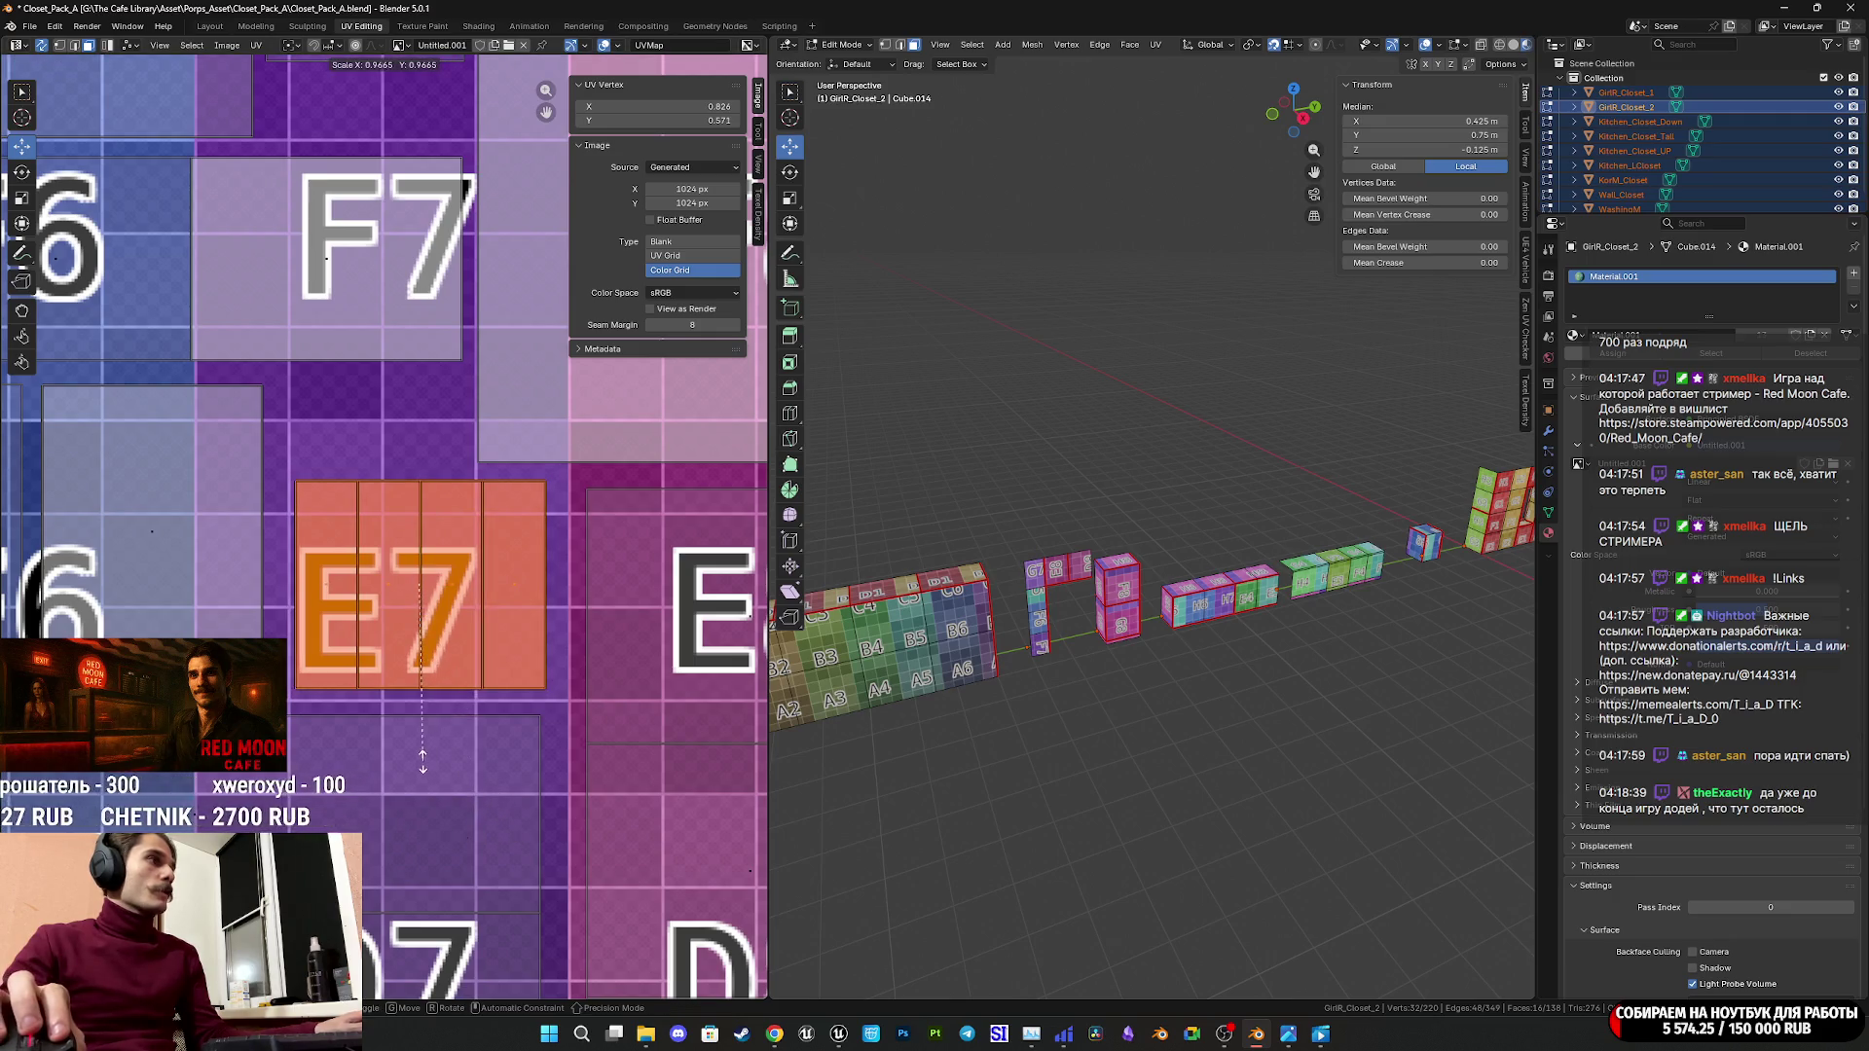
left_click(482, 820)
scroll(933, 657, "down", 5)
Return to Object Mode and save Closet_Pack_A.blend.
key("Tab")
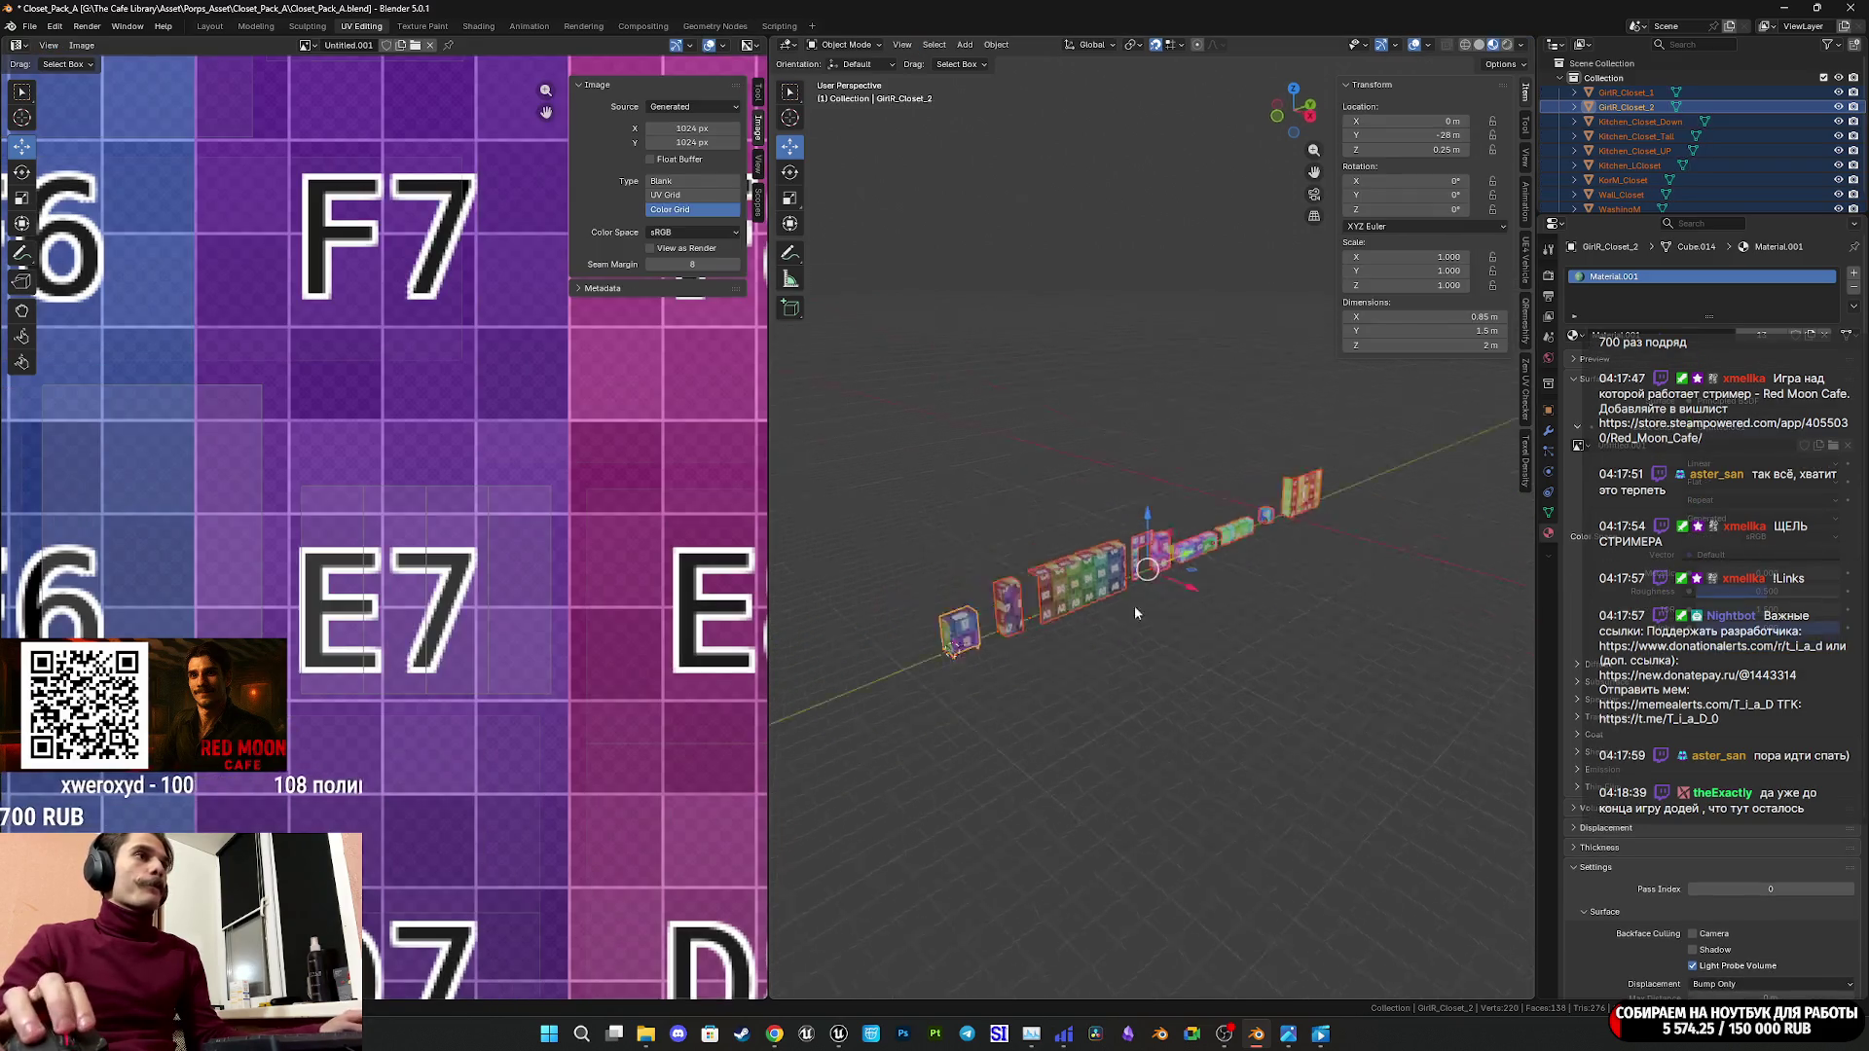
mouse_move(1135, 605)
middle_mouse_down()
mouse_move(1287, 617)
mouse_move(1229, 604)
mouse_move(1260, 621)
middle_mouse_up()
key("ctrl+s")
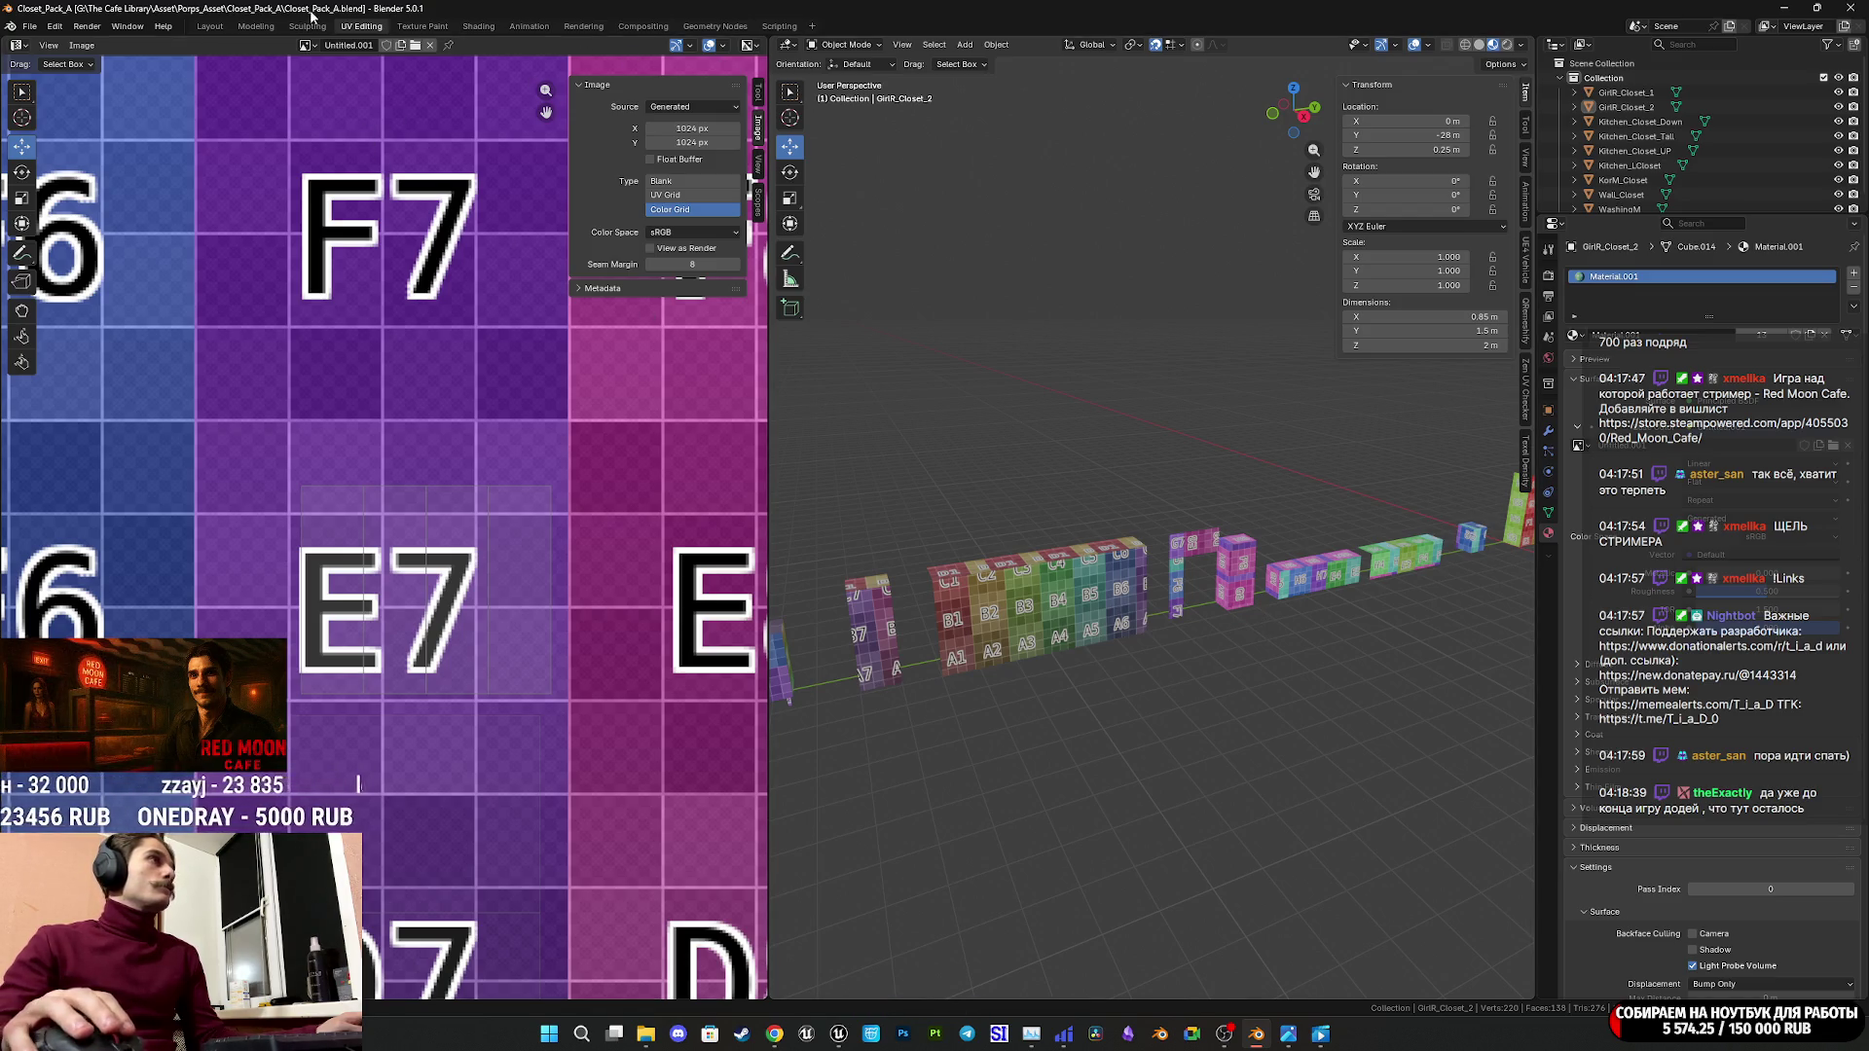
Switch to the Layout workspace, view the whole closet row, and save again.
left_click(211, 26)
scroll(769, 409, "down", 10)
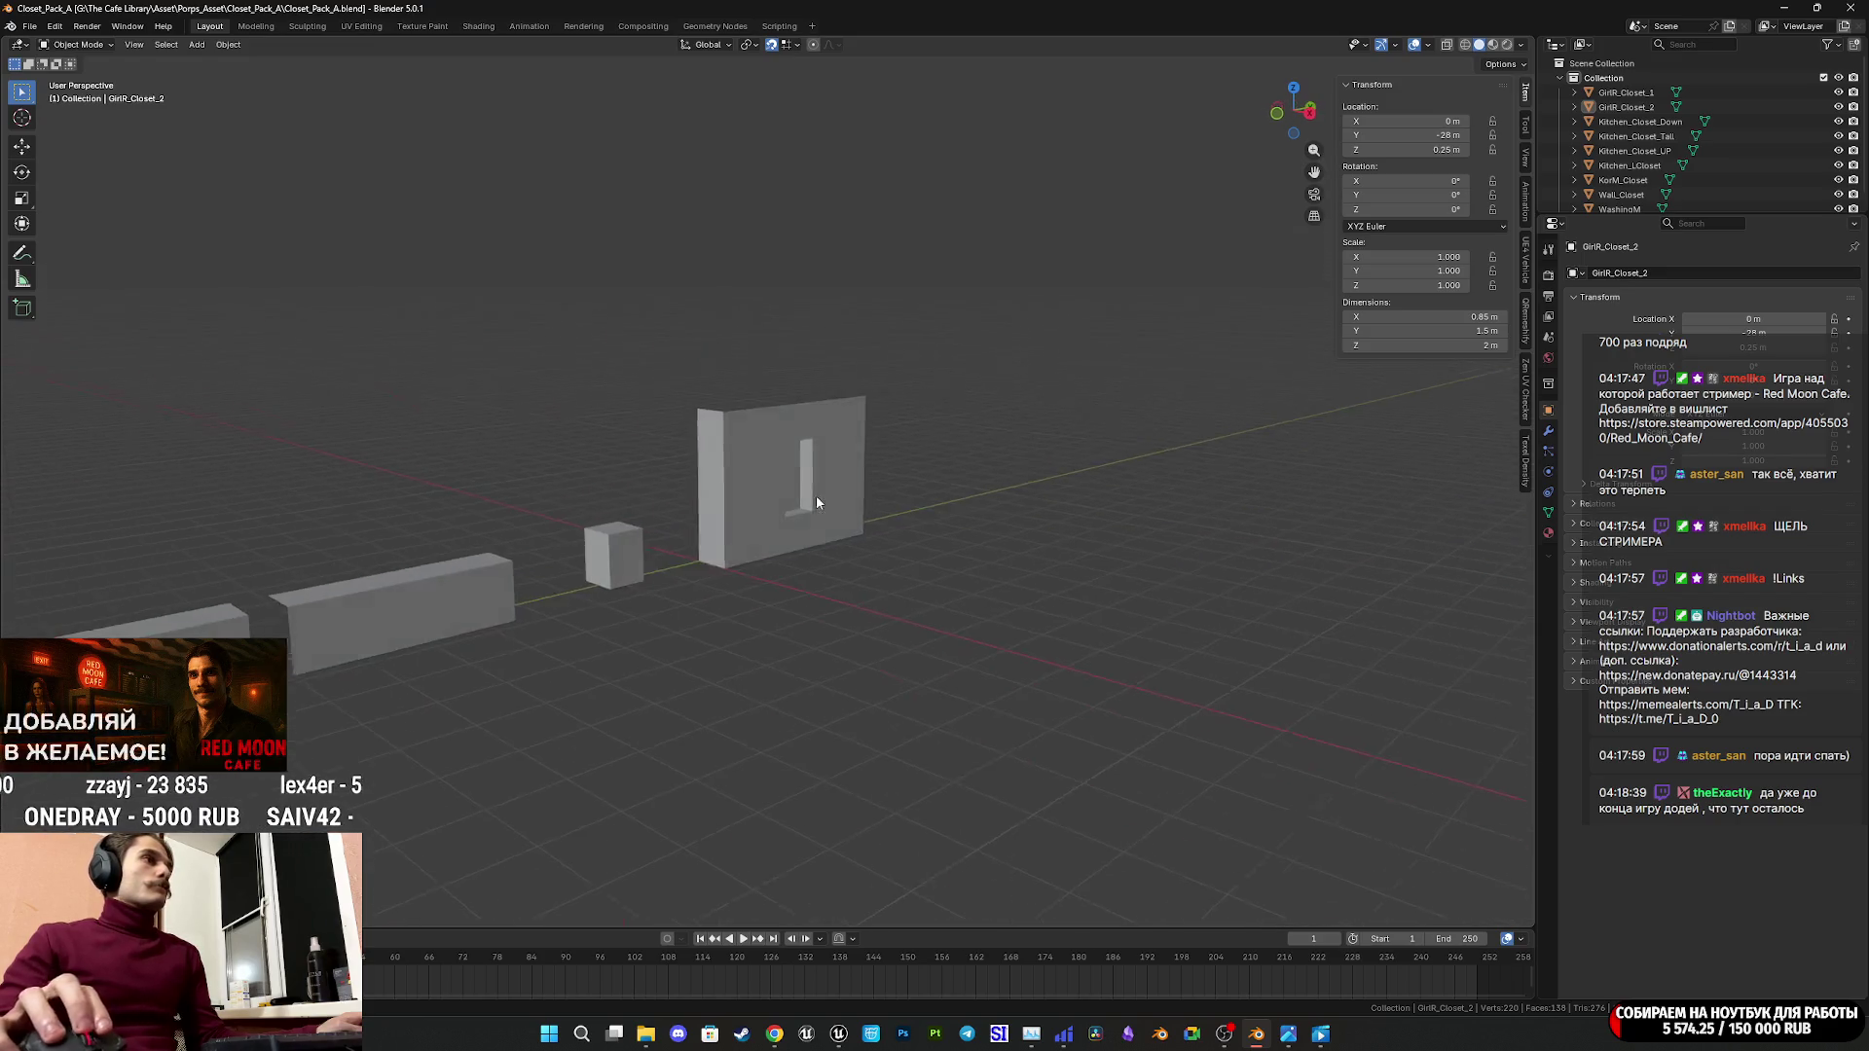
mouse_move(646, 555)
middle_mouse_down()
mouse_move(971, 529)
mouse_move(931, 498)
middle_mouse_up()
scroll(971, 529, "up", 3)
key("ctrl+s")
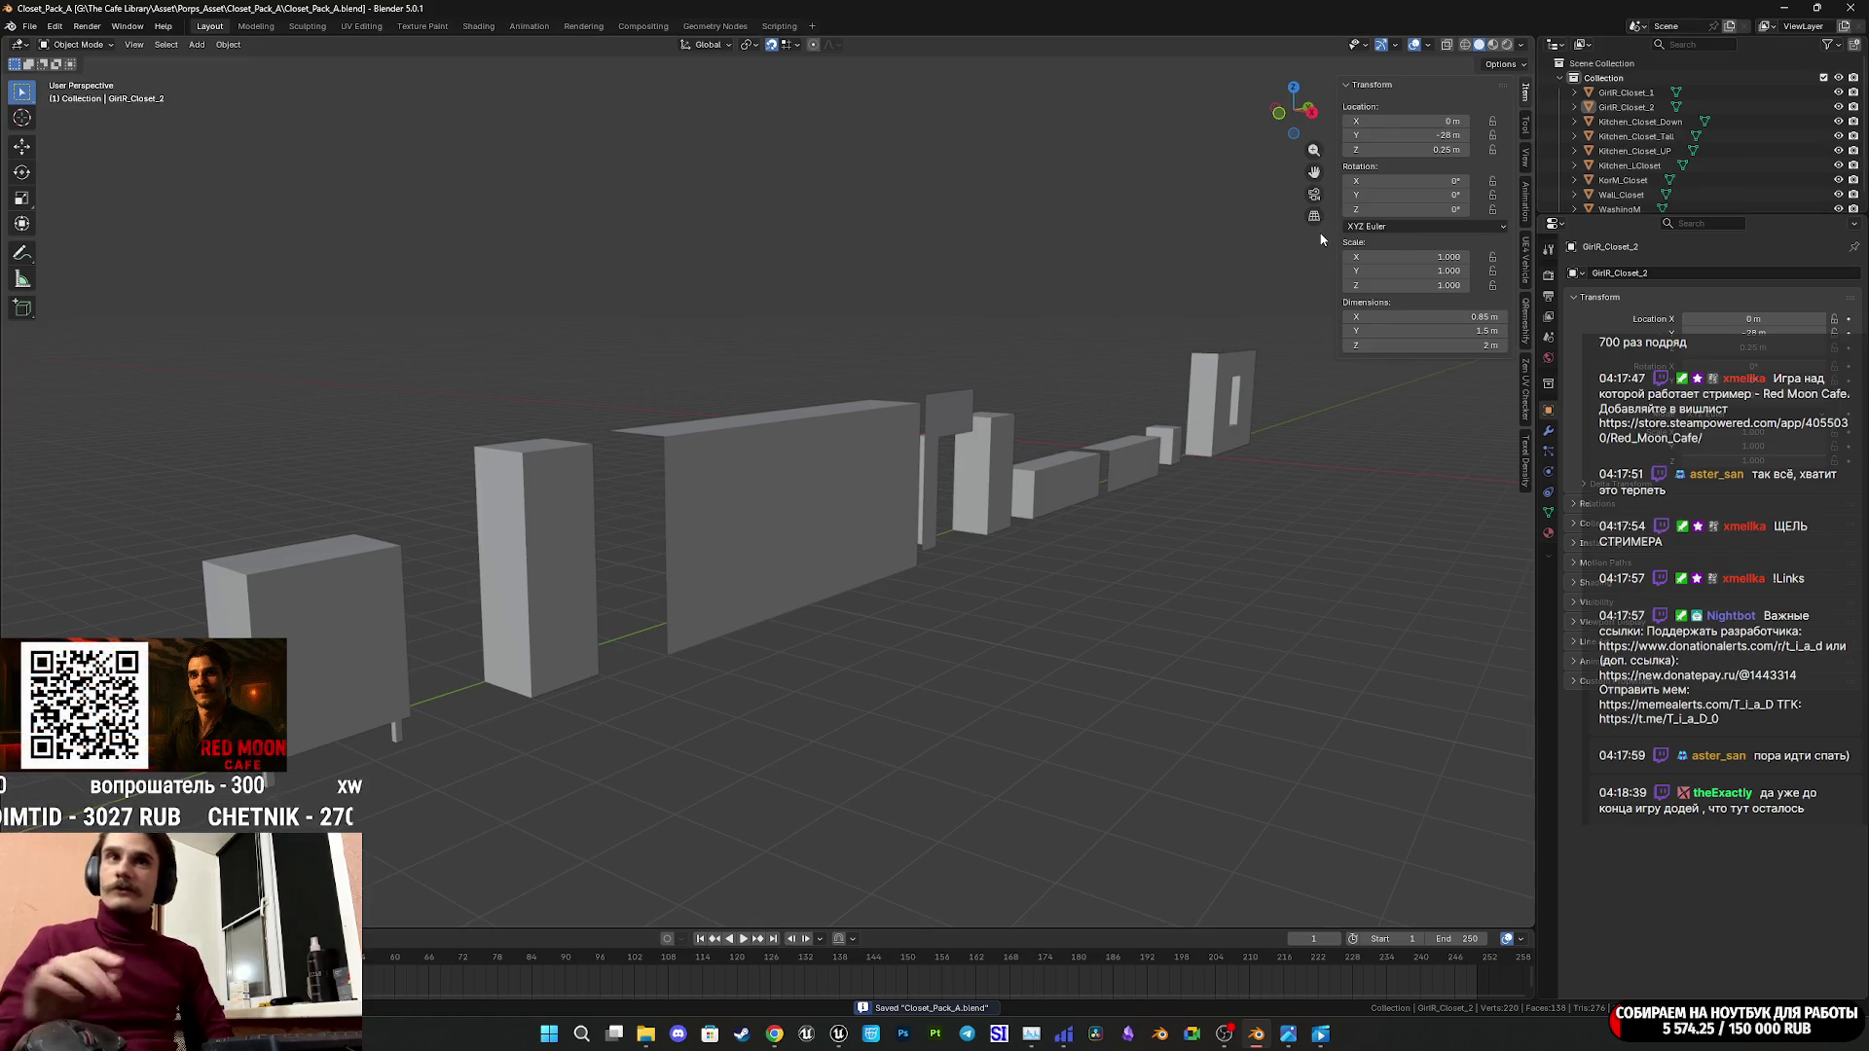
Inspect Kitchen_Closet_Tall, deselect it, save once more, and close Blender.
scroll(1321, 238, "up", 3)
left_click(1061, 507)
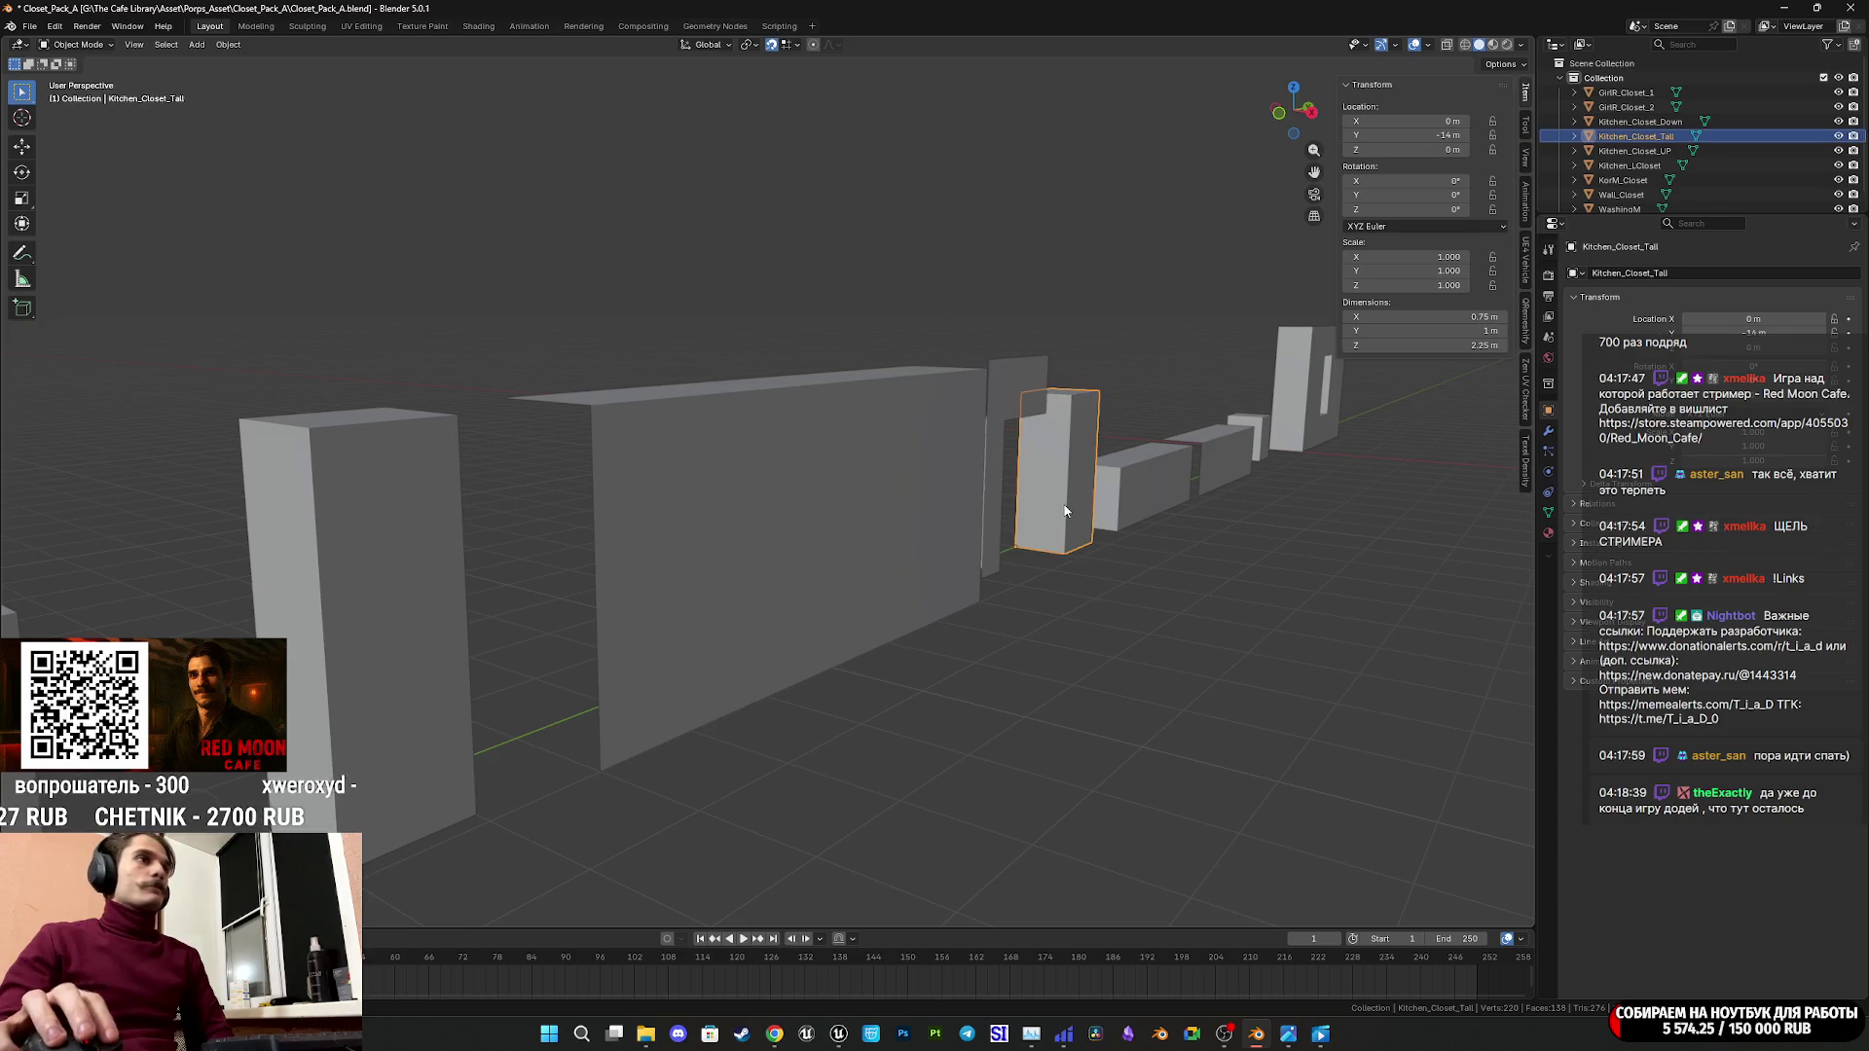
left_click(1207, 593)
key("ctrl+s")
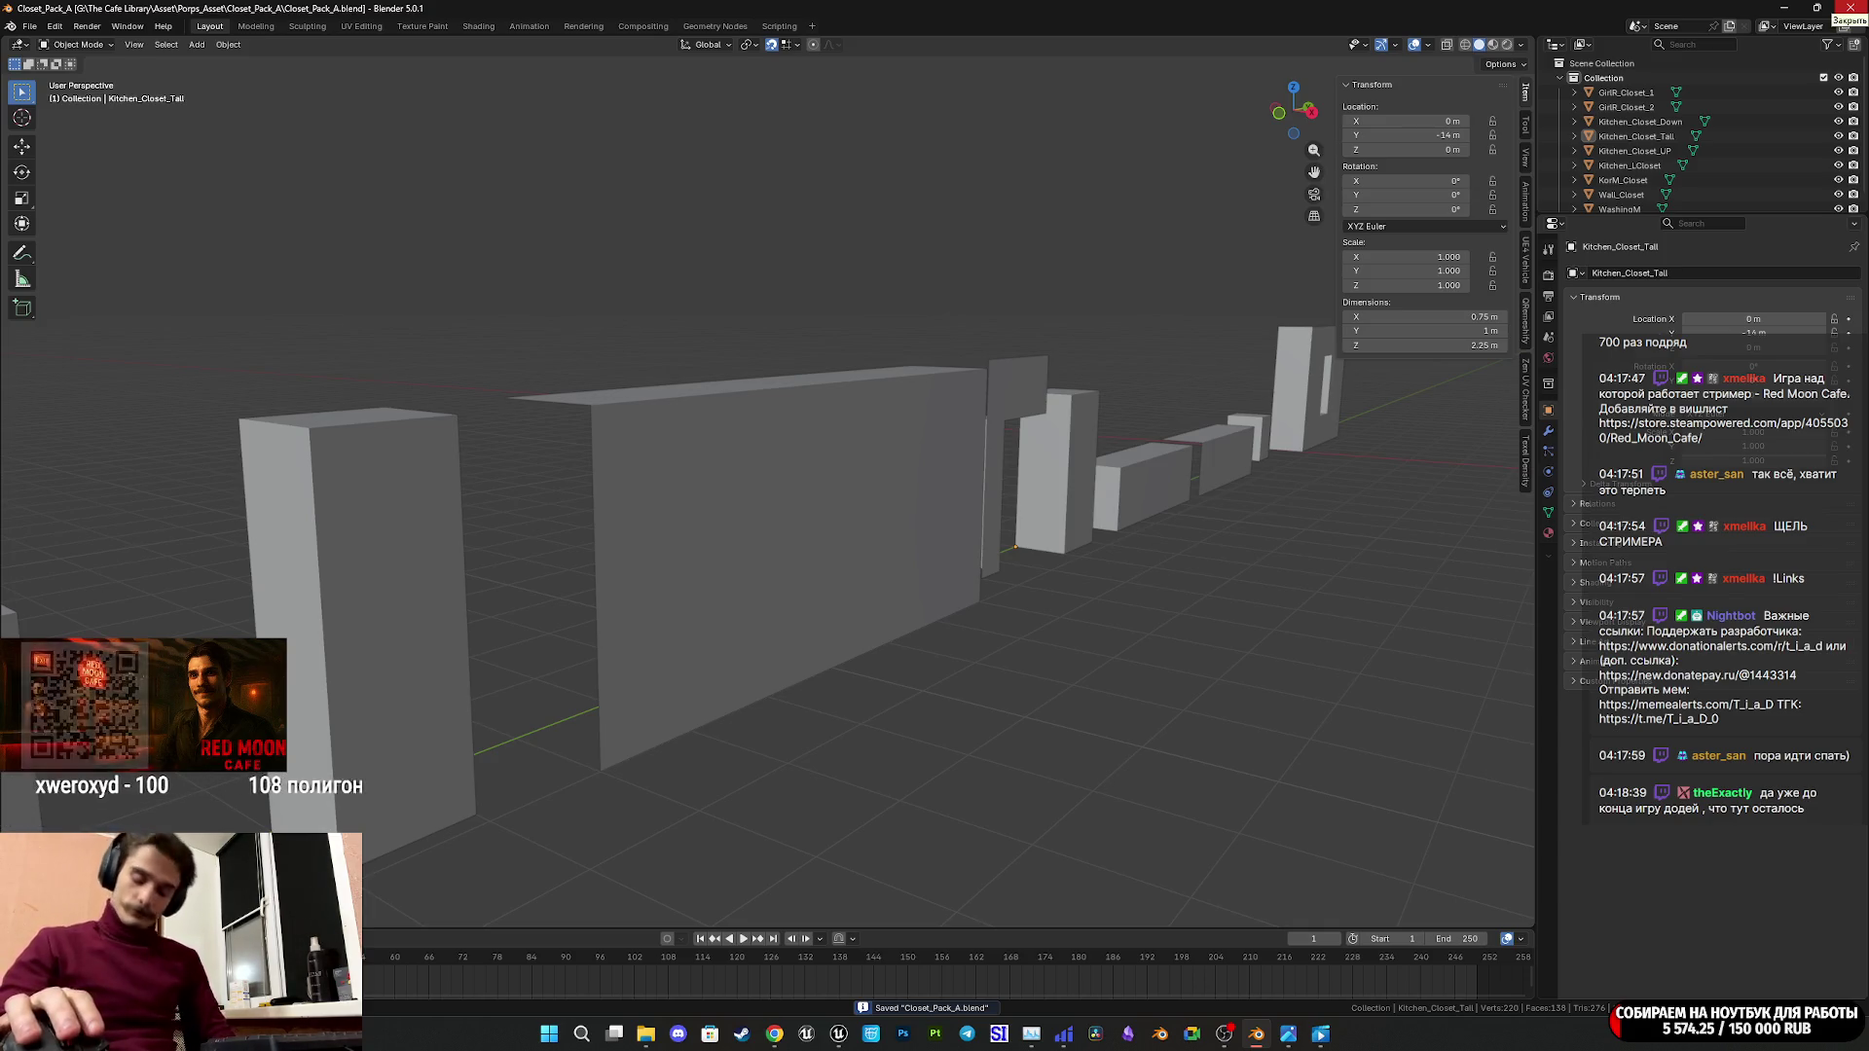
left_click(1849, 7)
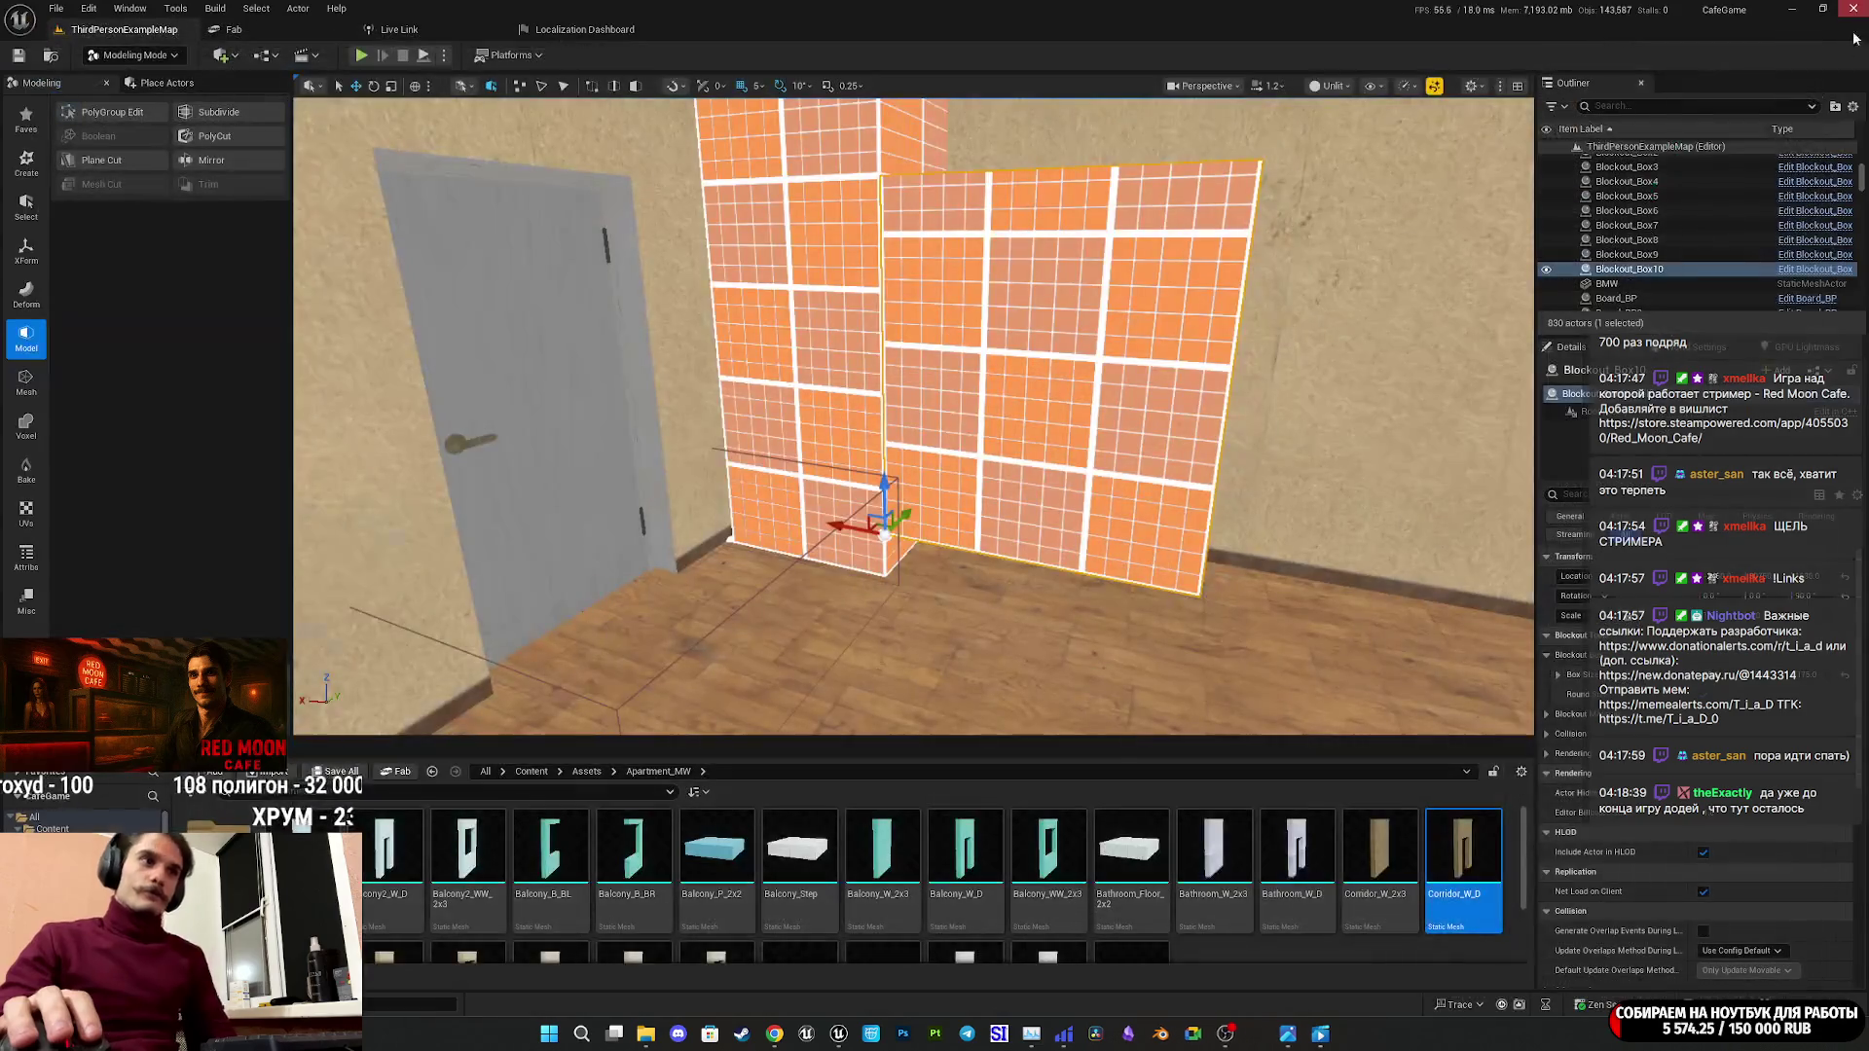
left_click(1175, 1033)
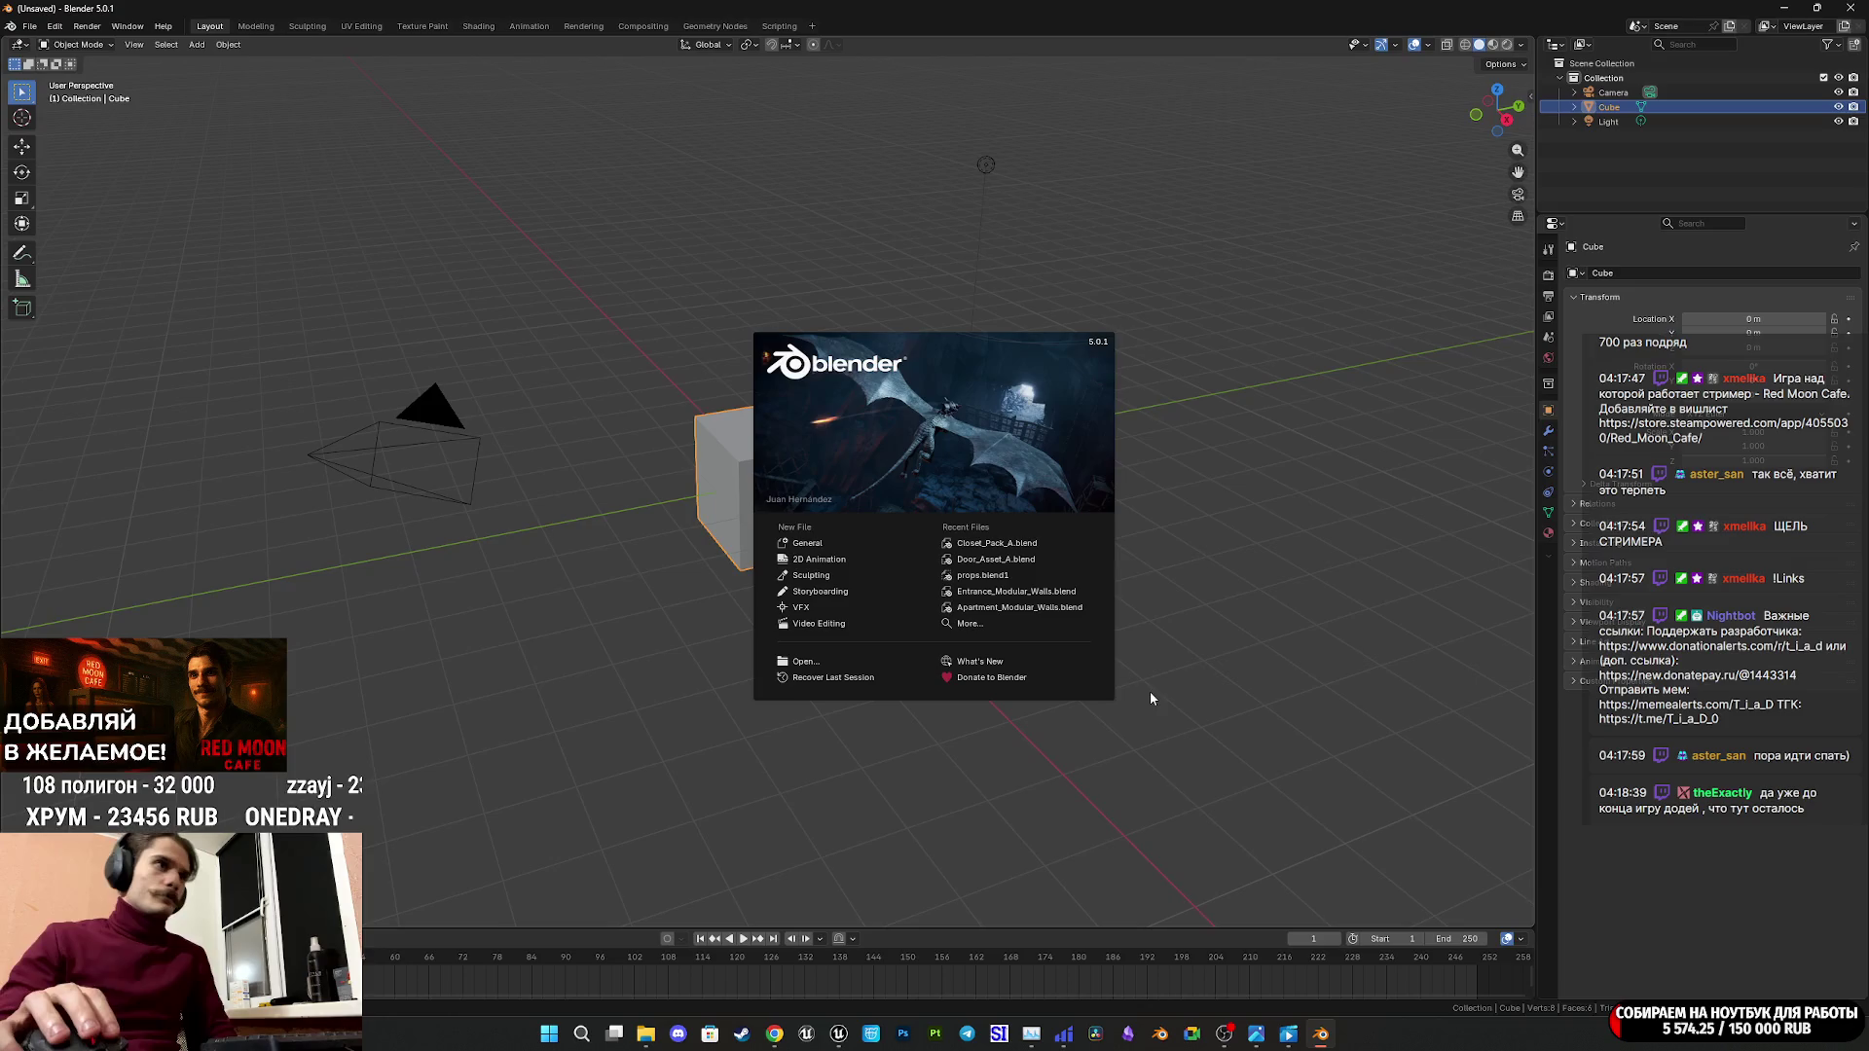
left_click(1016, 543)
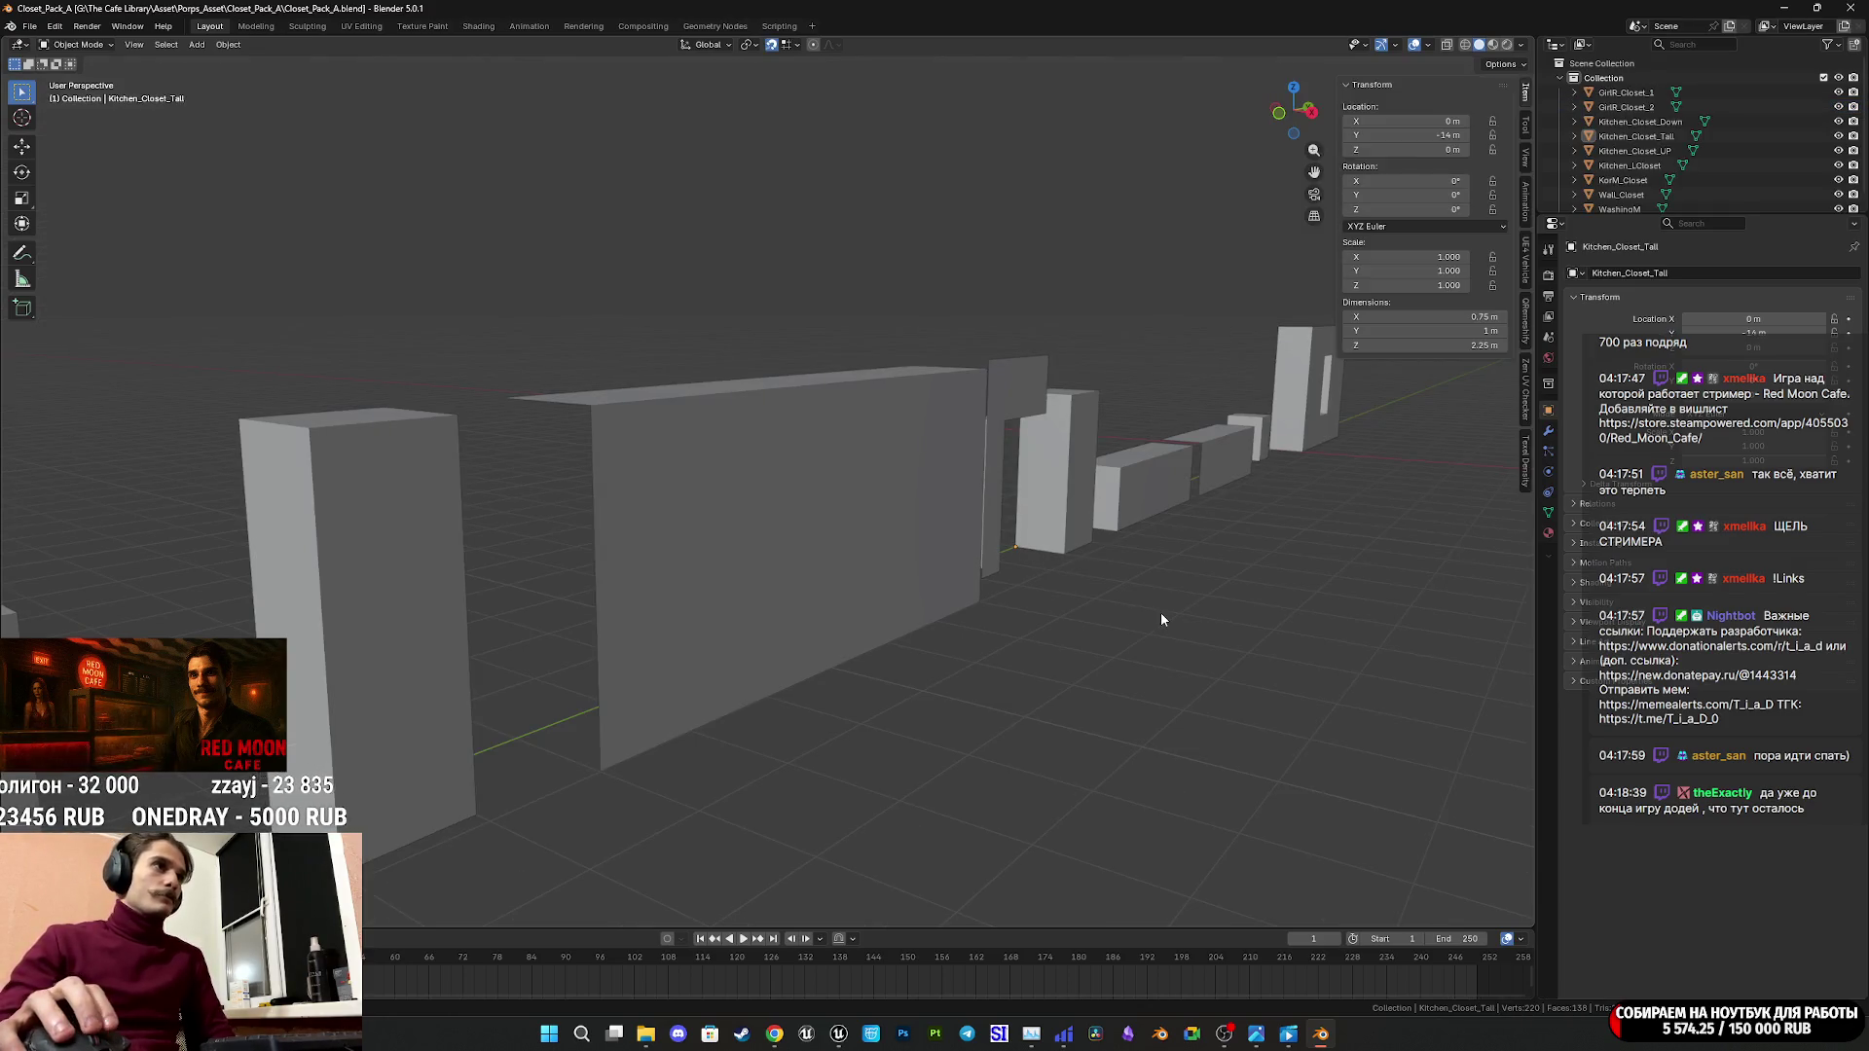
left_click(1850, 7)
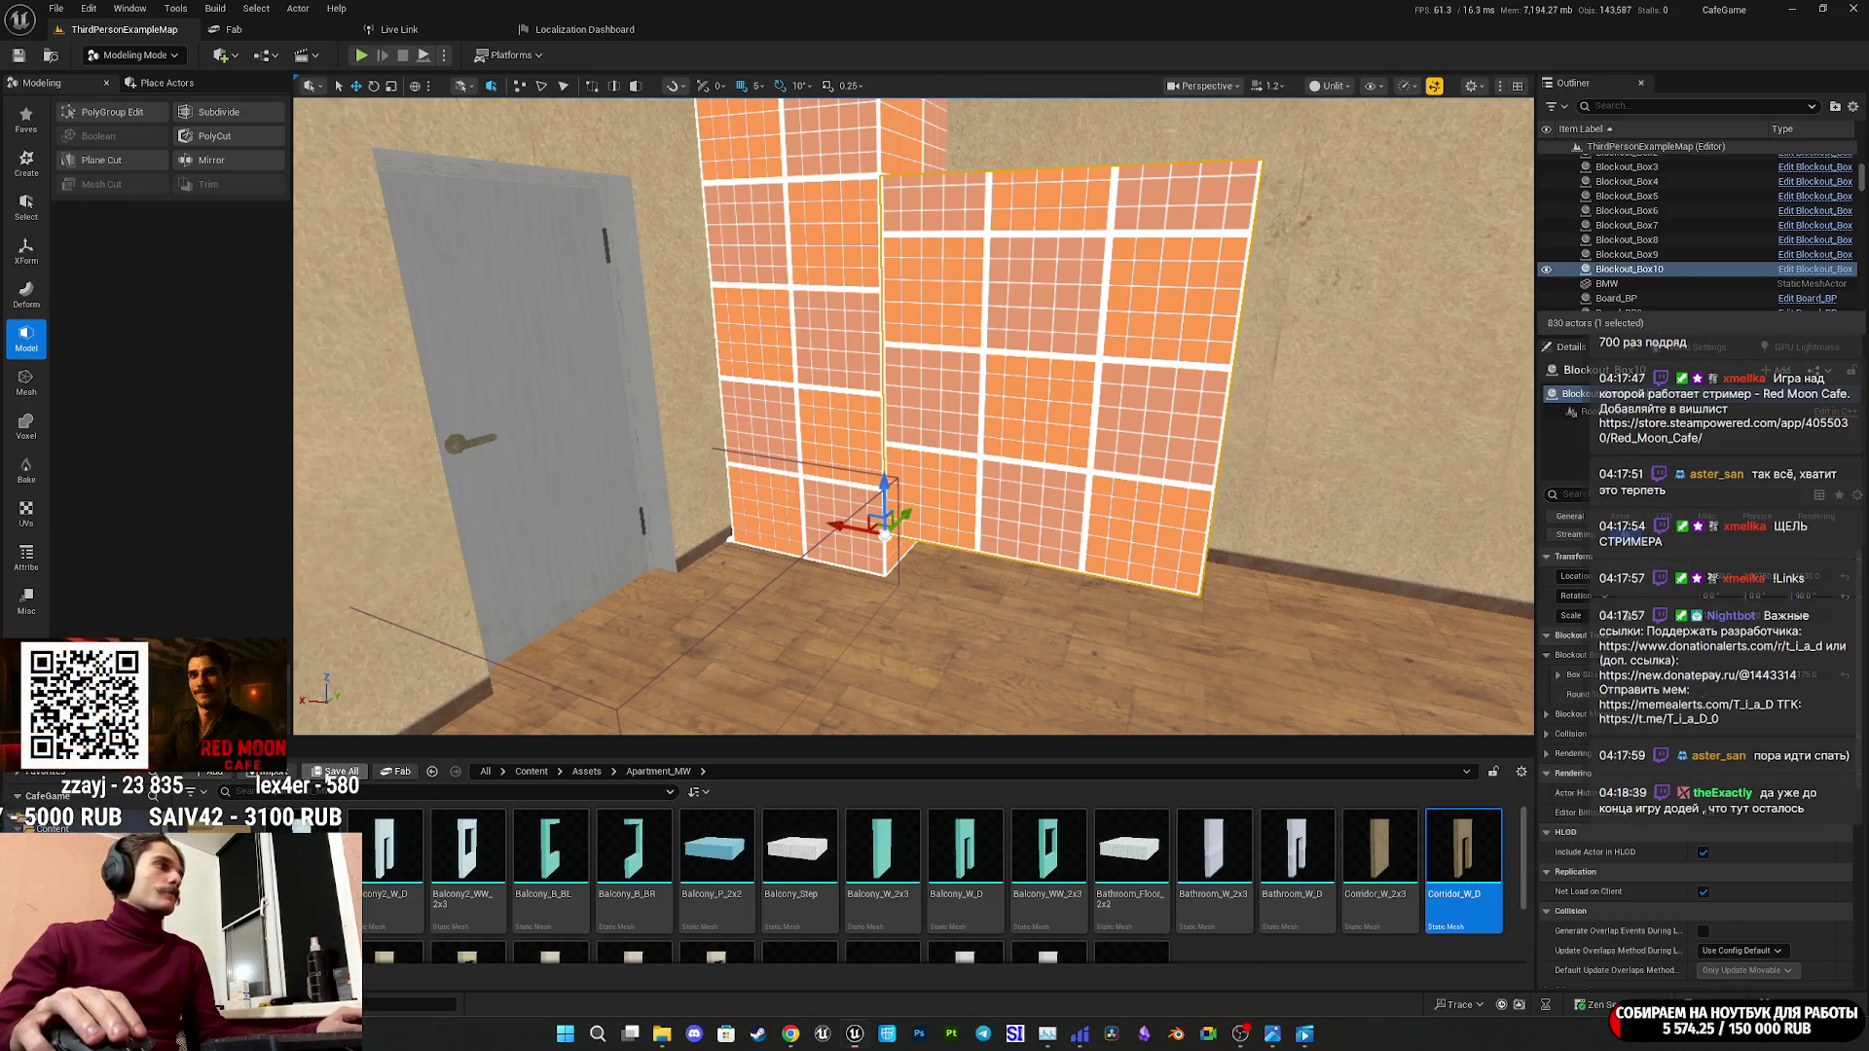
mouse_move(837, 647)
right_mouse_down()
mouse_move(934, 633)
mouse_move(876, 623)
mouse_move(837, 647)
right_mouse_up()
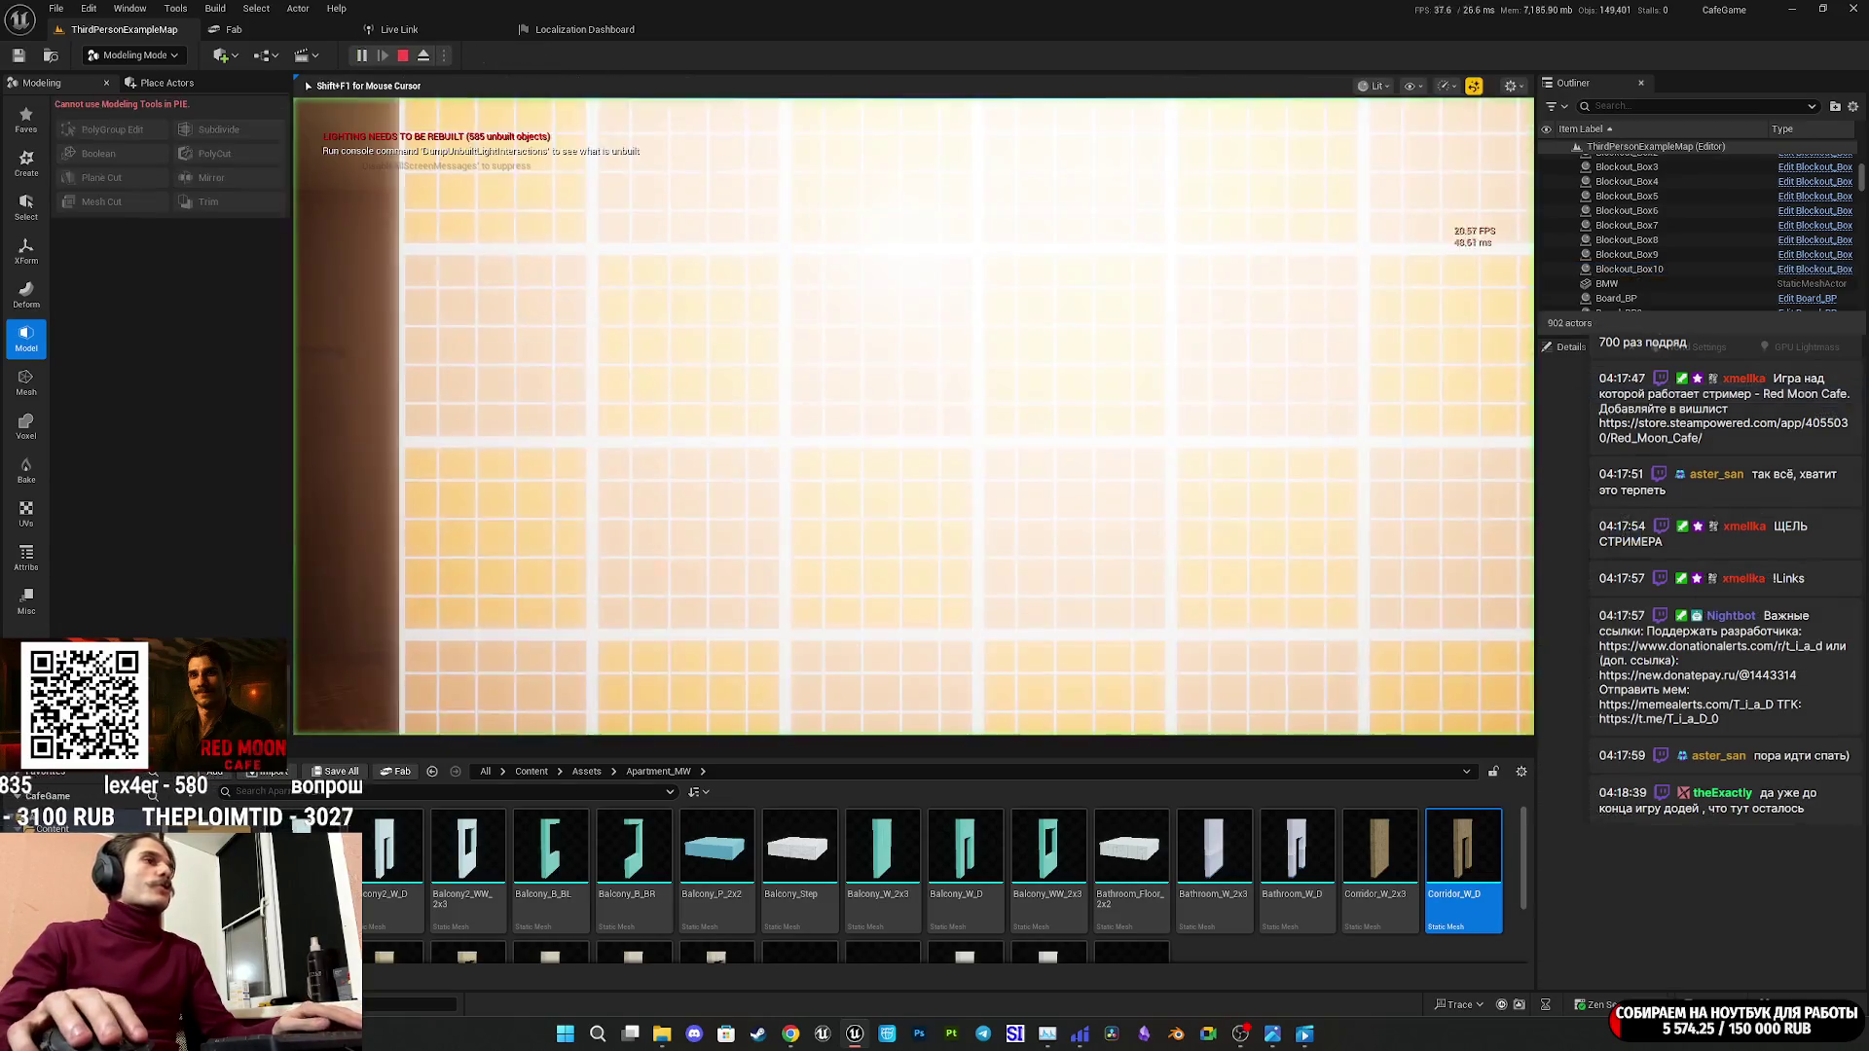
Play the level fullscreen and walk through the doorway up to the orange grid-tiled wall.
key("F11")
key("w")
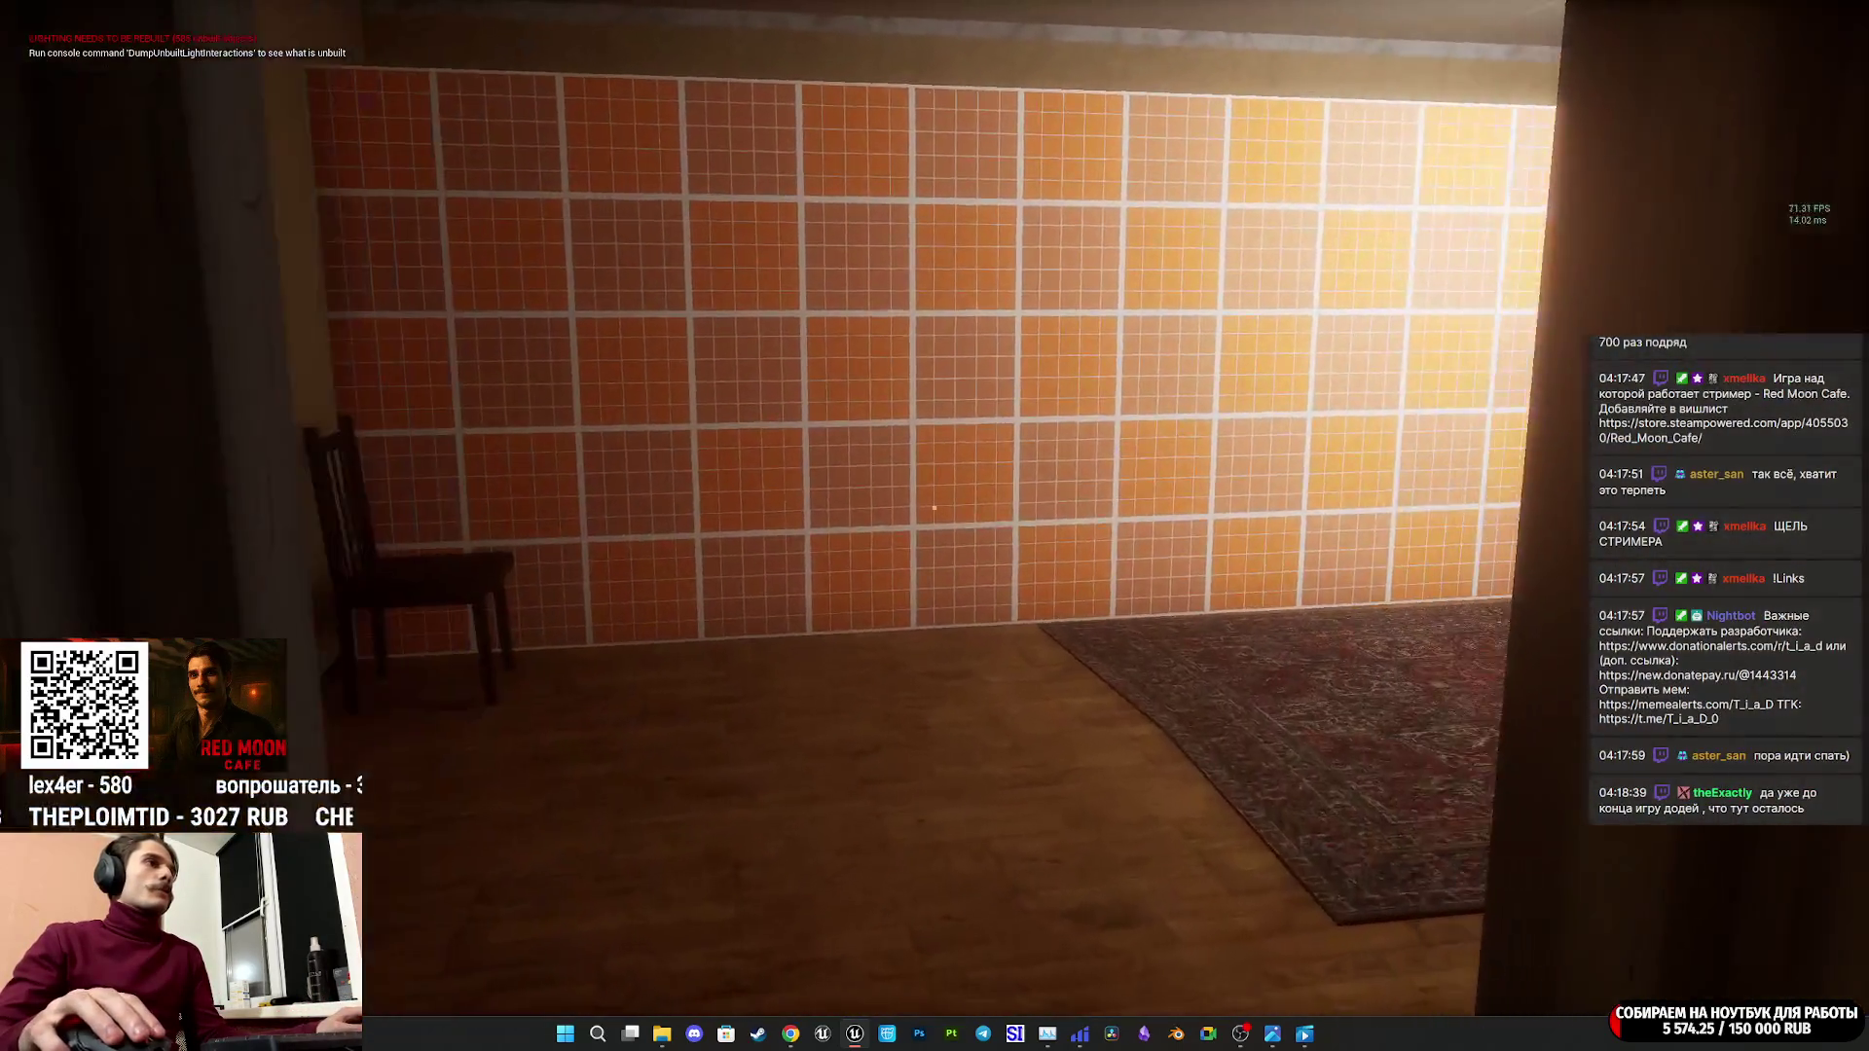
key("w")
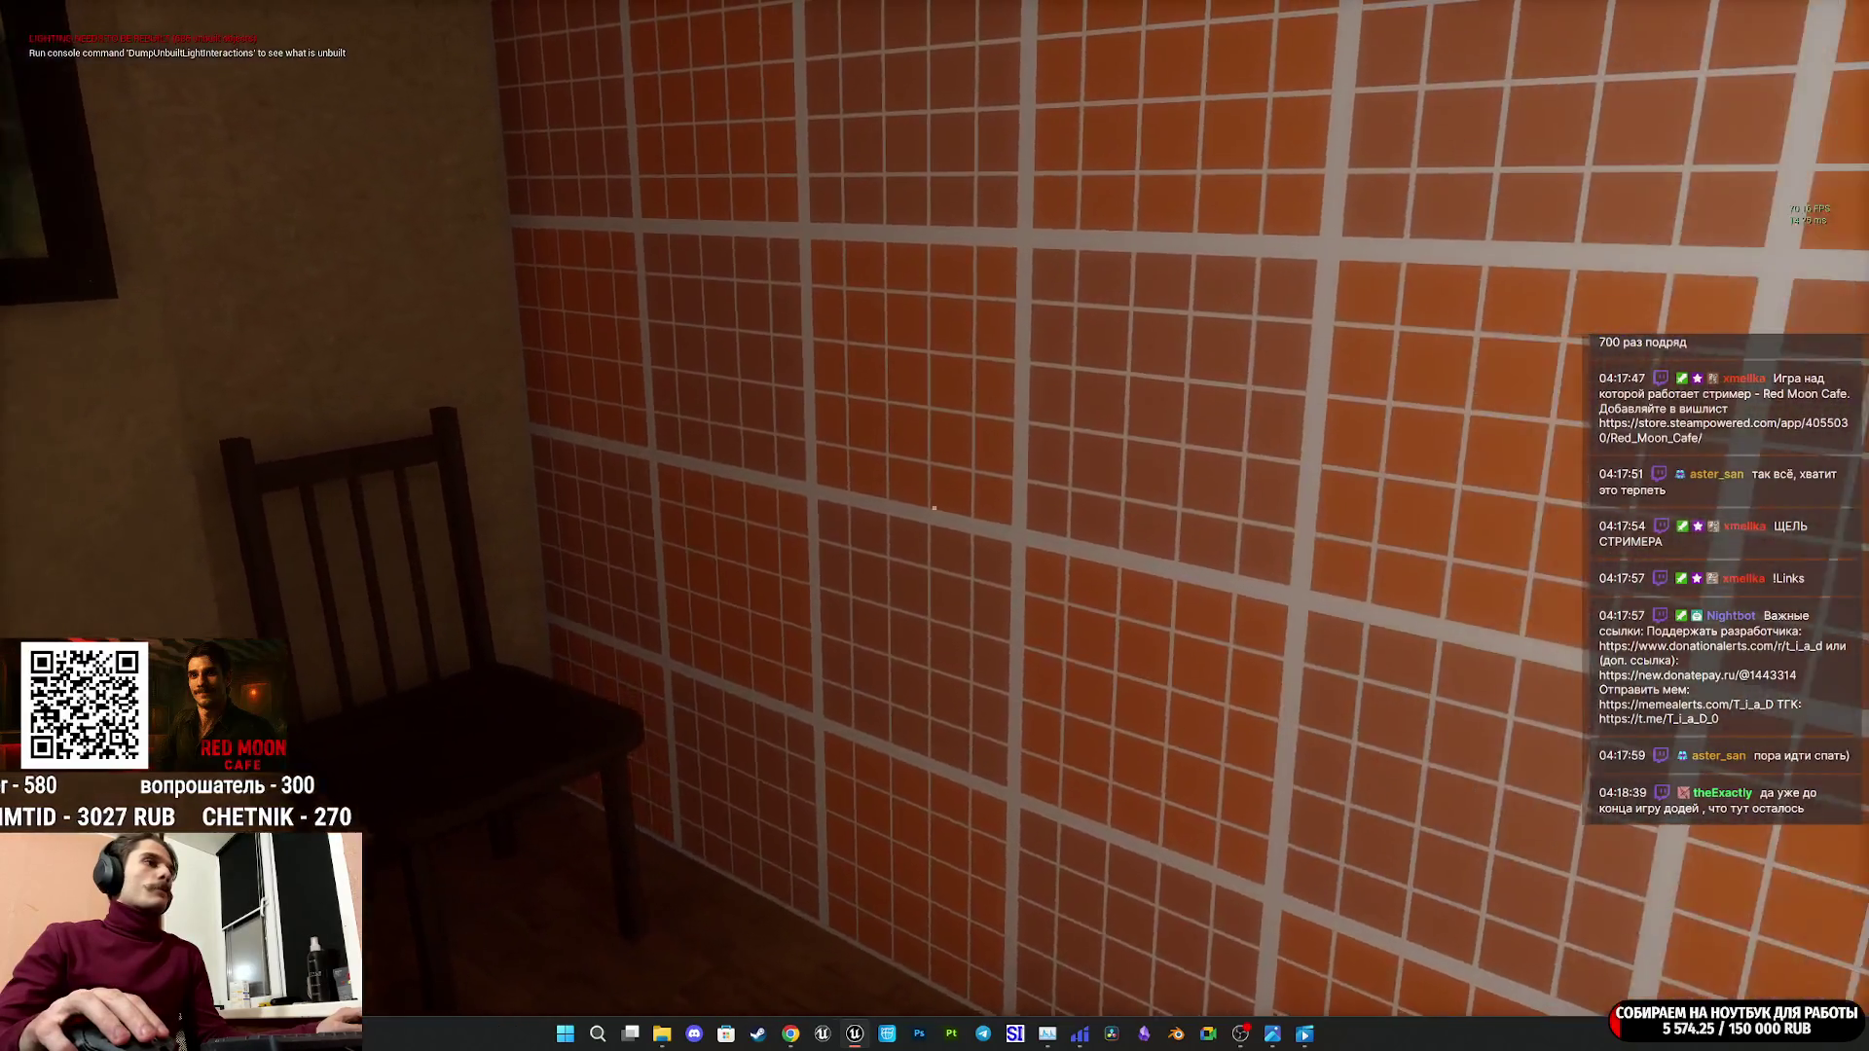
key("w")
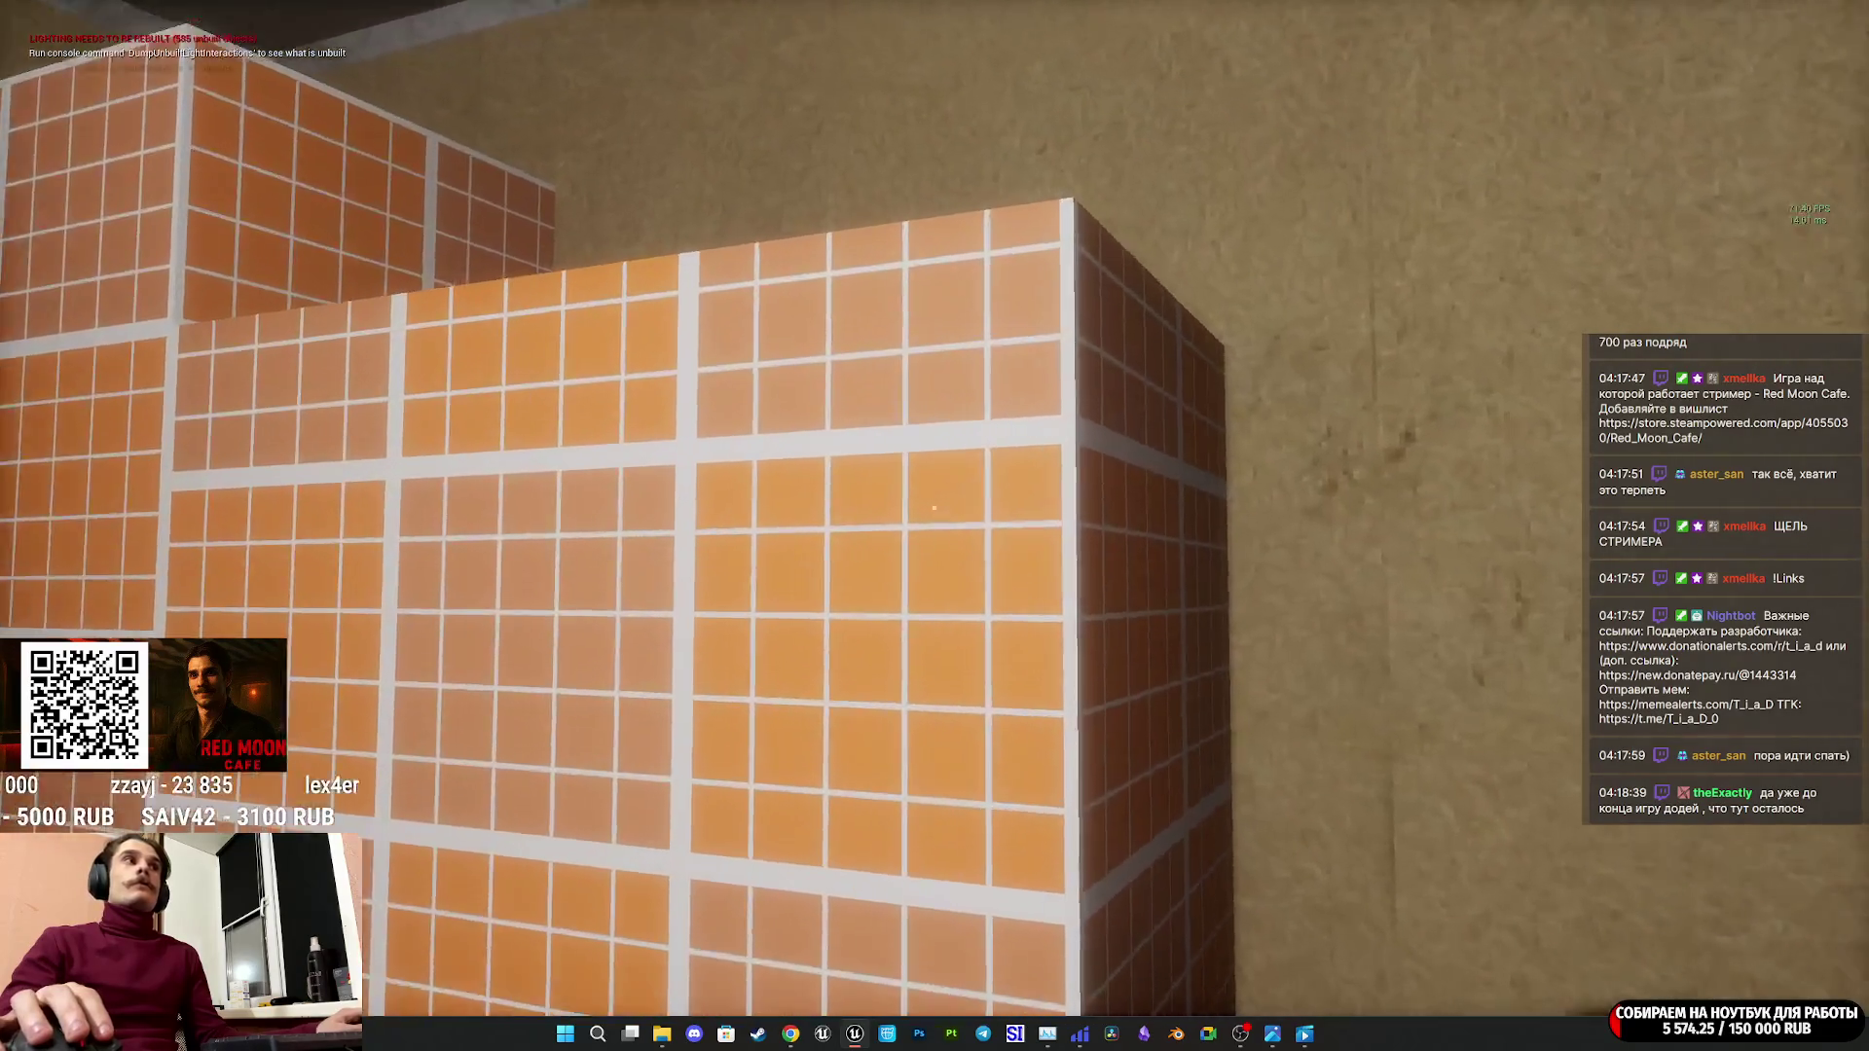
key("w")
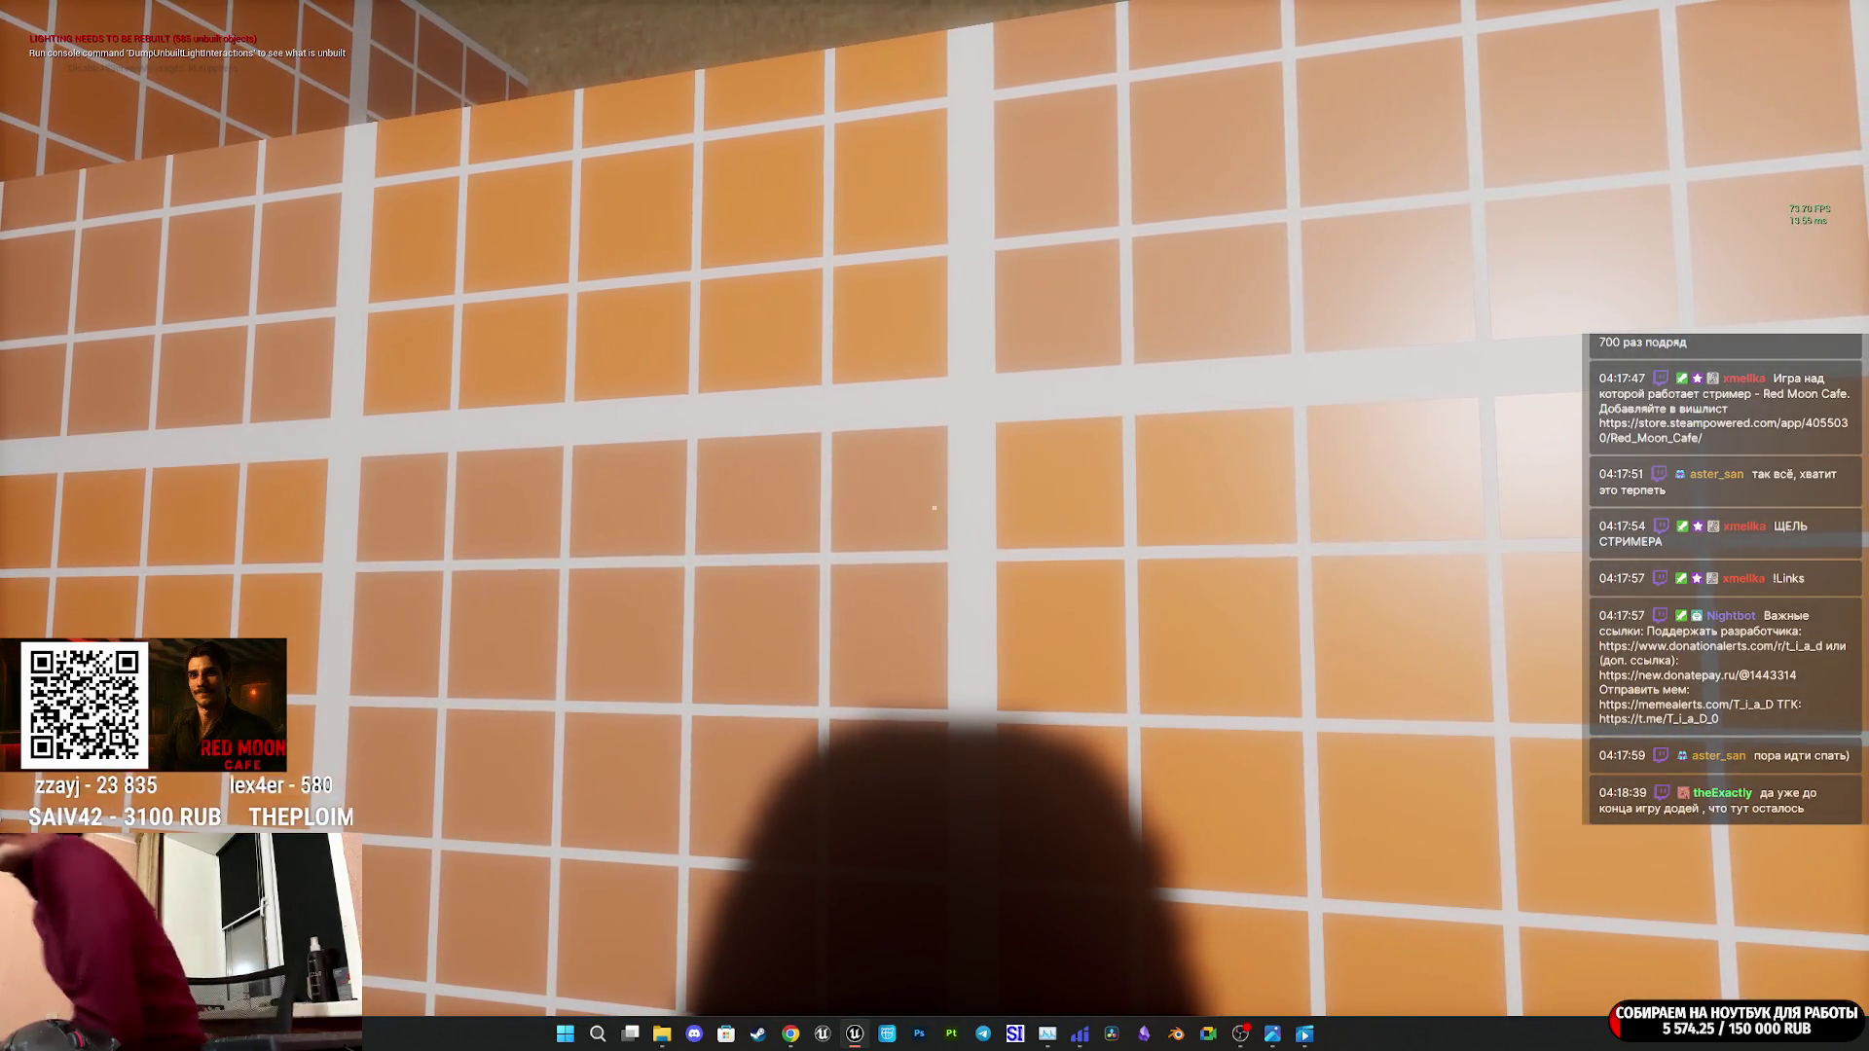